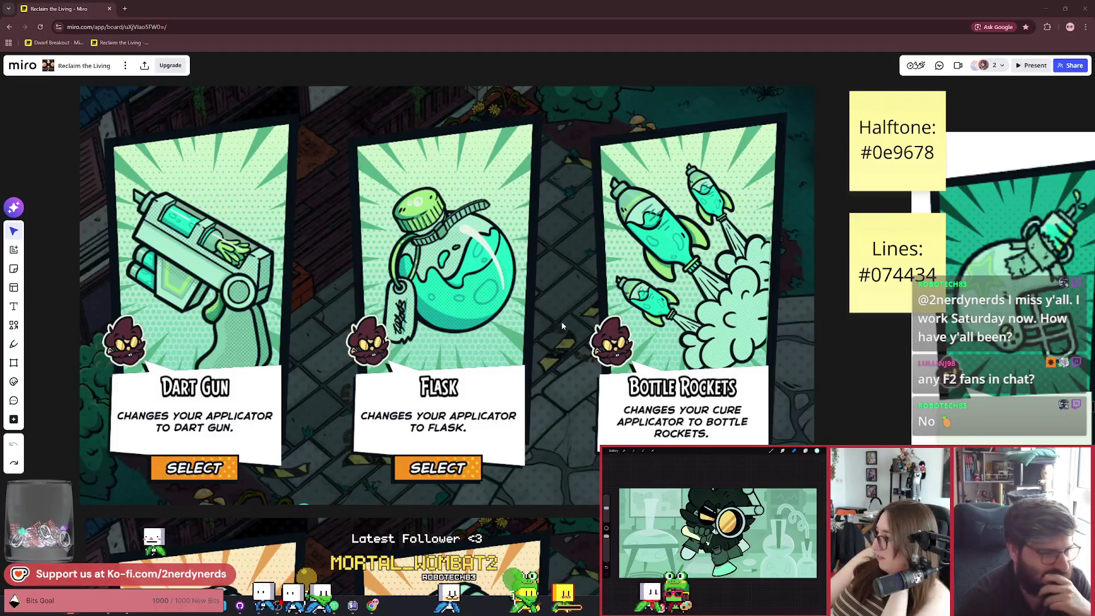
Step: Scroll the Miro board to the Card Art TODO rarity notes, then bring up the Godot editor
scroll(354, 339, "down", 5)
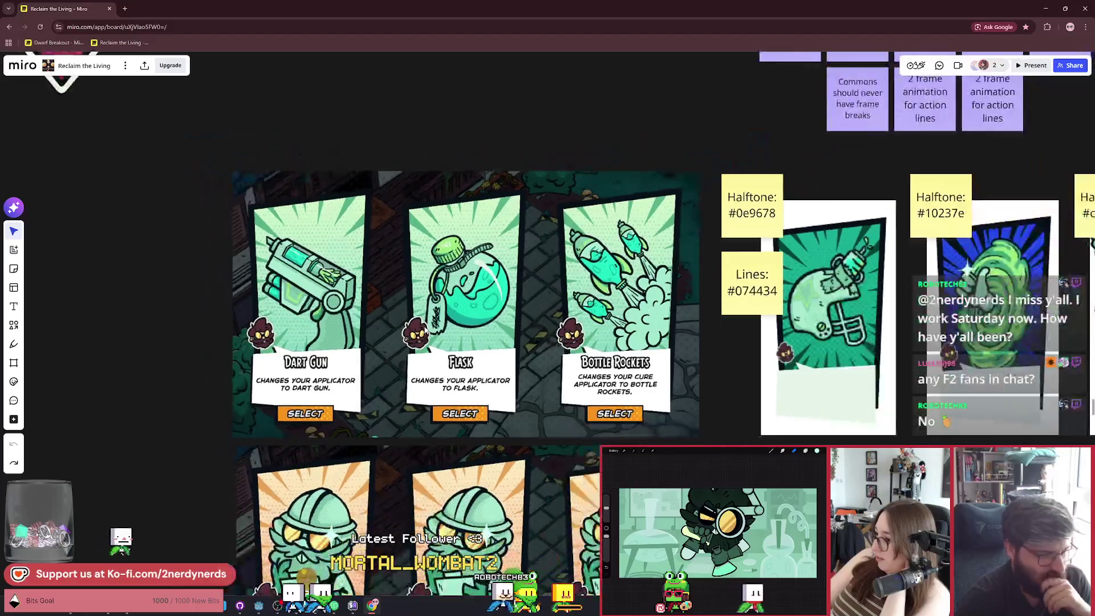
scroll(426, 332, "down", 2)
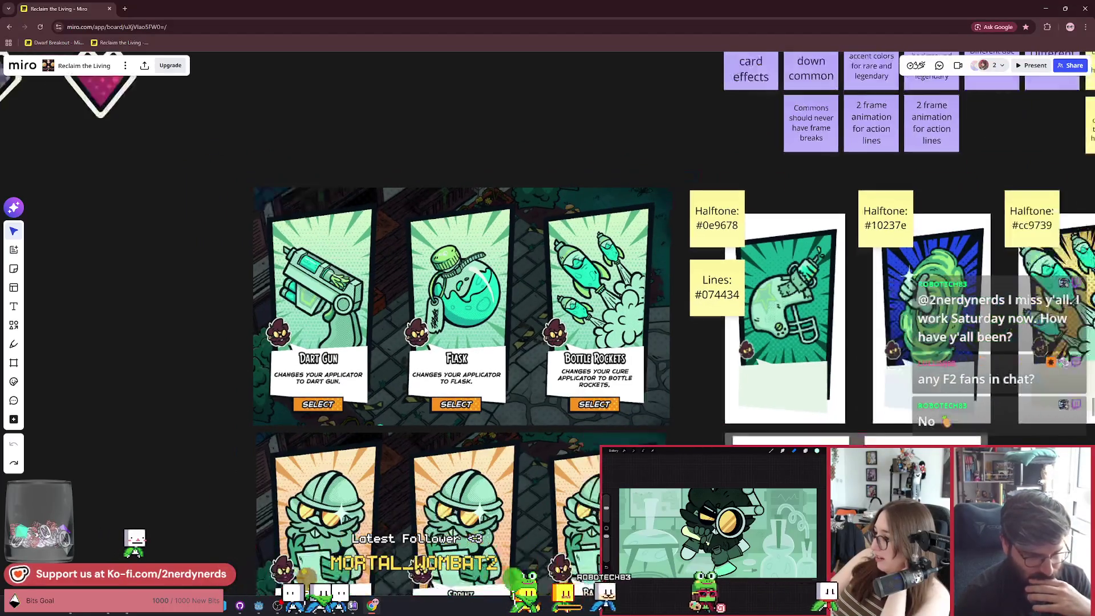
scroll(427, 331, "down", 2)
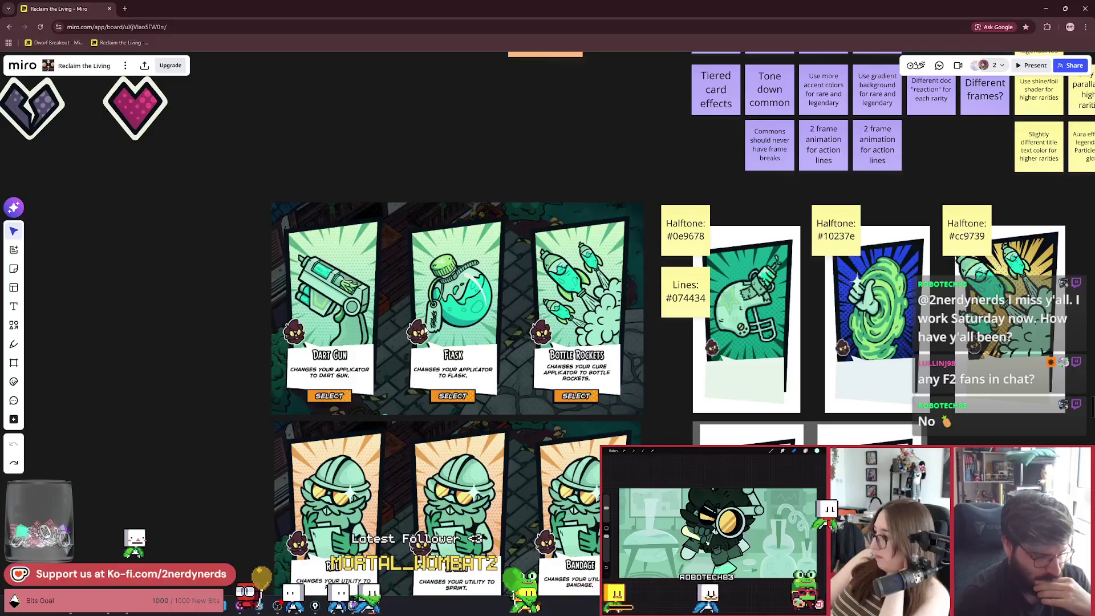
scroll(425, 329, "down", 2)
scroll(424, 330, "down", 10)
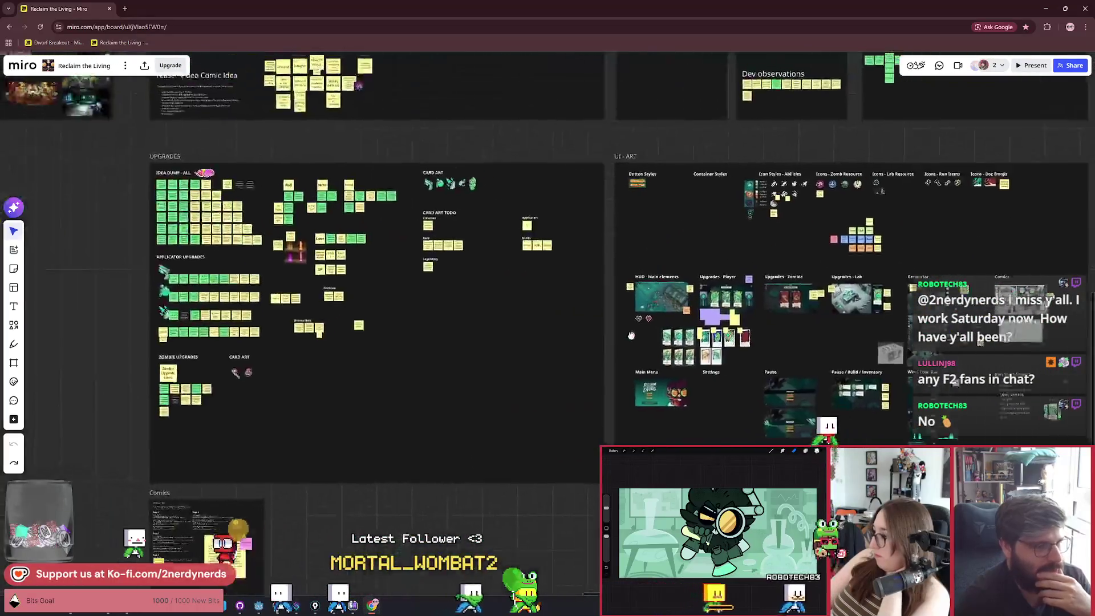
scroll(443, 276, "up", 10)
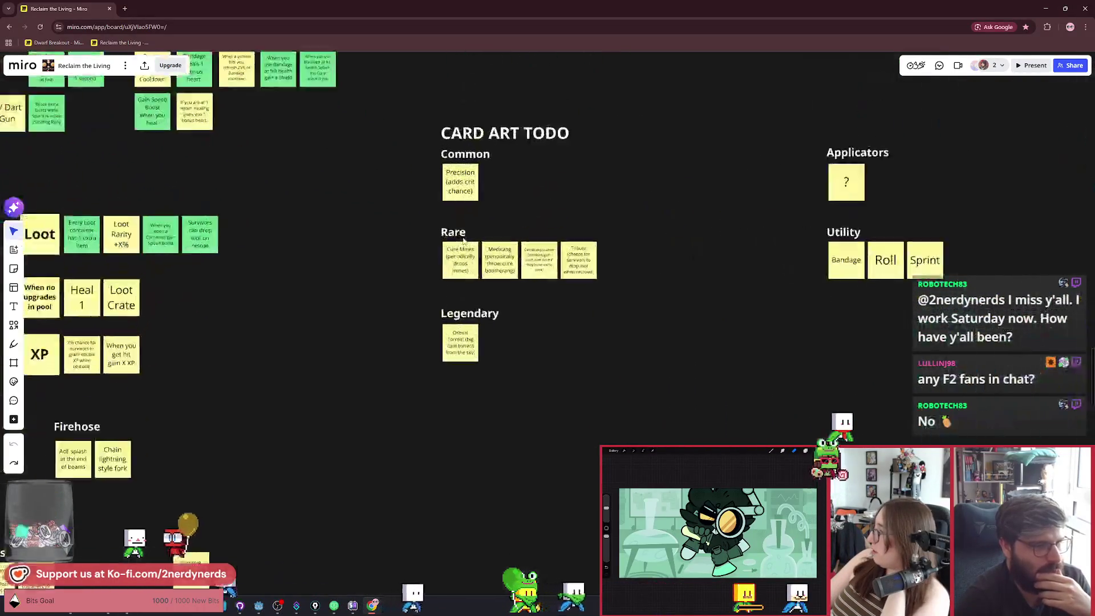
scroll(528, 266, "up", 2)
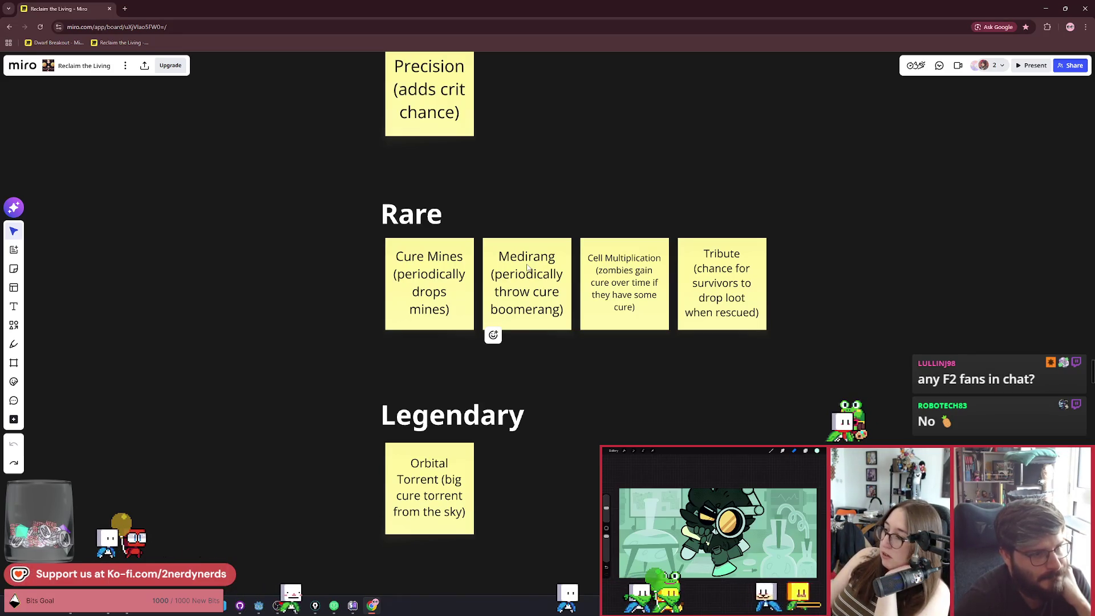
left_click(258, 608)
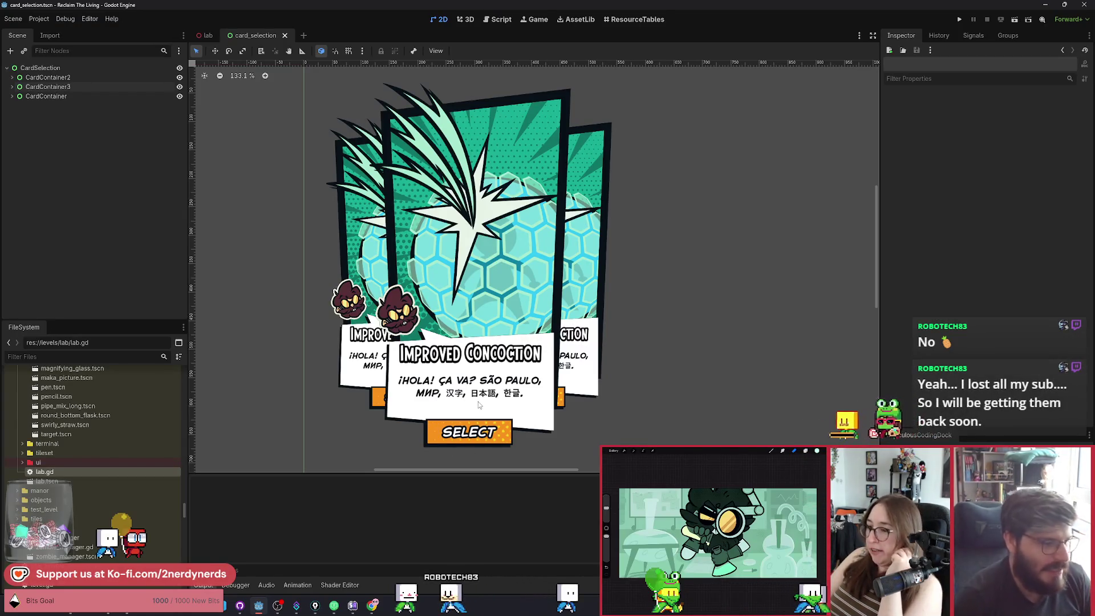
scroll(471, 292, "left", 1)
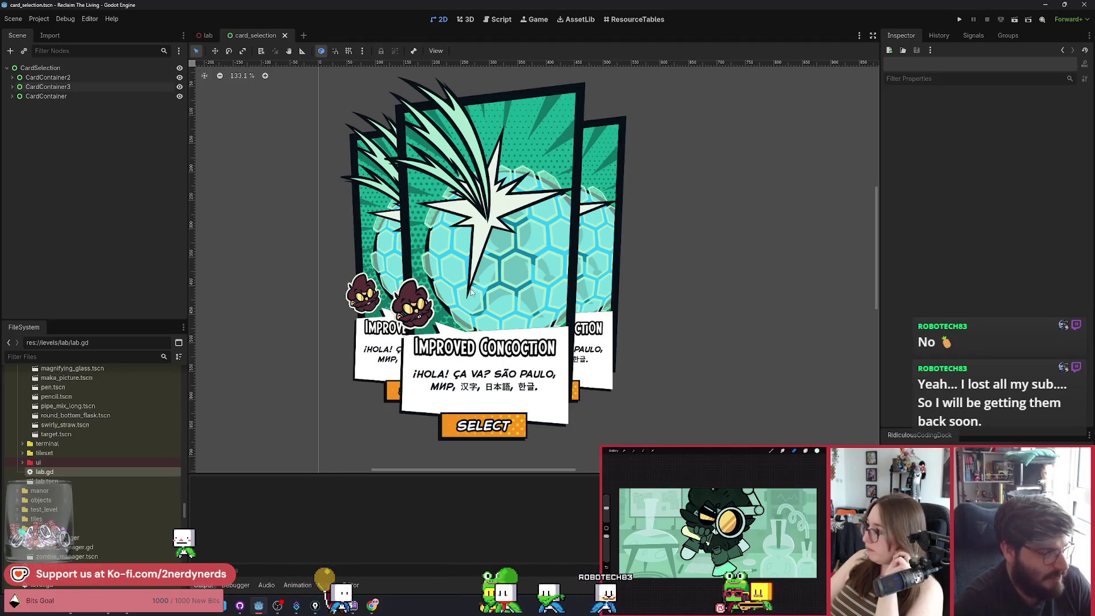
left_click(60, 70)
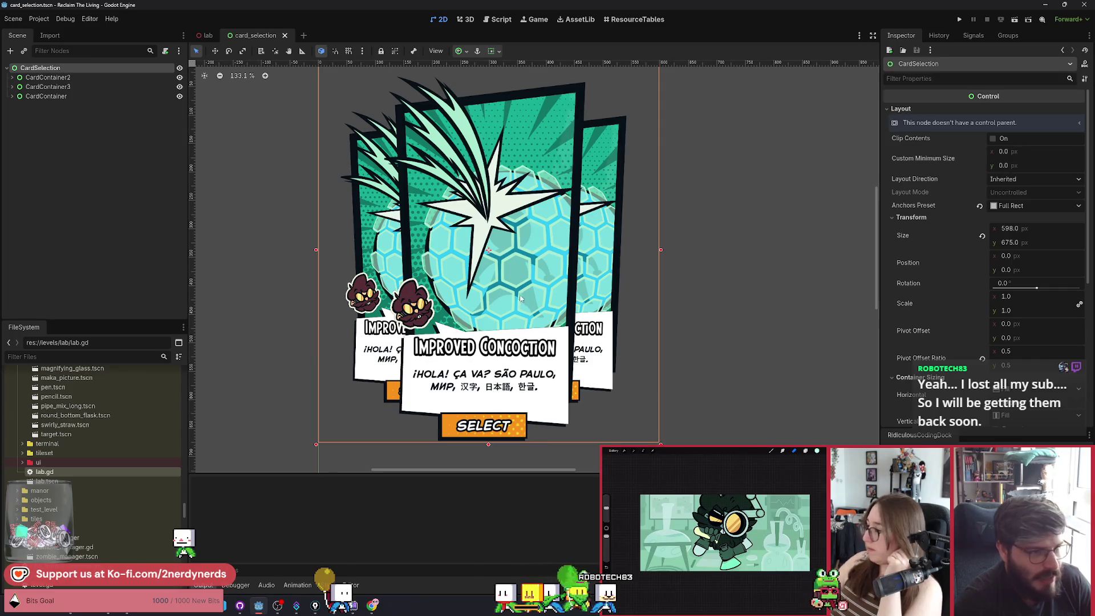
left_click(493, 260)
key("w")
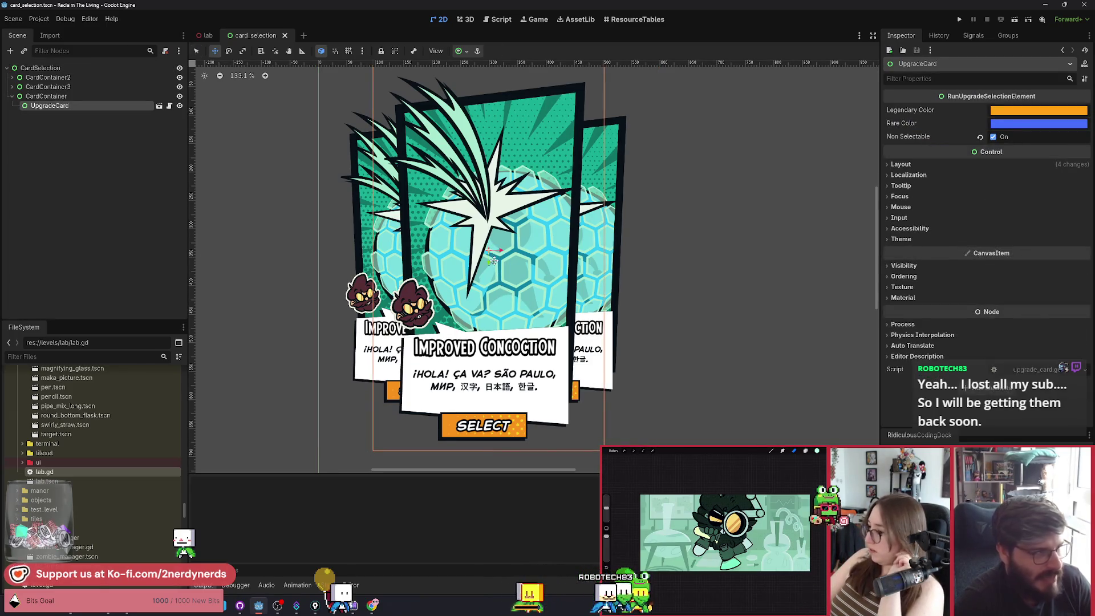
left_click(12, 96)
left_click(46, 96)
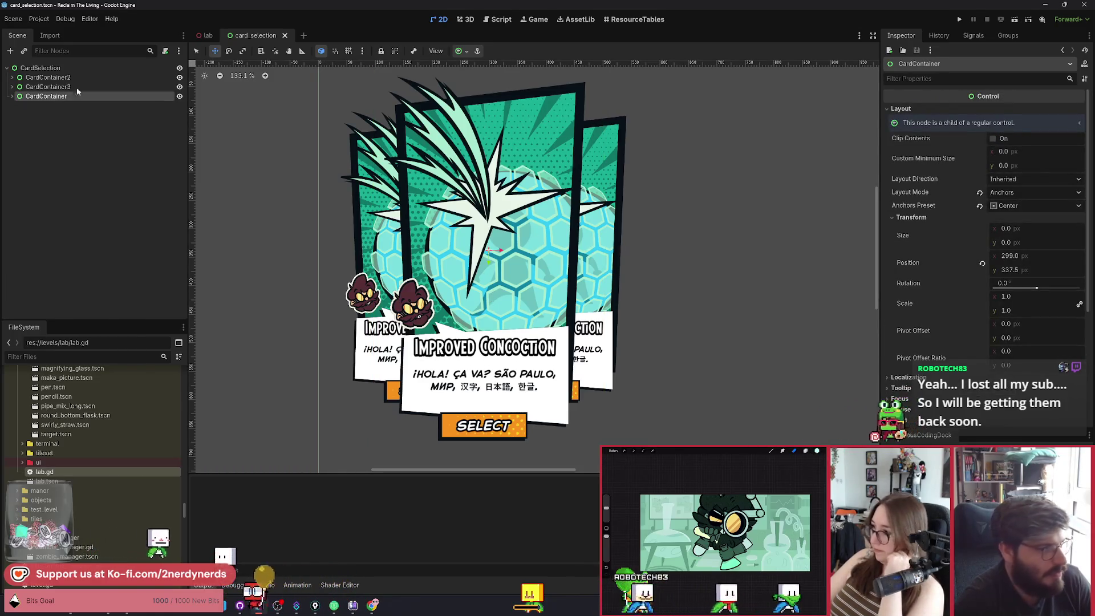
left_click(52, 69)
key("ctrl+a")
Step: Instance nerdy_button.tscn as a child of CardSelection and drag it beside the card
type("con")
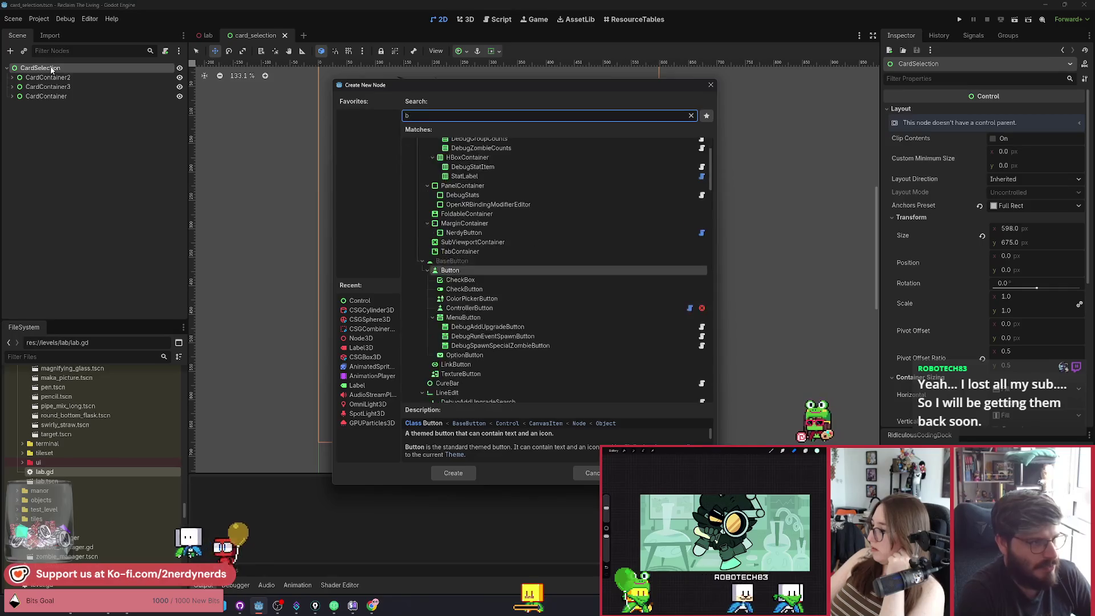
key("Escape")
key("ctrl+shift+a")
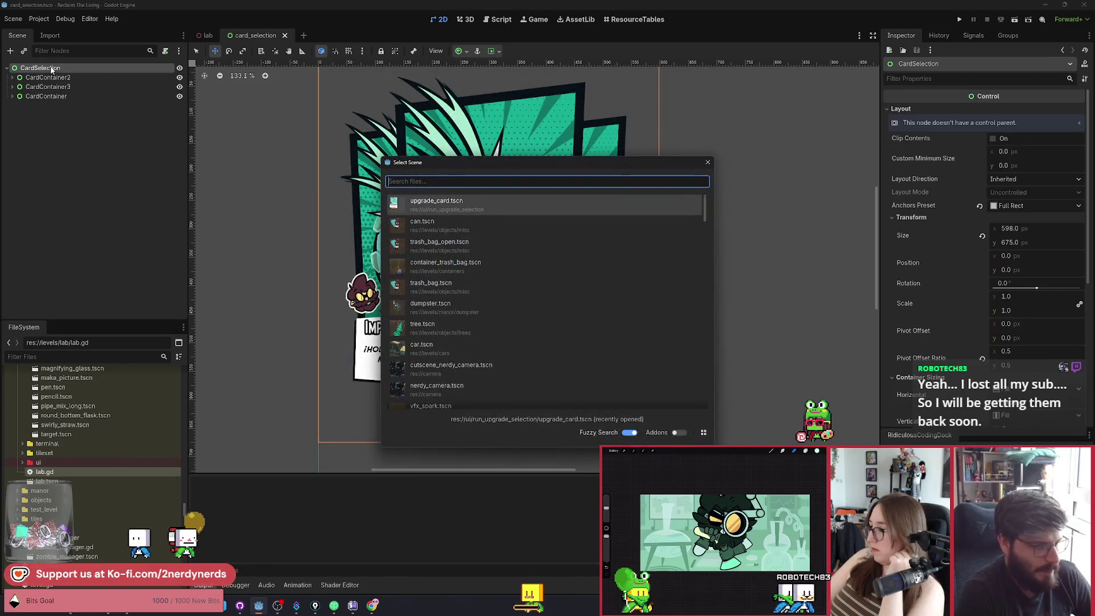
type("nerd")
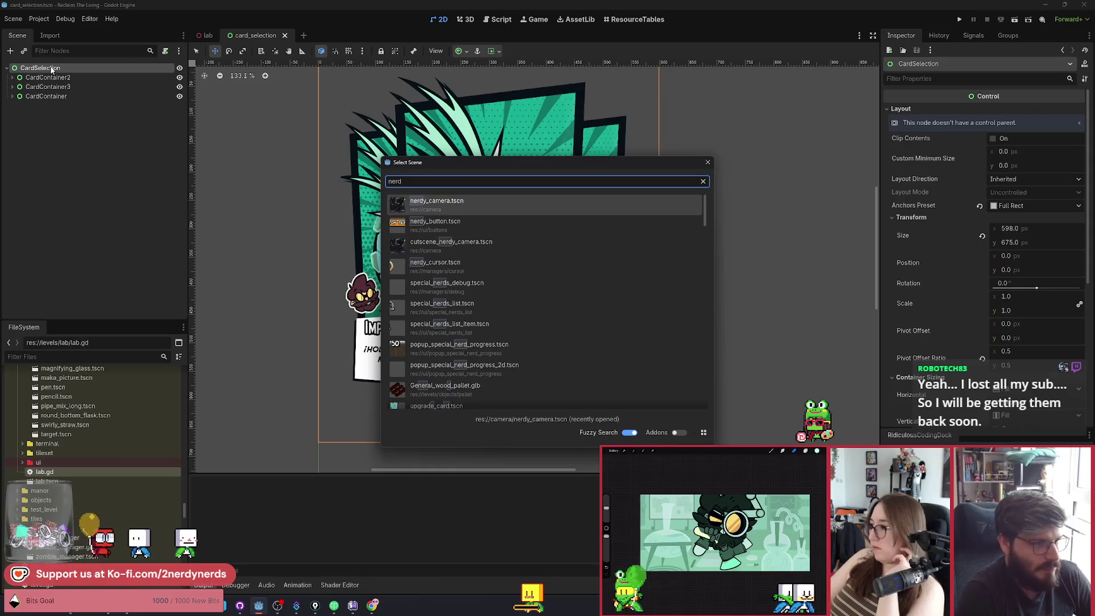
key("Down")
key("Return")
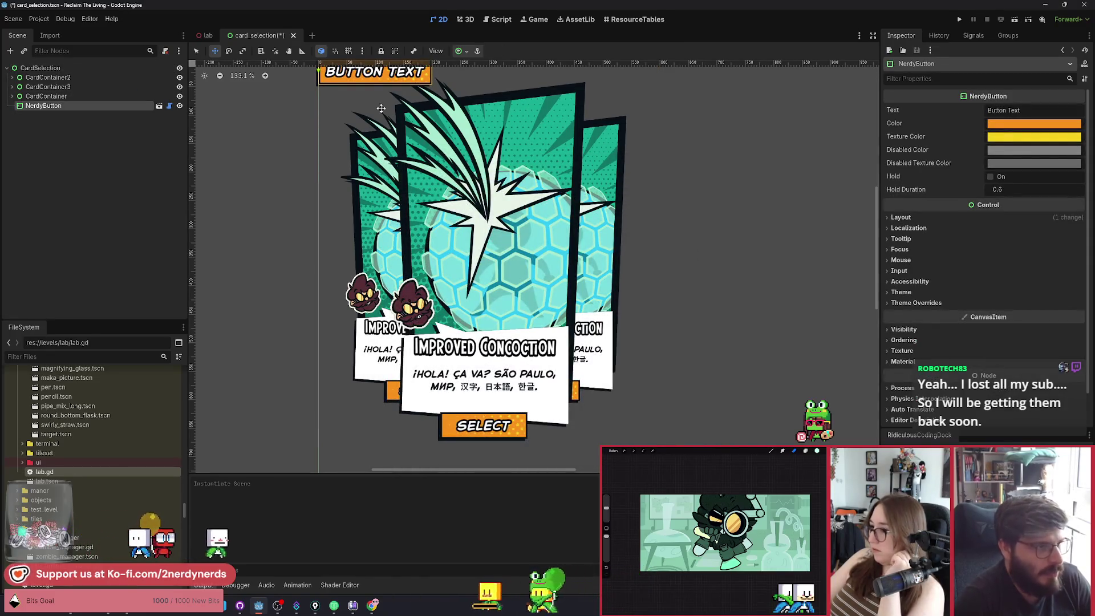
mouse_move(364, 76)
left_mouse_down()
mouse_move(505, 171)
mouse_move(607, 264)
left_mouse_up()
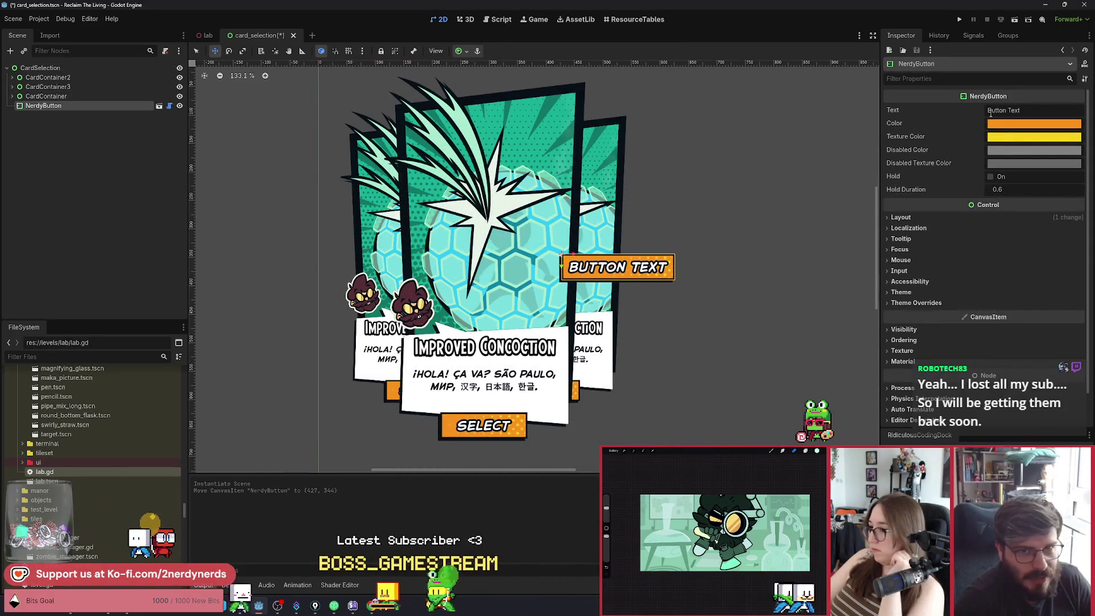
Step: Set the new button's Text to '>'
double_click(1012, 110)
key("ctrl+a")
type(">")
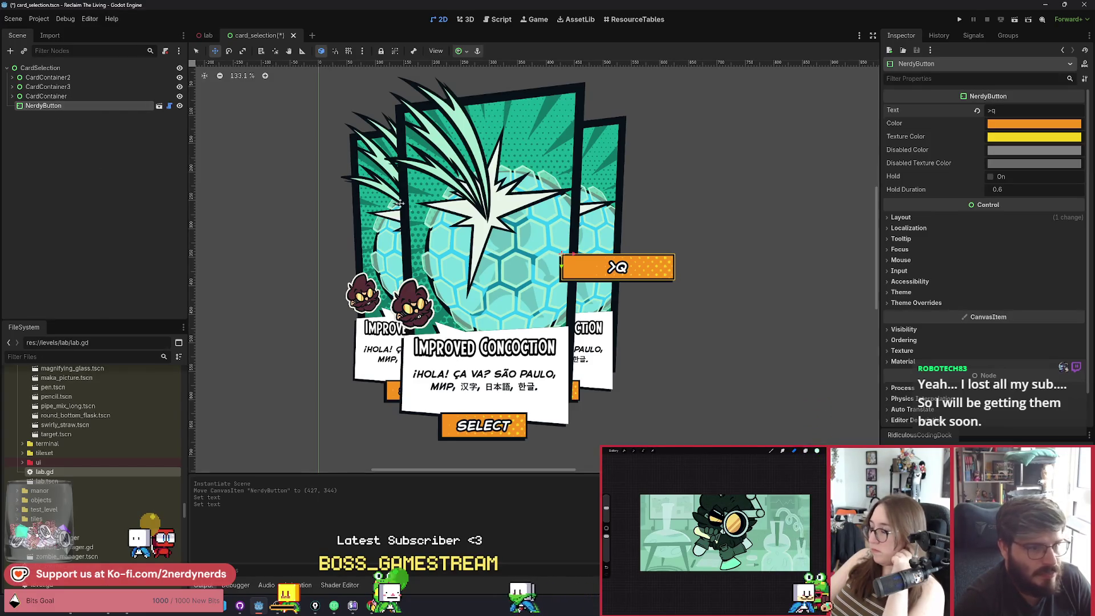
key("BackSpace")
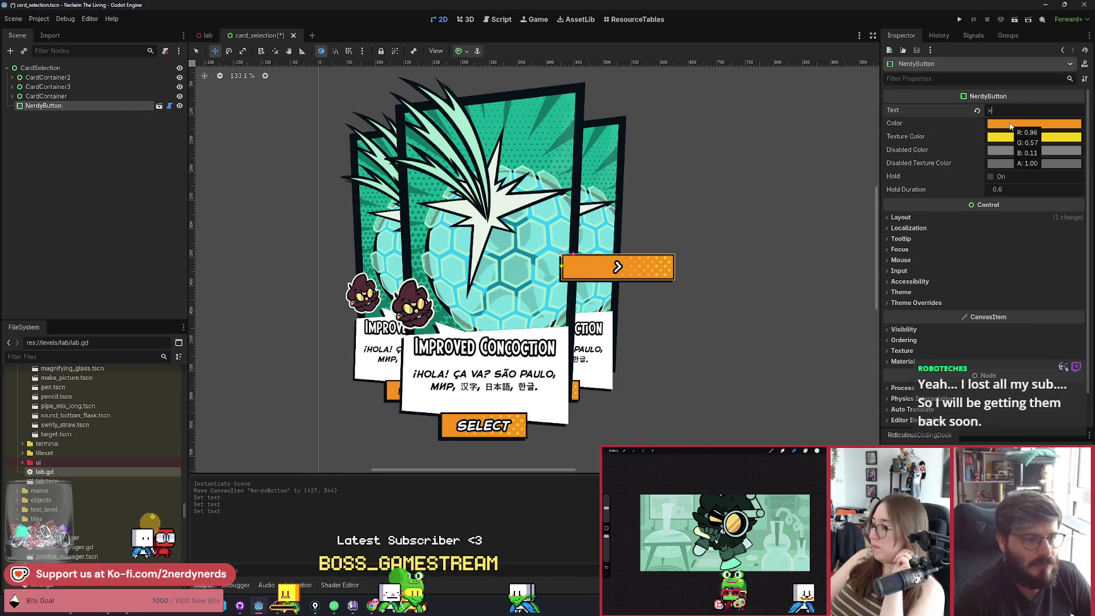
left_click(590, 248)
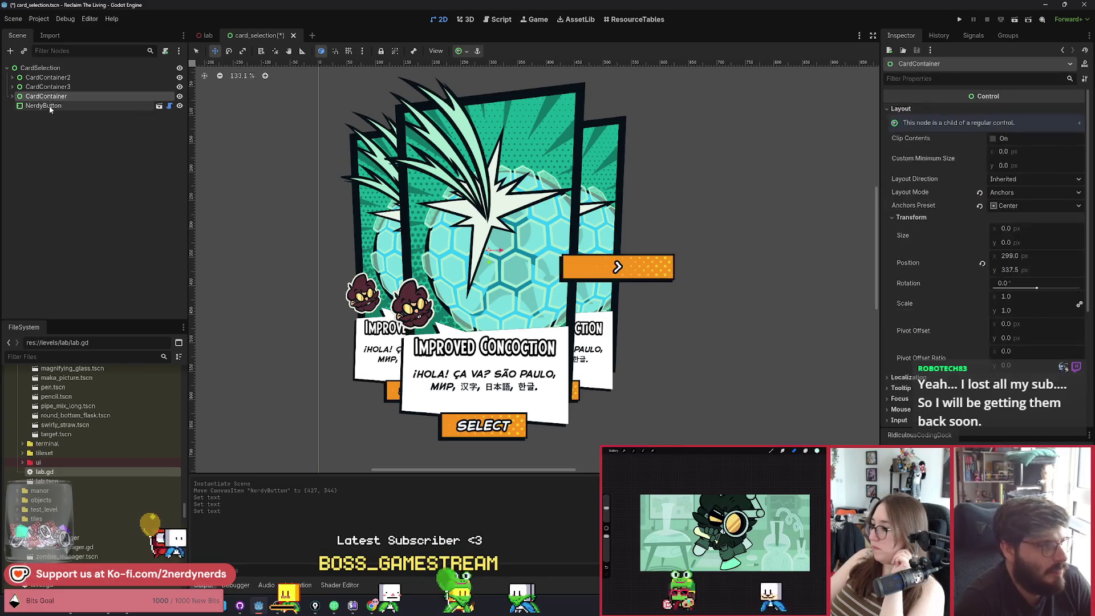
Step: Resize the arrow button to 148×66 and place it right of SELECT
left_click(199, 52)
left_click_drag(677, 273, 564, 266)
mouse_move(642, 282)
left_mouse_down()
mouse_move(627, 313)
mouse_move(598, 264)
mouse_move(545, 293)
left_mouse_up()
key("ctrl+z")
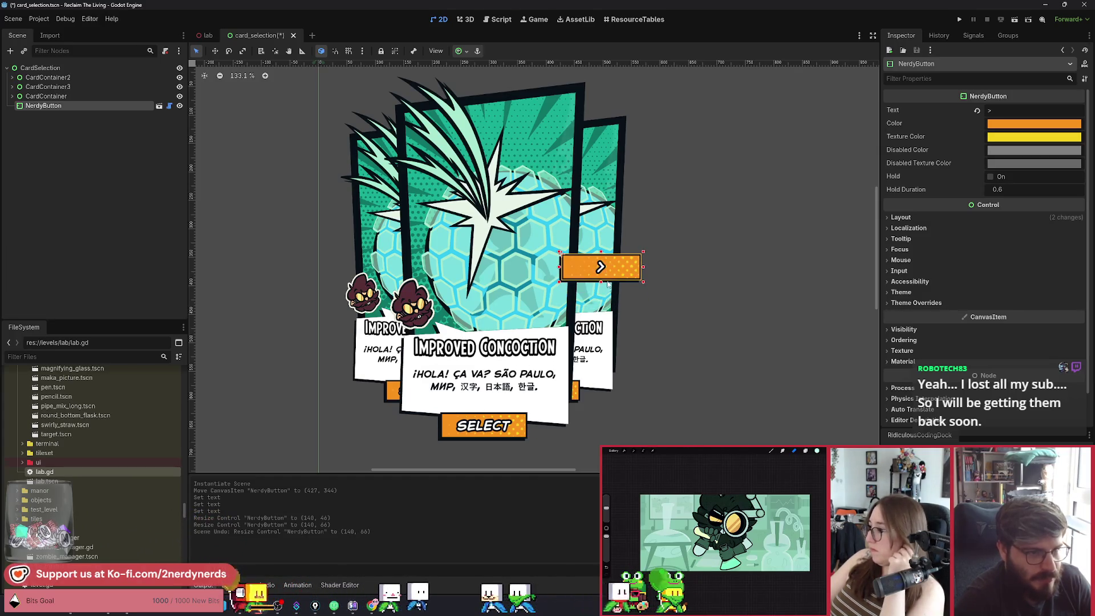
mouse_move(614, 272)
left_mouse_down()
mouse_move(636, 265)
mouse_move(586, 425)
left_mouse_up()
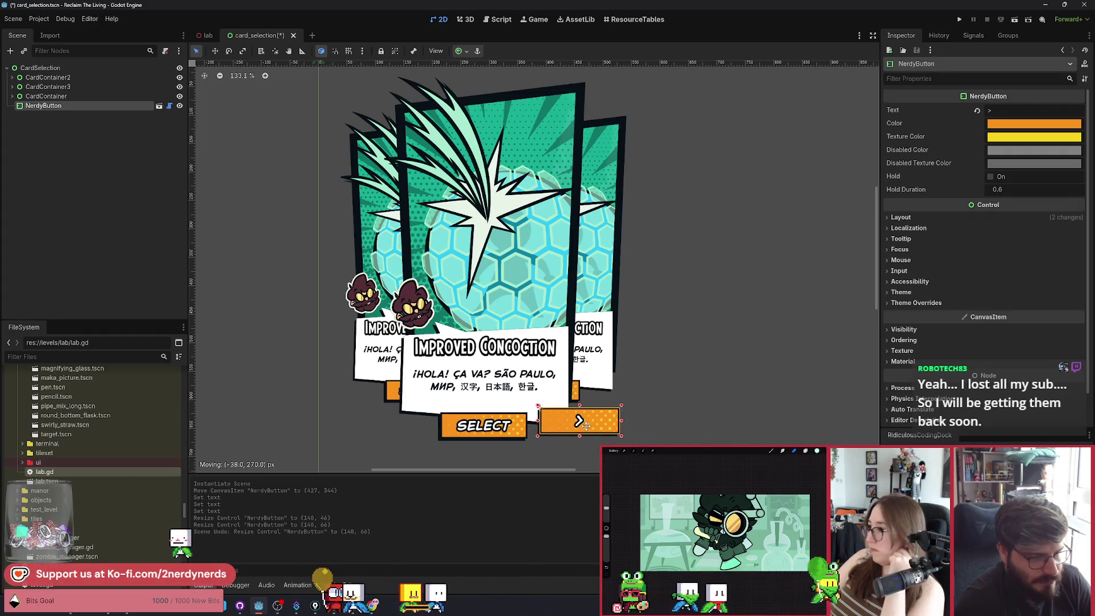
Step: Rename the arrow button ButtonRight and duplicate it as a '<' button left of SELECT
double_click(56, 106)
type("ButtonRight")
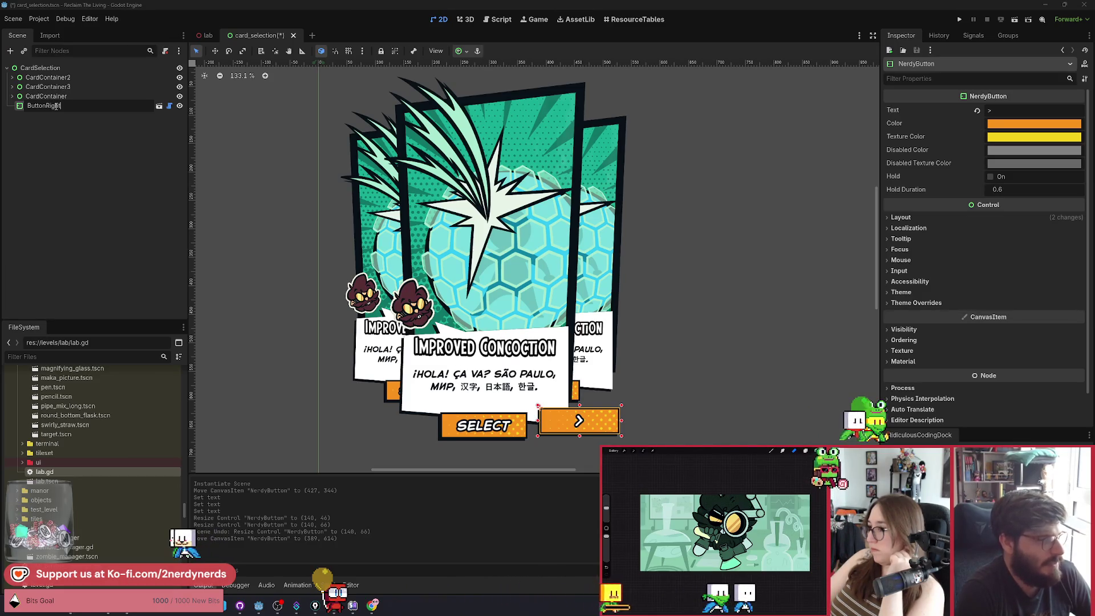
key("Return")
key("ctrl+d")
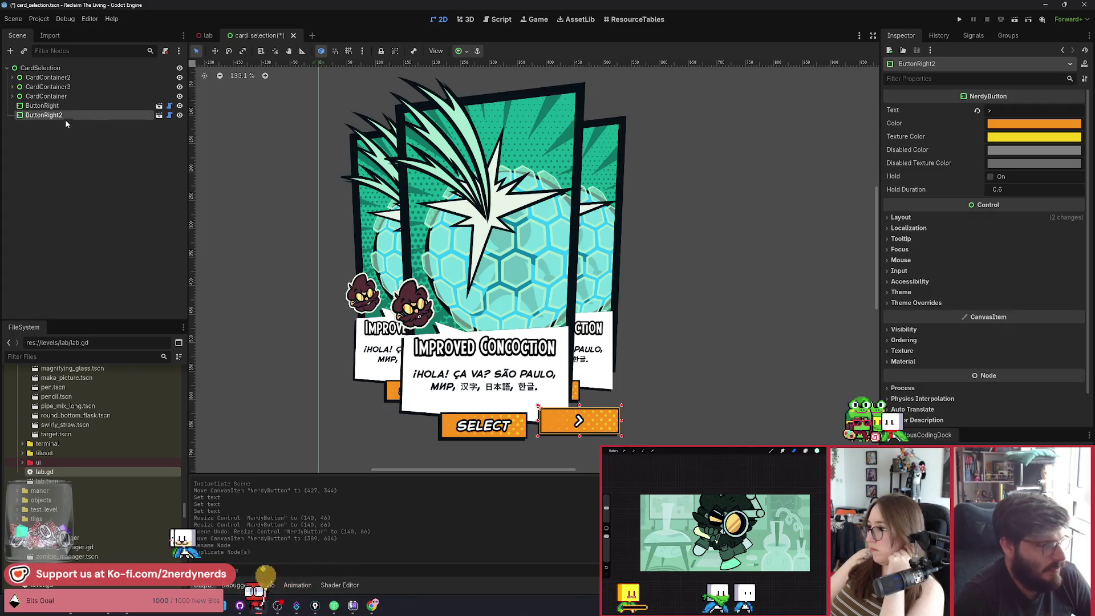
left_click_drag(579, 422, 395, 421)
key("BackSpace")
type("<")
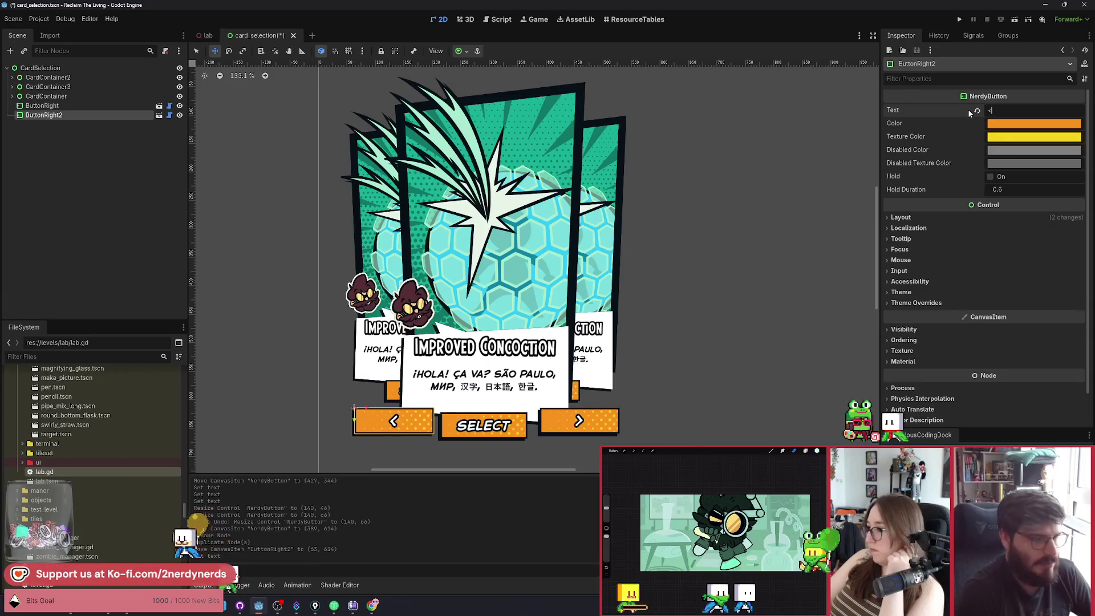
Step: Rename the duplicated button ButtonLeft
double_click(69, 115)
key("BackSpace")
key("BackSpace")
key("BackSpace")
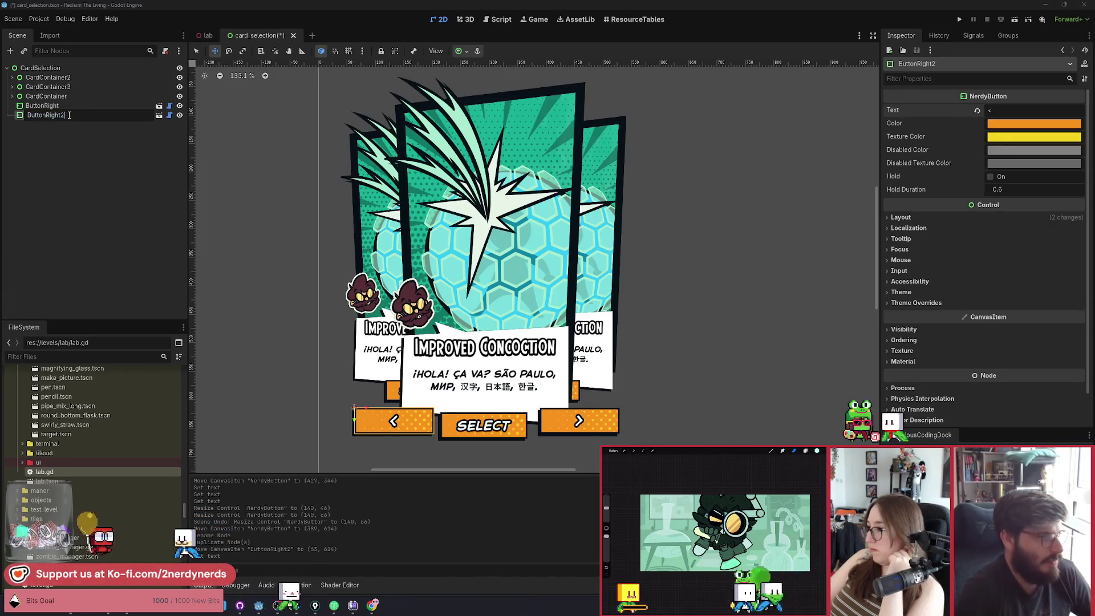
key("BackSpace")
key("BackSpace")
type("Left")
key("Return")
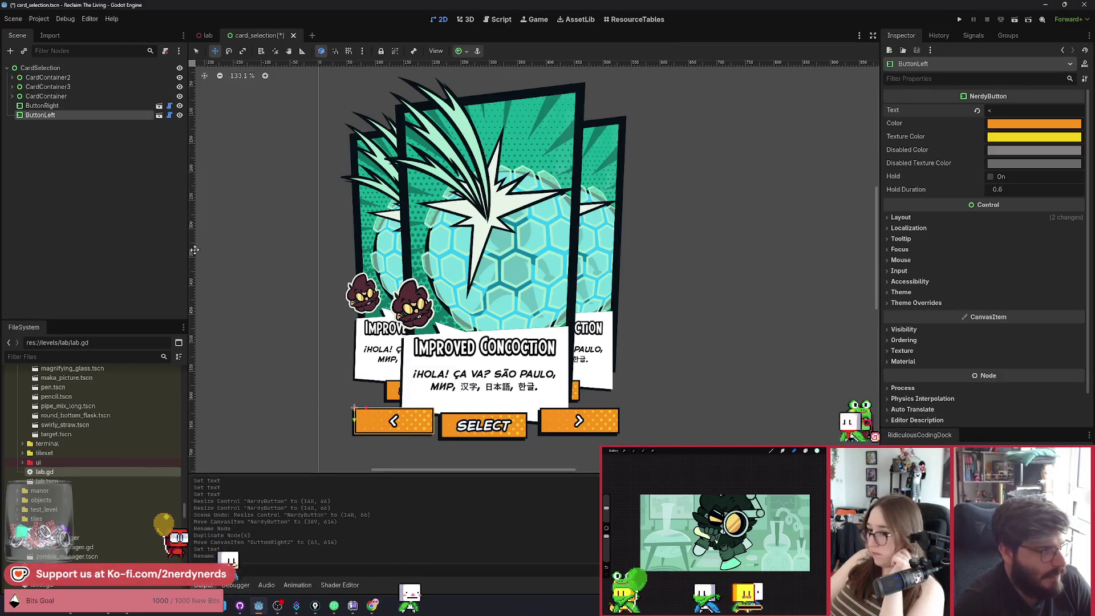
Step: Make ButtonLeft, ButtonRight and the three card containers accessible by unique name
left_click(42, 105, "ctrl")
right_click(59, 107)
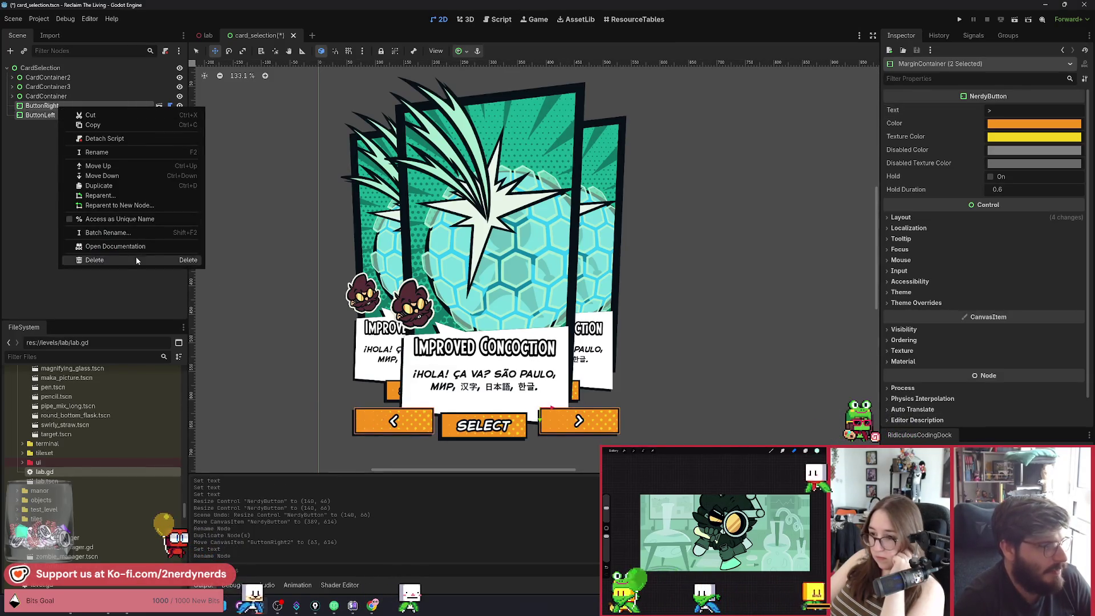
left_click(106, 220)
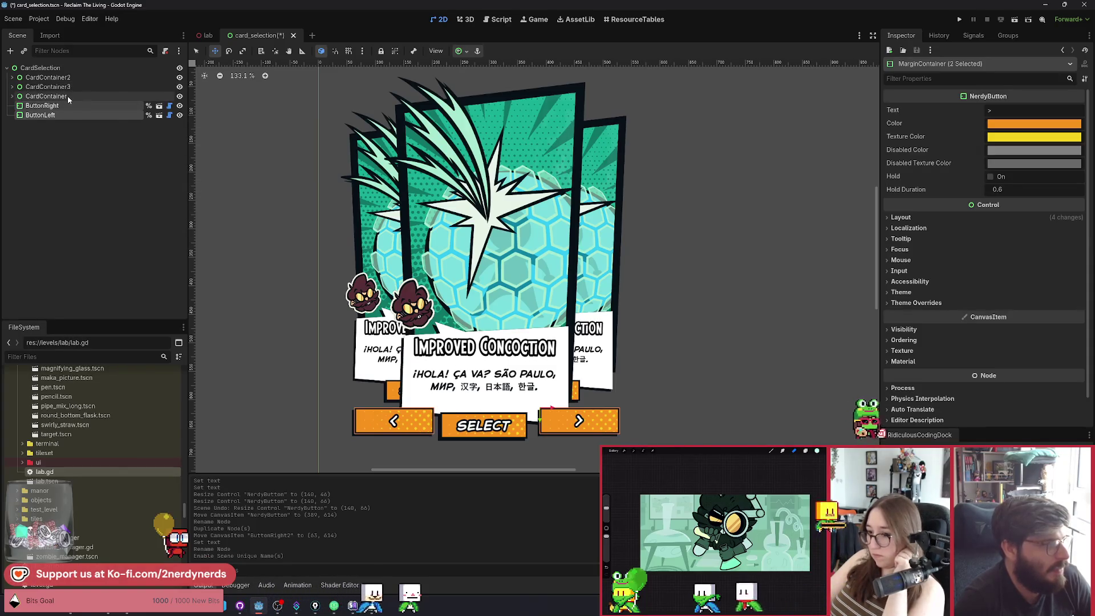
left_click(71, 76)
left_click(65, 97, "shift")
right_click(65, 97)
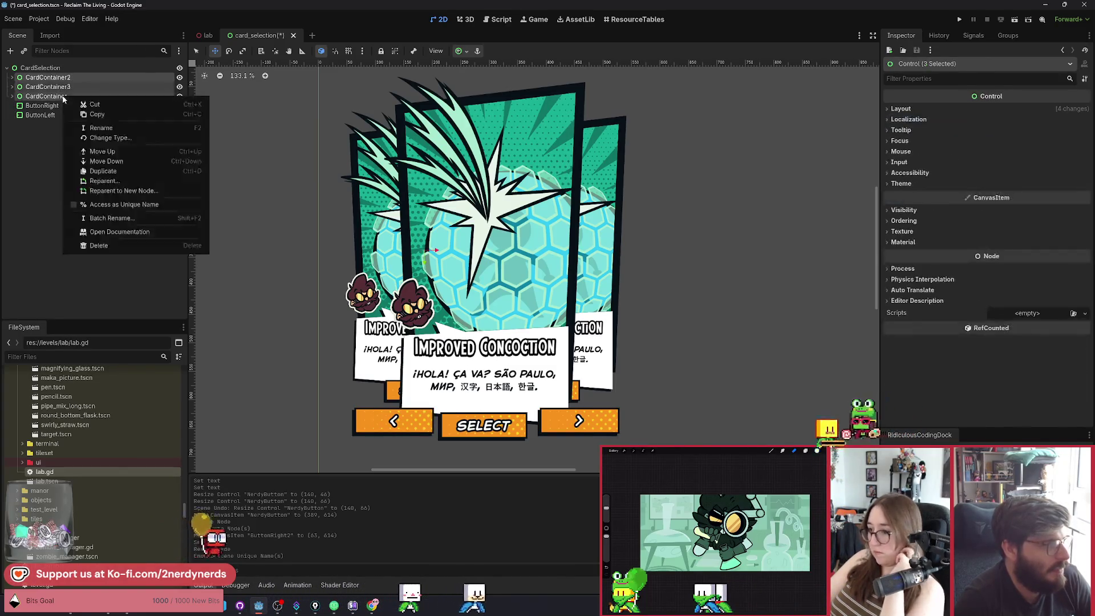
left_click(105, 208)
left_click(105, 209)
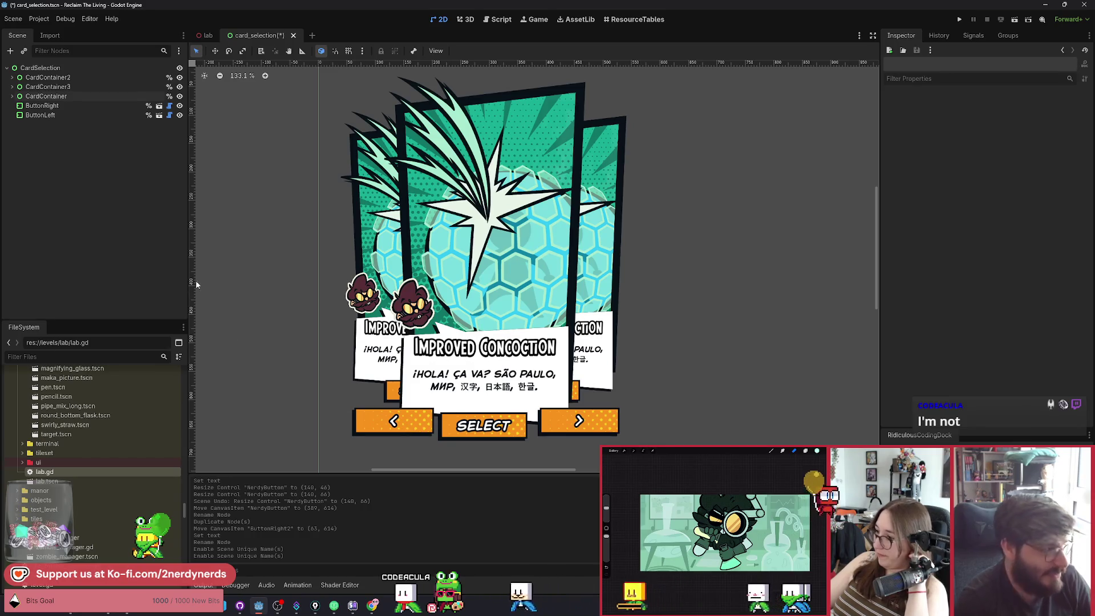
Step: Move ButtonLeft and ButtonRight up together beside SELECT, then select the UpgradeCard
left_click(42, 114)
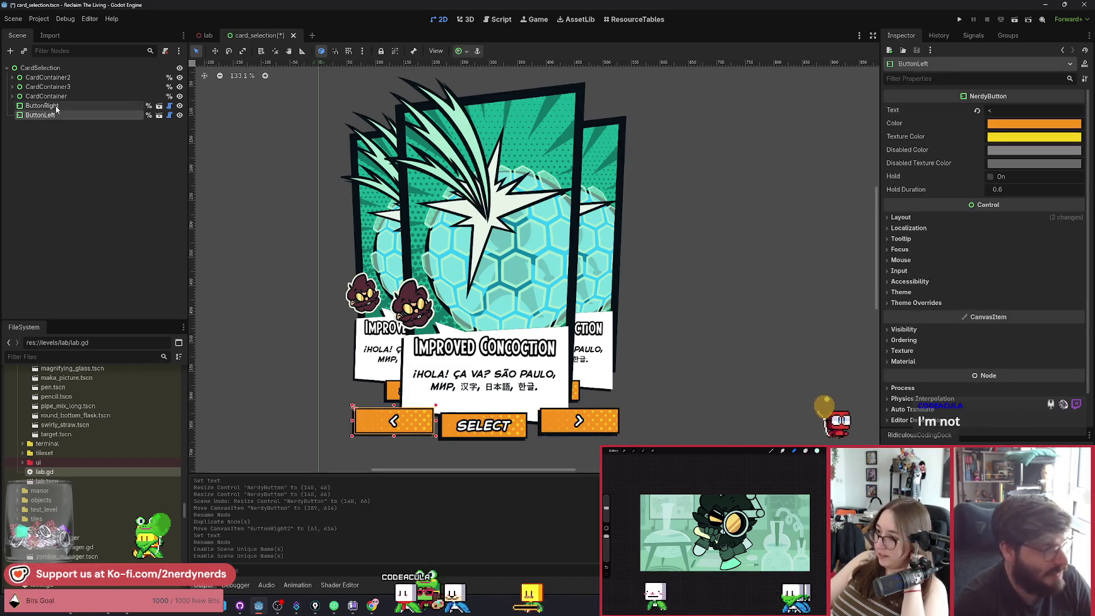
left_click(55, 104, "shift")
left_click_drag(577, 428, 577, 420)
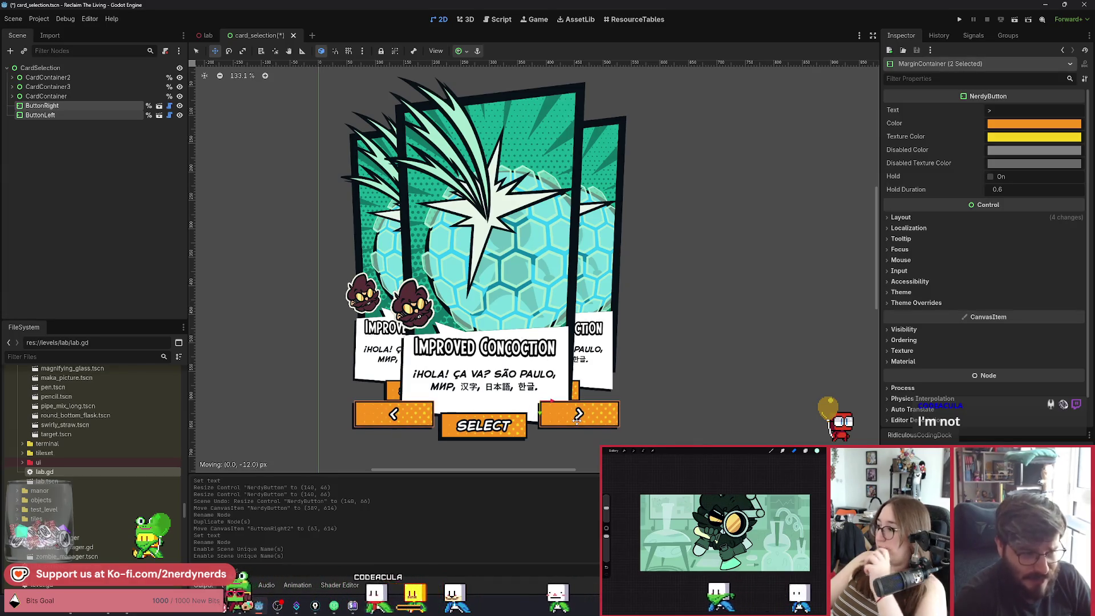
left_click_drag(577, 420, 577, 420)
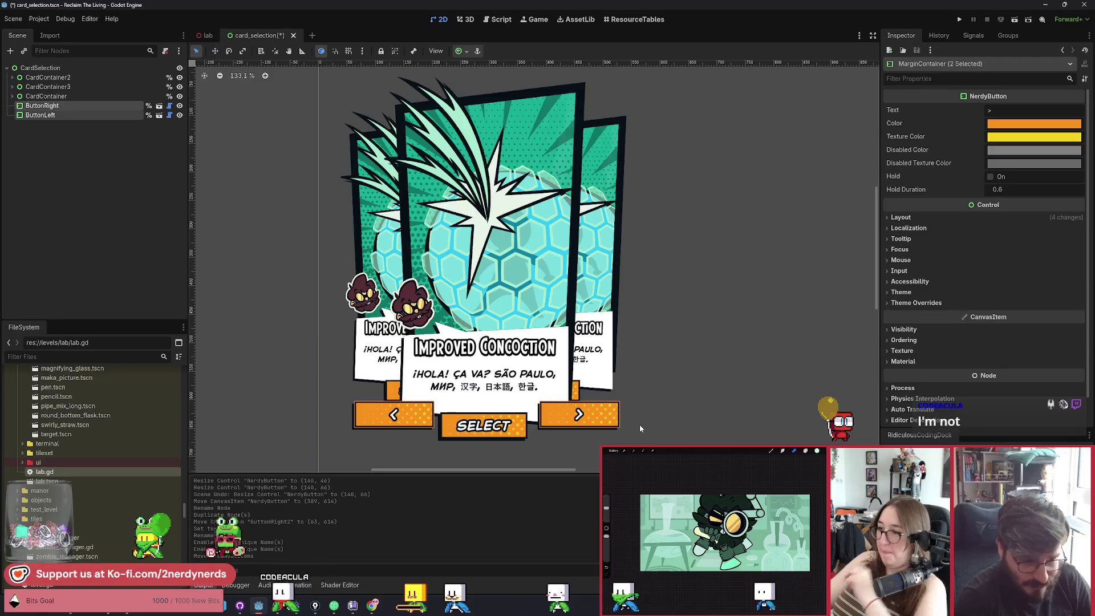
key("q")
left_click(481, 367)
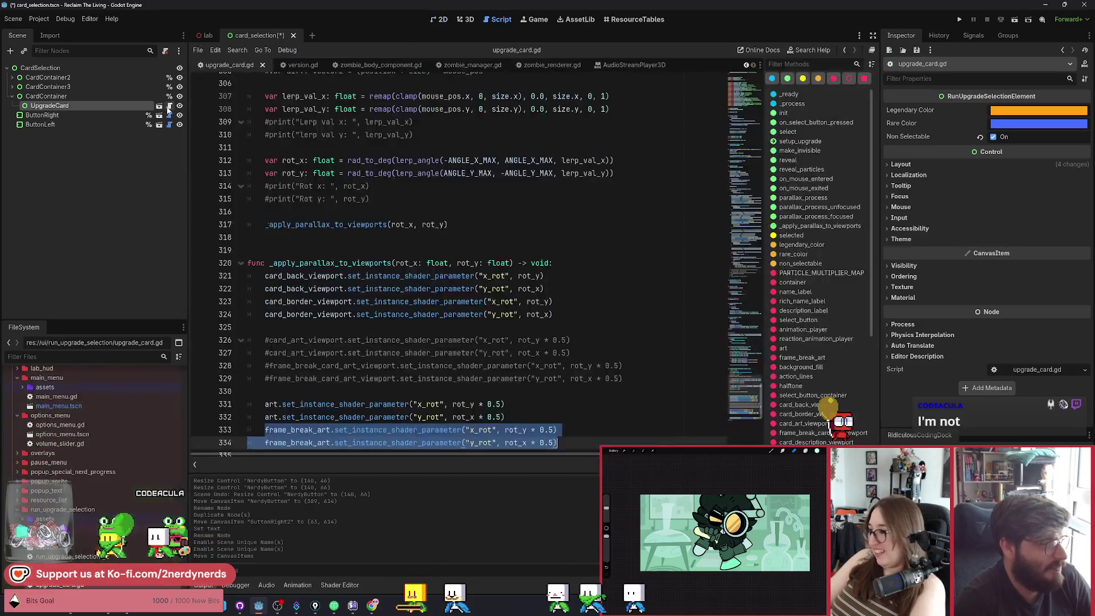
left_click(168, 107)
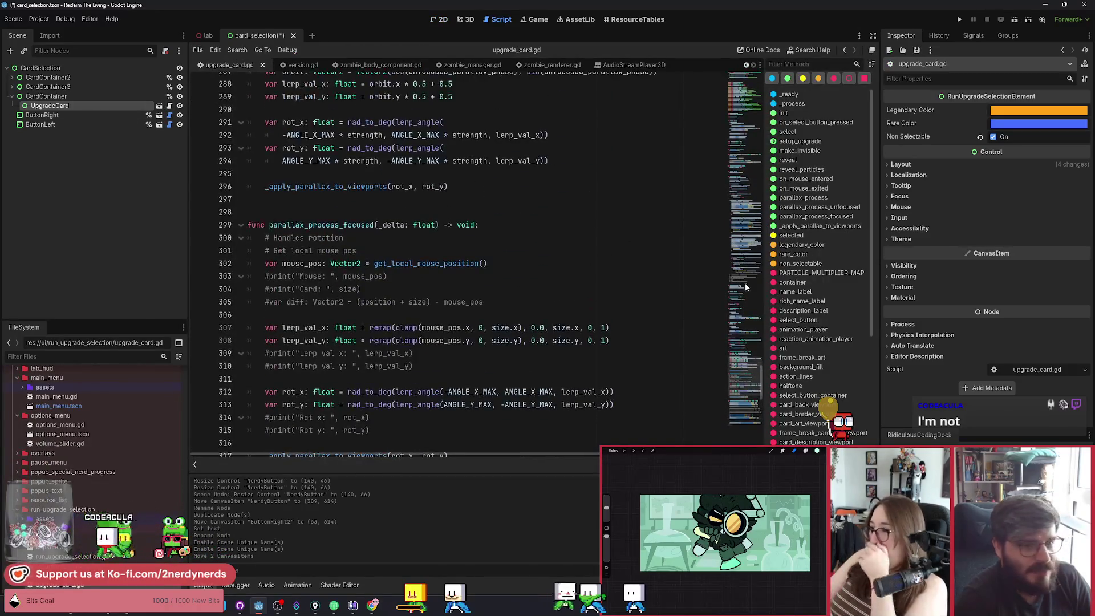
left_click_drag(745, 287, 744, 85)
left_click(340, 94)
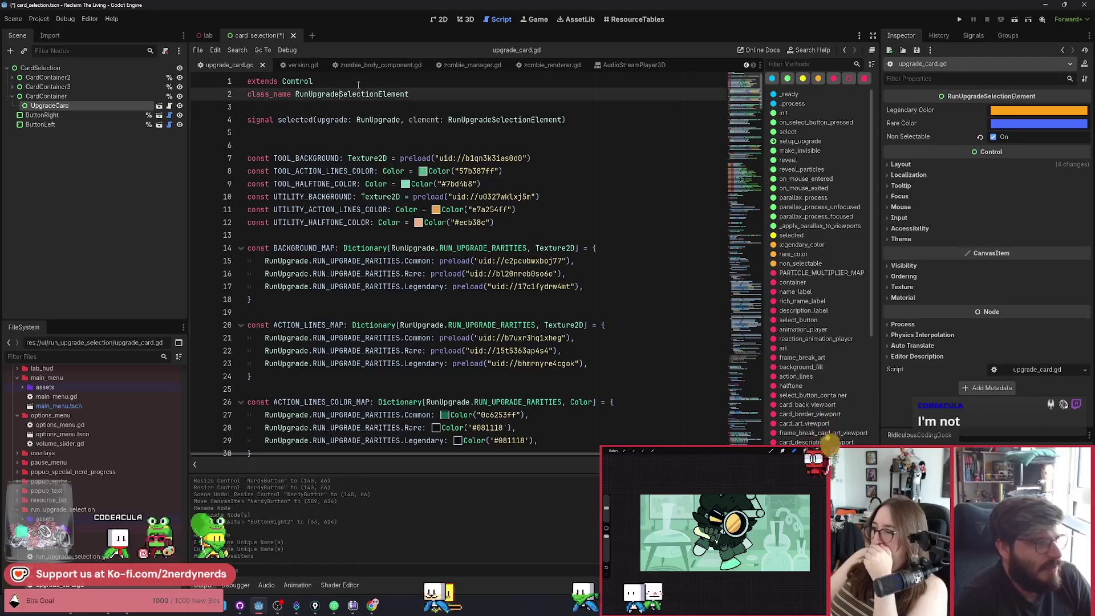
scroll(410, 355, "down", 15)
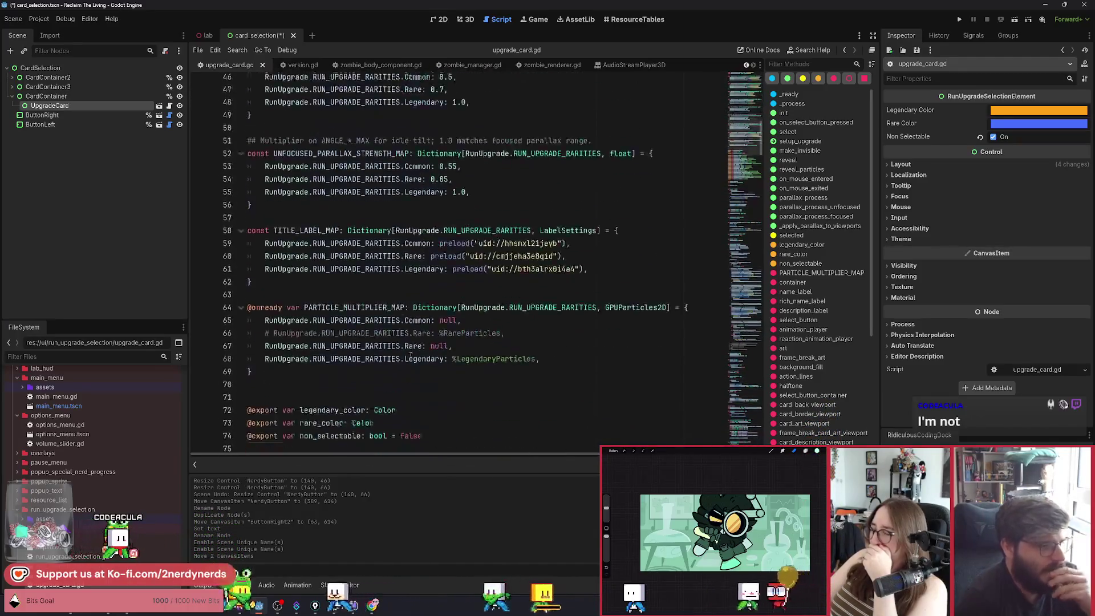
scroll(411, 356, "down", 16)
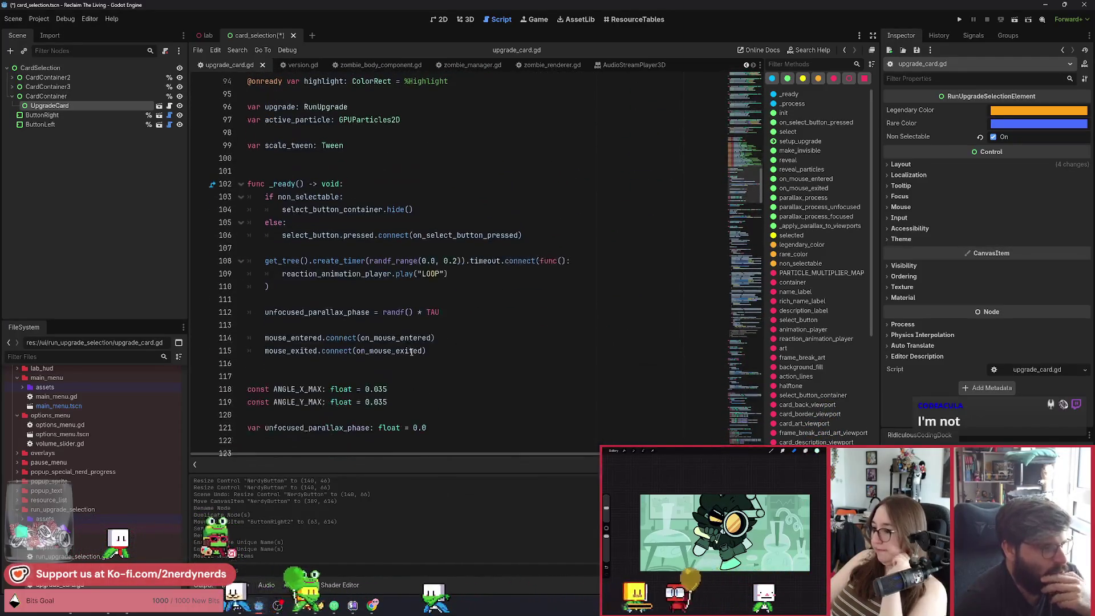
mouse_move(411, 351)
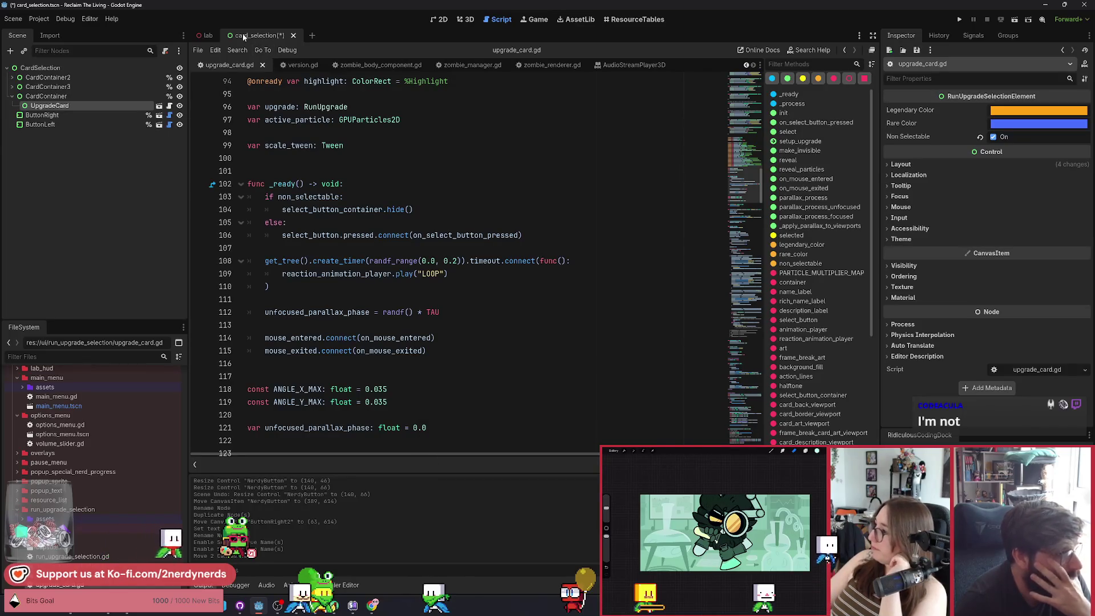
left_click(446, 21)
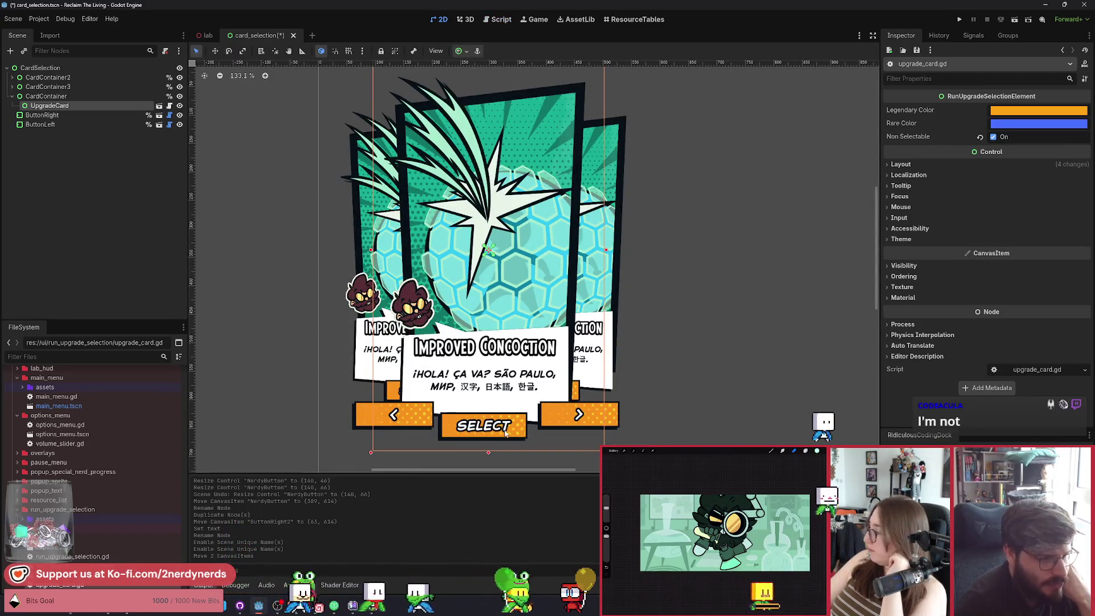
Step: Zoom around the card on the canvas, then open upgrade_card.gd at its extends Control line
scroll(488, 383, "down", 2)
scroll(488, 384, "up", 3)
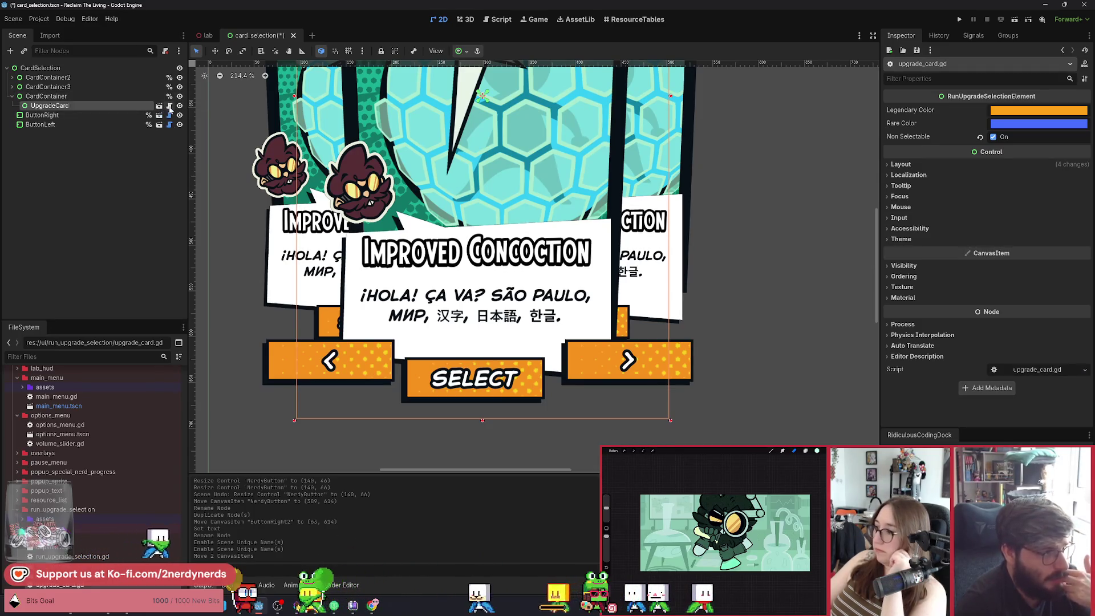
scroll(519, 288, "down", 4)
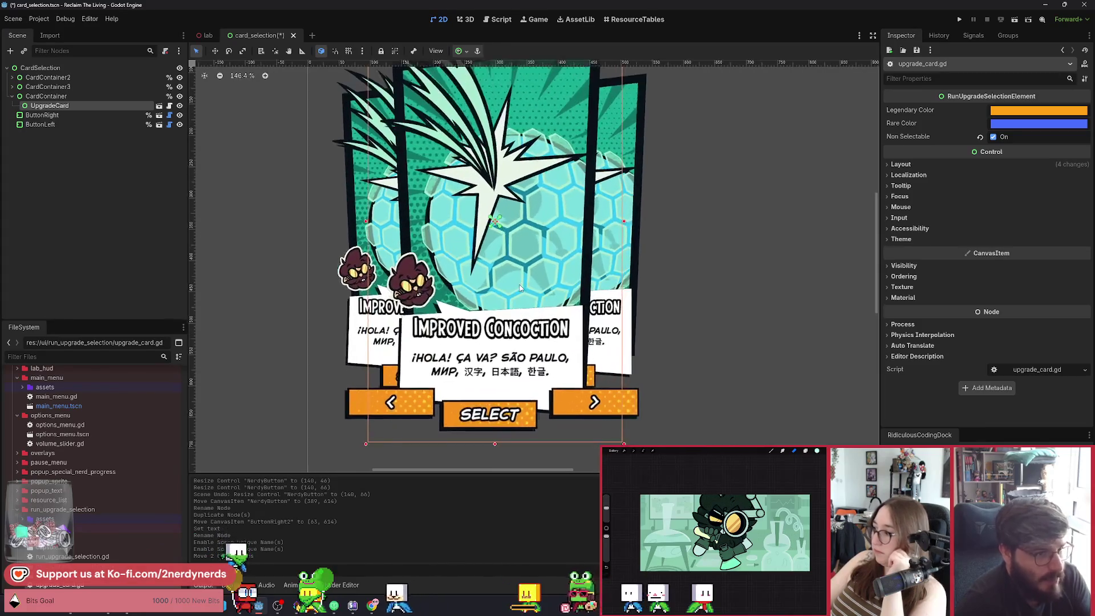
scroll(516, 297, "down", 1)
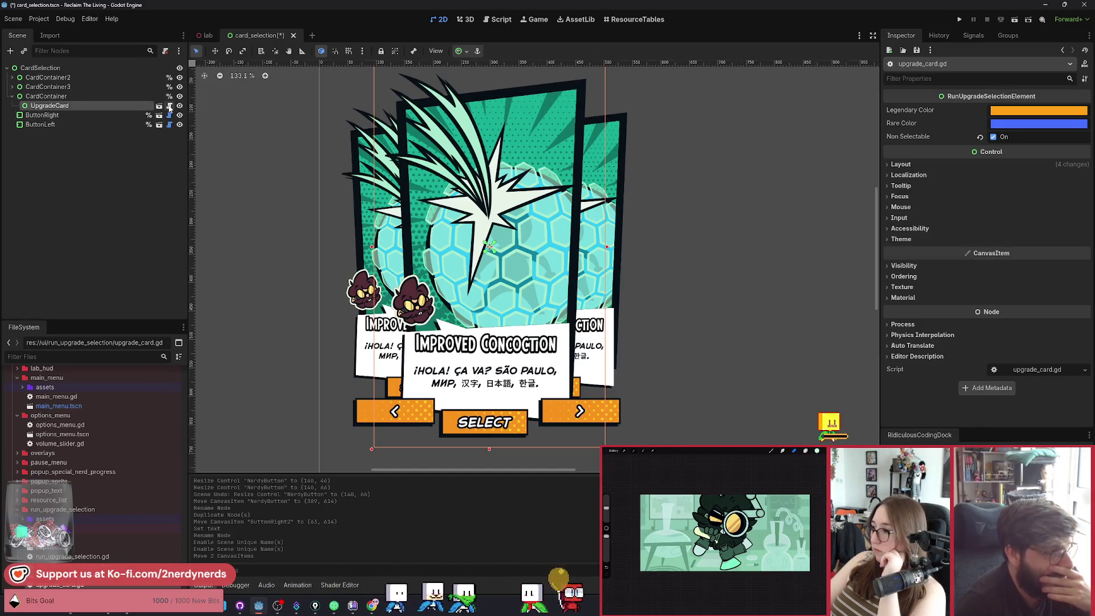
left_click(169, 105)
scroll(284, 158, "up", 20)
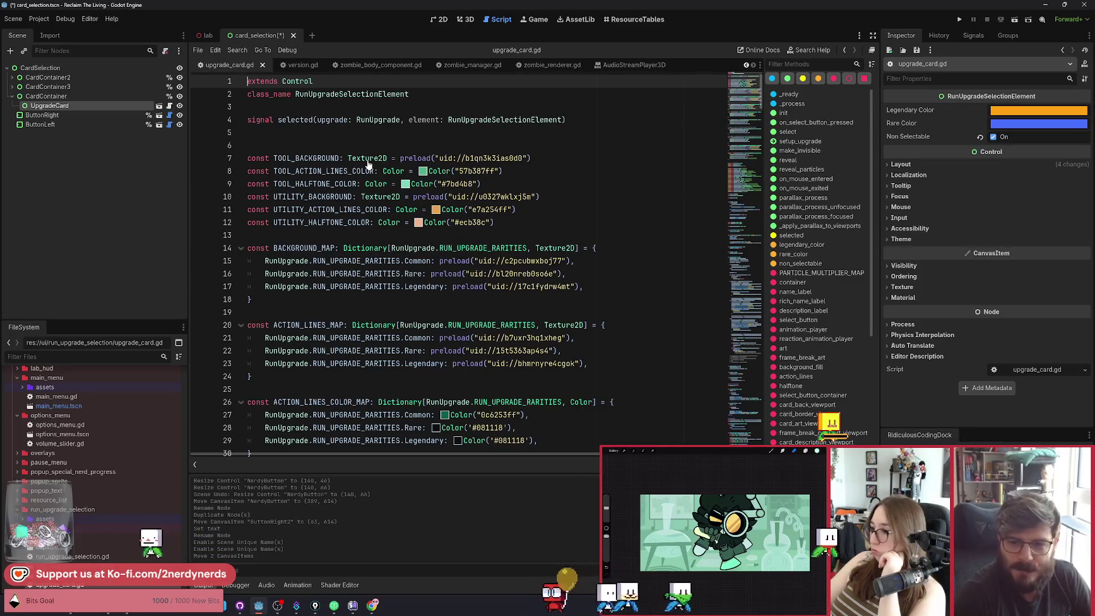
key("Return")
key("Up")
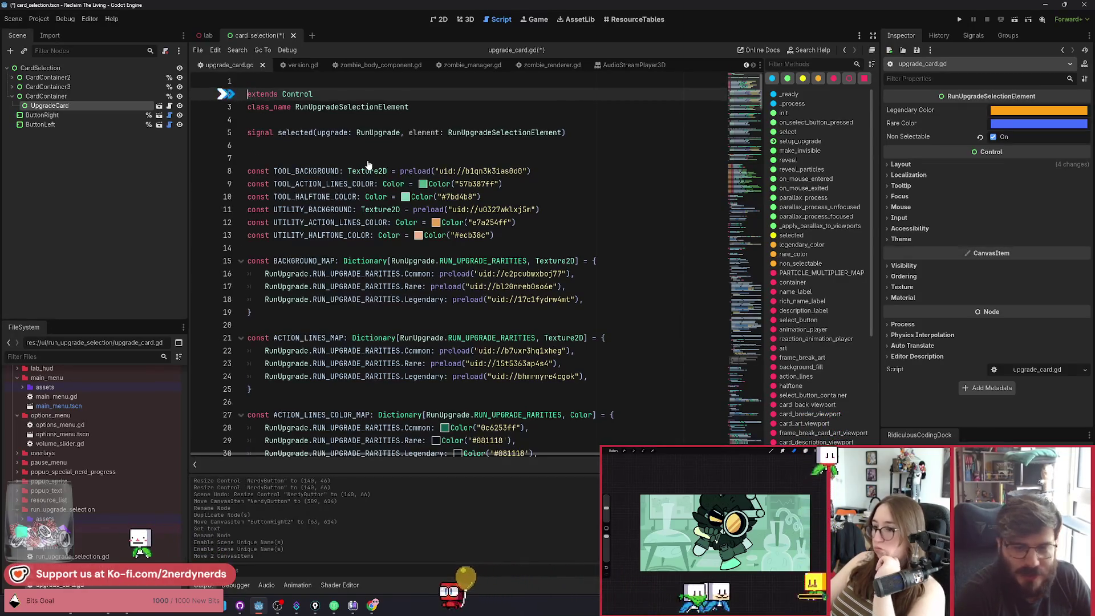
type("@")
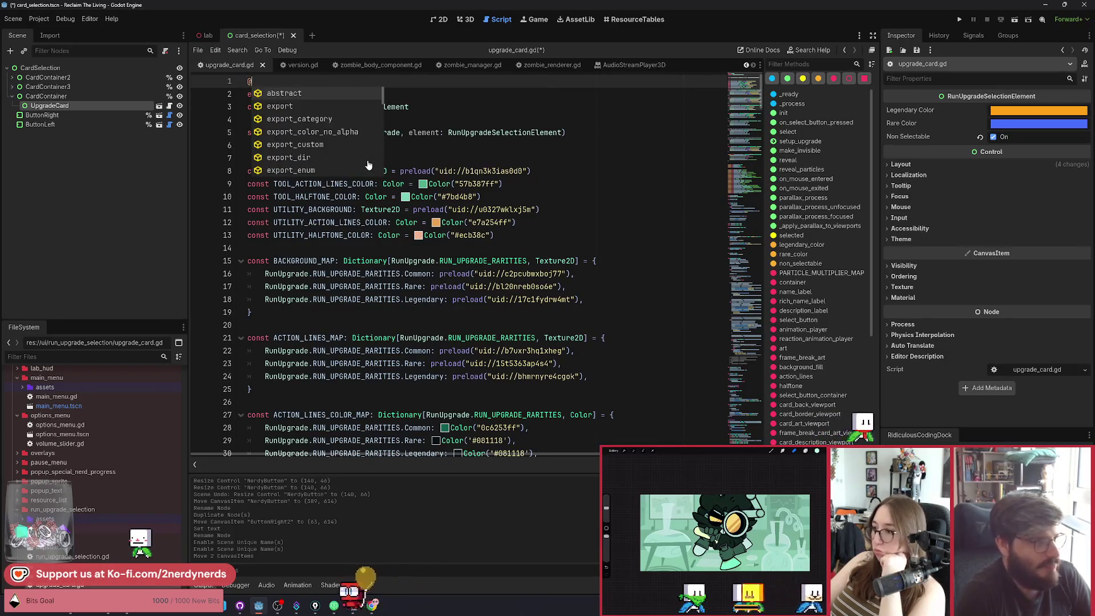
type("tool")
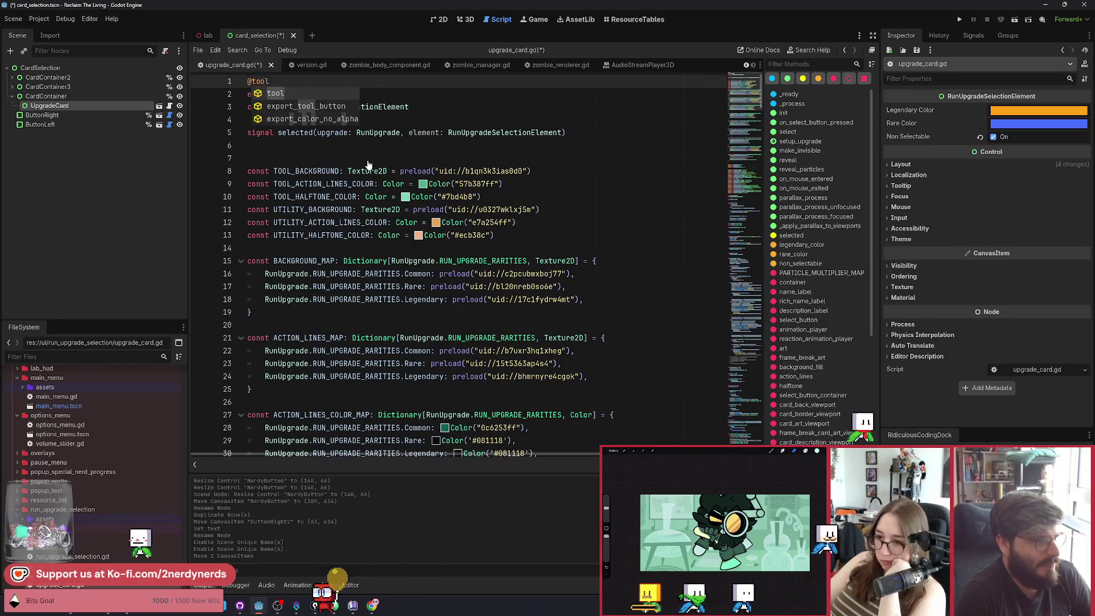
key("Escape")
left_click(384, 100)
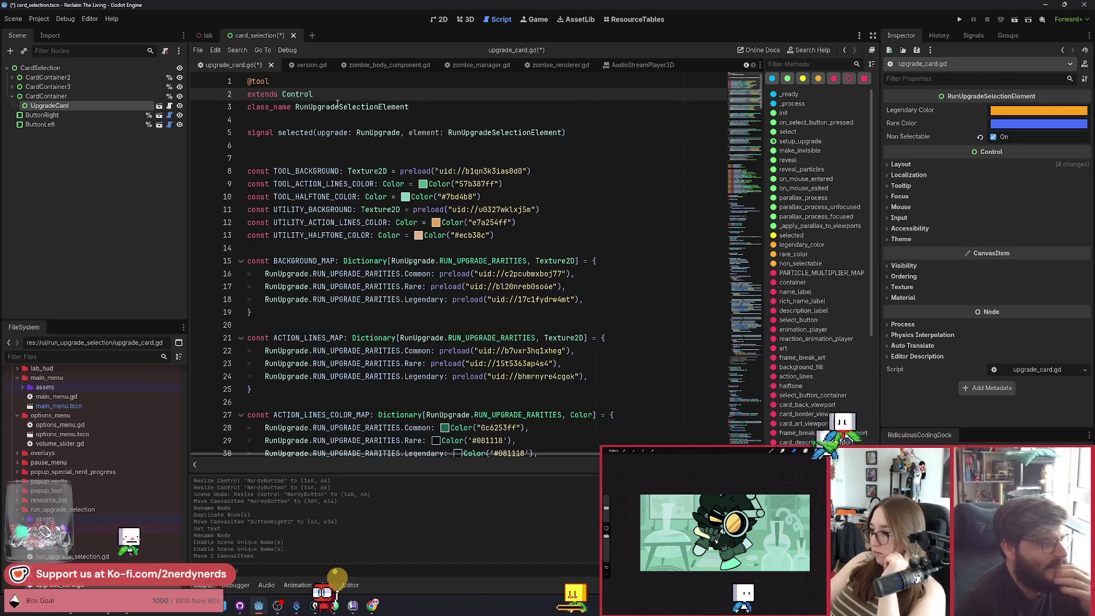
scroll(322, 262, "down", 2)
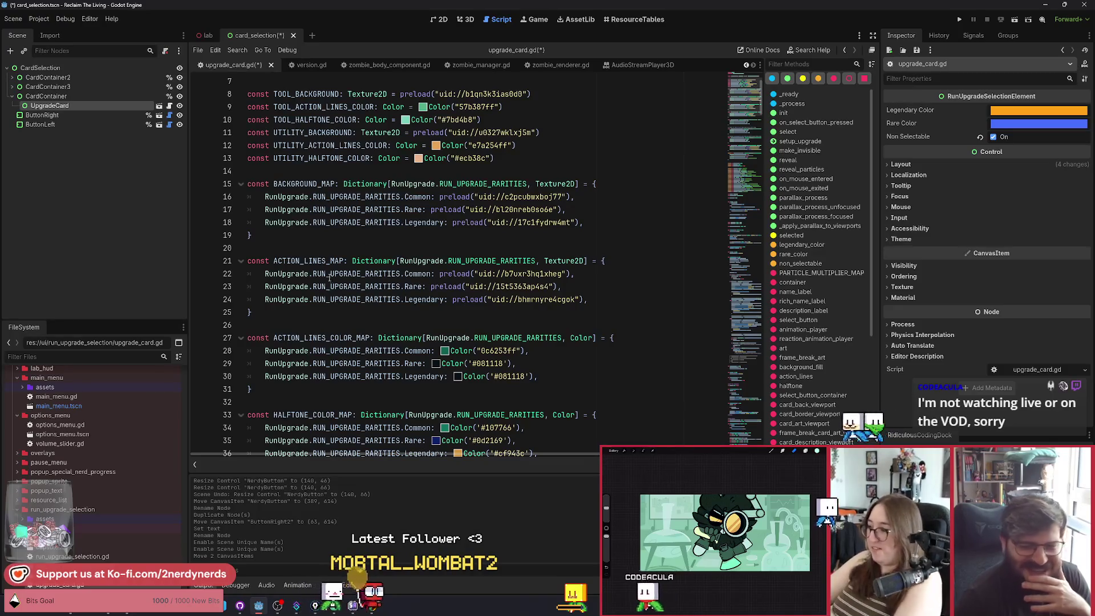
scroll(342, 286, "down", 8)
scroll(379, 321, "down", 4)
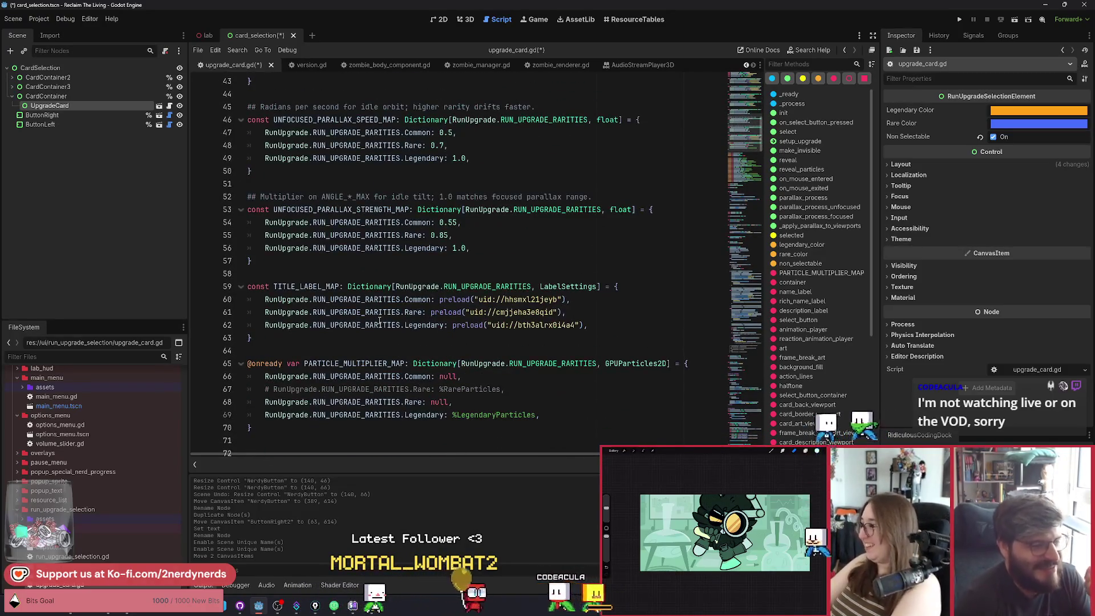
scroll(379, 321, "down", 4)
scroll(378, 321, "down", 3)
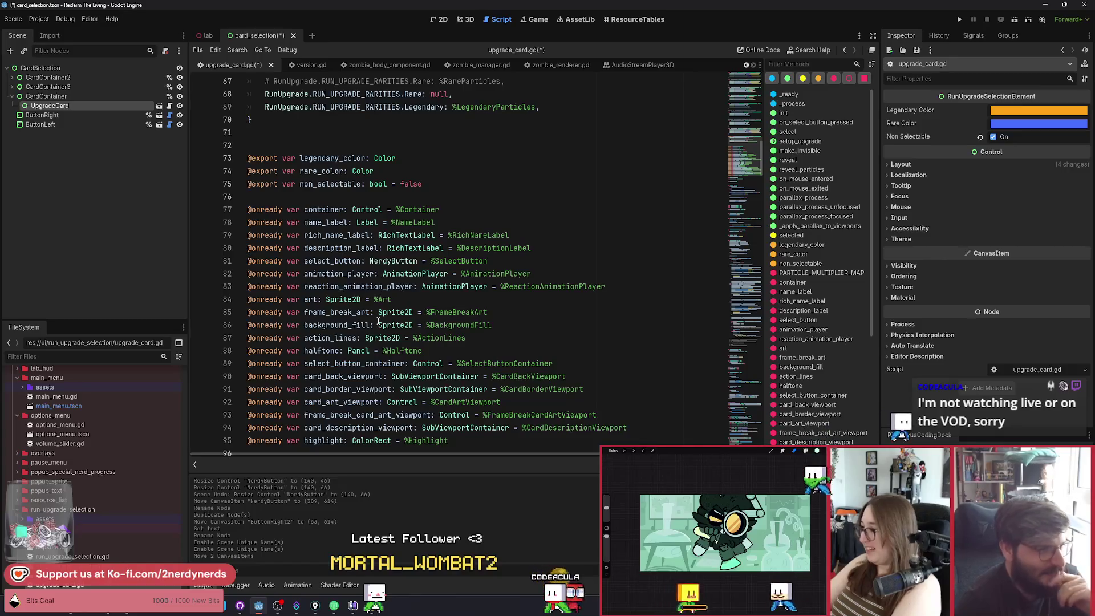
scroll(378, 321, "down", 8)
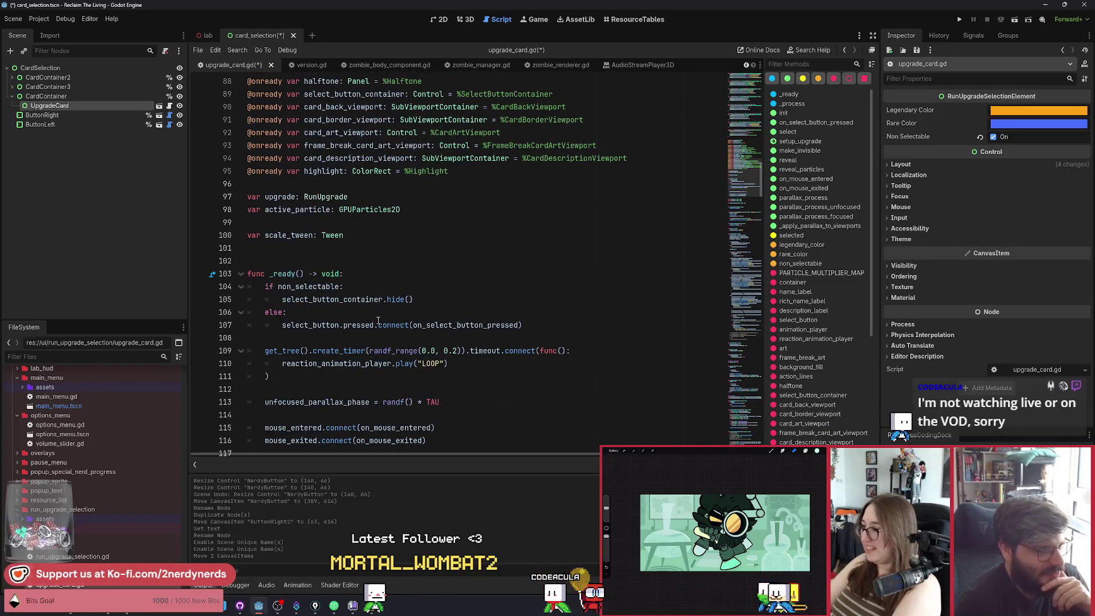
scroll(378, 321, "down", 3)
left_click(504, 328)
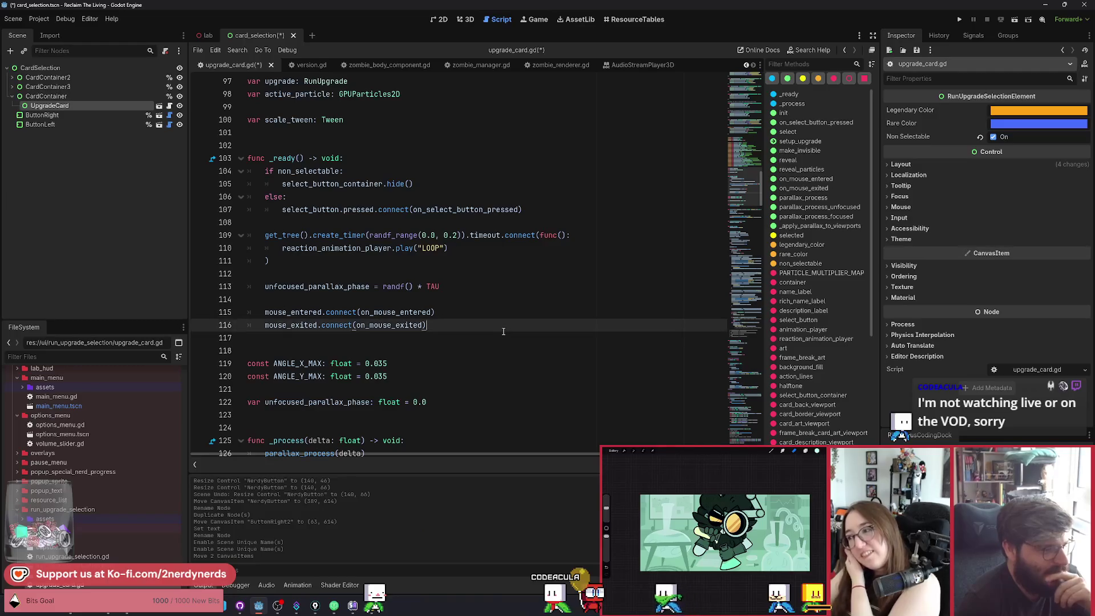
scroll(474, 335, "down", 5)
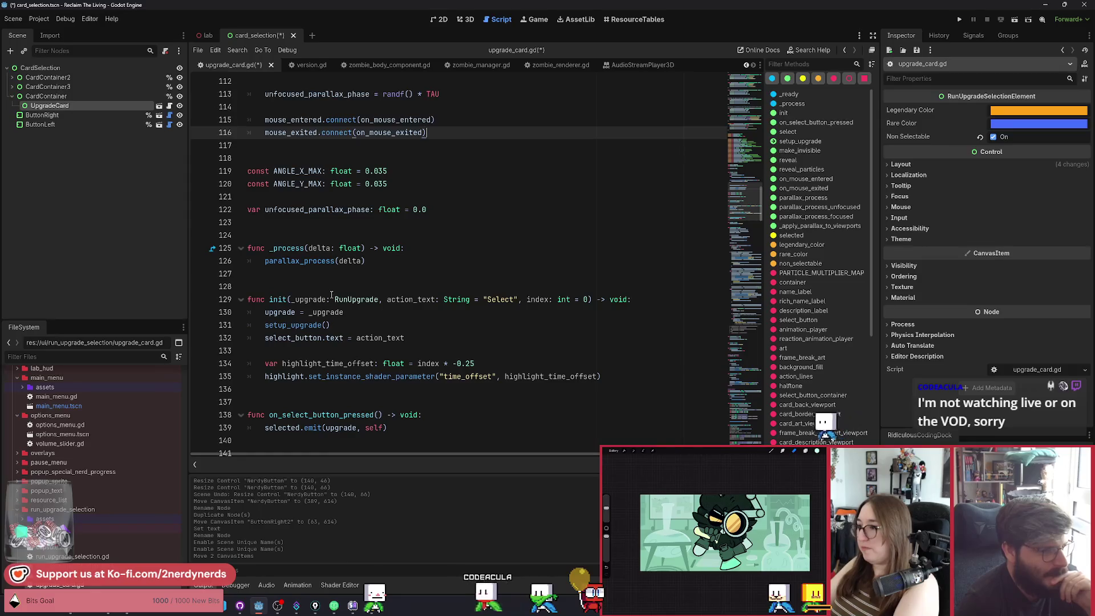
Step: Save upgrade_card.gd after adding and removing blank lines in _process
left_click(404, 264)
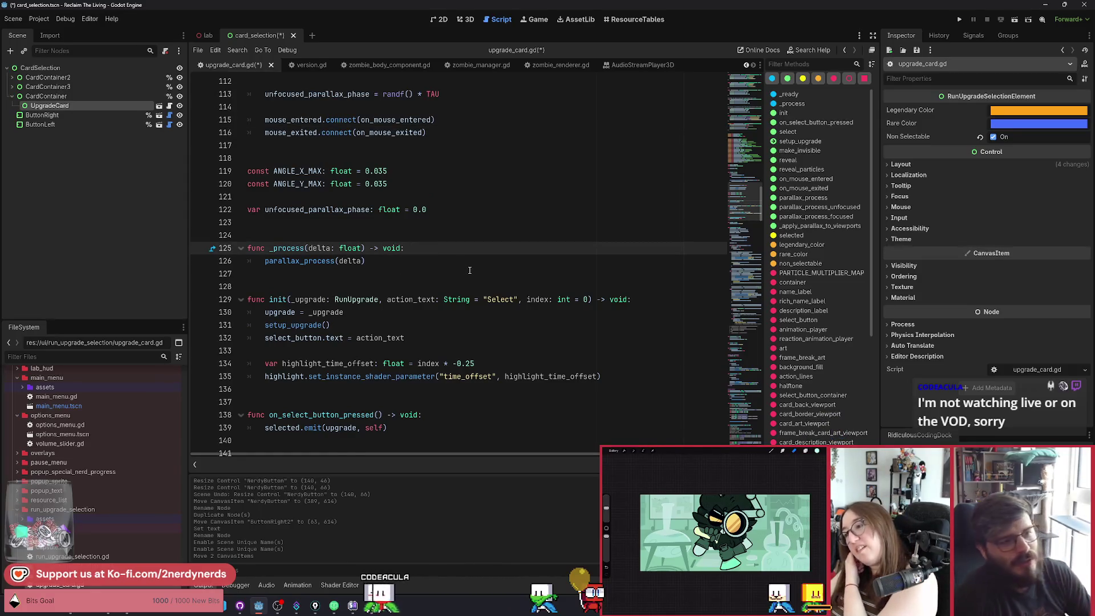
key("ctrl+shift+Return")
key("ctrl+shift+Return")
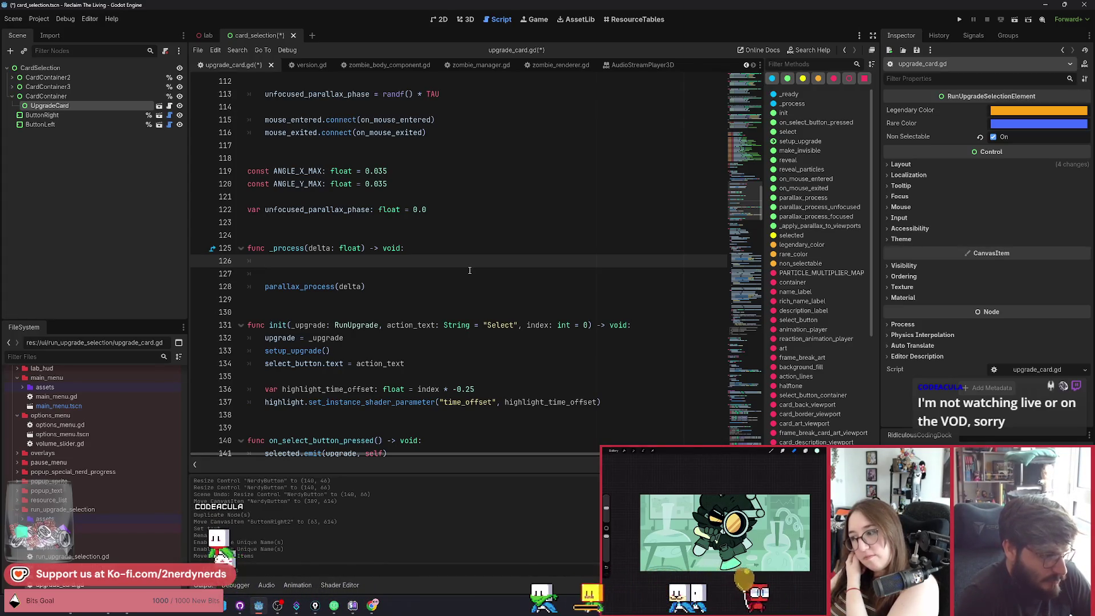
key("ctrl+shift+k")
key("BackSpace")
key("BackSpace")
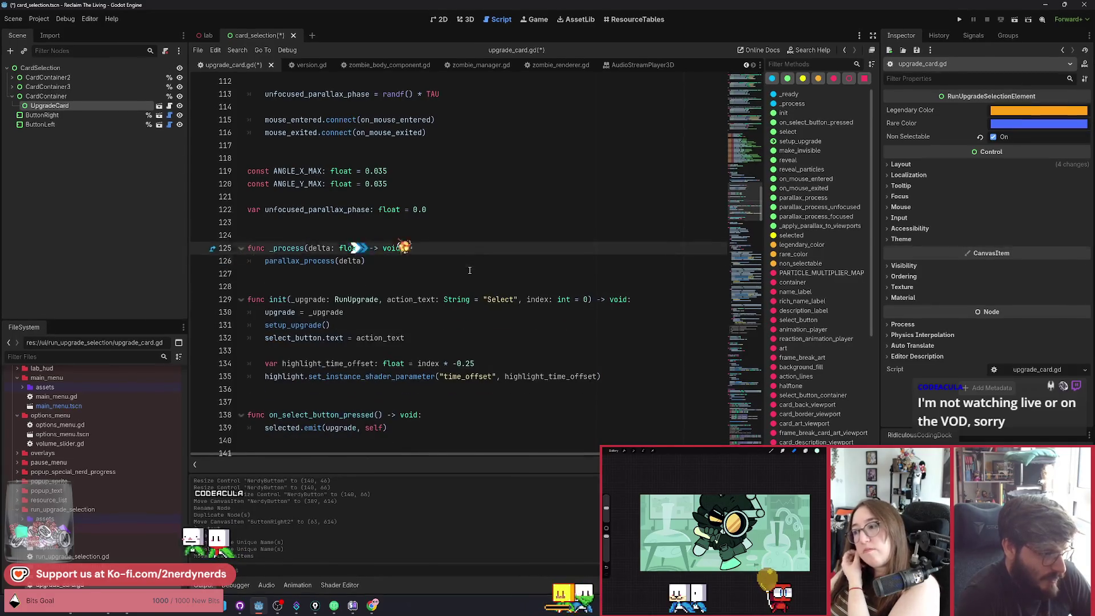
key("ctrl+s")
Step: Review _ready's non_selectable if/else block and its select_button_container.hide() call
scroll(374, 274, "up", 10)
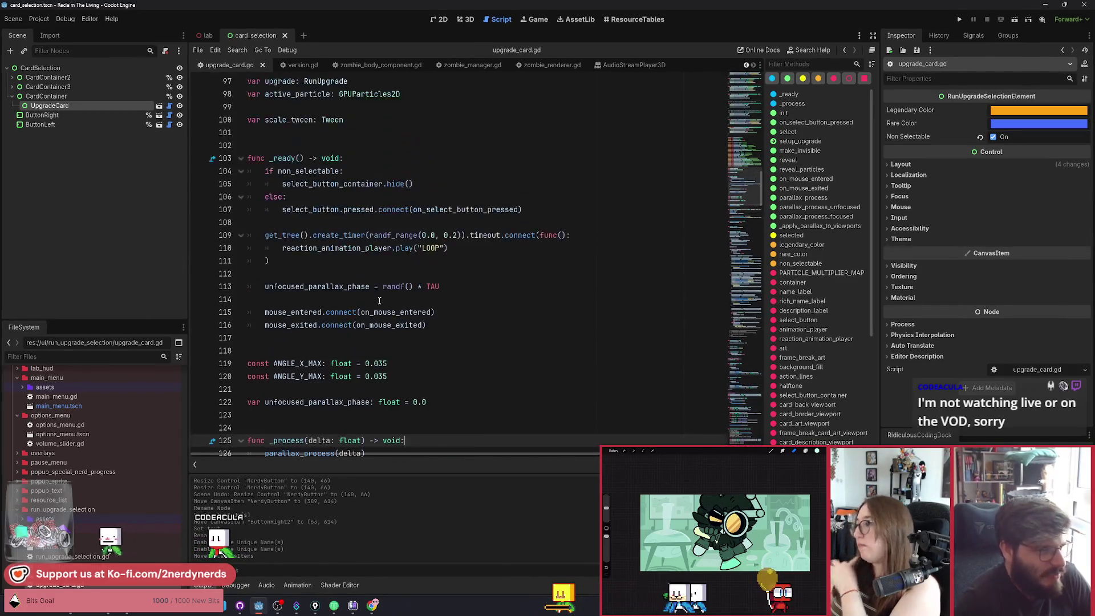
scroll(372, 296, "down", 5)
scroll(371, 296, "down", 2)
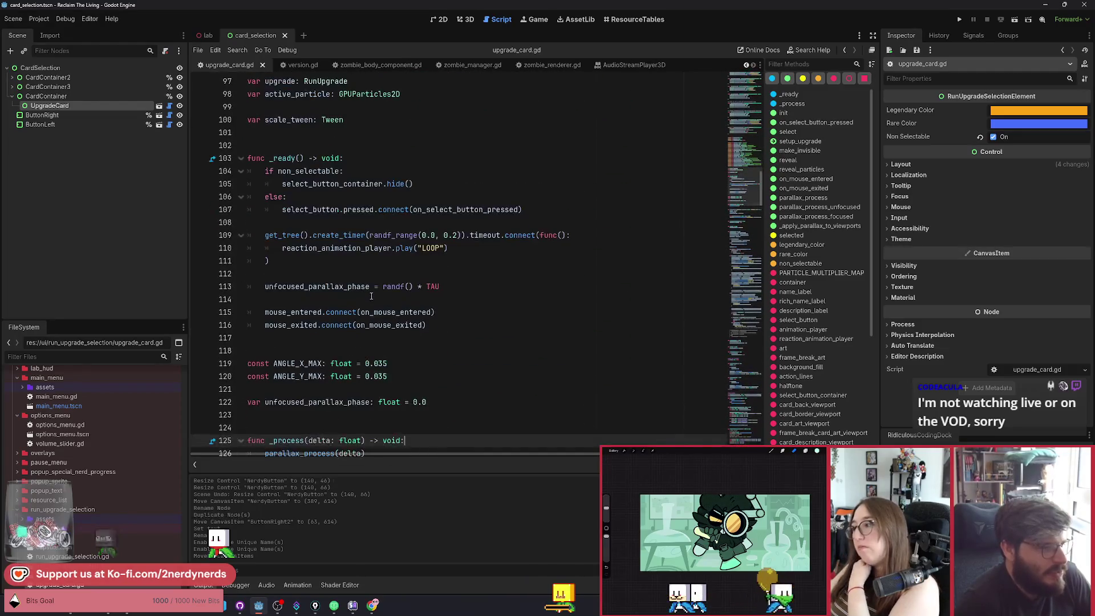
left_click(346, 162)
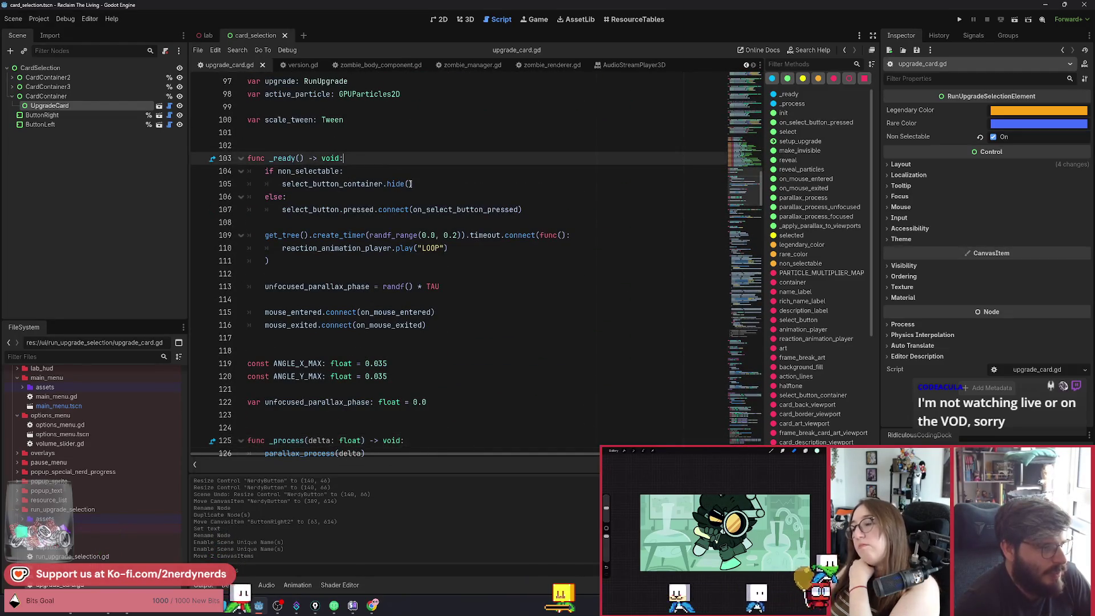
left_click_drag(523, 210, 264, 171)
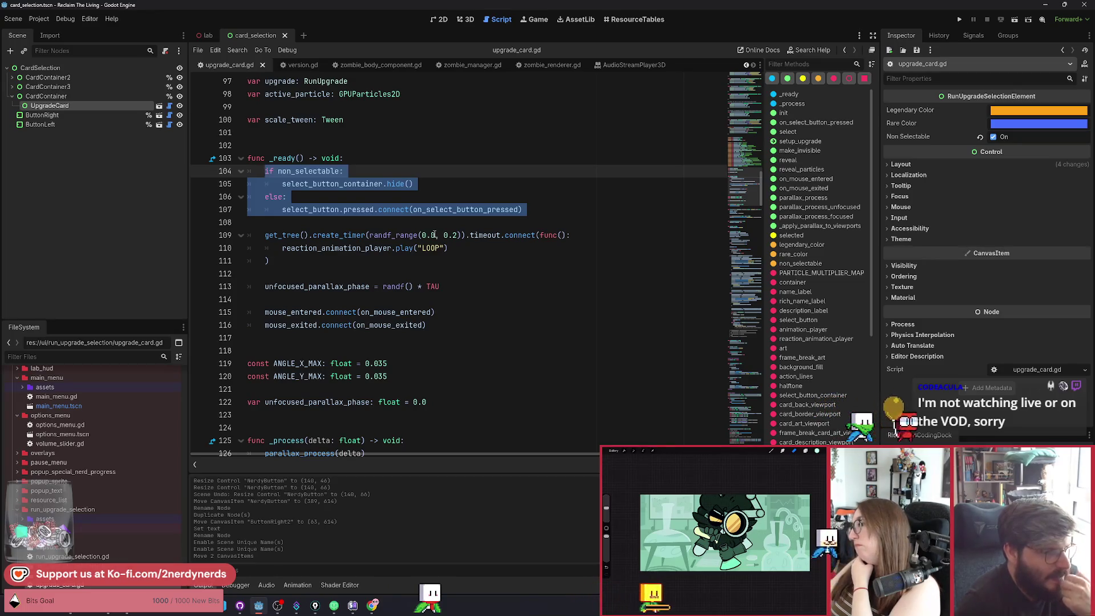
left_click(314, 170)
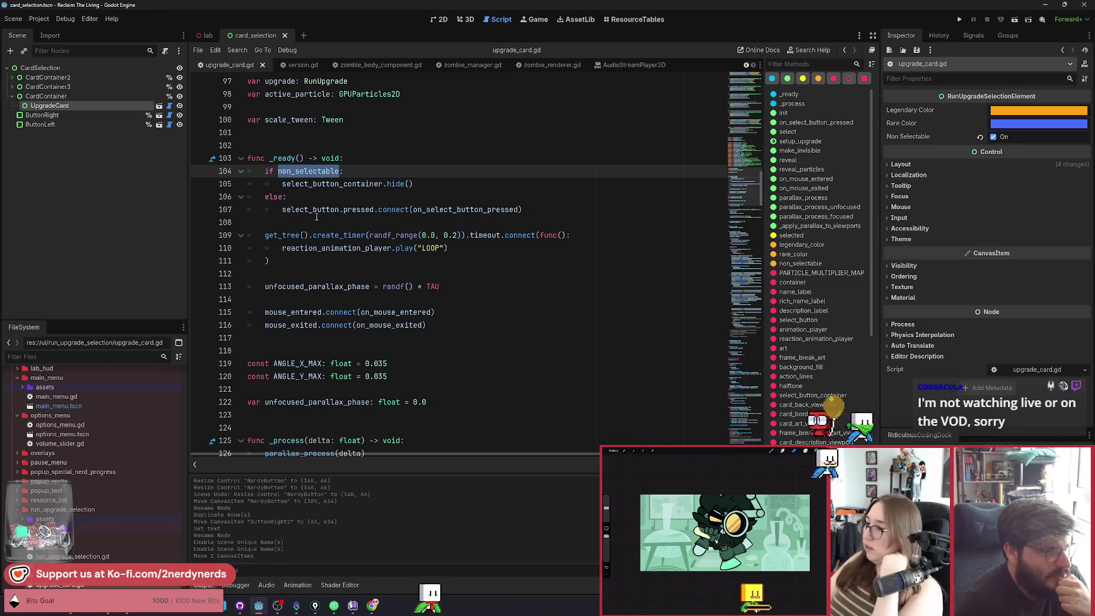
left_click(403, 183)
left_click_drag(401, 184, 281, 185)
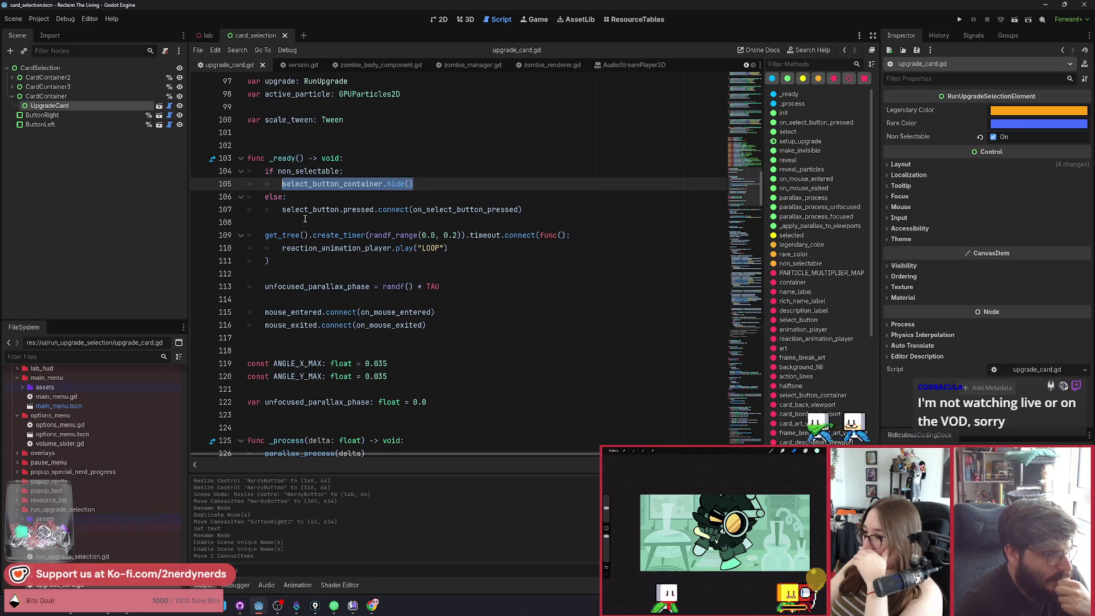
left_click(589, 211)
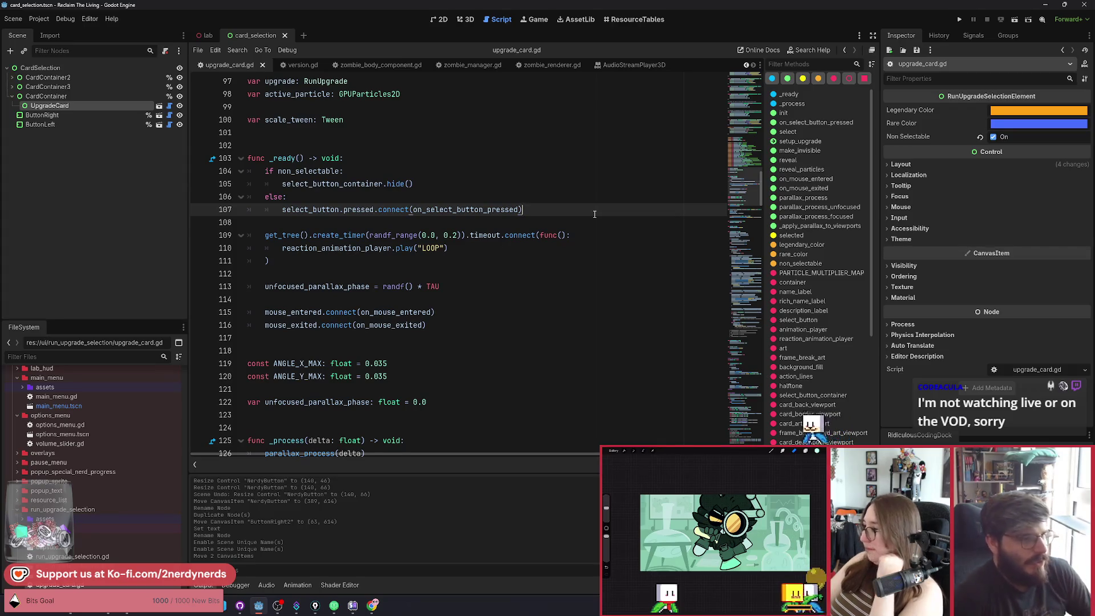
Step: Add 'if Engine.is_editor_hint(): return' to _ready below the button connection
key("Return")
key("Return")
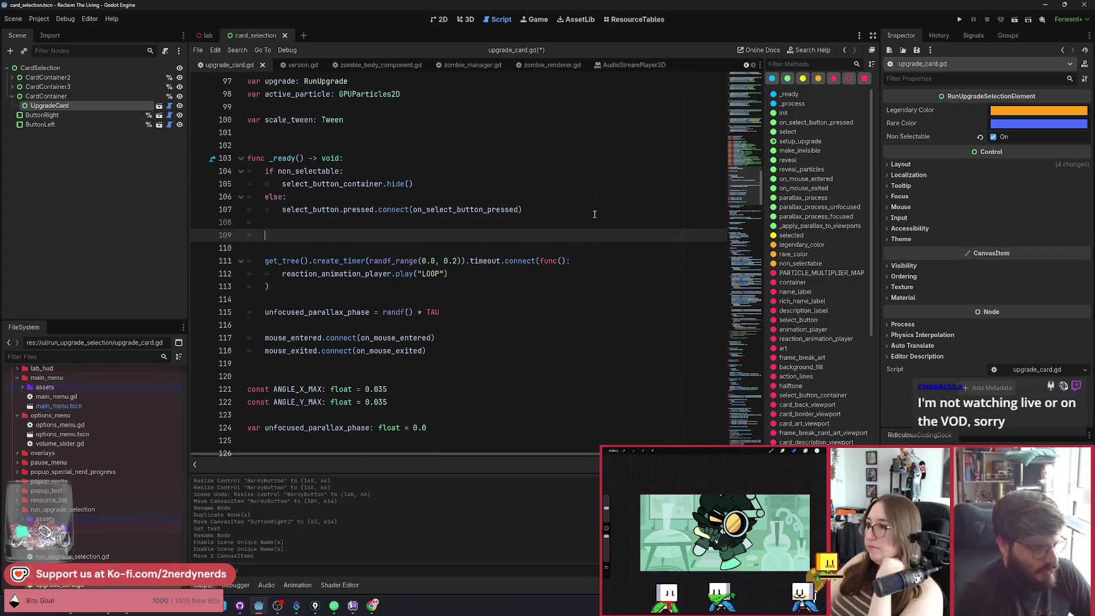
type("Engine.is")
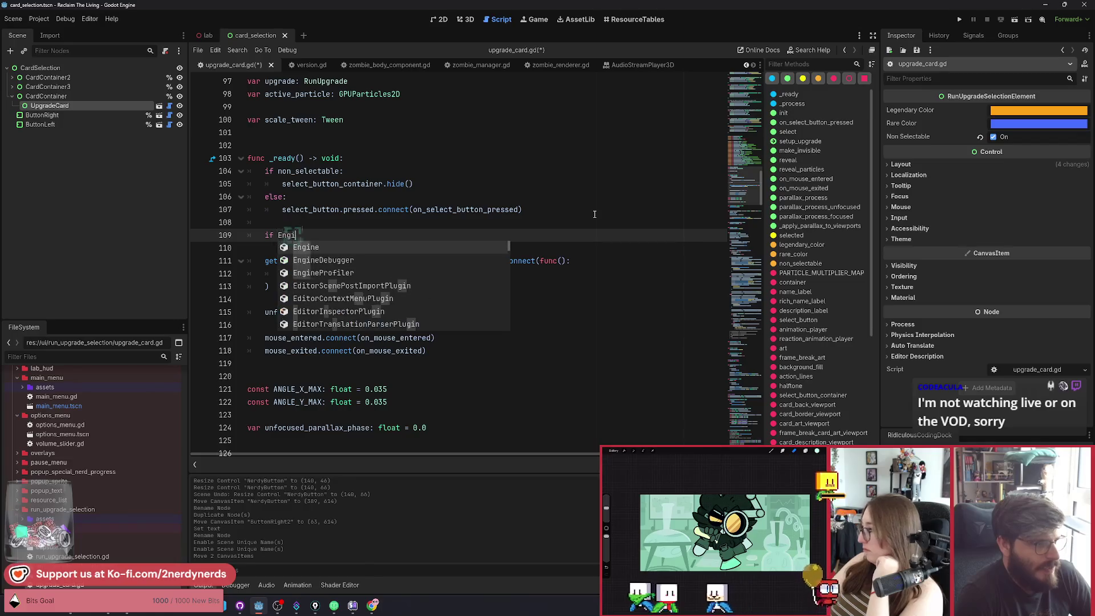
key("Return")
type(":")
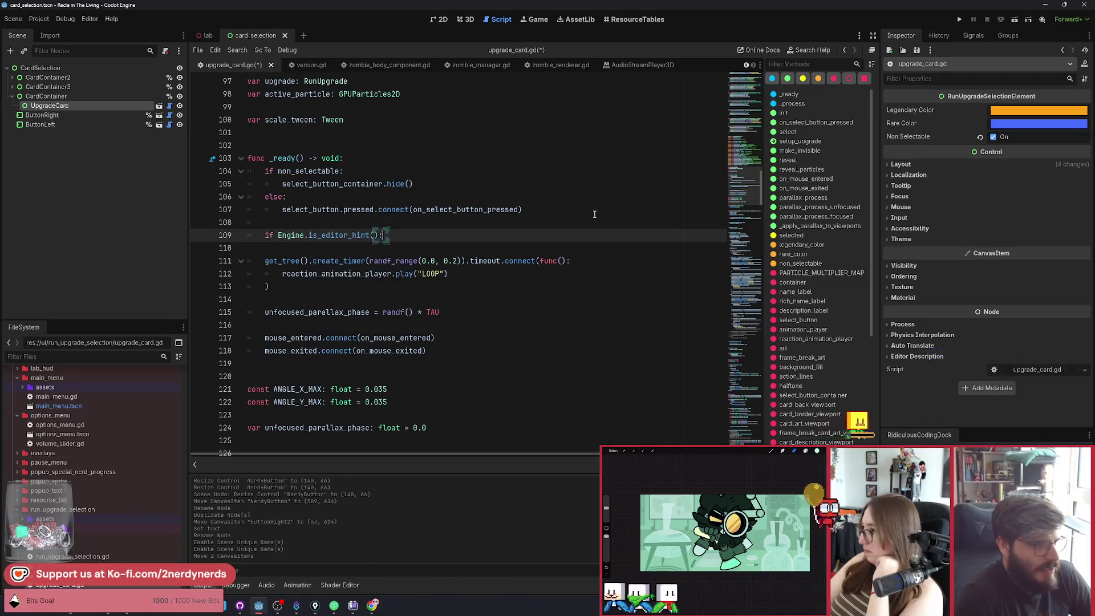
key("Return")
type("retu")
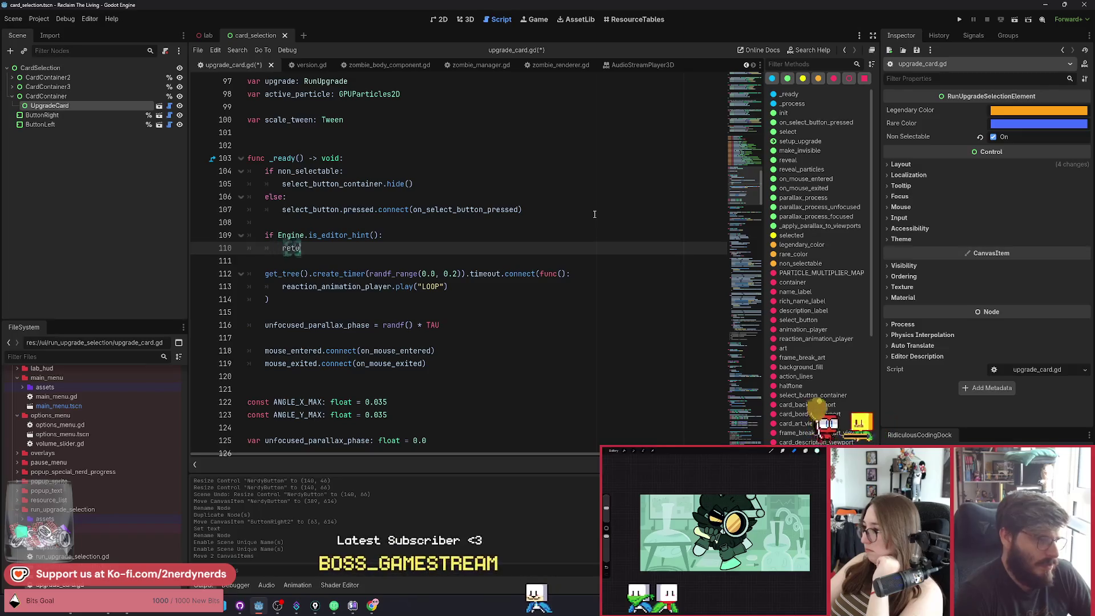
Step: Move the parallax phase line above the editor-hint check
key("Down")
key("shift+Down")
key("shift+Down")
key("shift+Down")
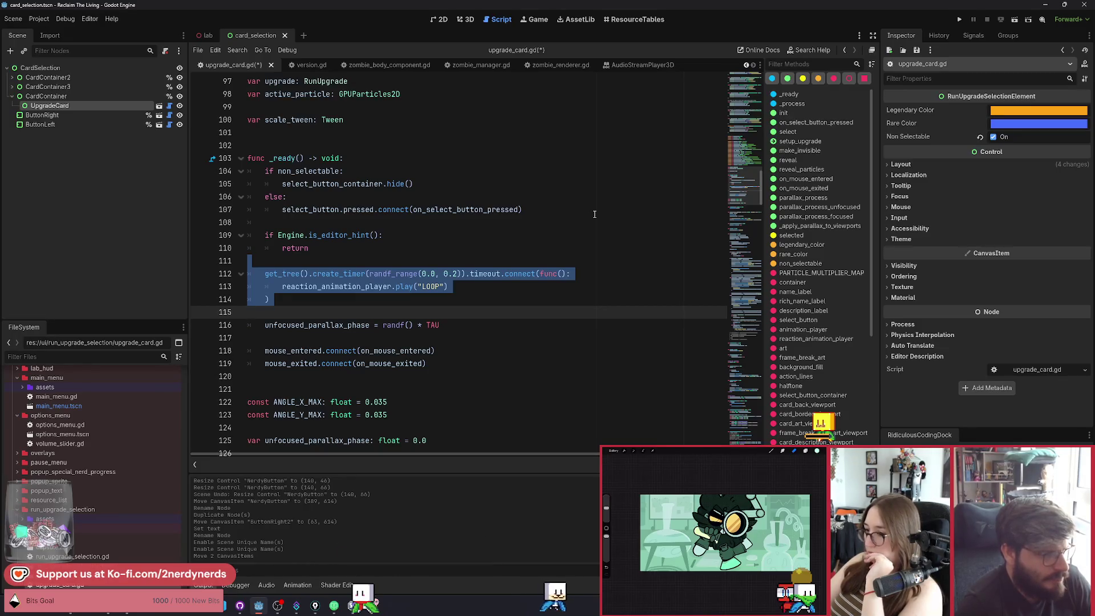
key("Up")
key("Up")
key("Up")
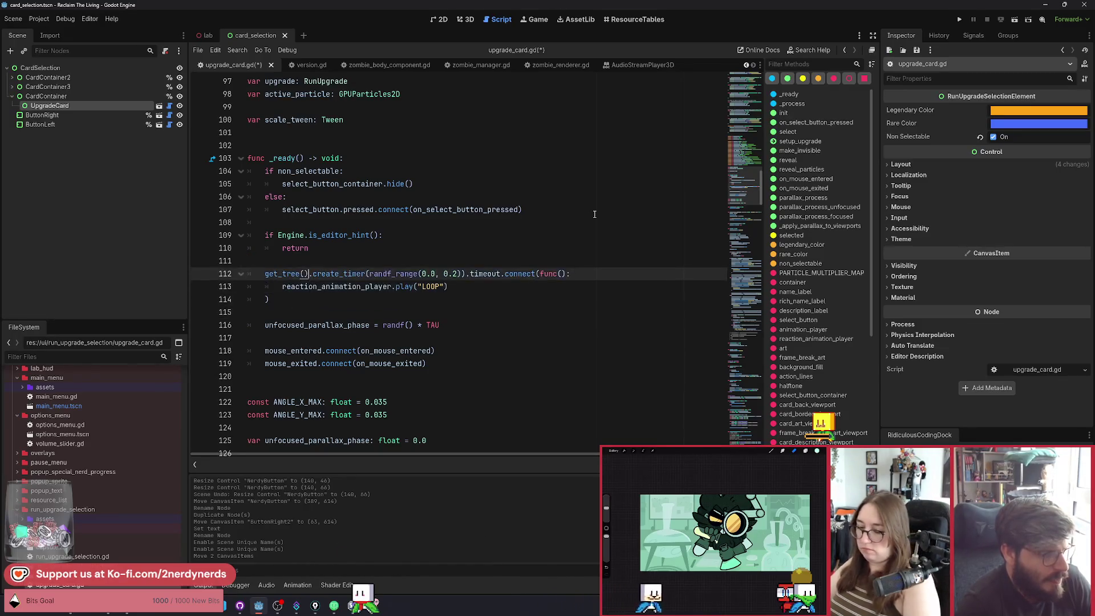
key("Down")
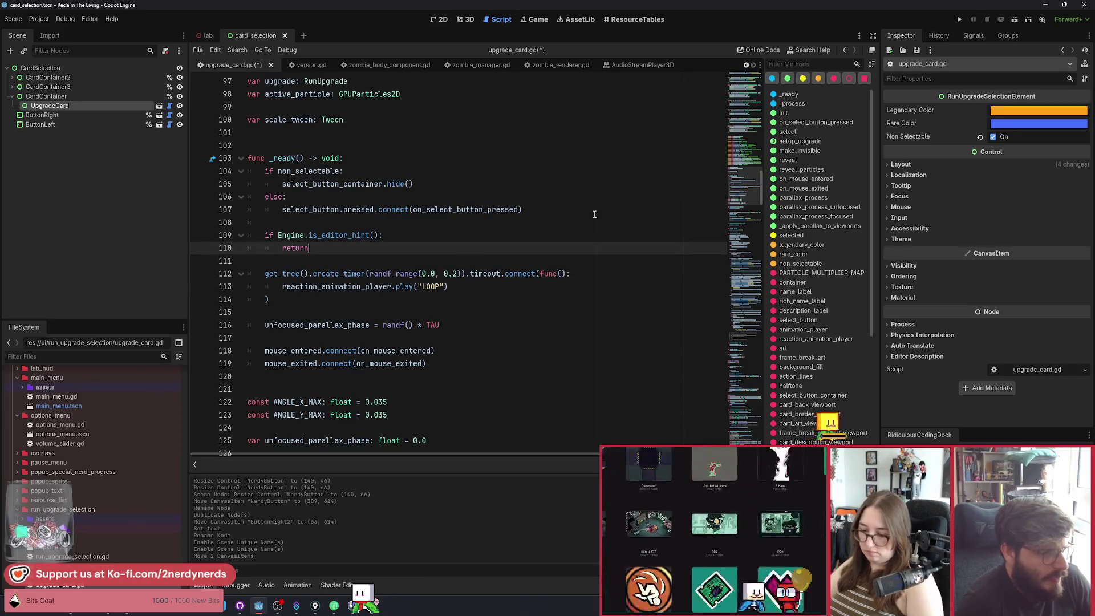
key("Down")
key("Down")
key("Down")
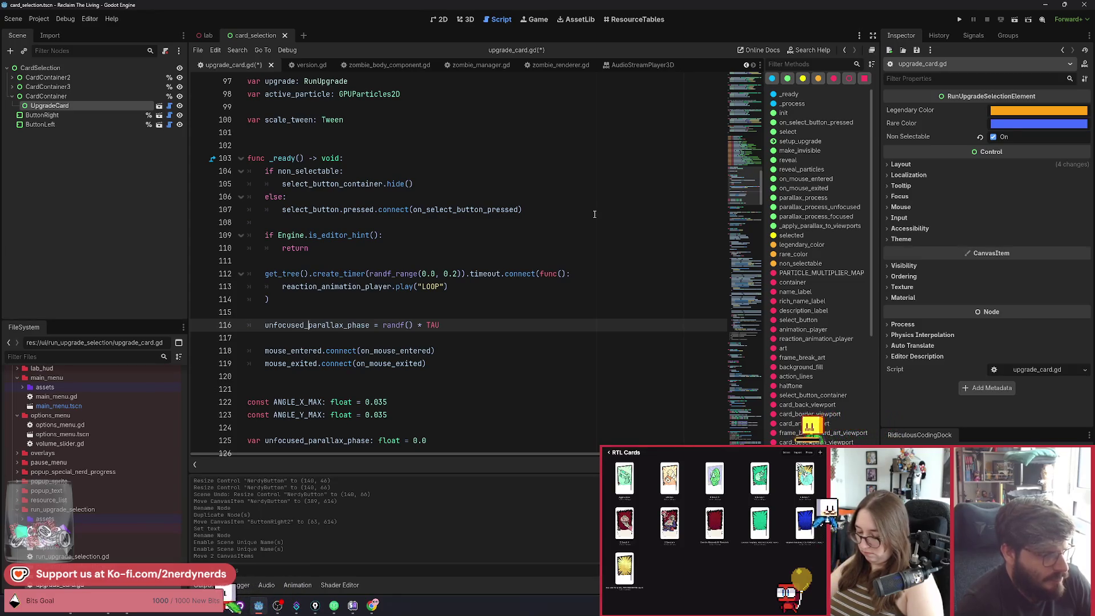
key("alt+Up")
key("alt+Up")
key("alt+Up")
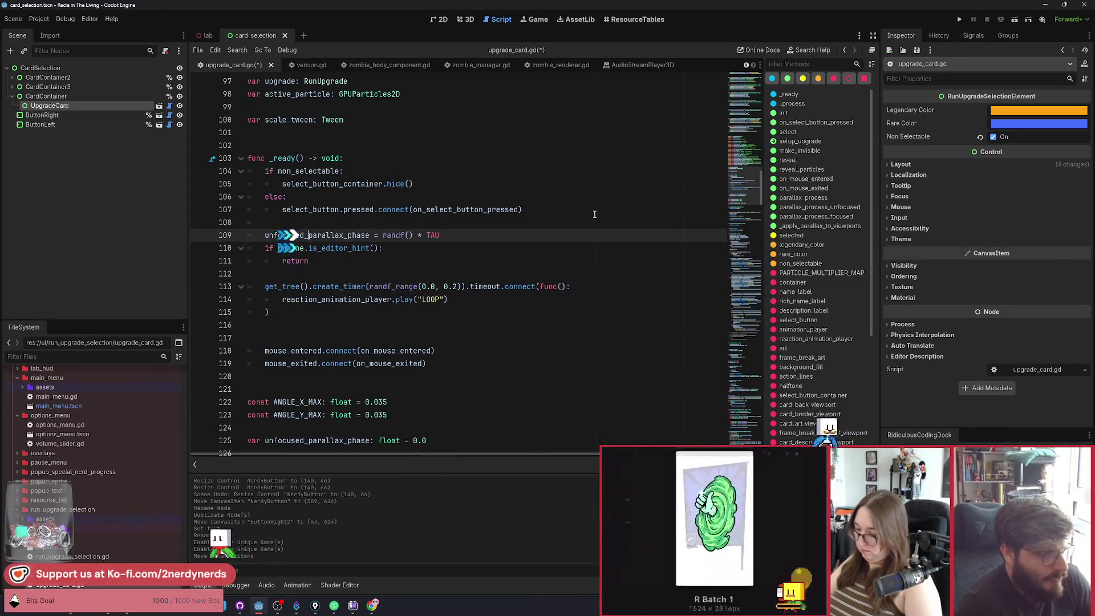
key("End")
key("Return")
key("Return")
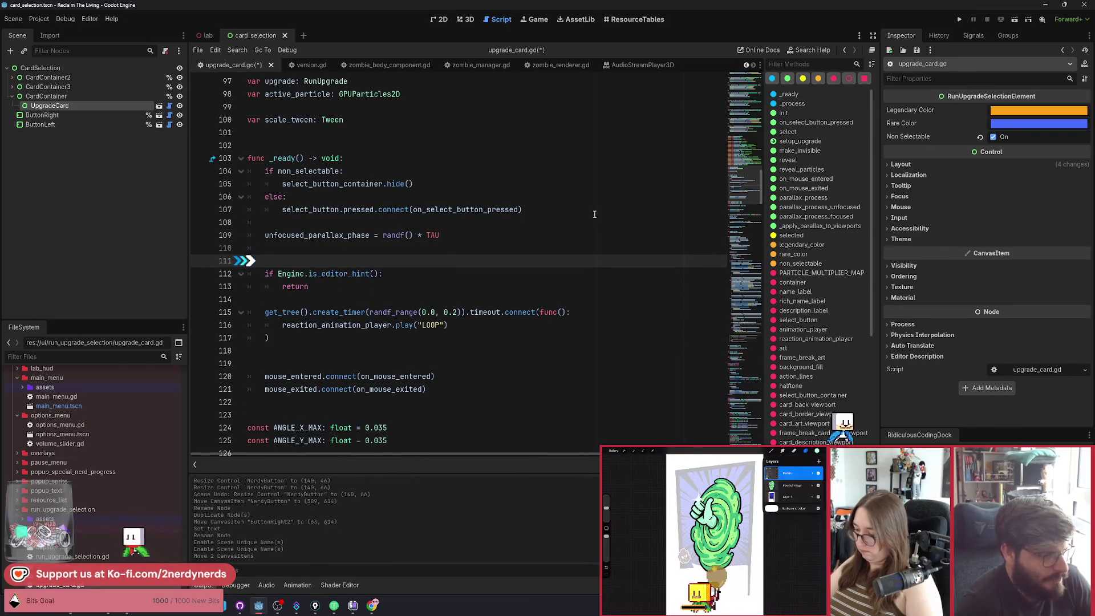
key("Up")
key("Up")
key("Up")
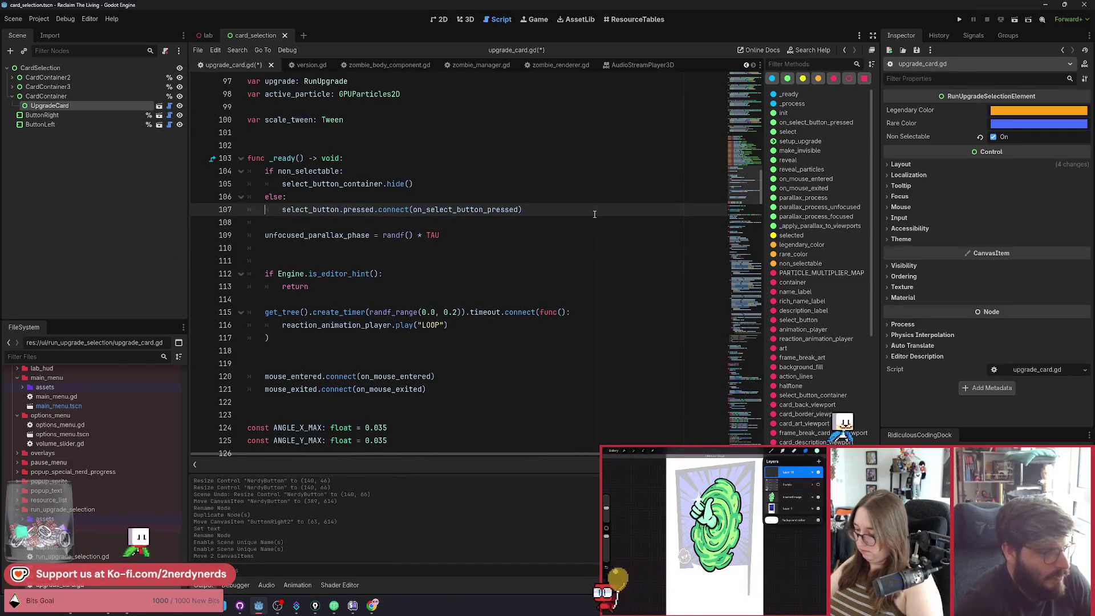
Step: Replace the else branch with 'if not non_selectable:' around the select button connection, and save
left_click_drag(594, 214, 280, 221)
key("ctrl+c")
left_click(339, 288)
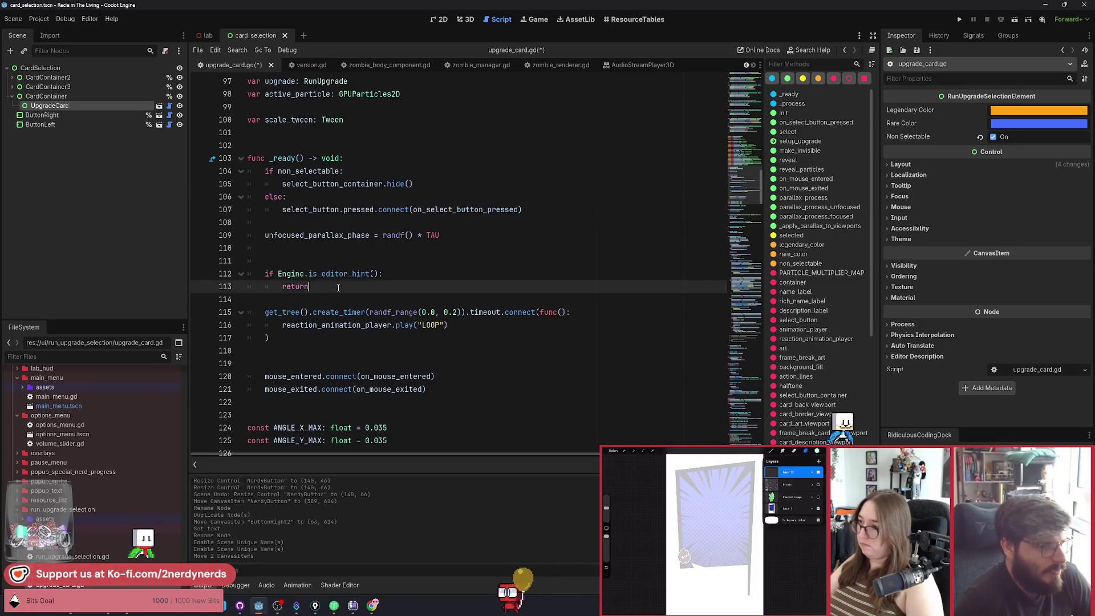
key("Return")
key("Return")
type("f")
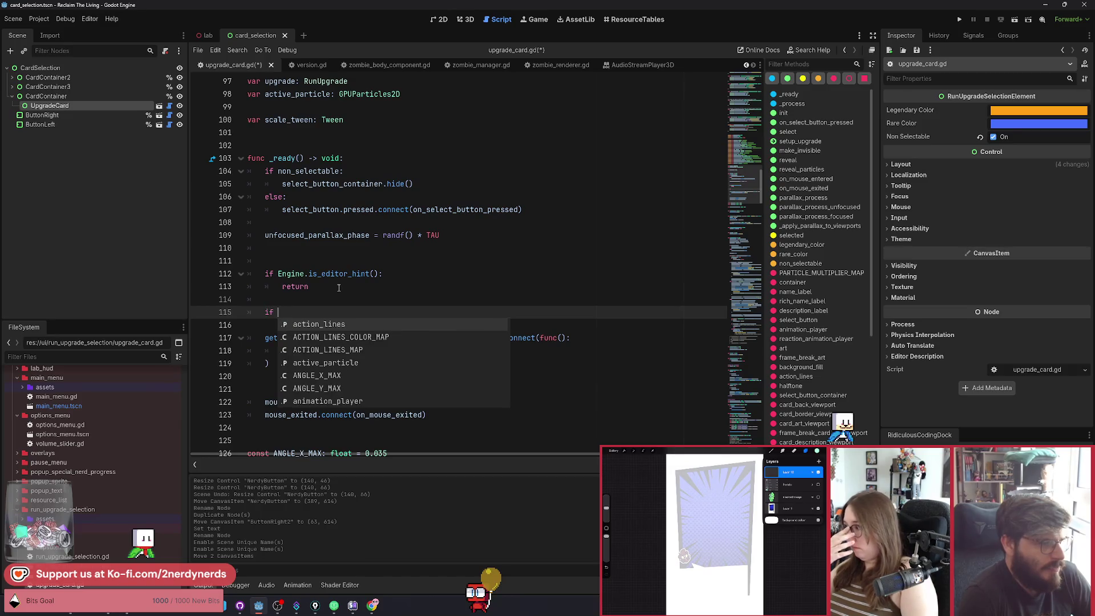
type(" not ")
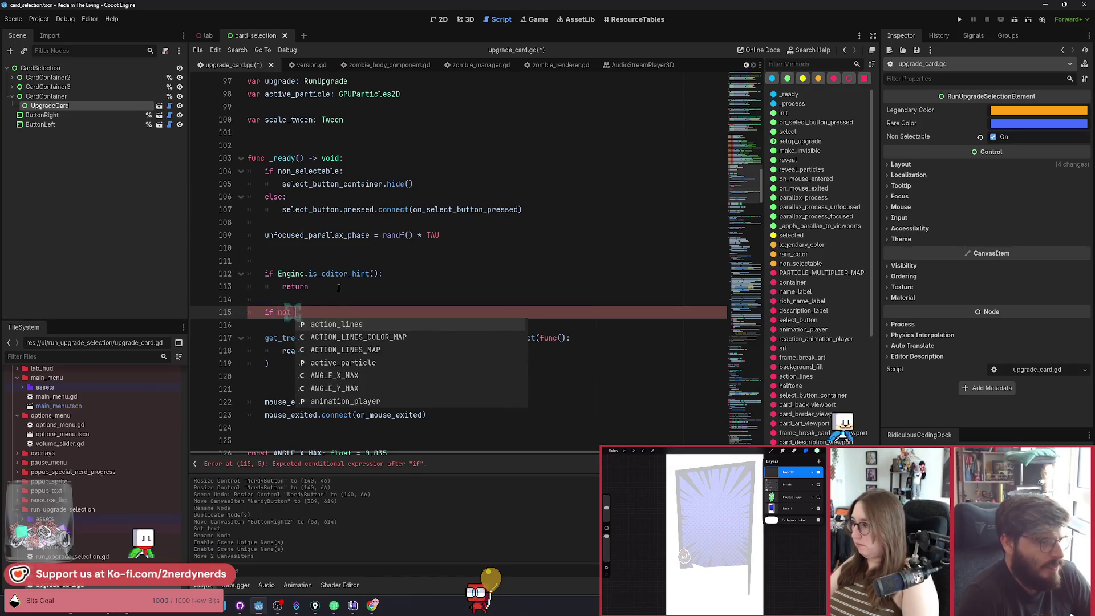
type("non_sel")
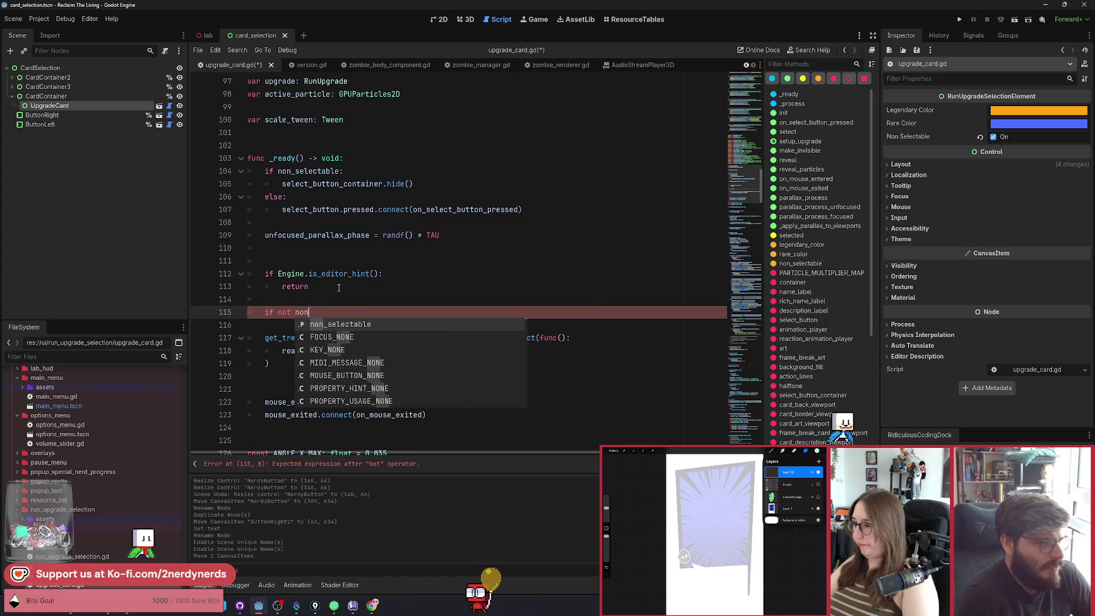
key("Return")
type(":")
key("Return")
key("ctrl+v")
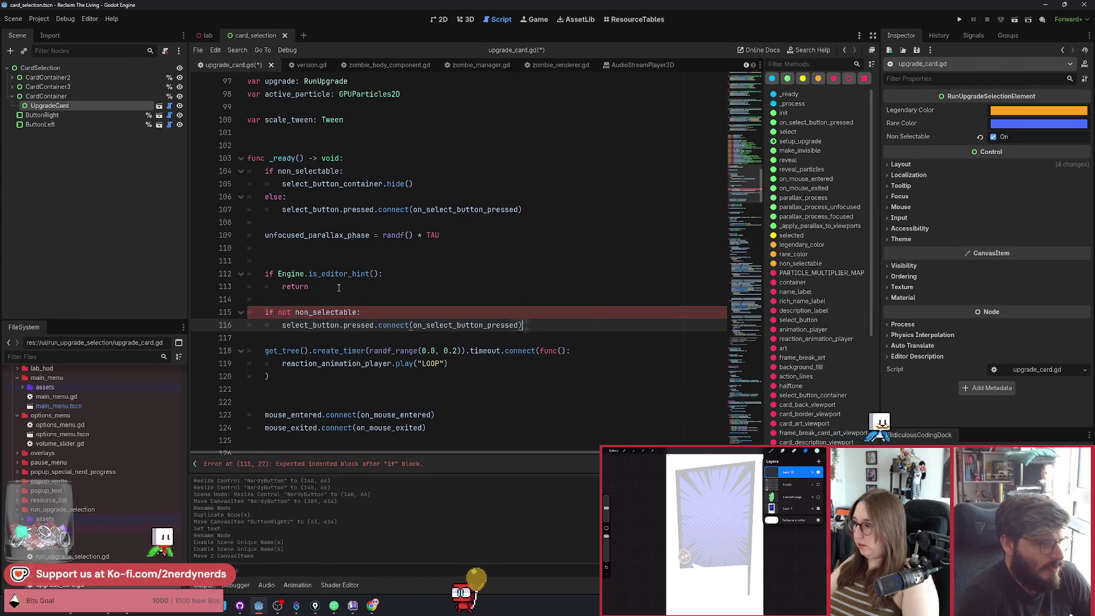
left_click(352, 196)
key("ctrl+shift+k")
key("ctrl+shift+k")
key("ctrl+s")
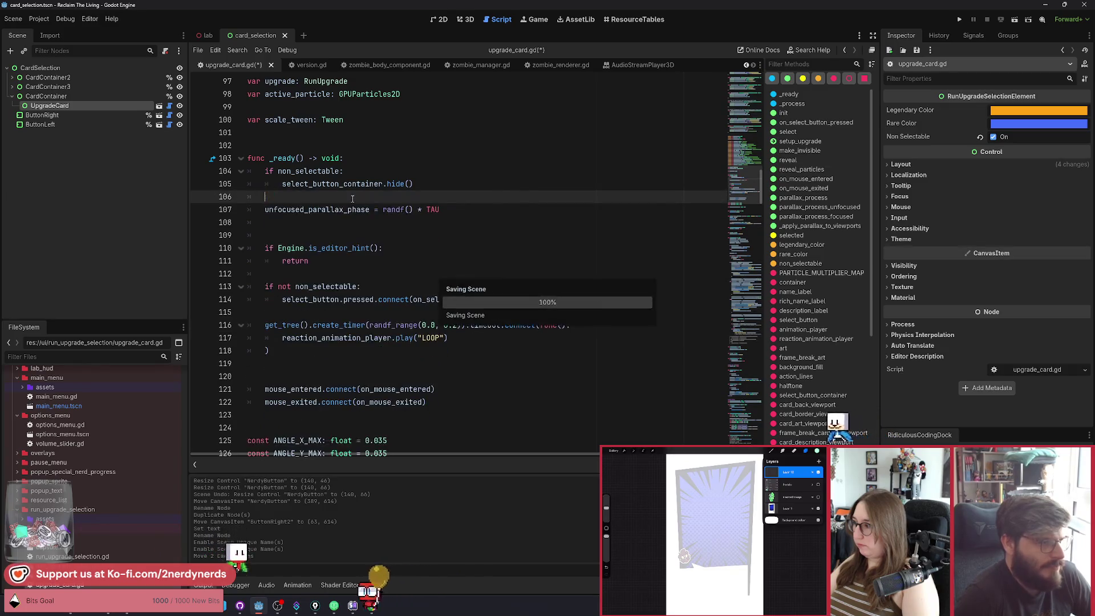
Step: Save the script and review the non_selectable and parallax lines in _ready
key("Down")
key("Down")
key("ctrl+s")
left_click(391, 255)
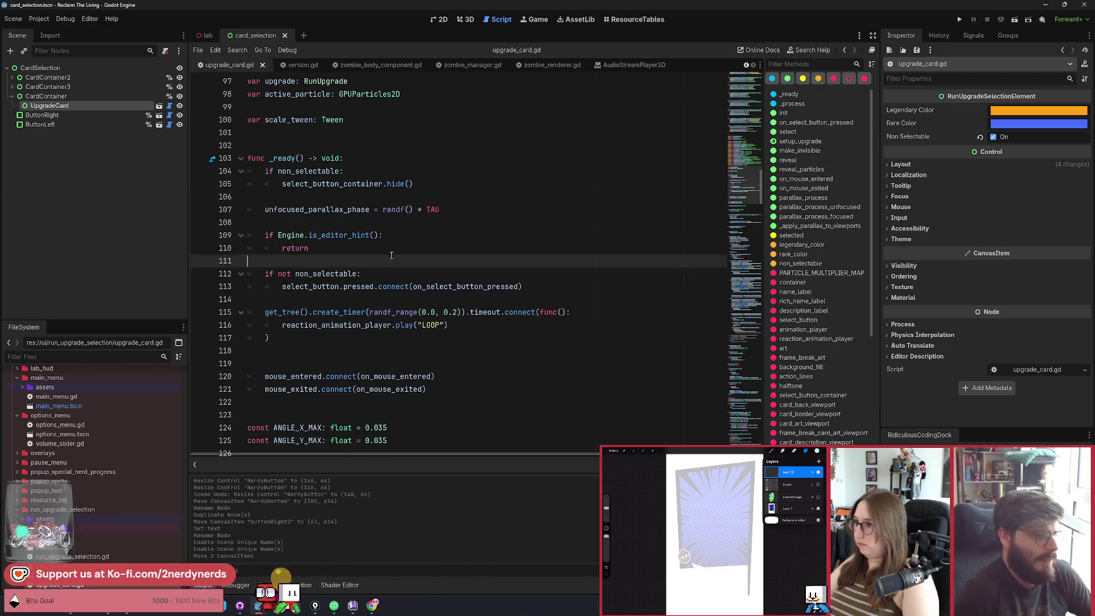
left_click_drag(437, 209, 264, 171)
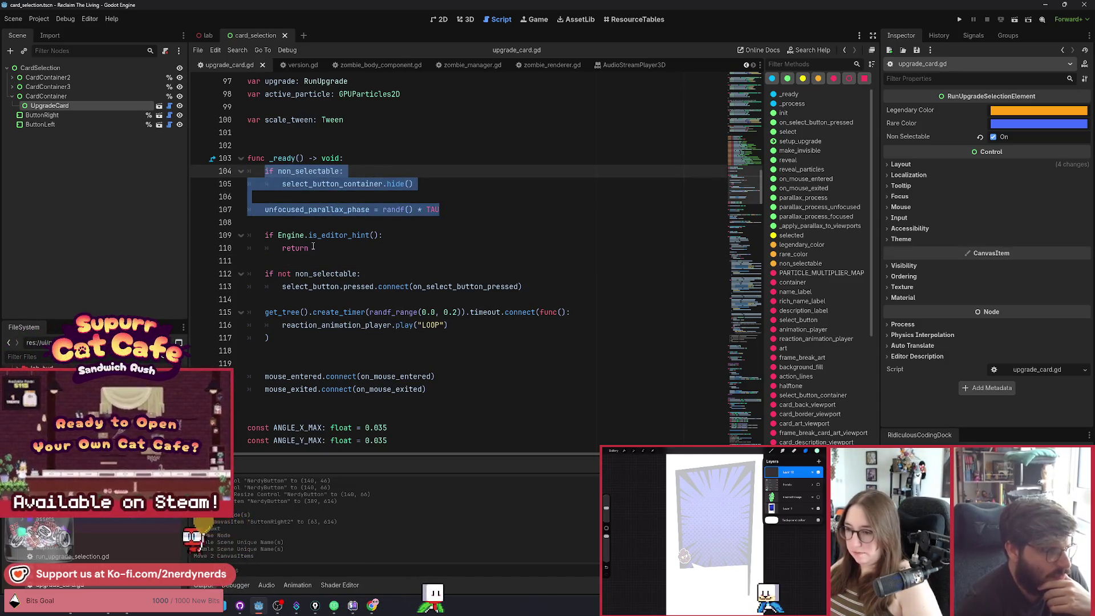
Step: Add a throwaway 'asdasd' line under the editor-hint check, cut it again, and save
left_click(413, 235)
key("Return")
type("asdasd")
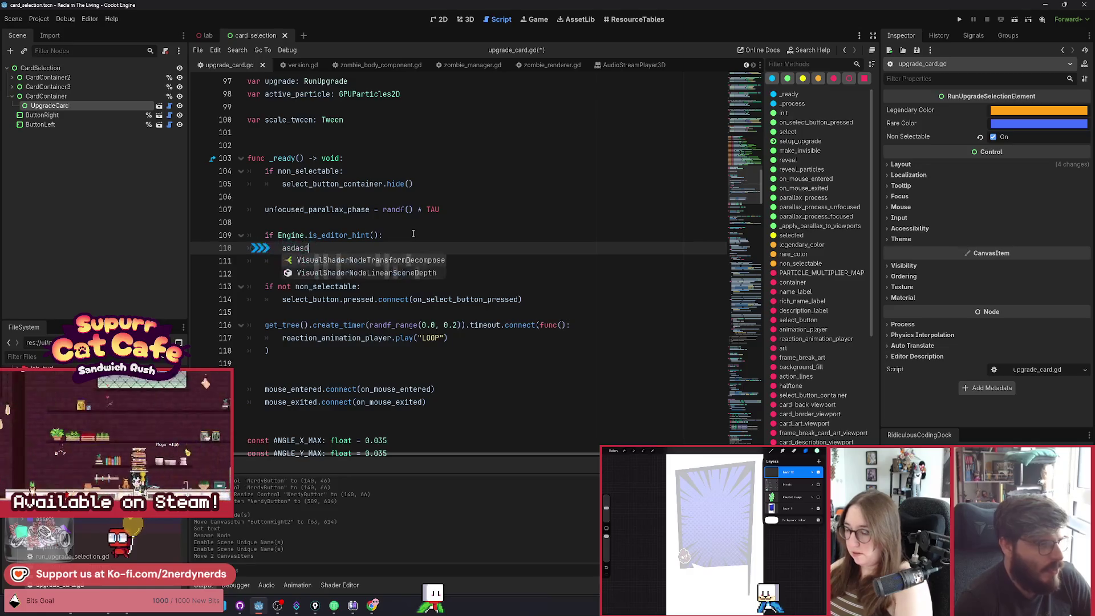
left_click(346, 249)
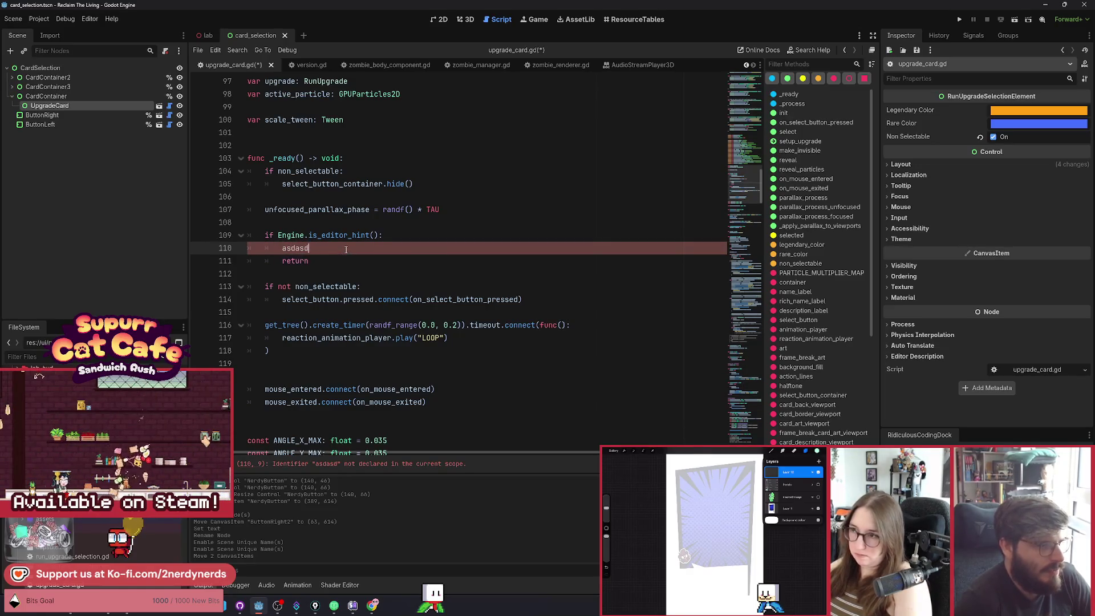
key("ctrl+x")
left_click_drag(270, 337, 257, 272)
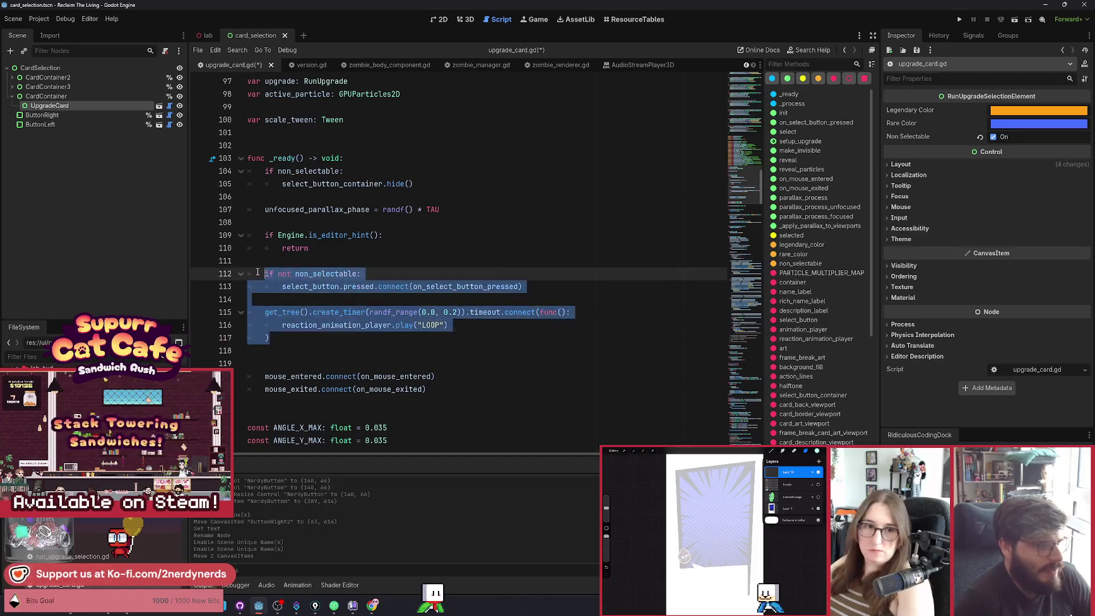
left_click(319, 248)
key("ctrl+s")
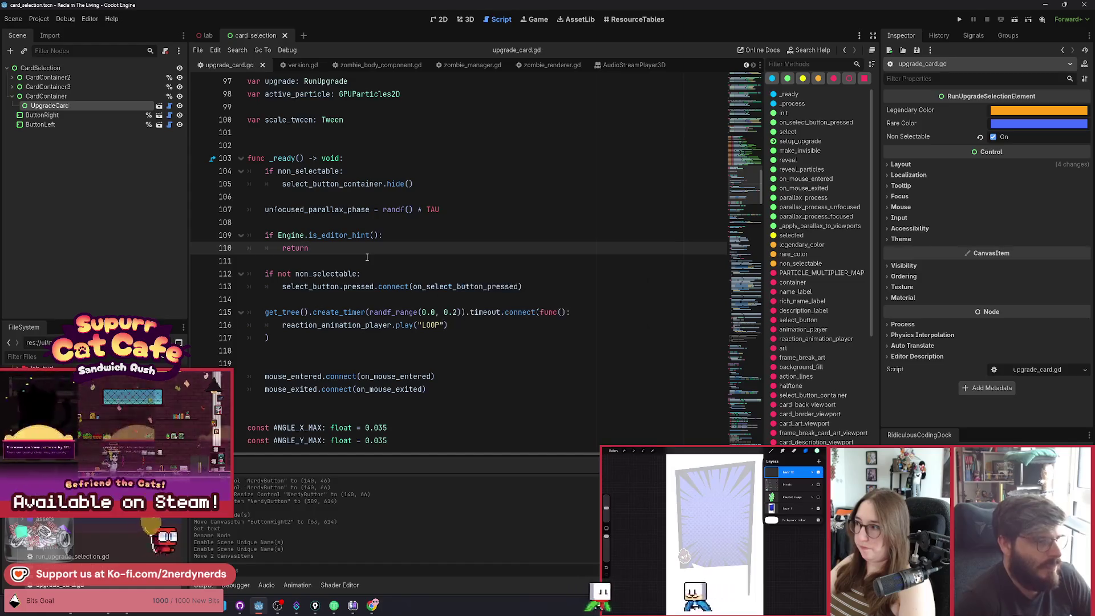
scroll(366, 257, "up", 14)
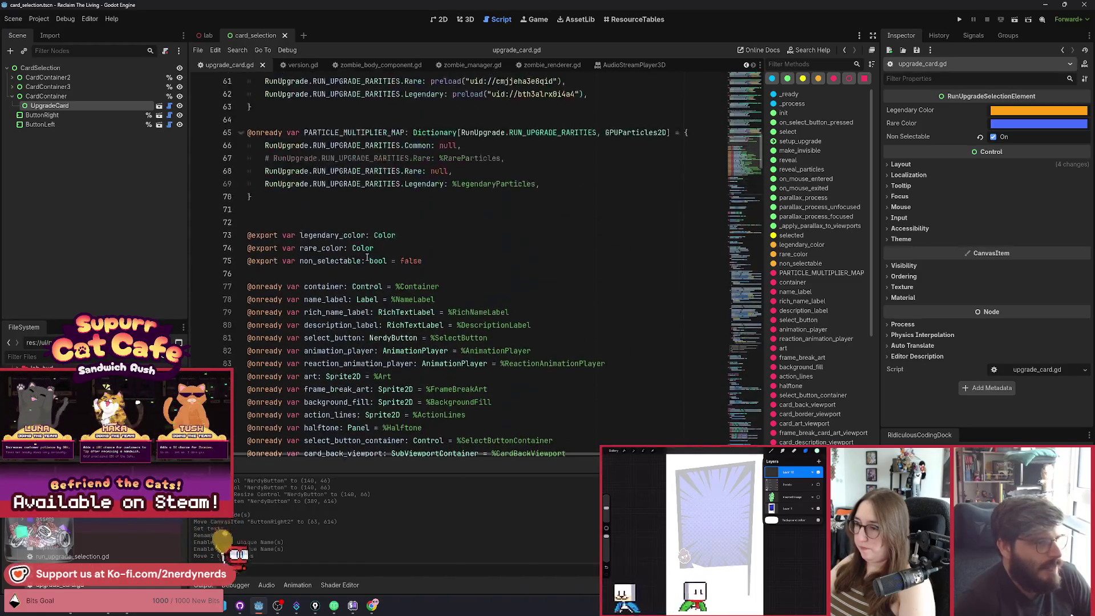
Step: Give the non_selectable export a set(value) setter that assigns non_selectable = value
left_click(423, 338)
scroll(422, 372, "down", 4)
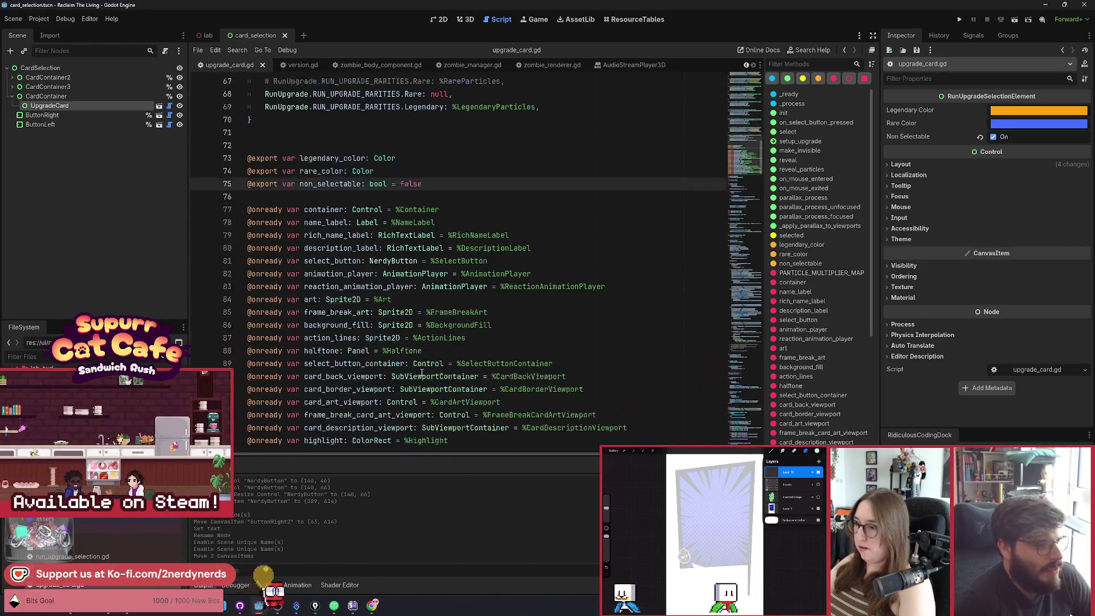
mouse_move(422, 371)
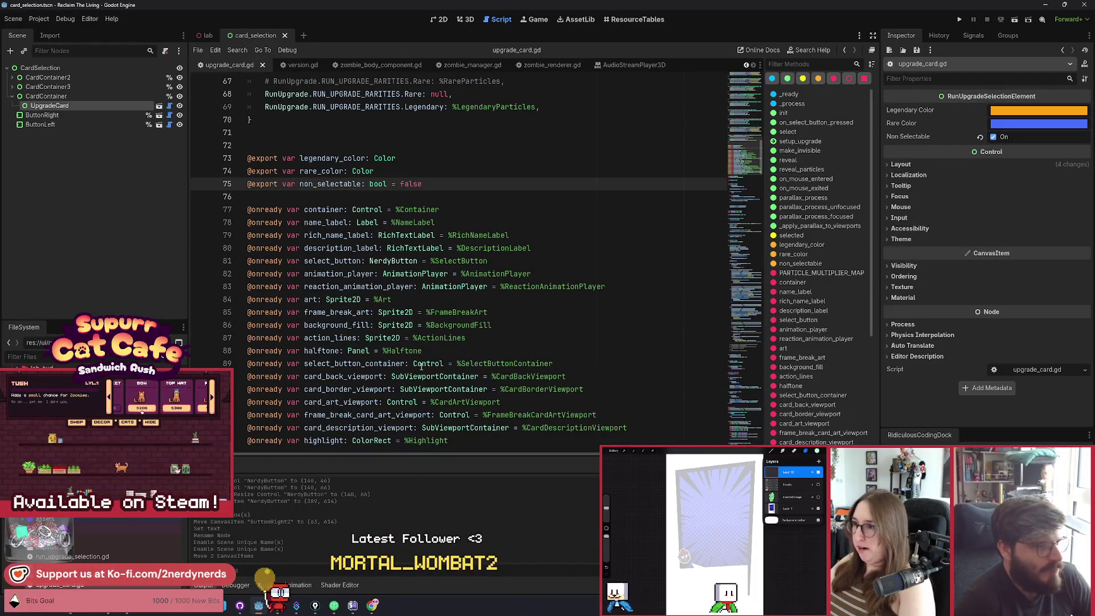
type(":")
key("Return")
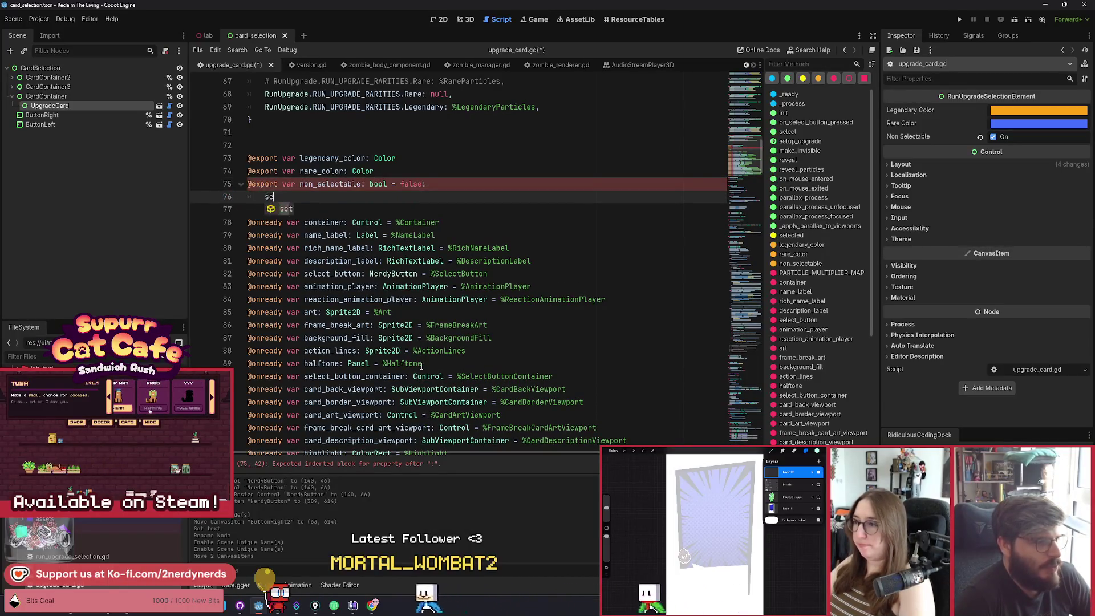
type("t")
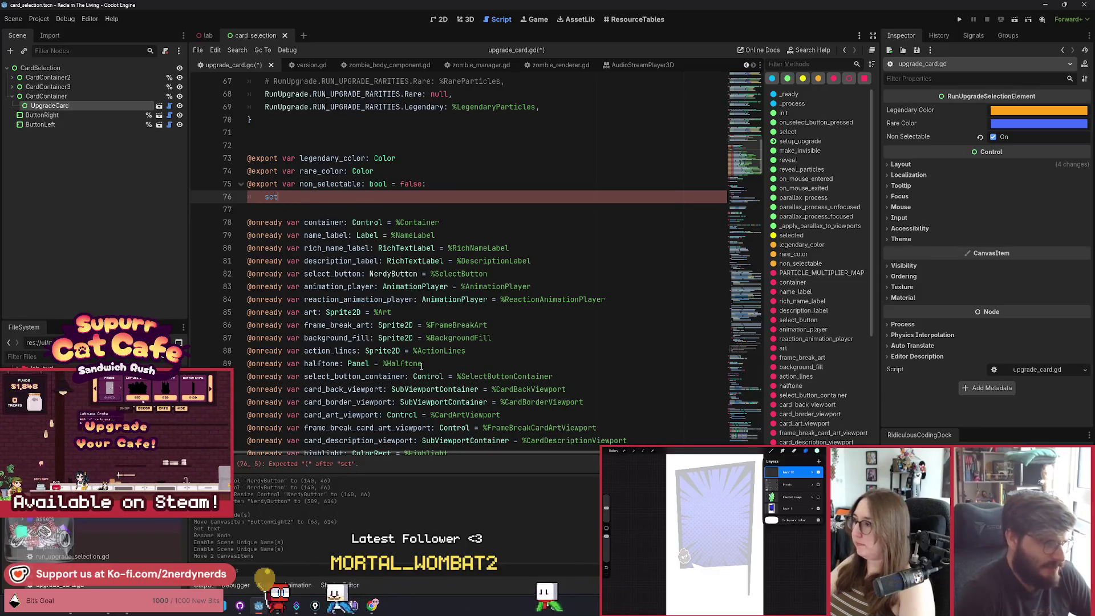
type("():")
key("Return")
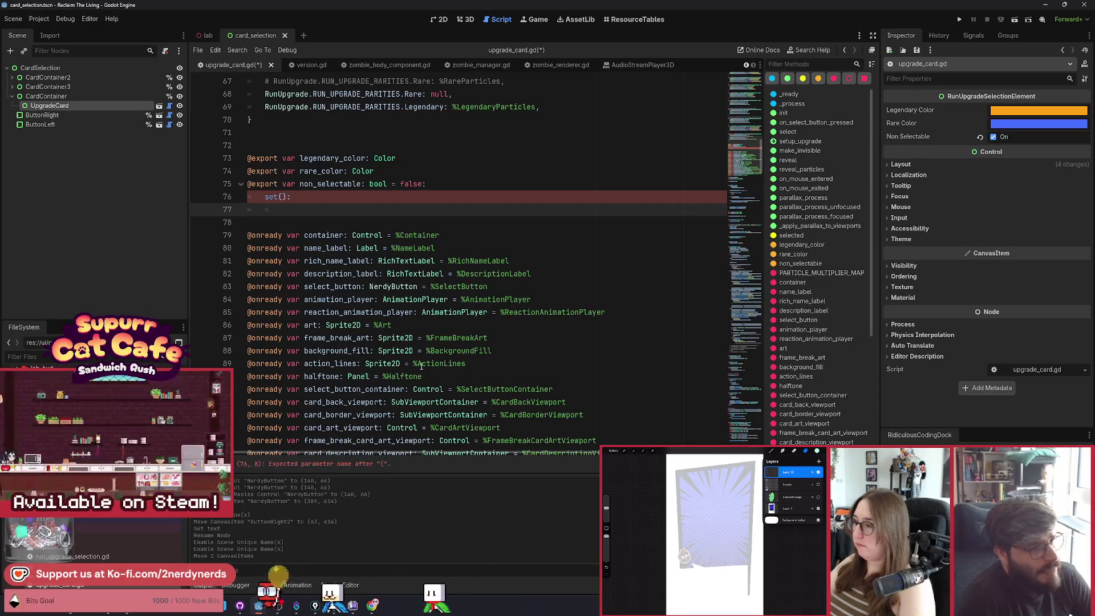
key("Up")
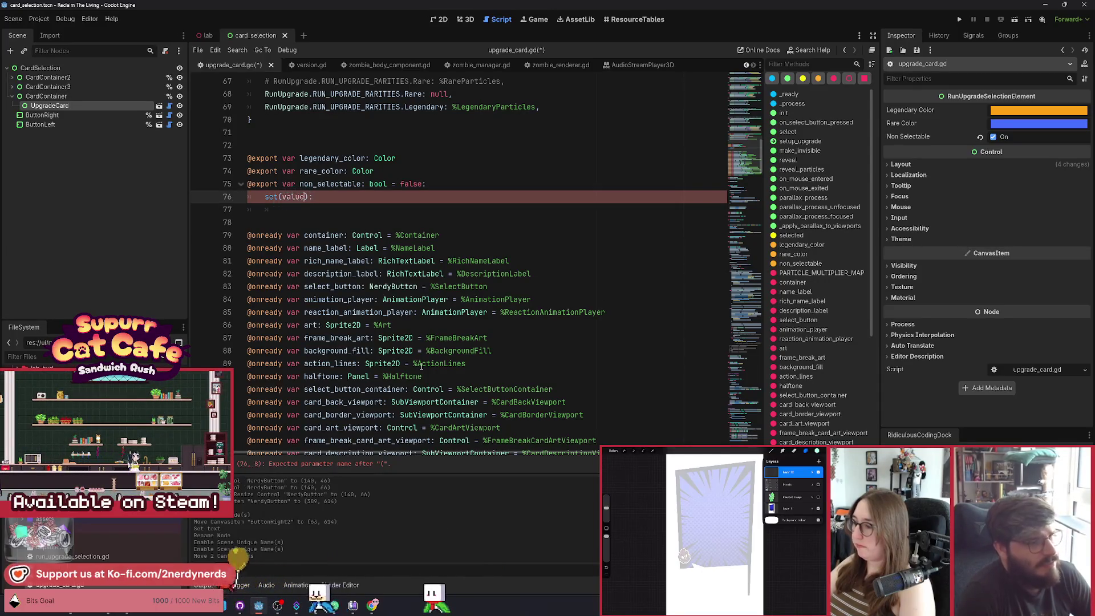
key("Down")
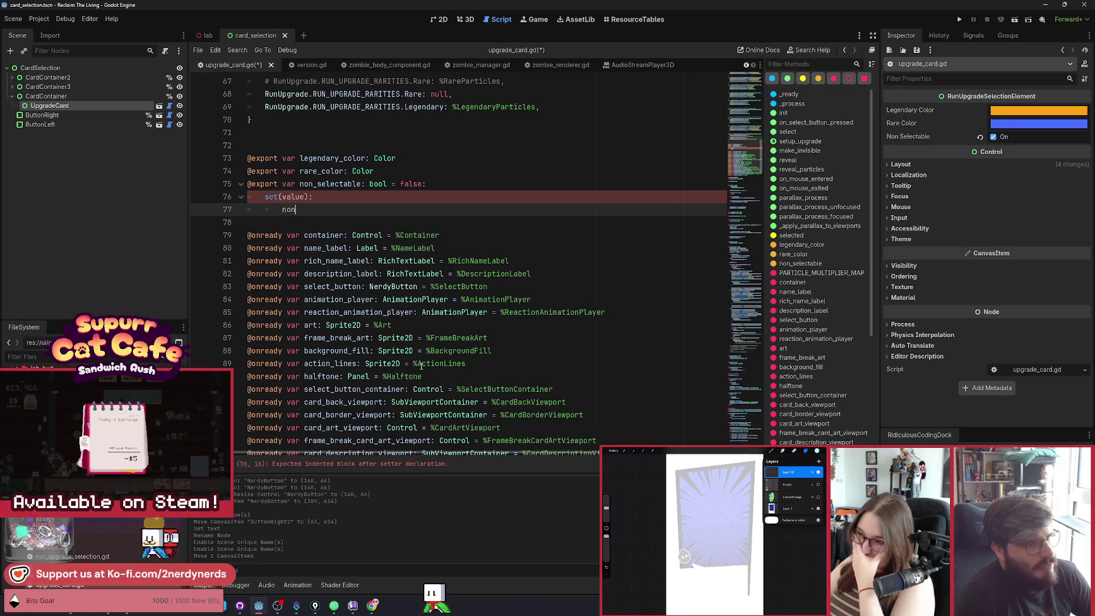
key("Return")
type("= val")
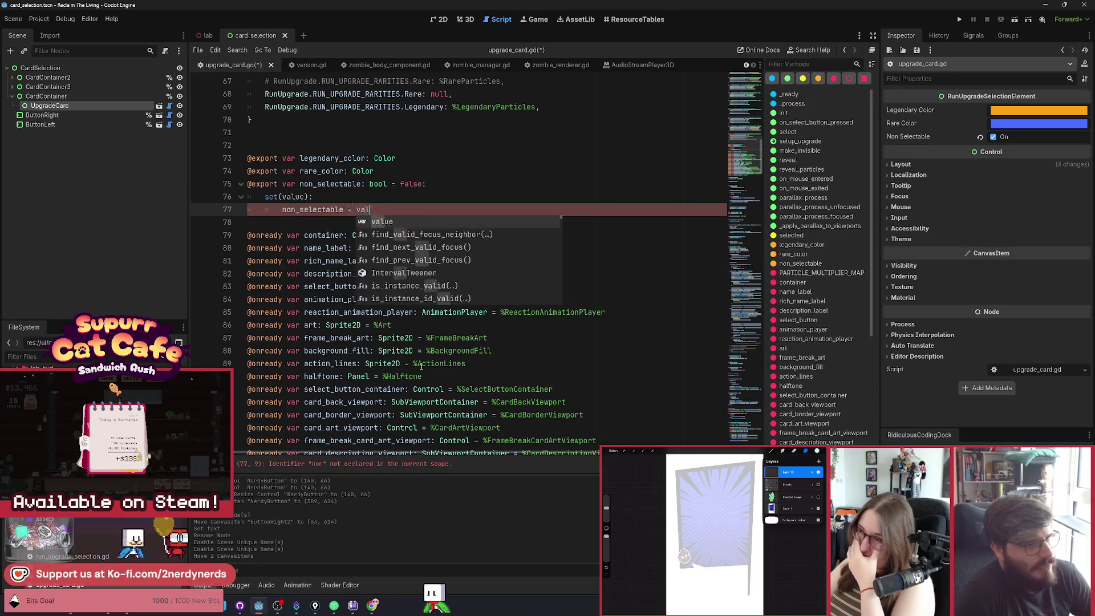
key("Return")
key("Return")
key("Return")
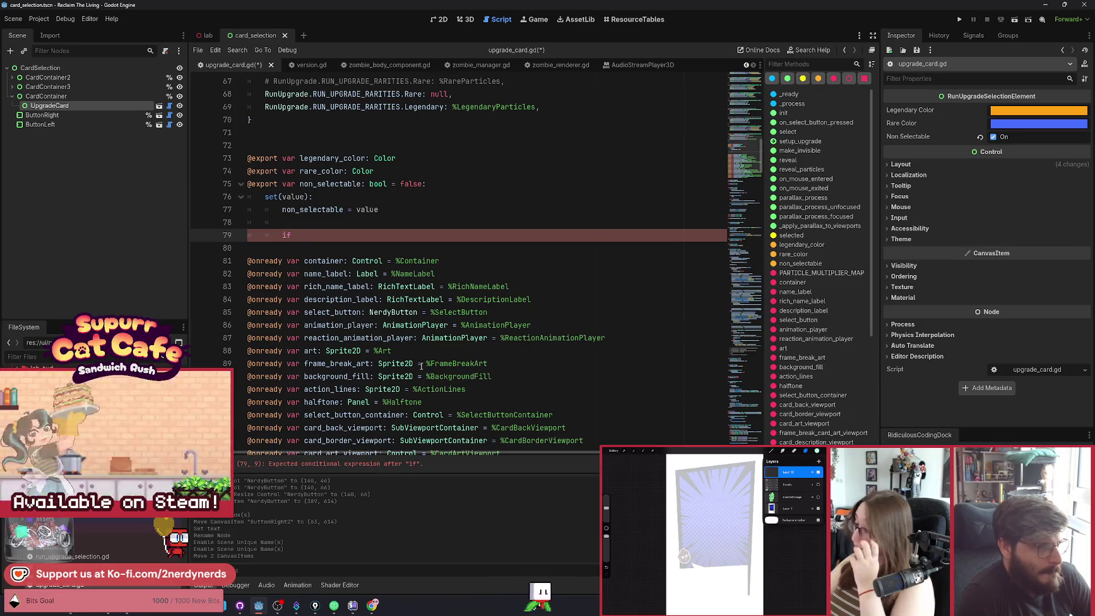
key("BackSpace")
key("BackSpace")
key("BackSpace")
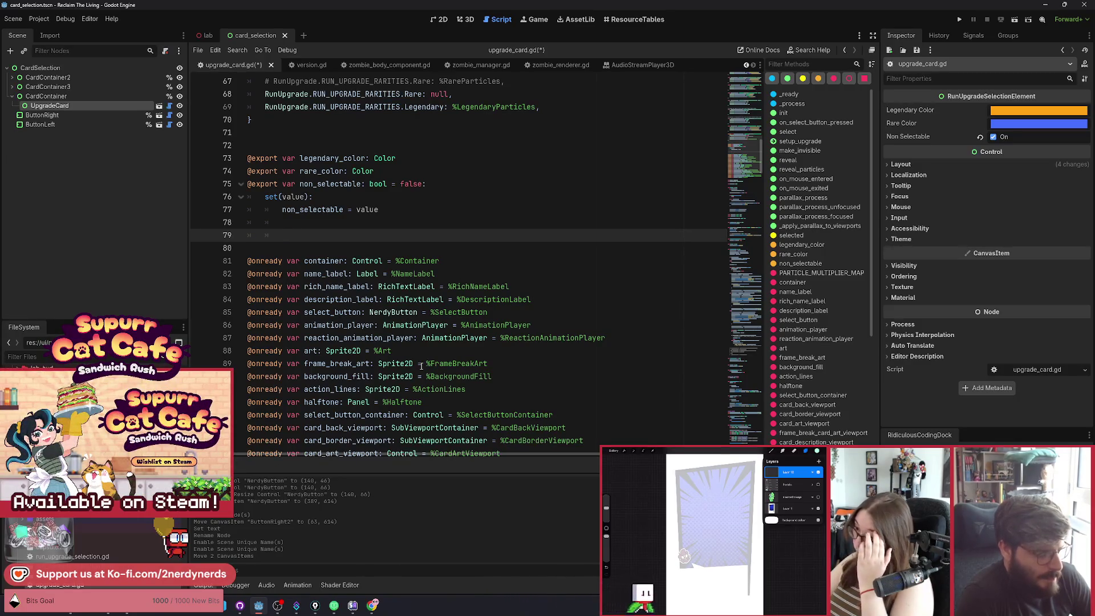
Step: Add select_button_container.visible = !non_selectable to the setter and save the script
scroll(371, 285, "down", 10)
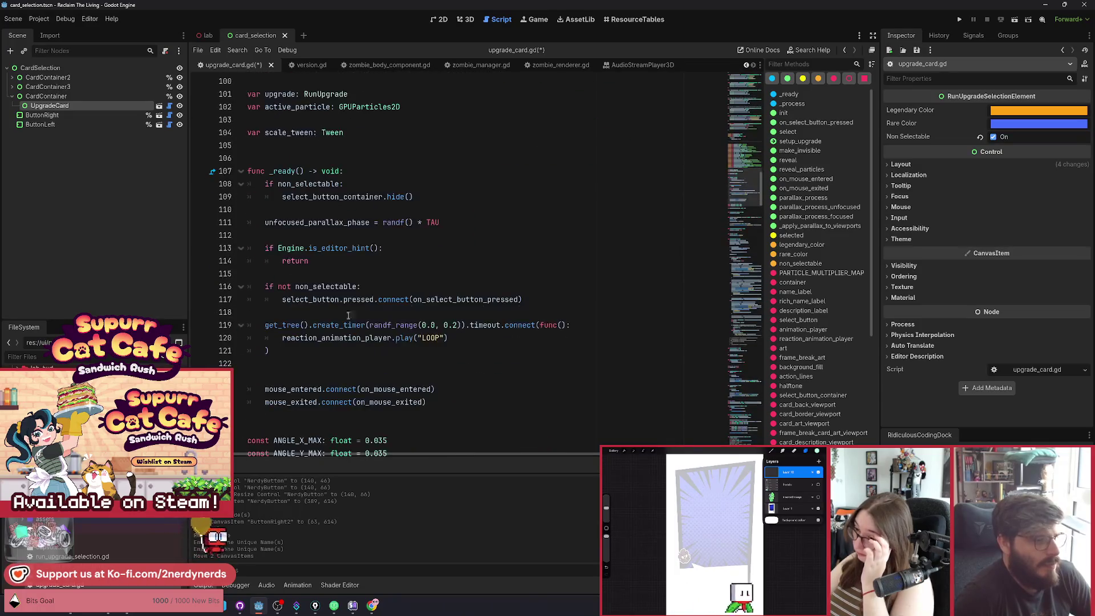
left_click(333, 208)
double_click(334, 196)
scroll(348, 245, "up", 10)
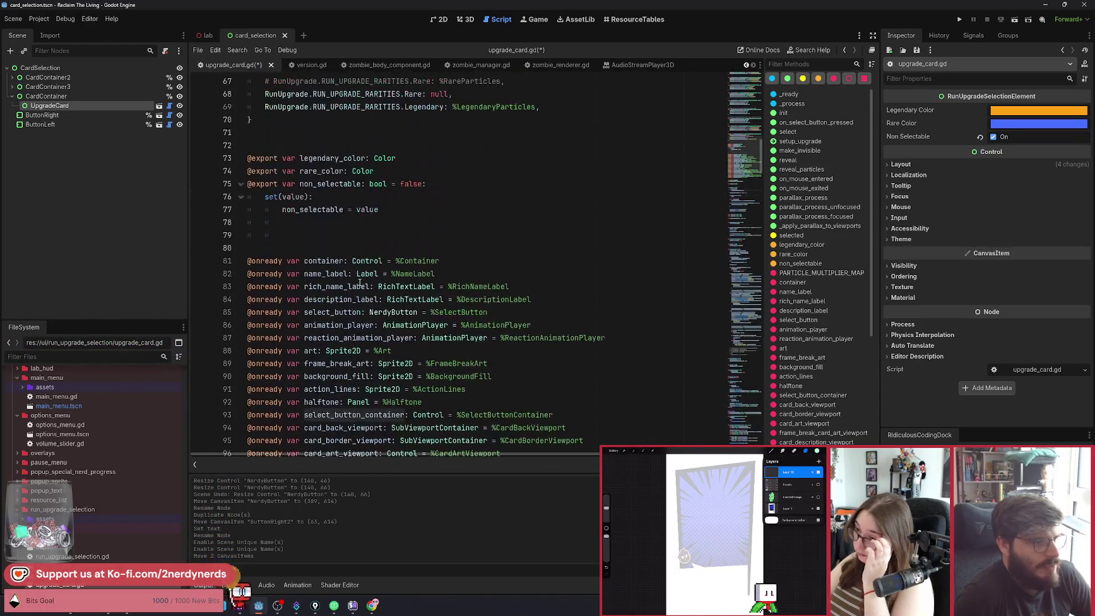
type("select_button_container")
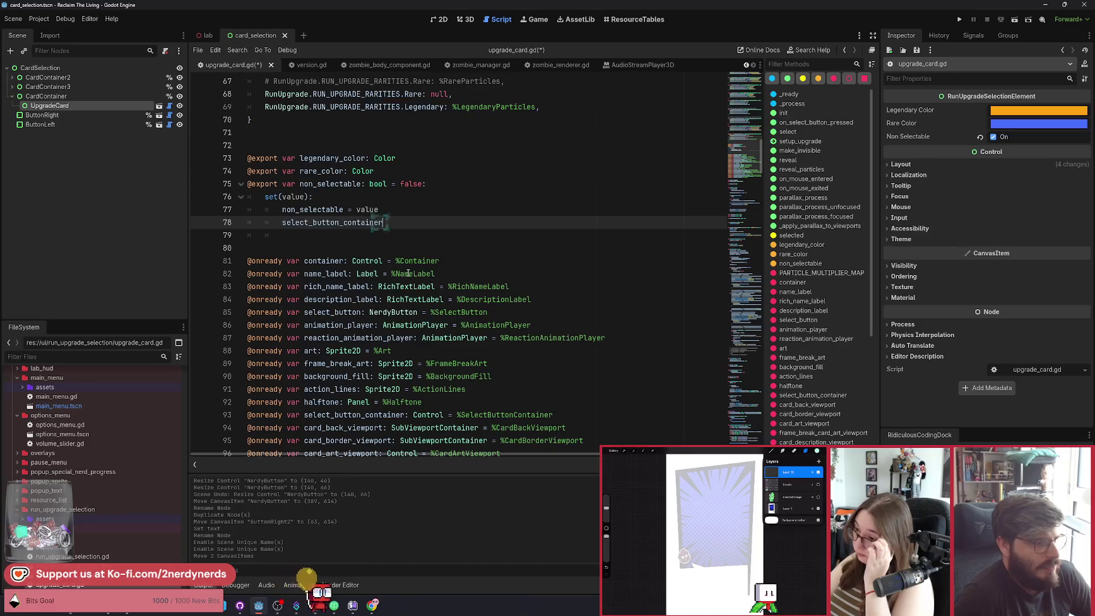
type(".vi")
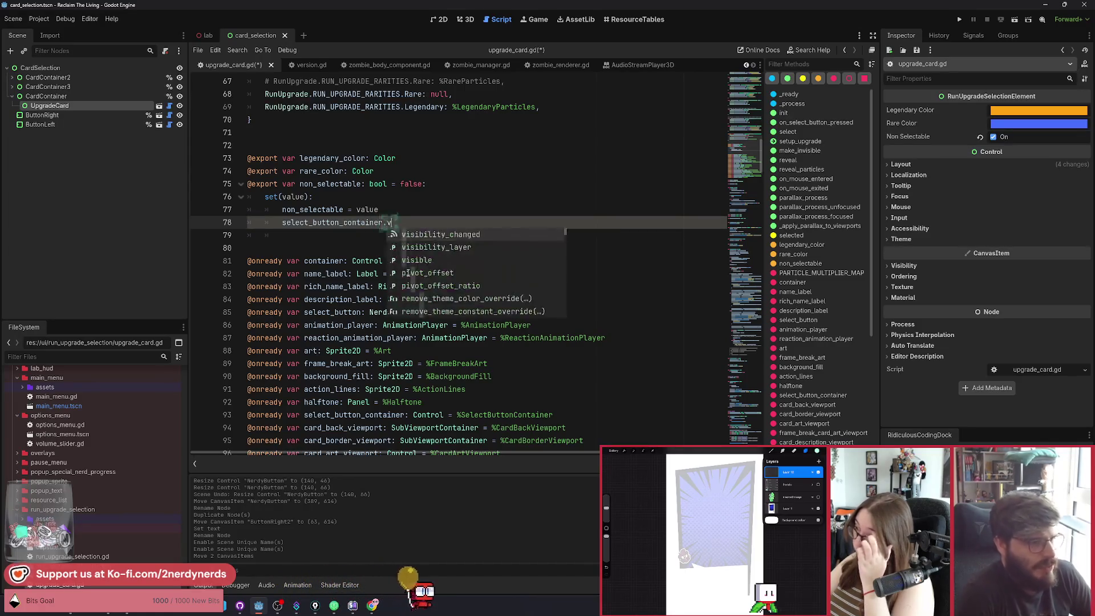
key("Return")
type("= ")
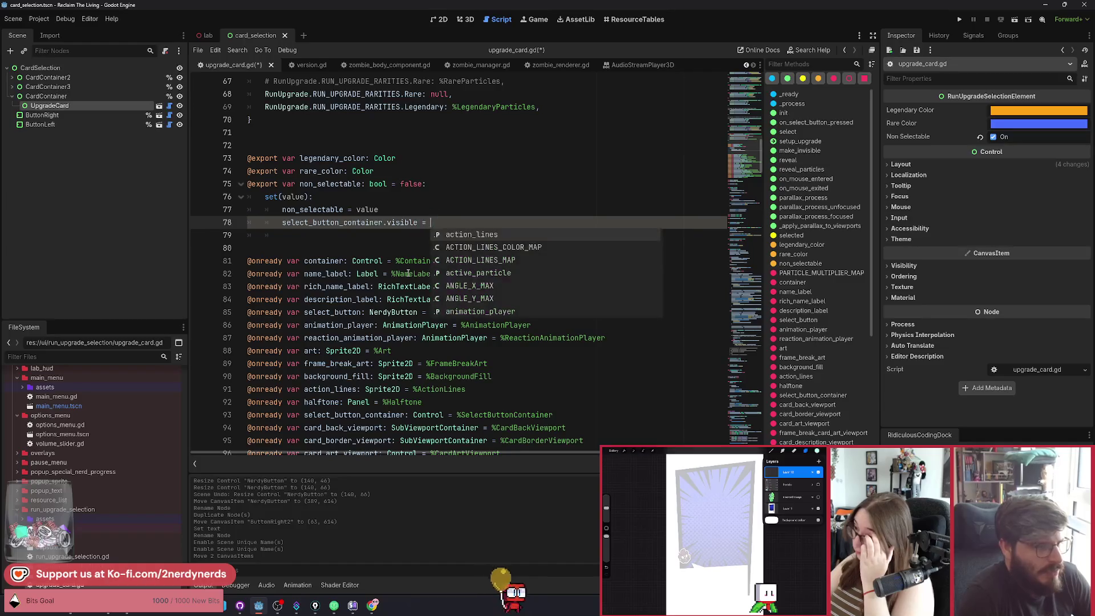
type("non")
key("Return")
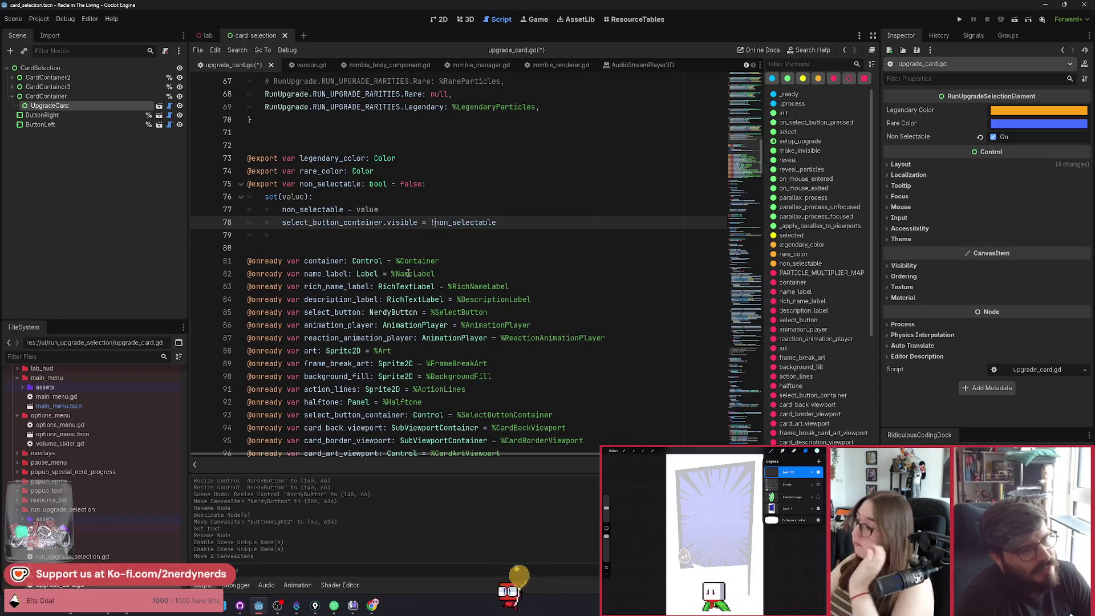
key("ctrl+s")
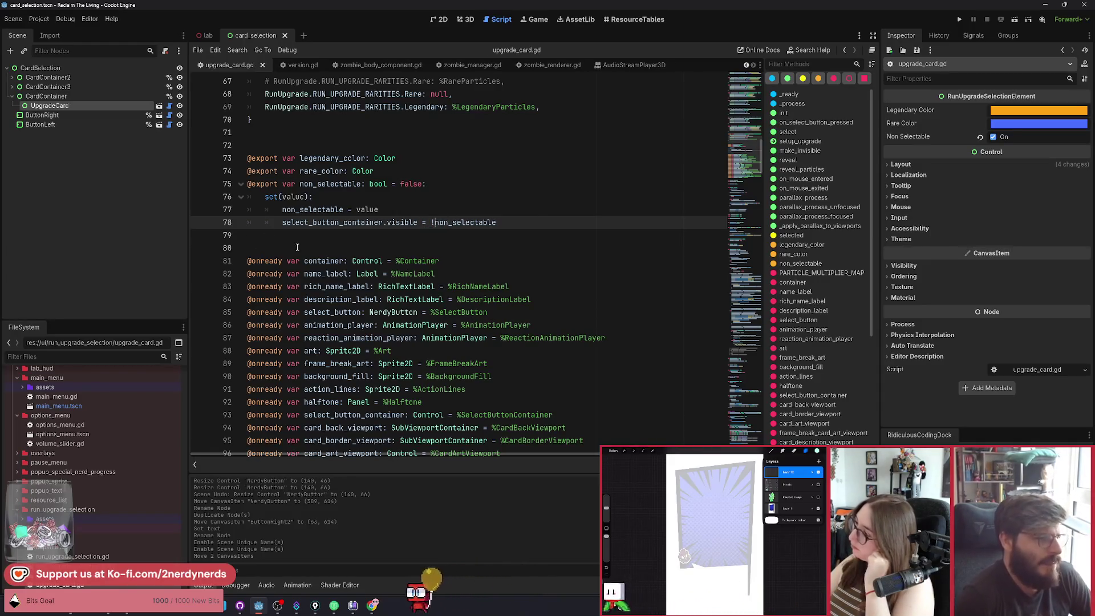
left_click(399, 235)
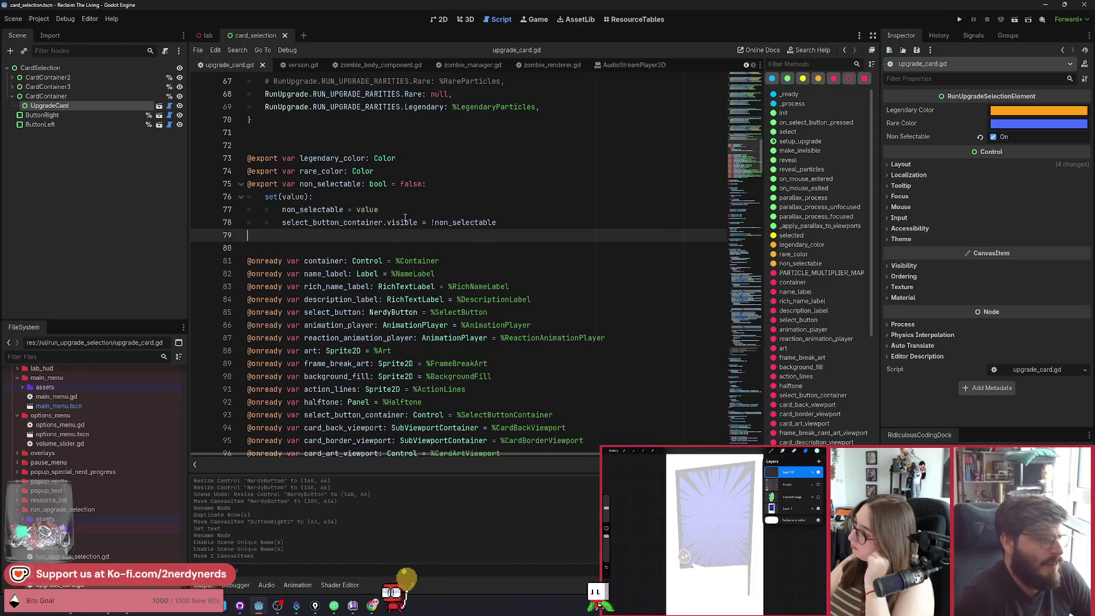
left_click(465, 23)
Step: Close the card_selection scene and reopen card_selection.tscn through Quick Open
left_click(440, 19)
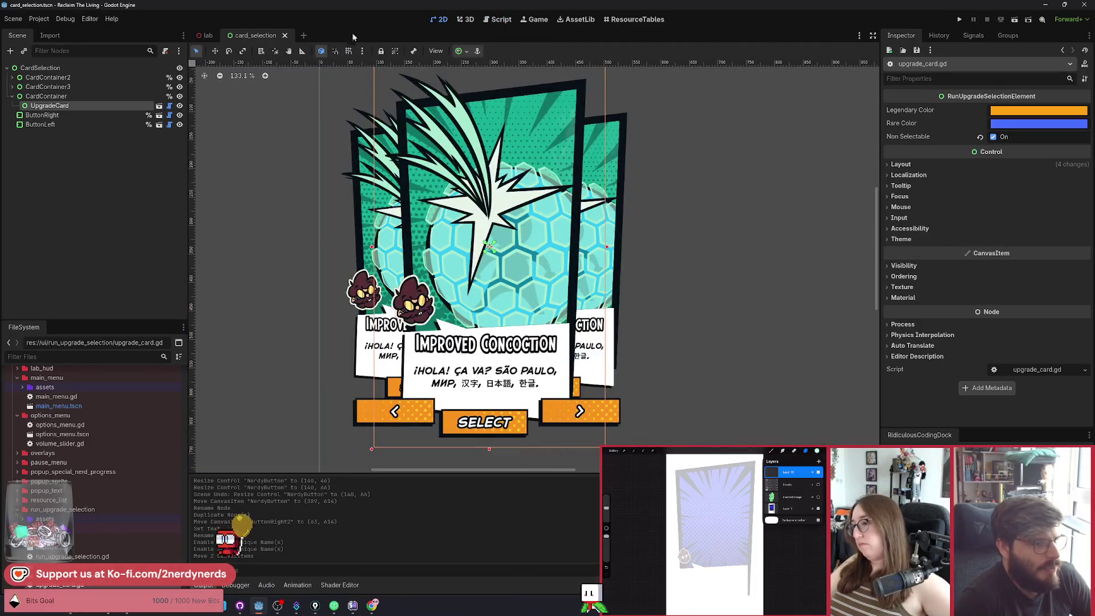
left_click(284, 36)
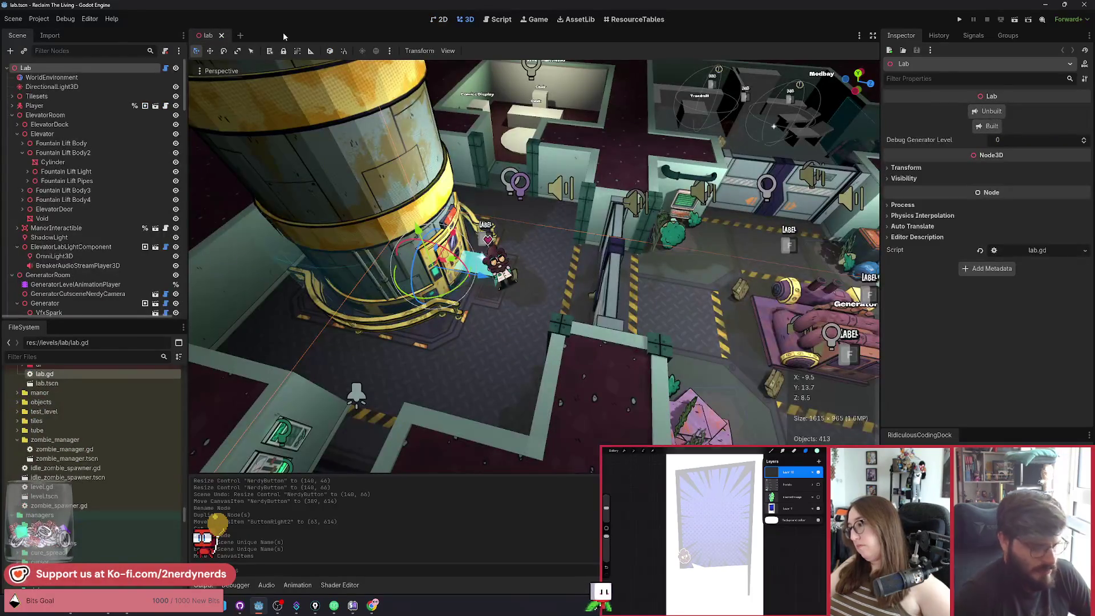
key("shift+alt+o")
type("cardsle")
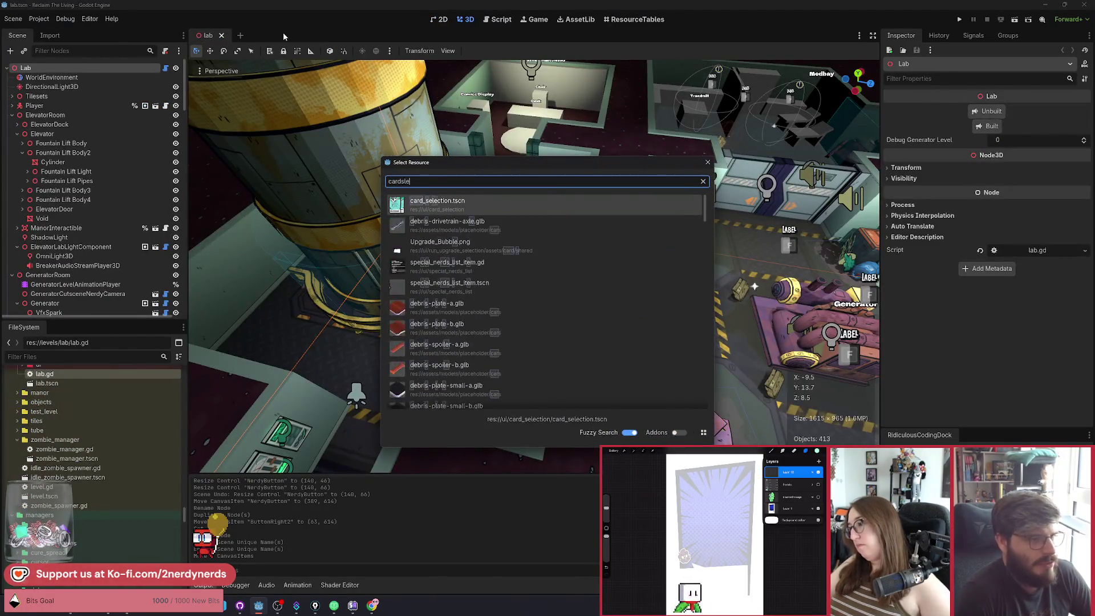
key("Return")
scroll(507, 320, "down", 1)
scroll(507, 320, "up", 4)
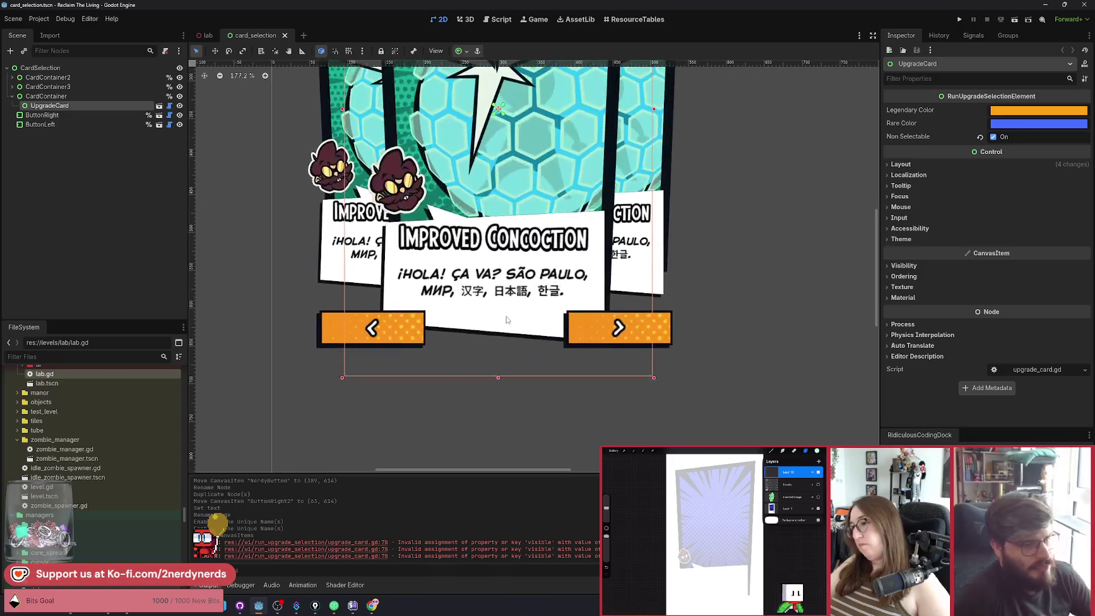
scroll(507, 320, "down", 2)
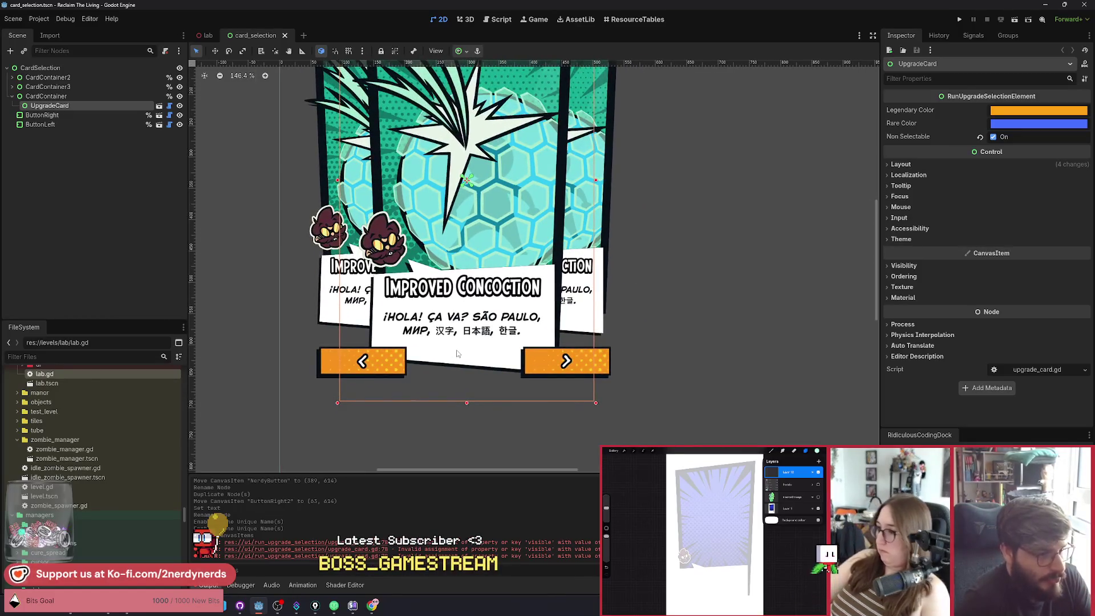
Step: Toggle the UpgradeCard's Non Selectable to confirm SELECT hides, leave it on, and save the scene
left_click(992, 137)
left_click(993, 137)
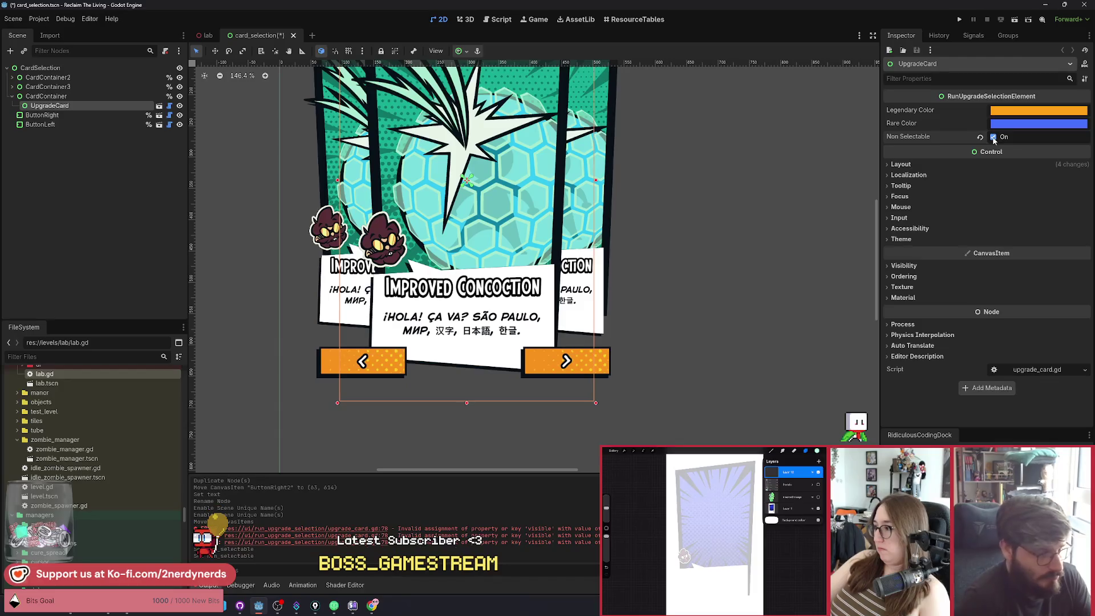
left_click(992, 137)
left_click(993, 138)
left_click(993, 137)
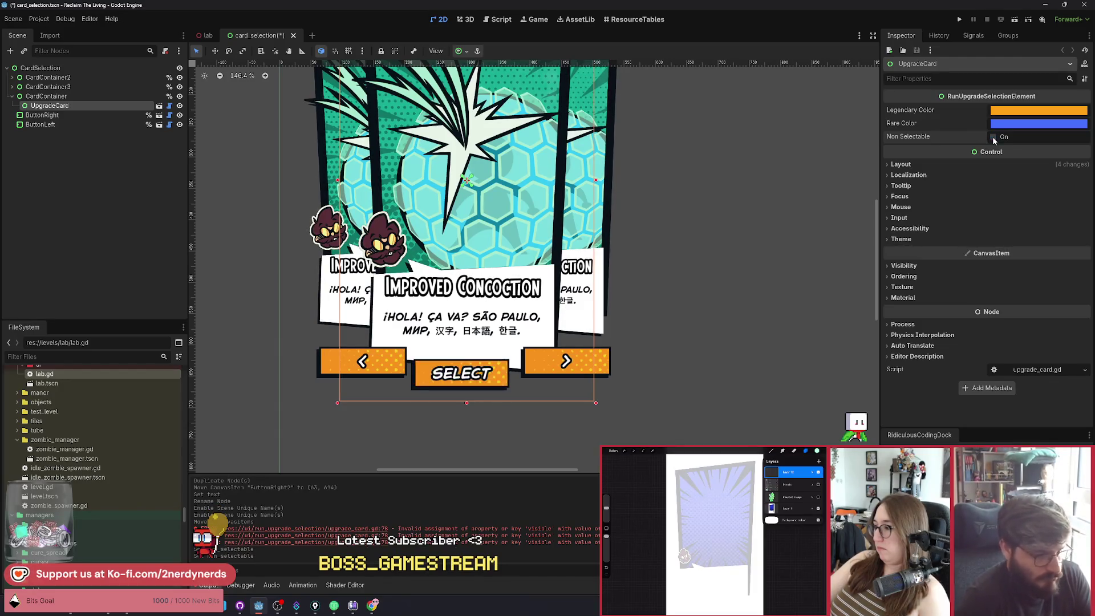
left_click(993, 138)
left_click(992, 138)
left_click(992, 137)
left_click(992, 138)
left_click(992, 137)
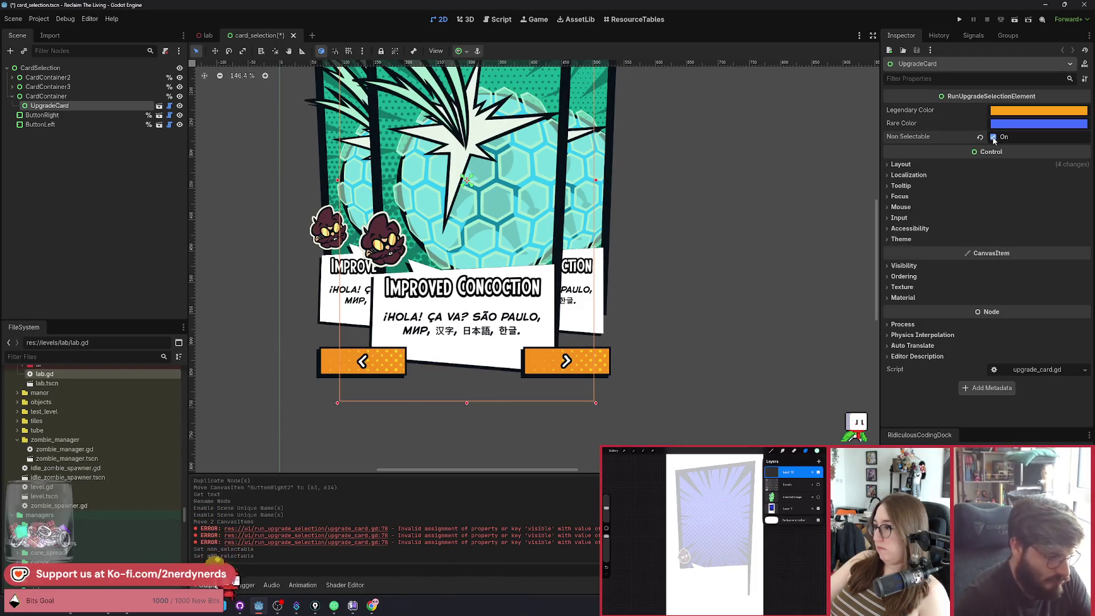
left_click(993, 137)
left_click(993, 138)
left_click(992, 138)
left_click(993, 137)
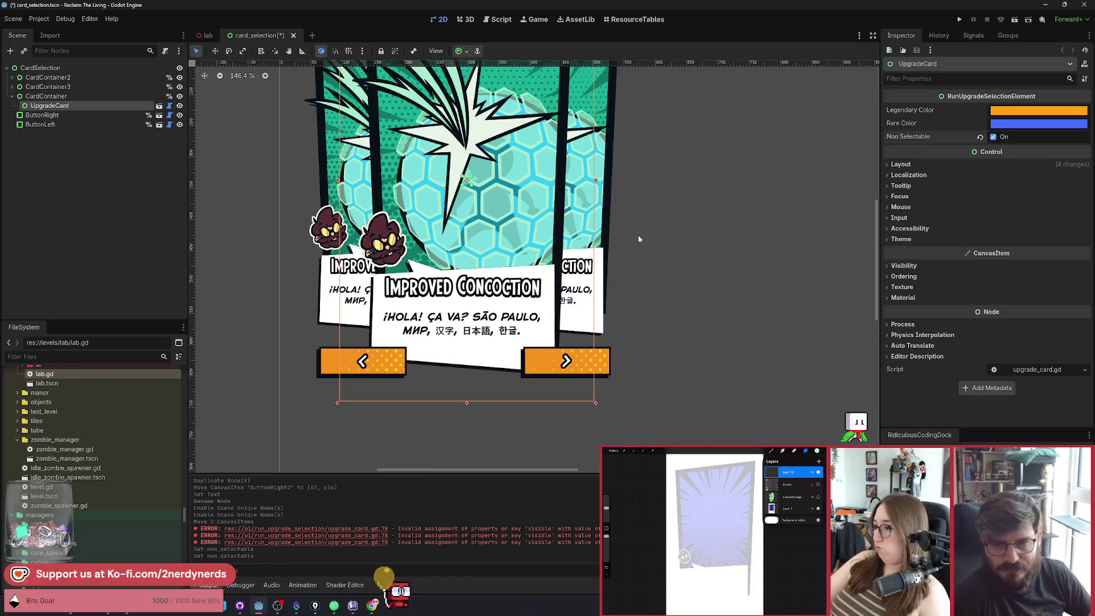
key("ctrl+s")
key("Down")
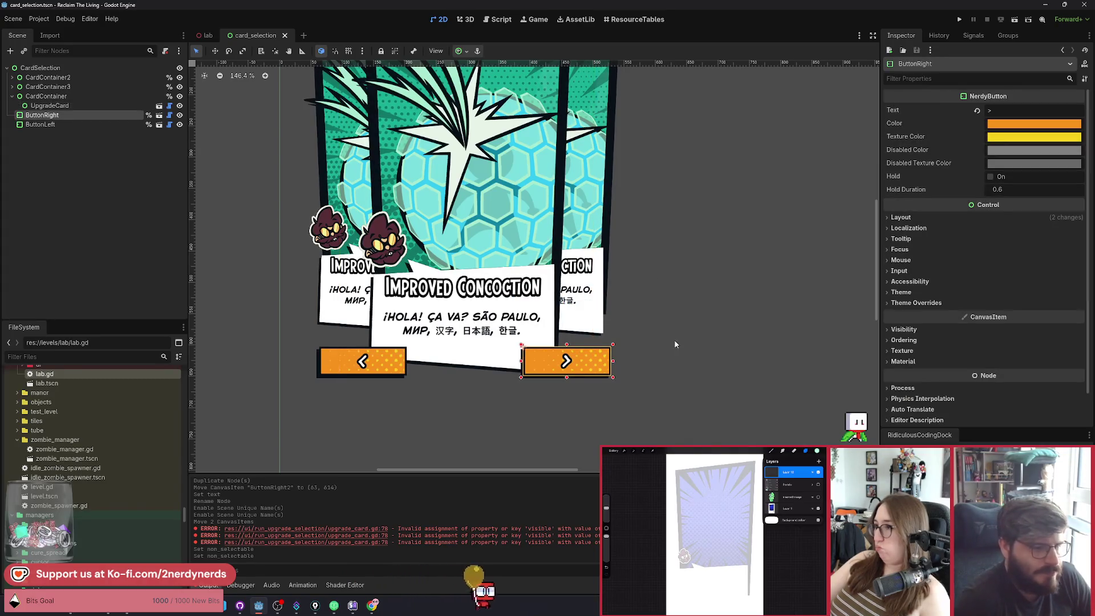
Step: Drag ButtonRight left toward the centre of the card stack
scroll(644, 333, "down", 2)
scroll(473, 365, "up", 2)
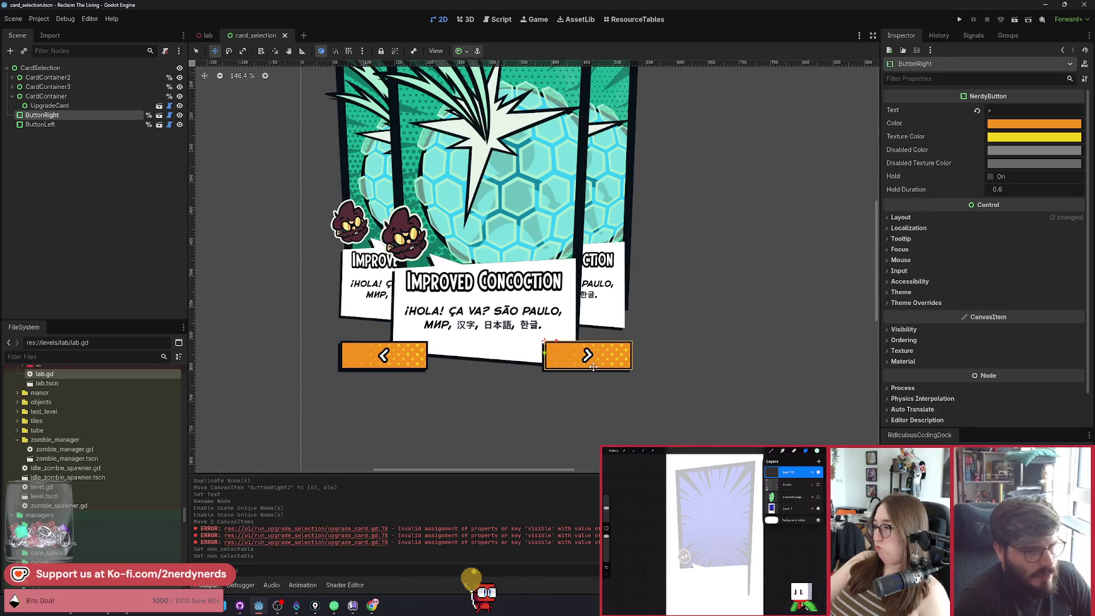
left_click_drag(593, 367, 567, 368)
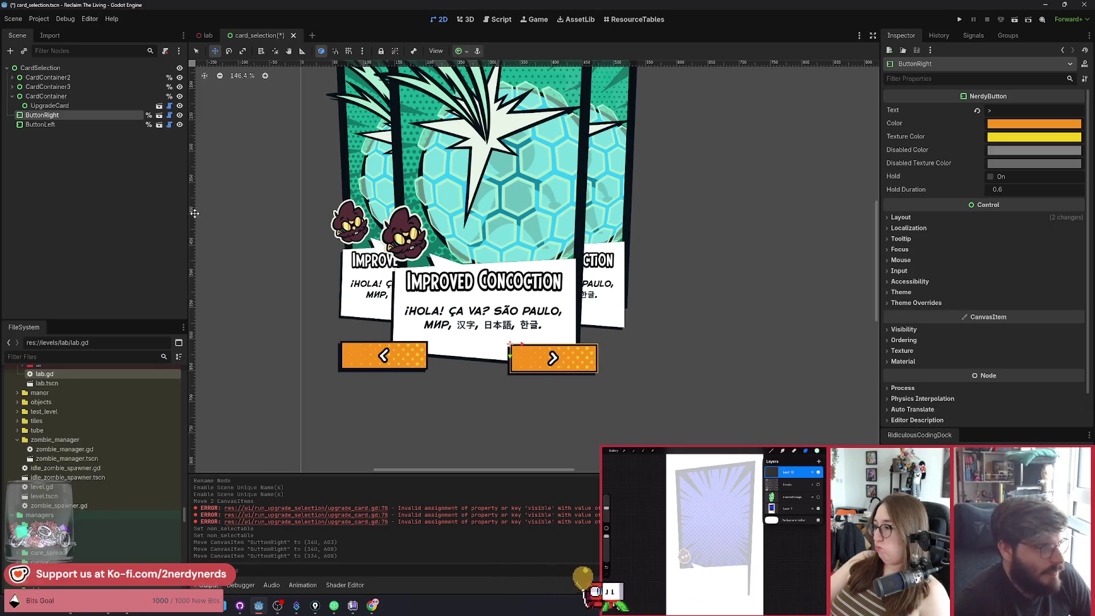
Step: Move ButtonLeft inward so it sits just left of ButtonRight
left_click(40, 124)
mouse_move(396, 358)
left_mouse_down()
mouse_move(512, 372)
mouse_move(439, 358)
left_mouse_up()
scroll(477, 365, "up", 6)
scroll(512, 372, "down", 6)
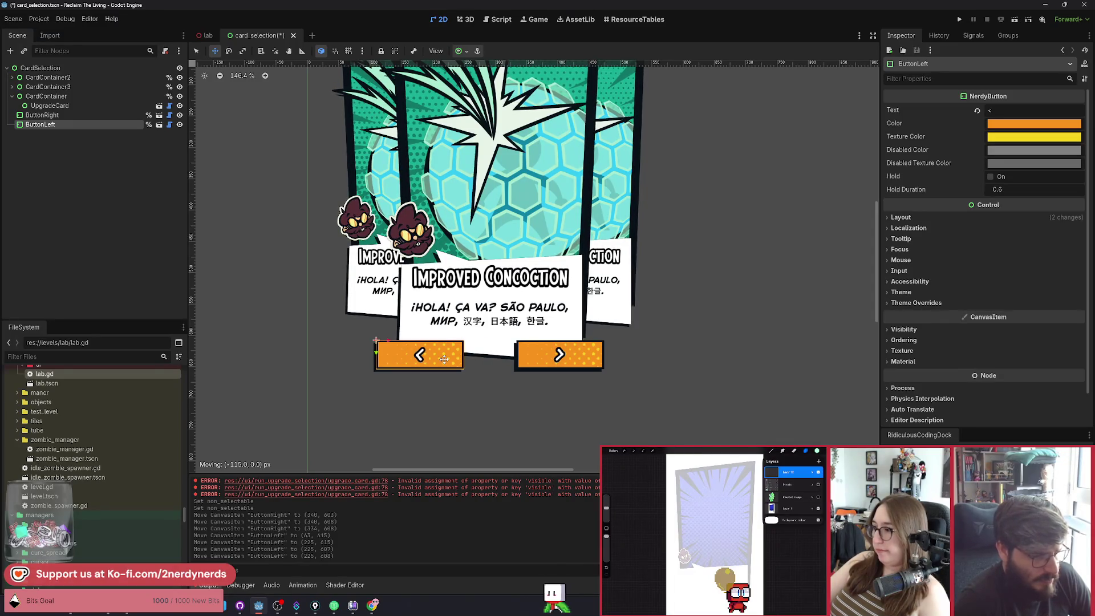
left_click_drag(444, 358, 450, 358)
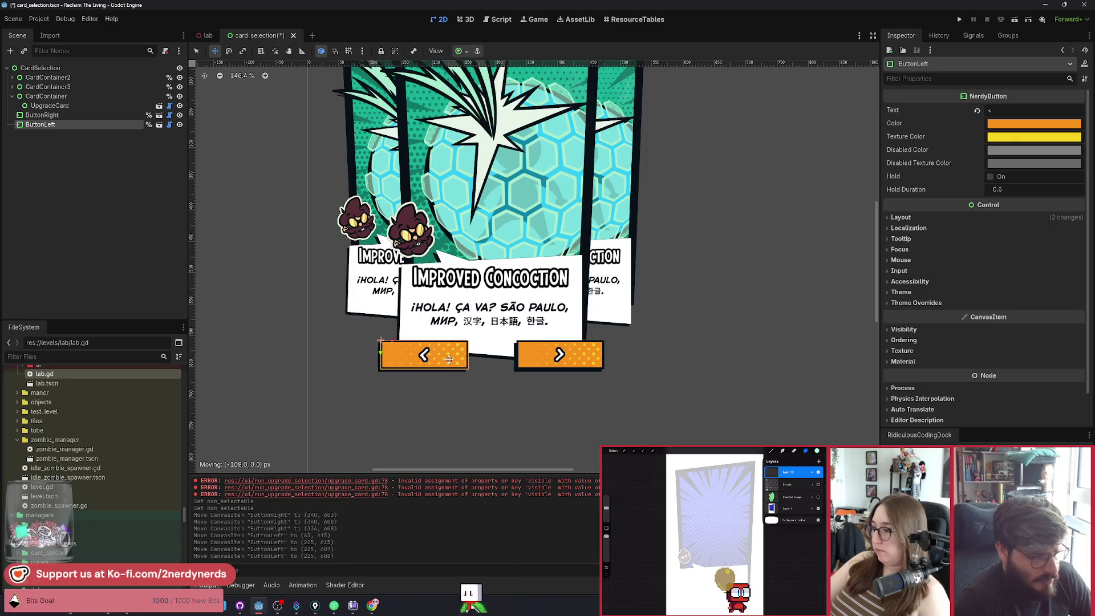
scroll(473, 365, "down", 6)
key("q")
left_click(486, 383)
scroll(487, 378, "up", 4)
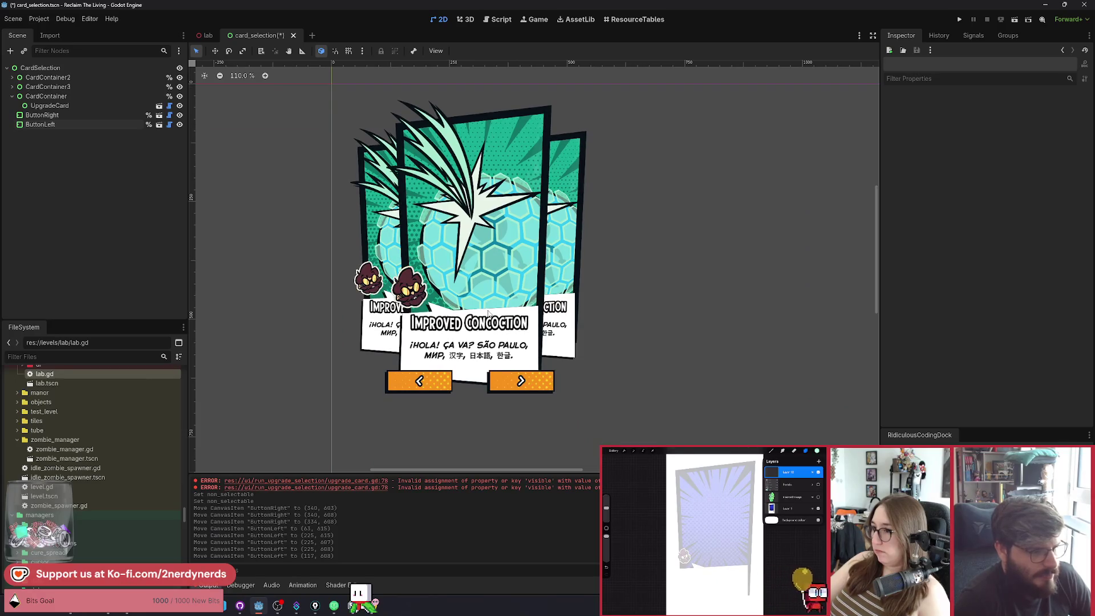
scroll(485, 301, "down", 1)
Step: Save the scene and start attaching a new script to the CardSelection root
key("ctrl+s")
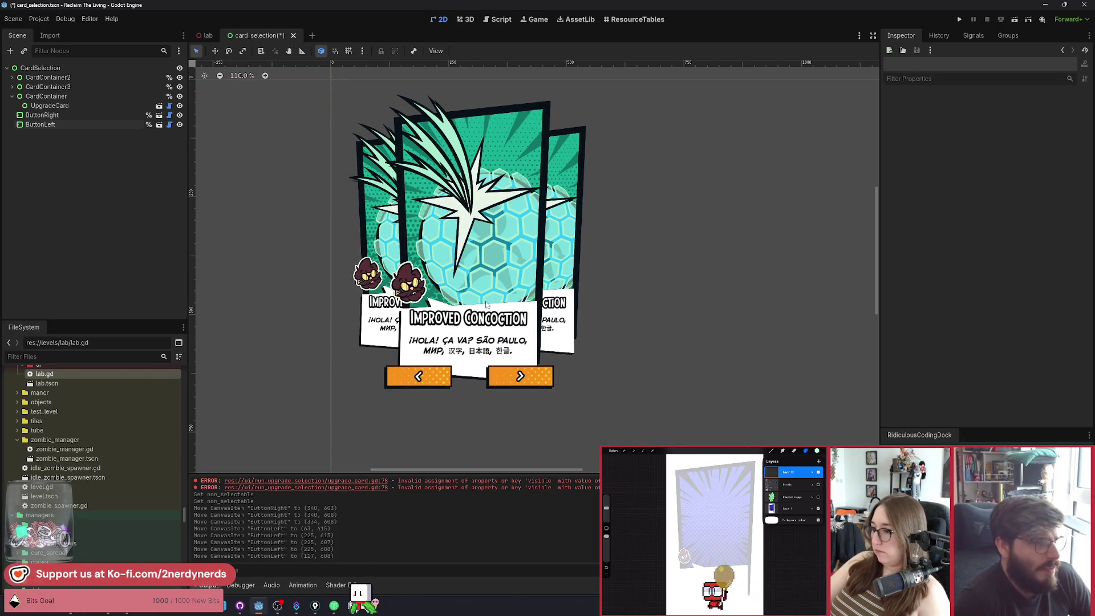
left_click(40, 67)
left_click(165, 51)
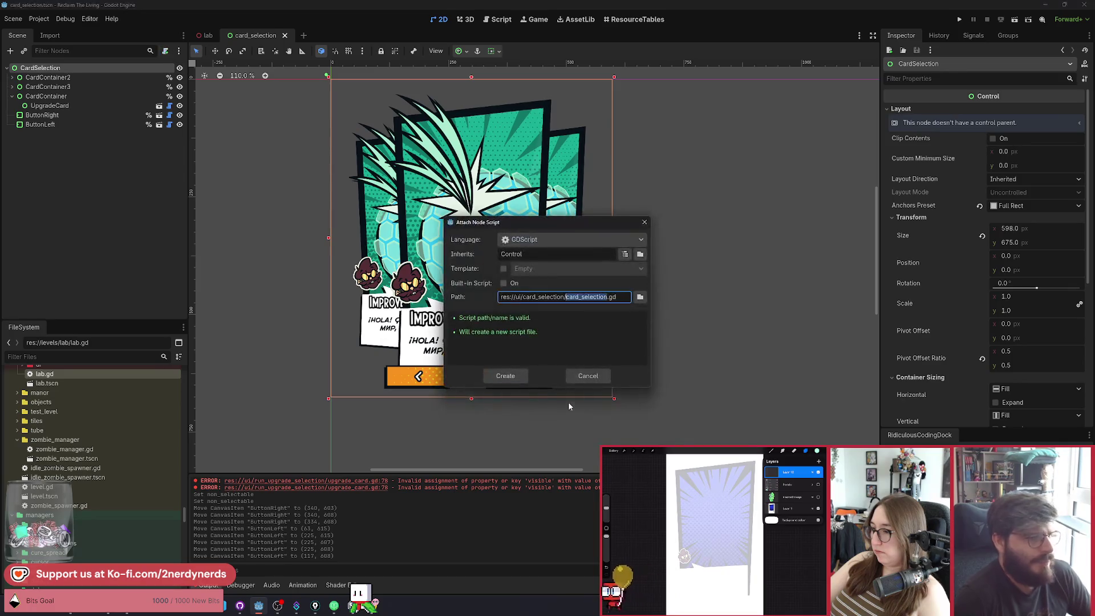
Step: Create card_selection.gd for CardSelection, add a line after class_name, and save it
left_click(519, 376)
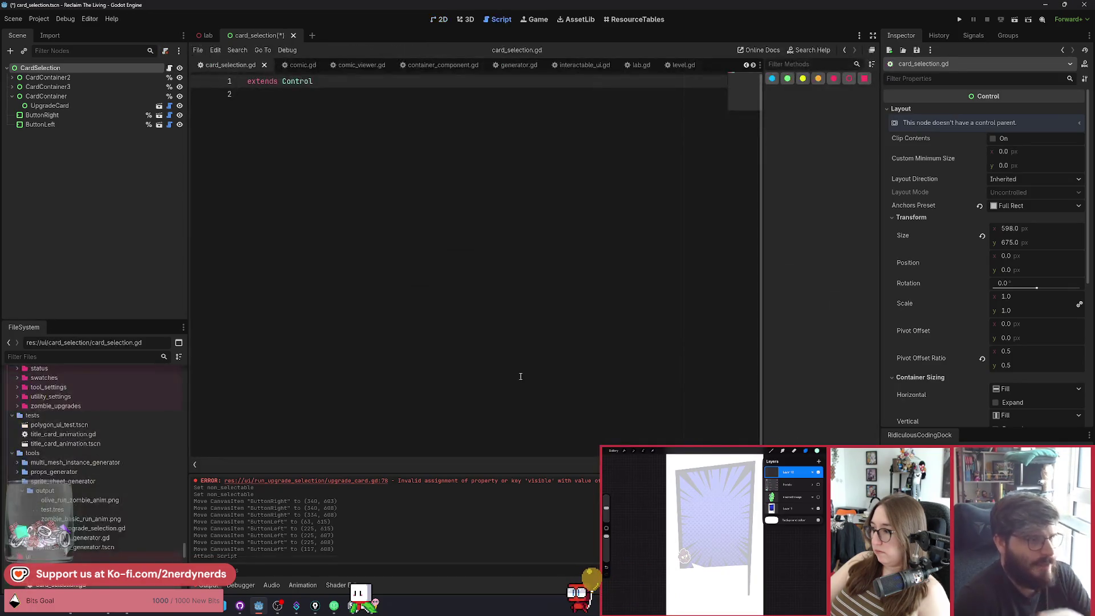
key("ctrl+s")
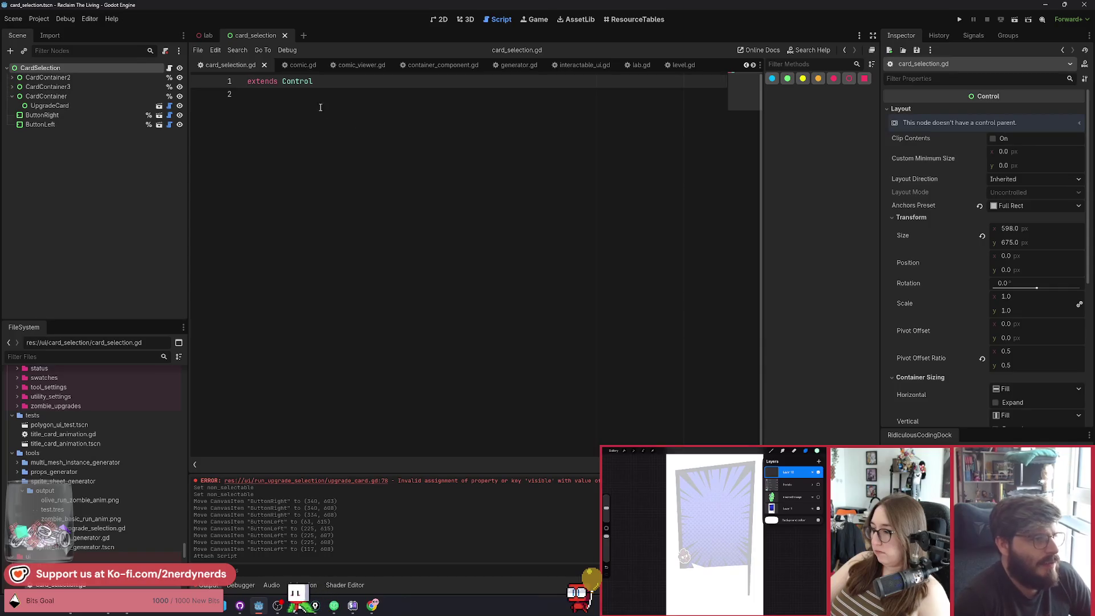
left_click(281, 100)
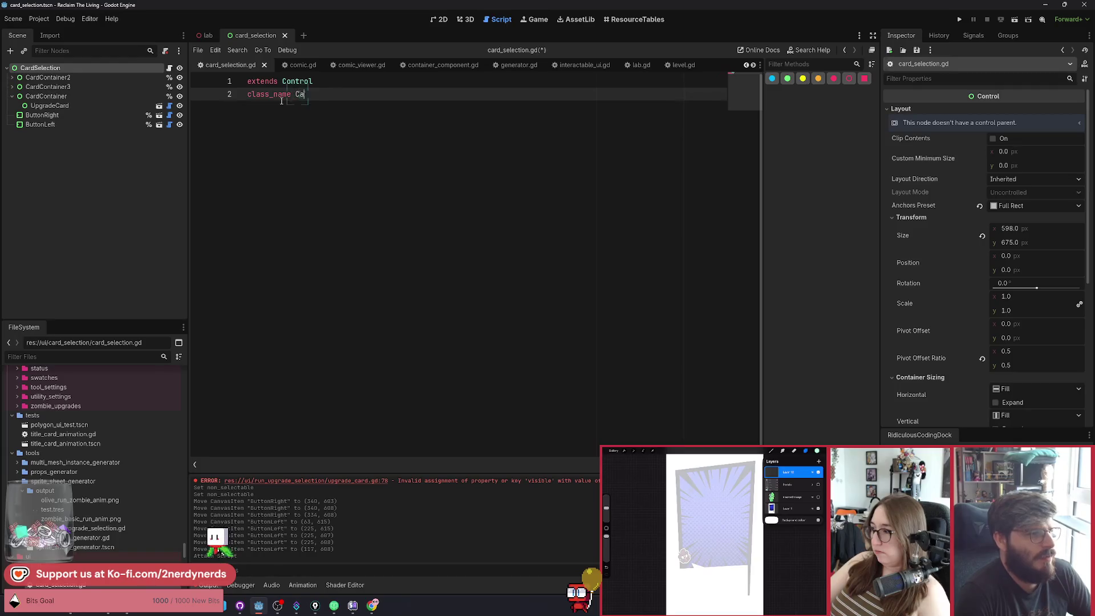
key("Return")
key("ctrl+s")
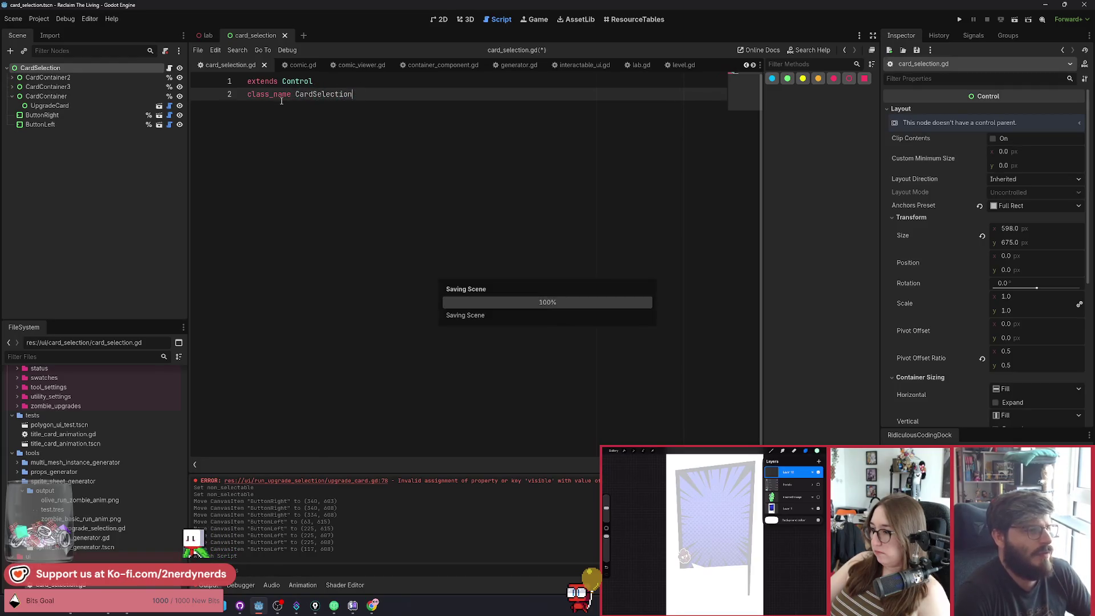
Step: Switch to the 2D view and select the centre card's UpgradeCard
left_click(435, 21)
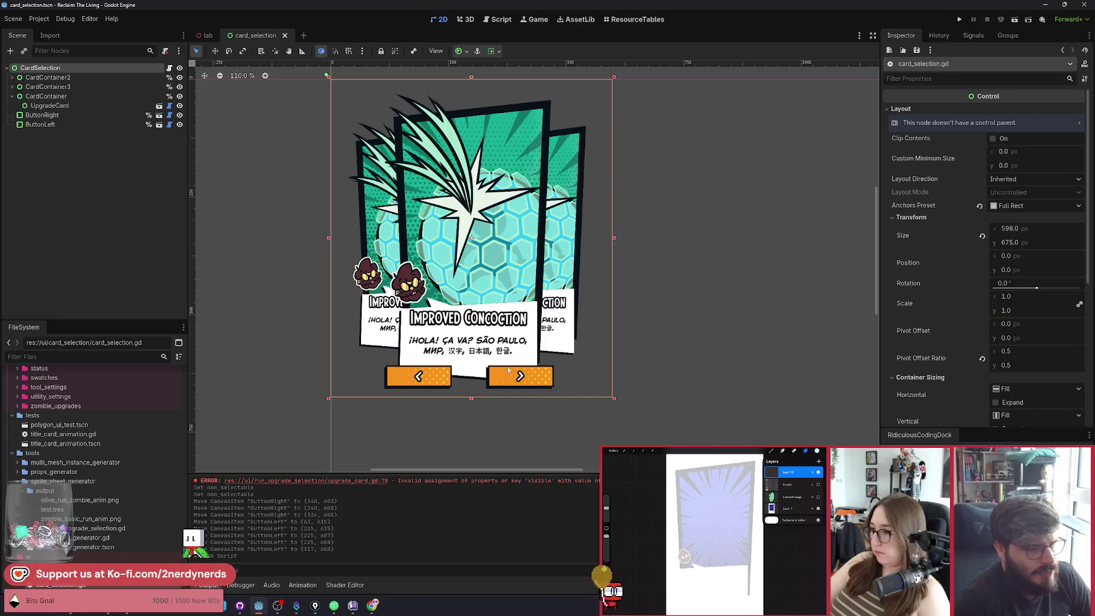
scroll(476, 278, "up", 1)
left_click(501, 266)
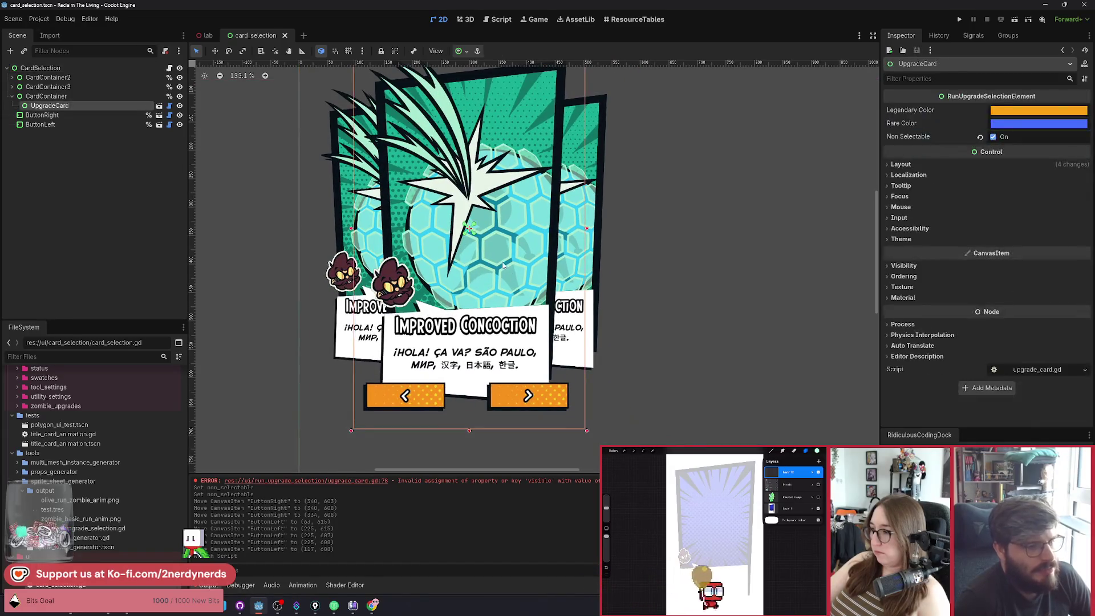
key("w")
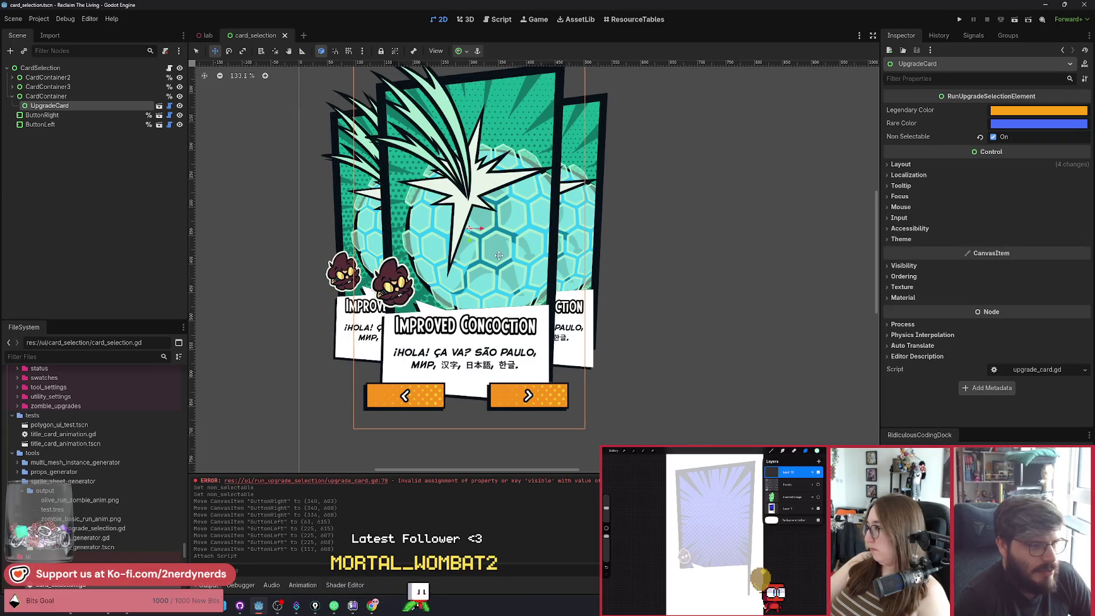
left_click_drag(502, 254, 367, 255)
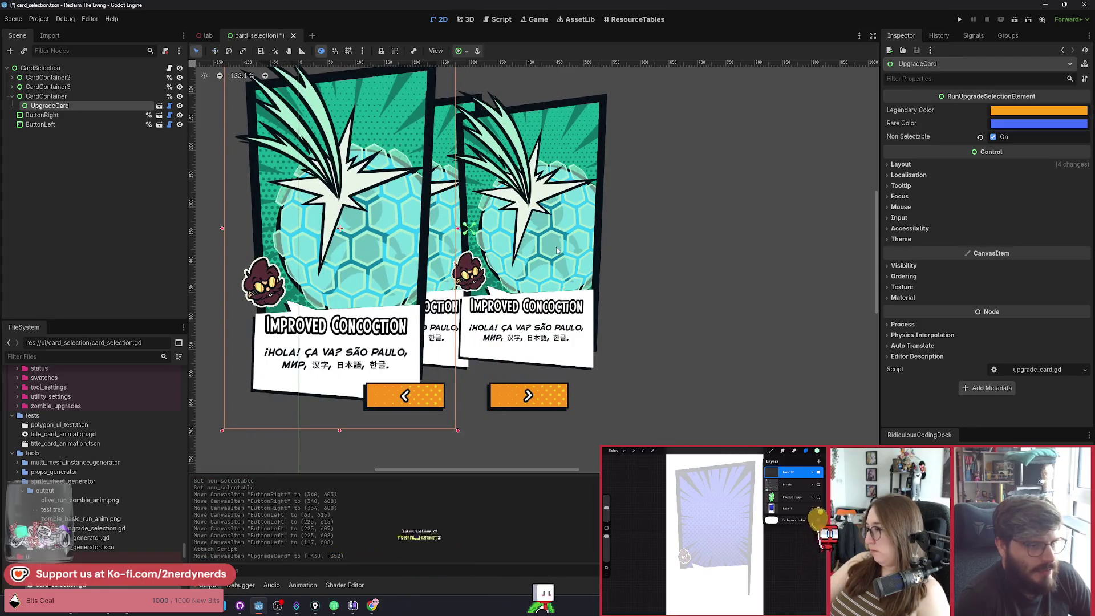
key("q")
left_click(573, 270)
left_click_drag(569, 270, 503, 277)
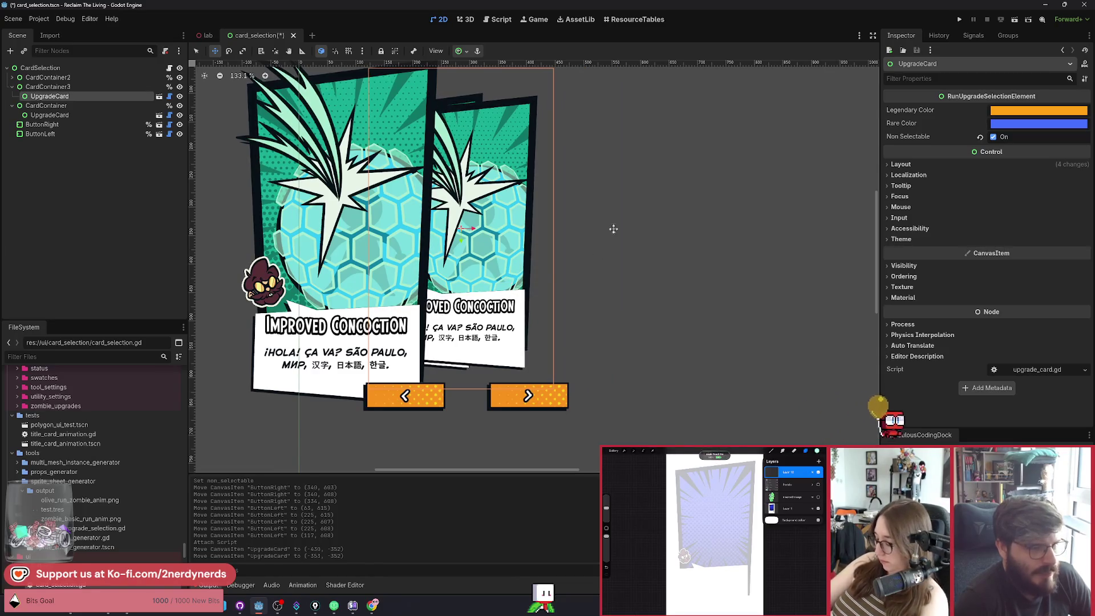
key("ctrl+z")
key("ctrl+z")
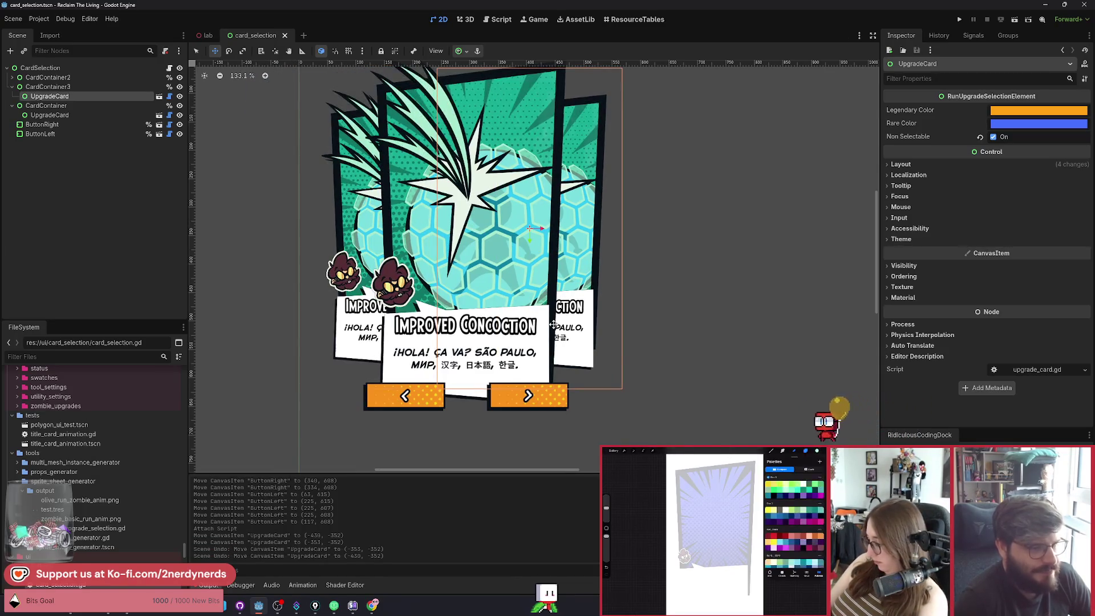
left_click(682, 376)
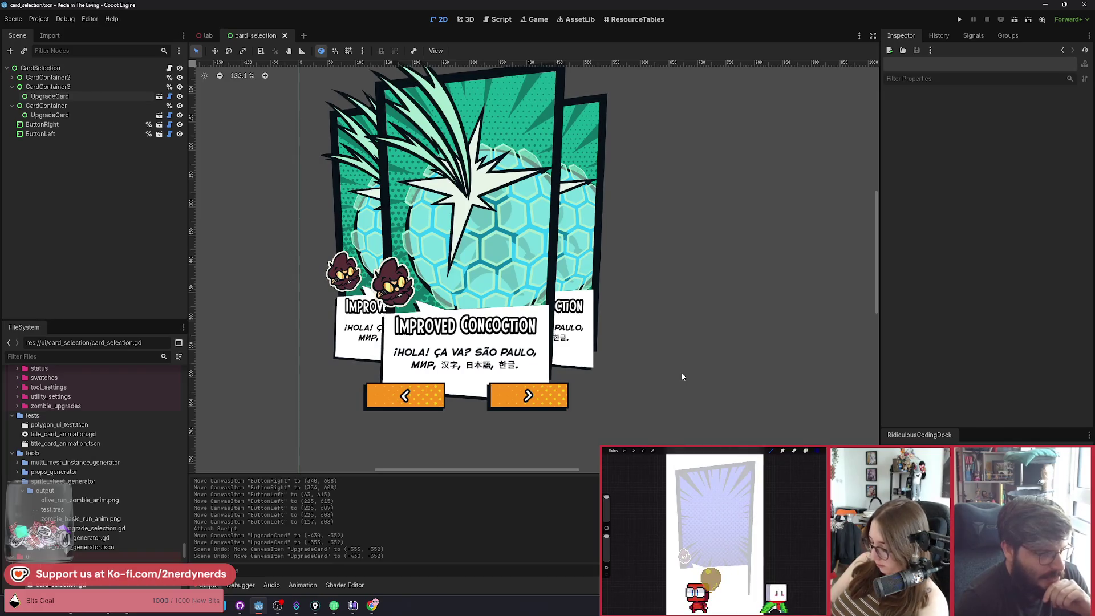
left_click(364, 223)
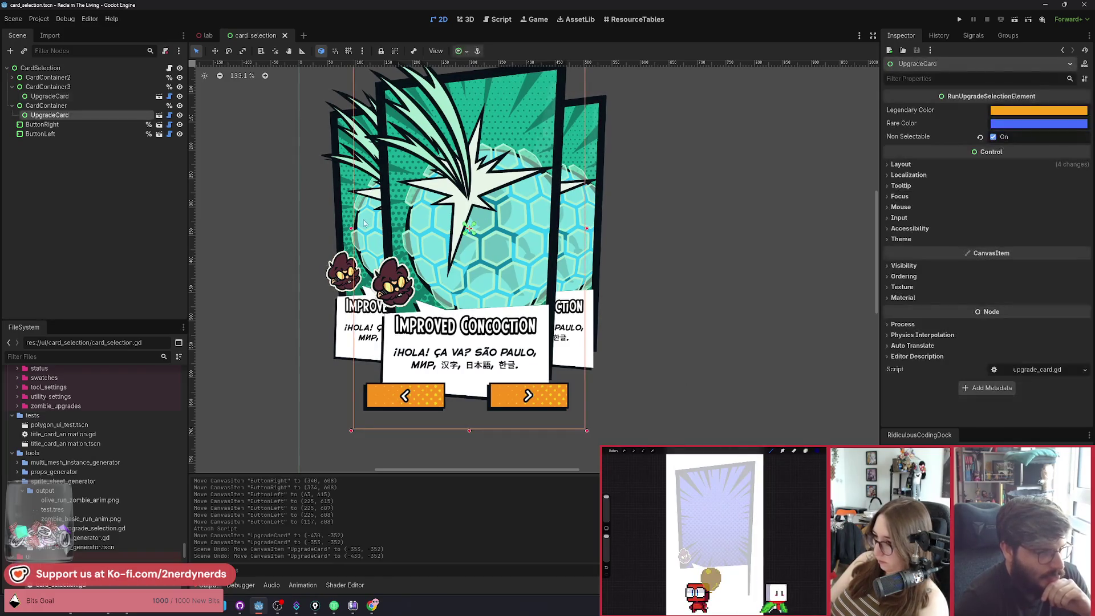
left_click(598, 252)
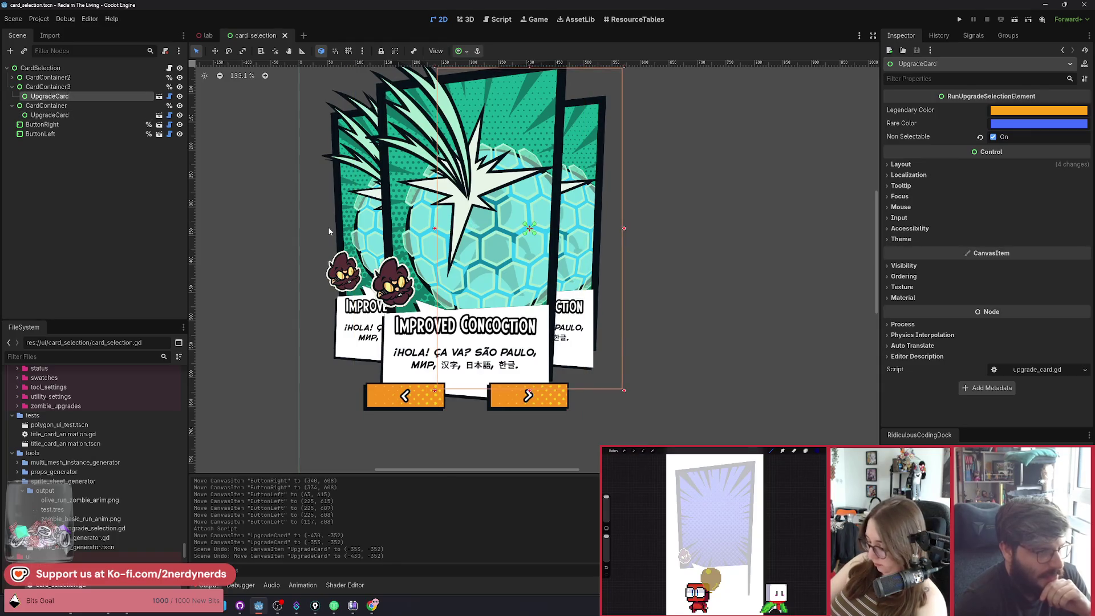
left_click(349, 211)
left_click(585, 258)
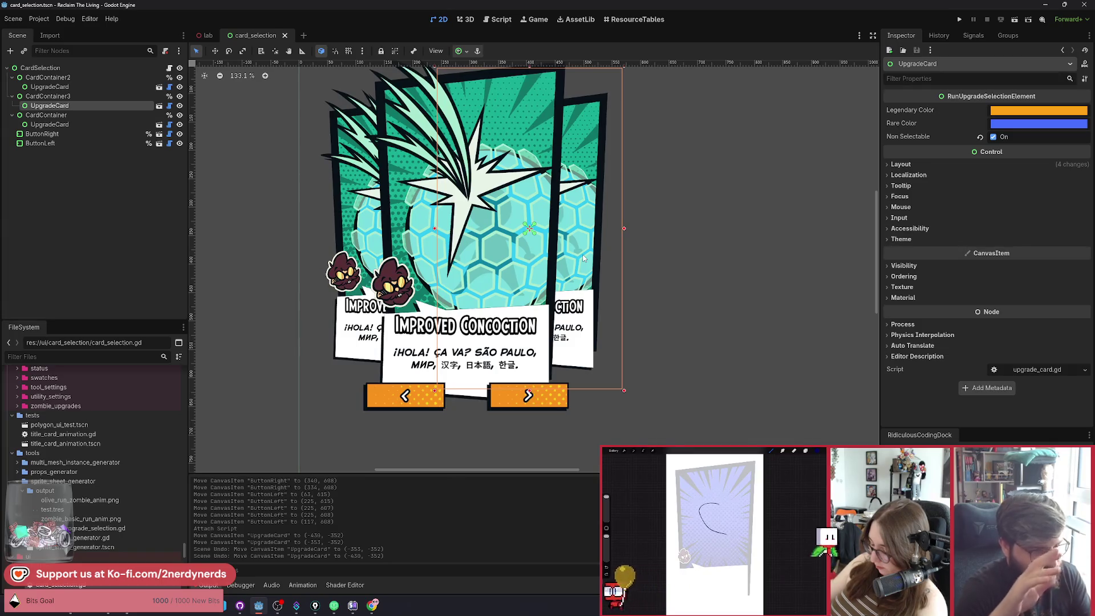
left_click(429, 363)
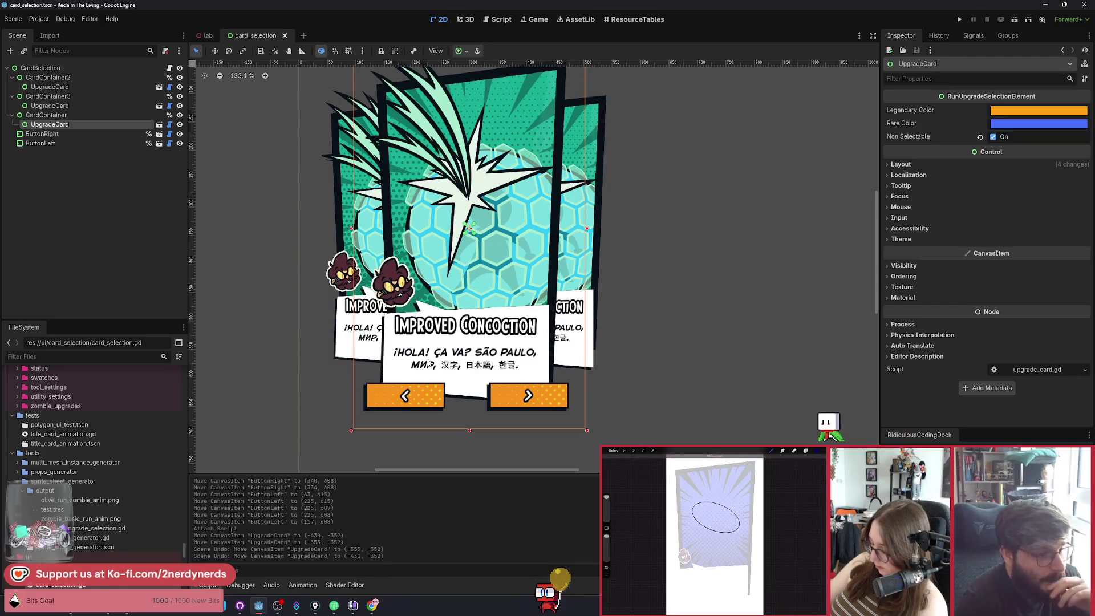
left_click(12, 115)
left_click(11, 96)
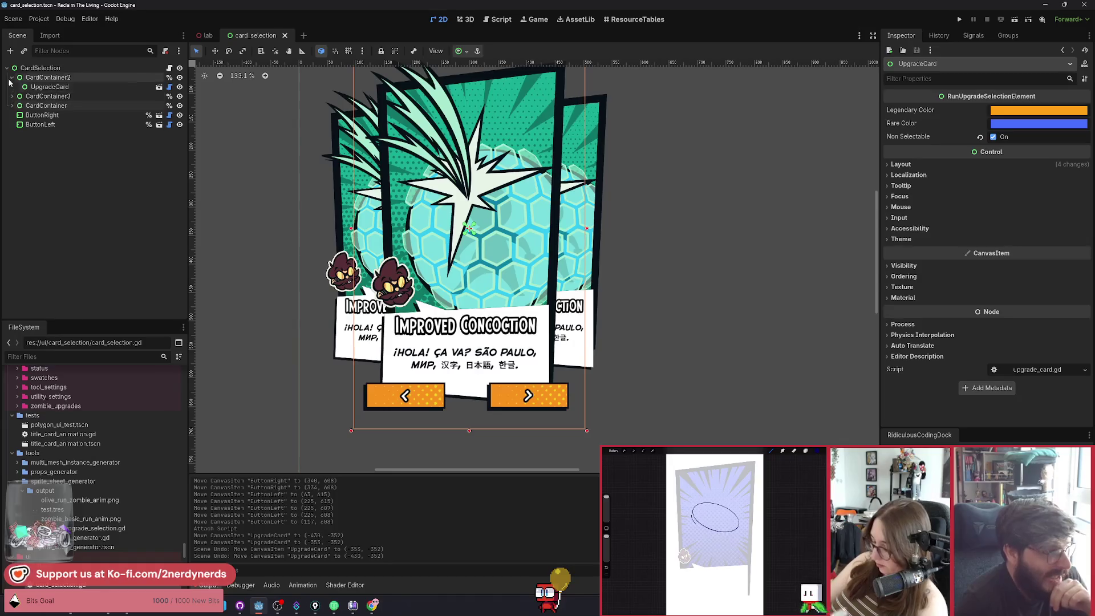
left_click(45, 78)
left_click(48, 87)
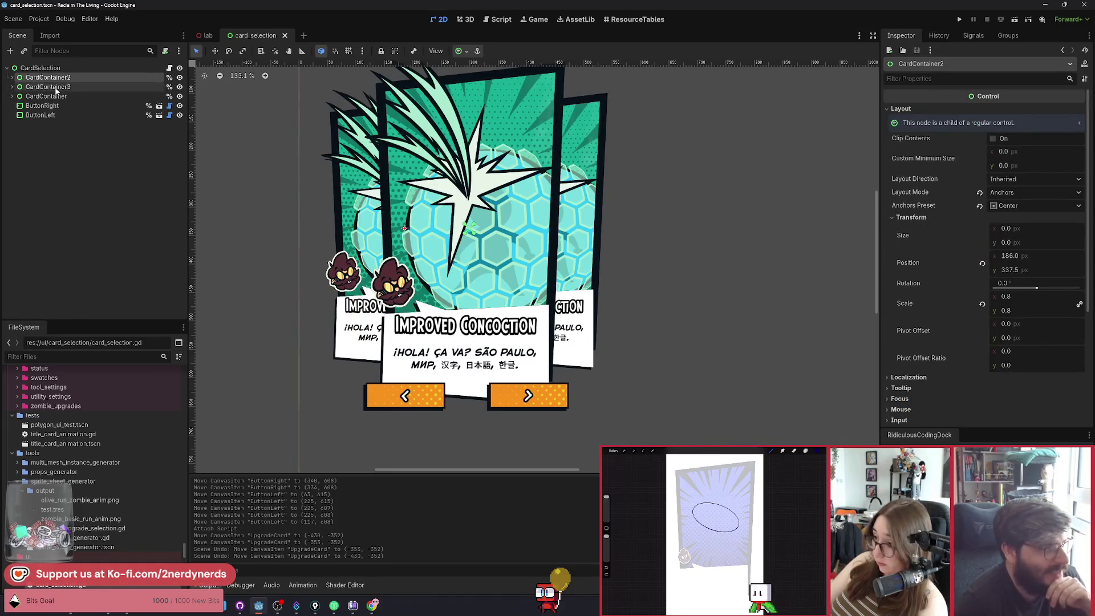
left_click(50, 96)
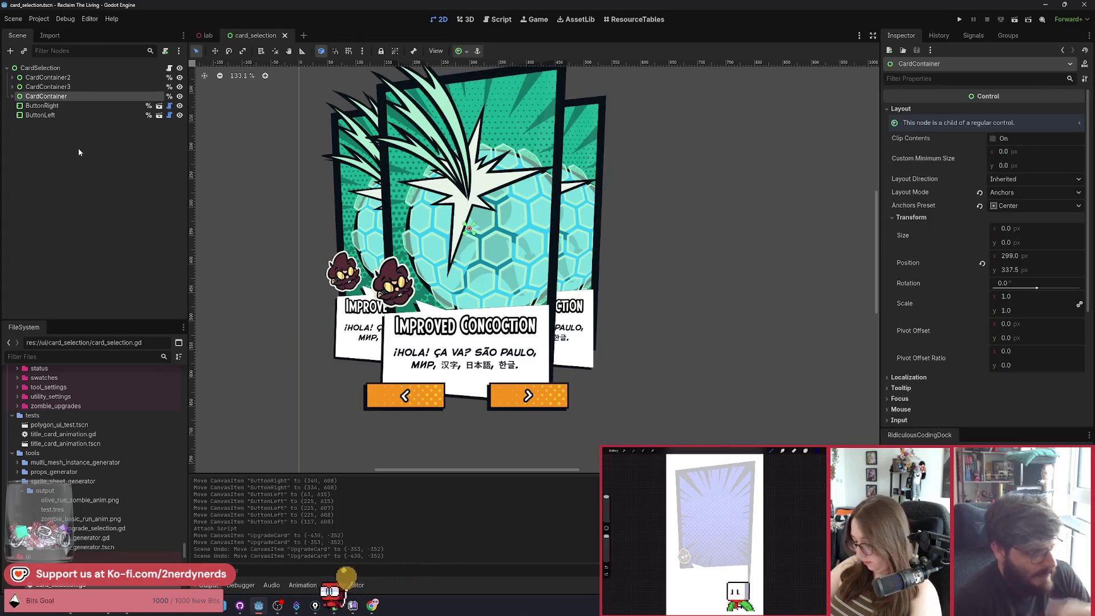
Step: Add a Marker2D at the scene's top level named CenterMarker with unique-name access
key("ctrl+a")
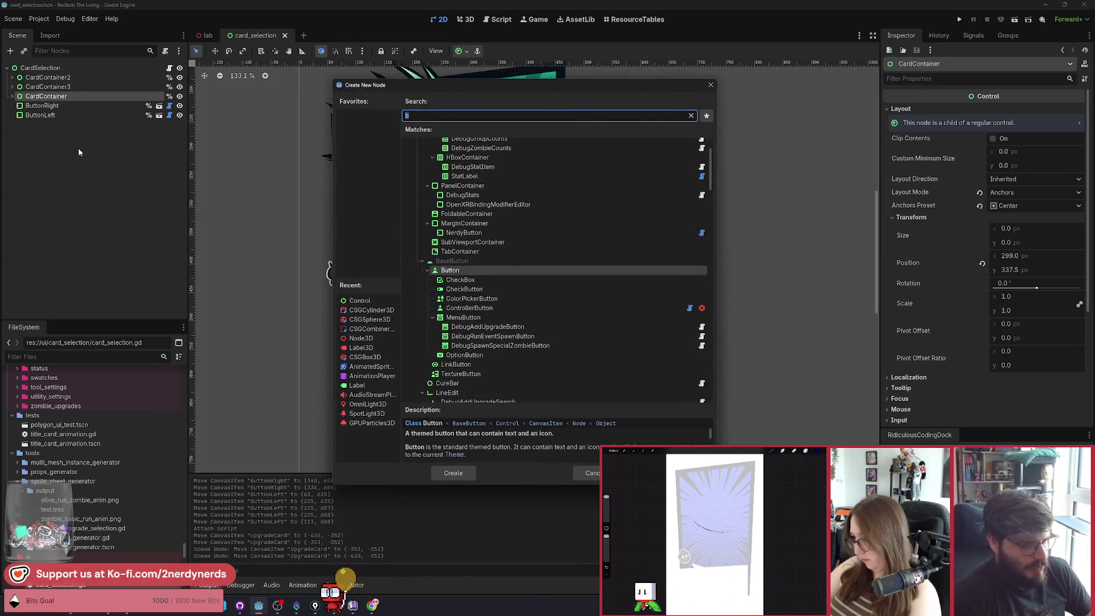
type("marker")
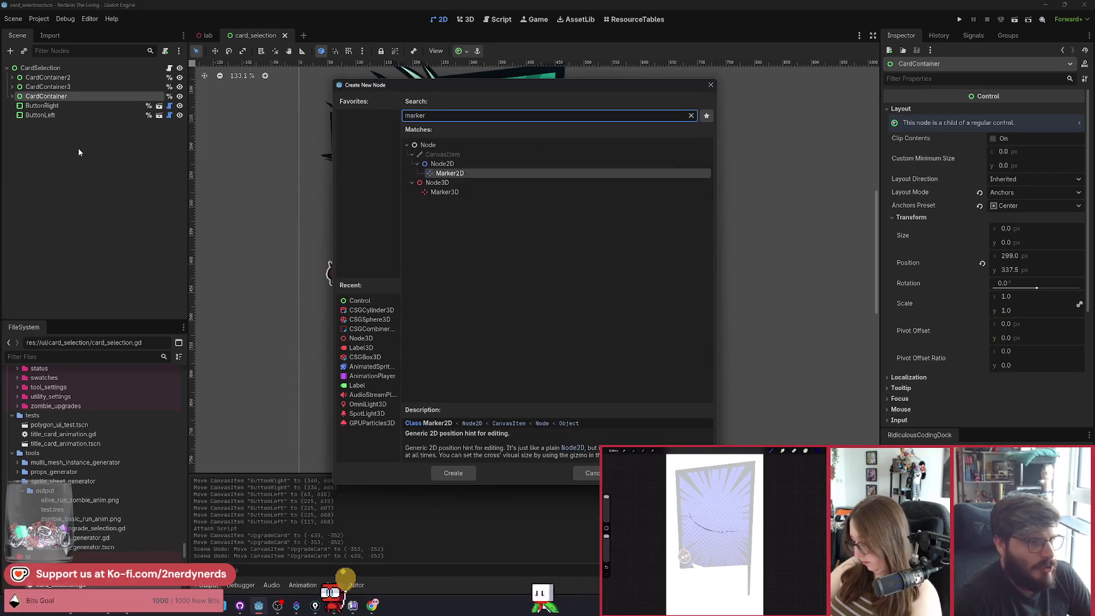
key("Return")
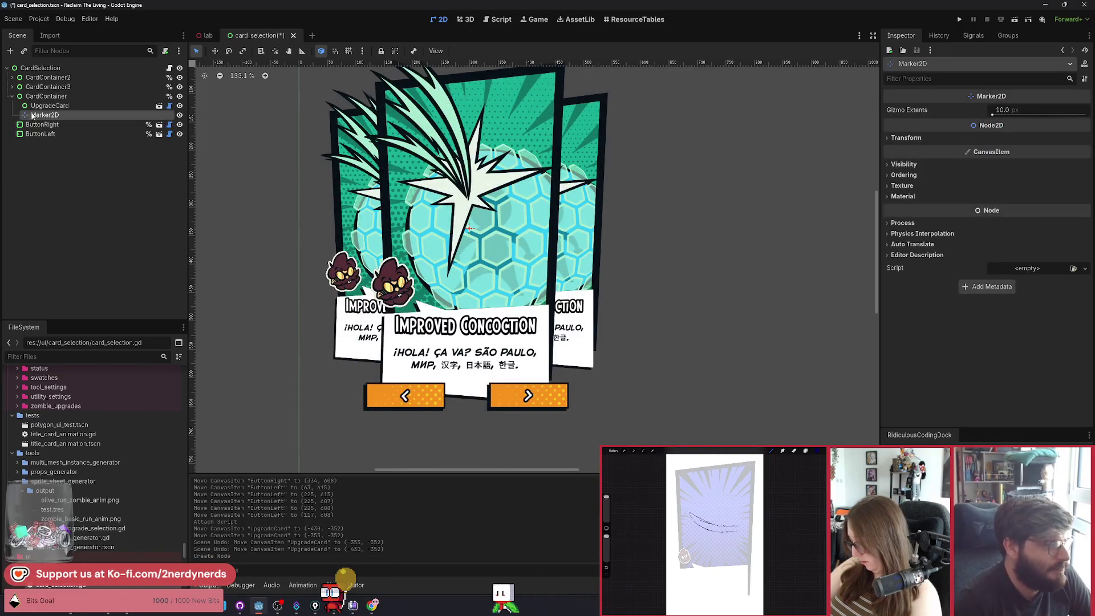
left_click_drag(21, 96, 22, 92)
double_click(57, 96)
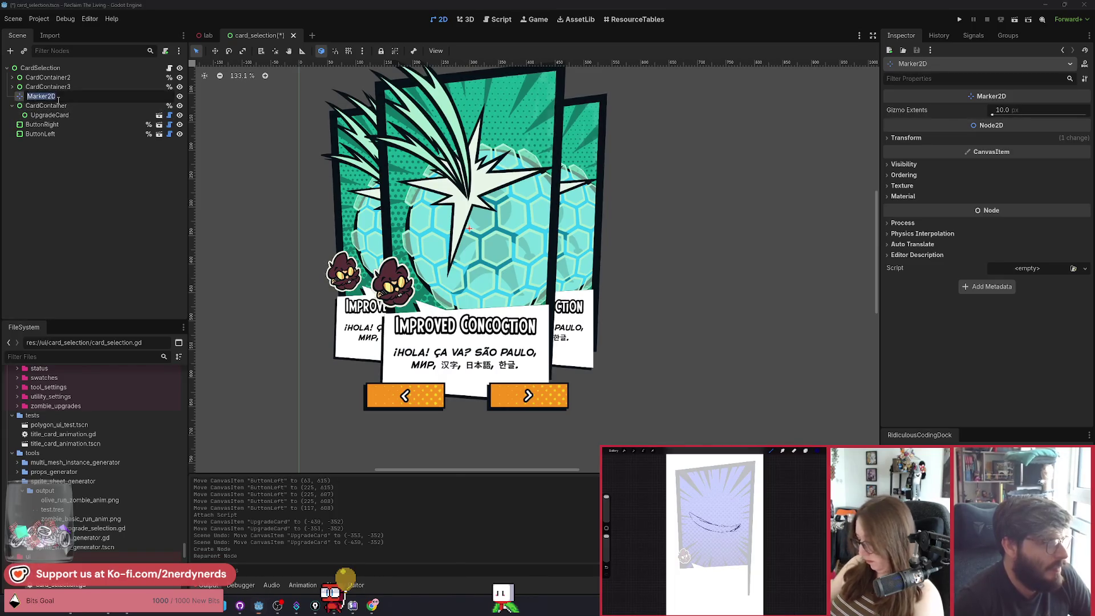
type("Center")
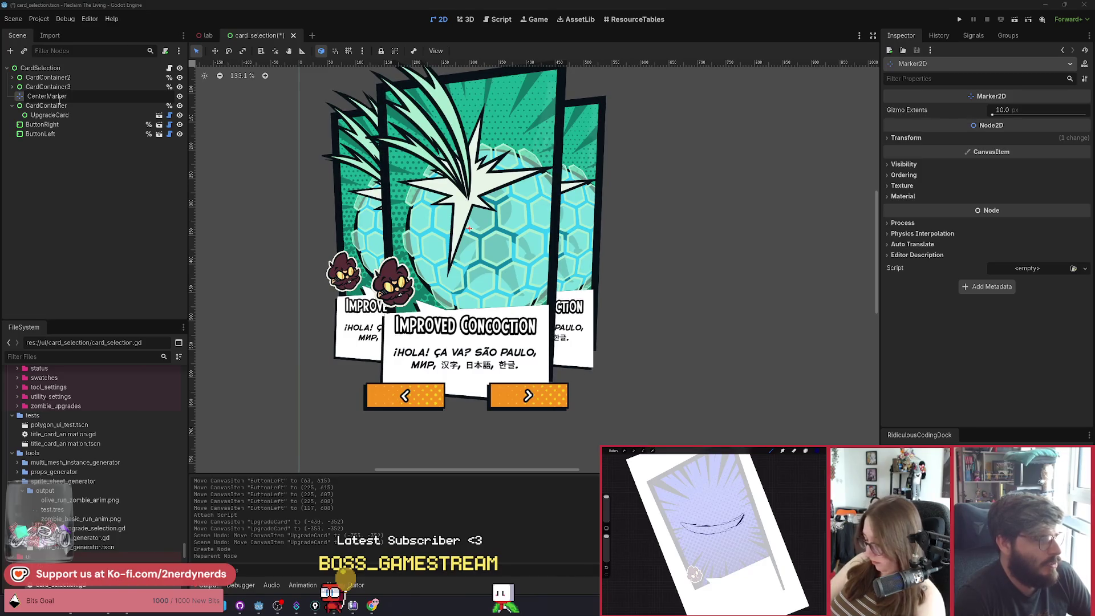
key("Return")
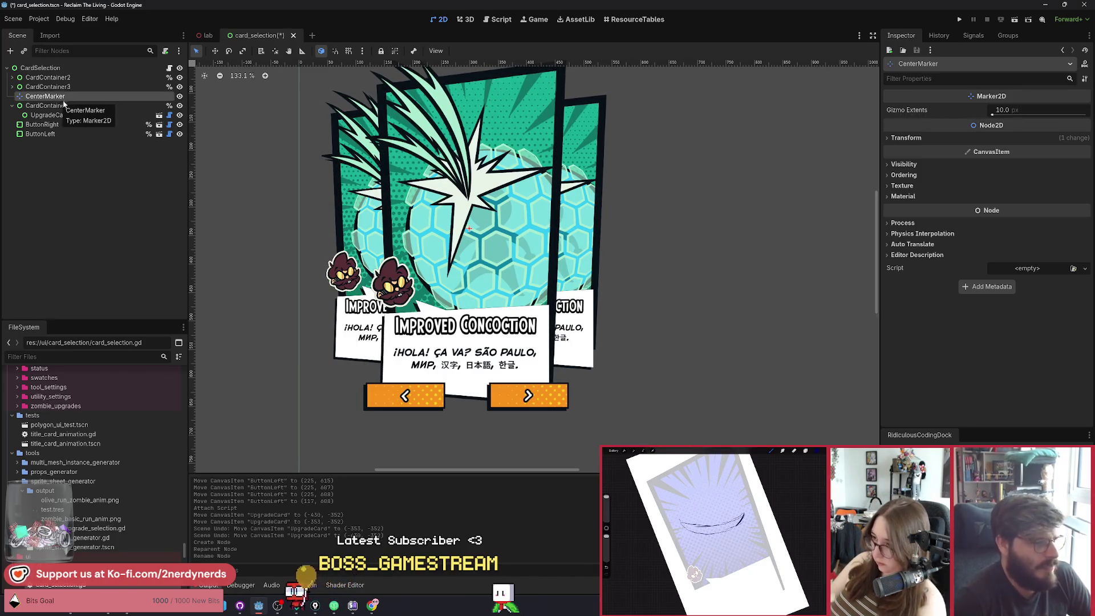
right_click(61, 97)
left_click(114, 285)
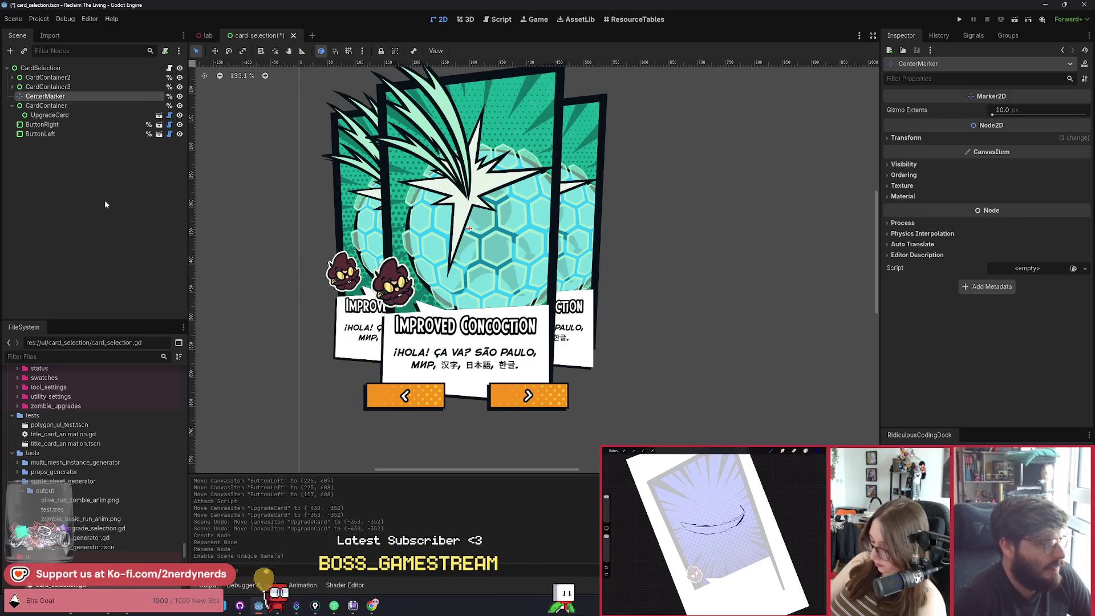
Step: Add a second Marker2D at the scene root named RightMarker
left_click(16, 88)
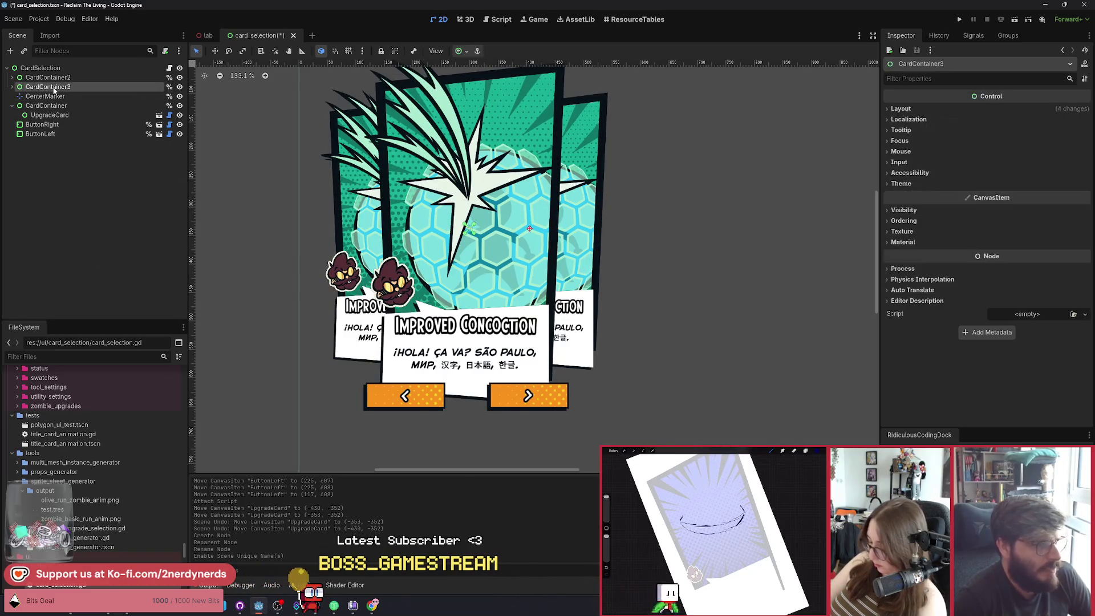
left_click(12, 88)
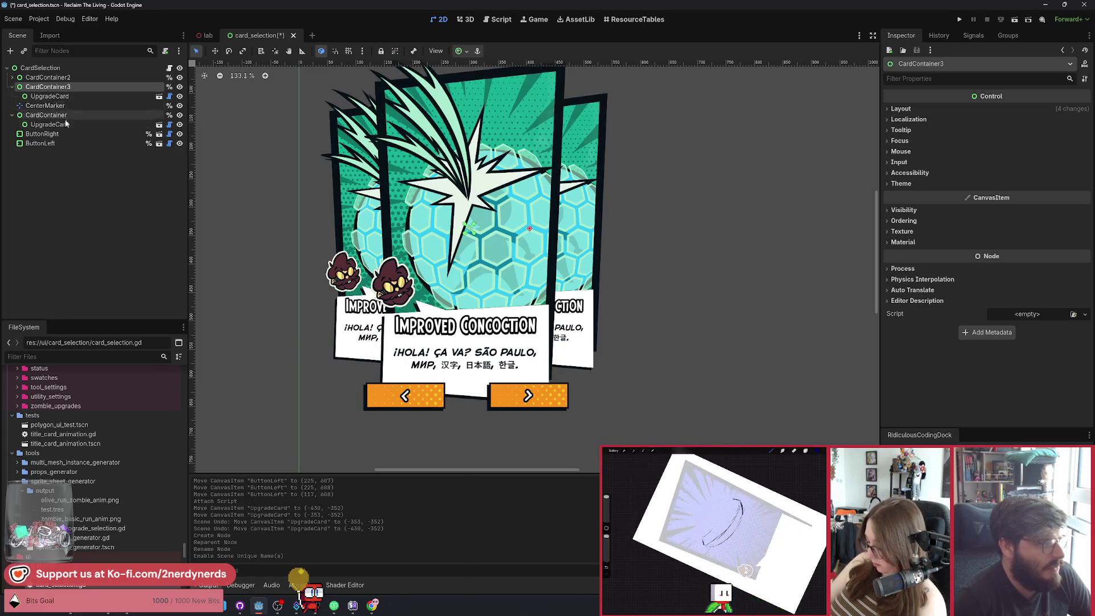
key("ctrl+a")
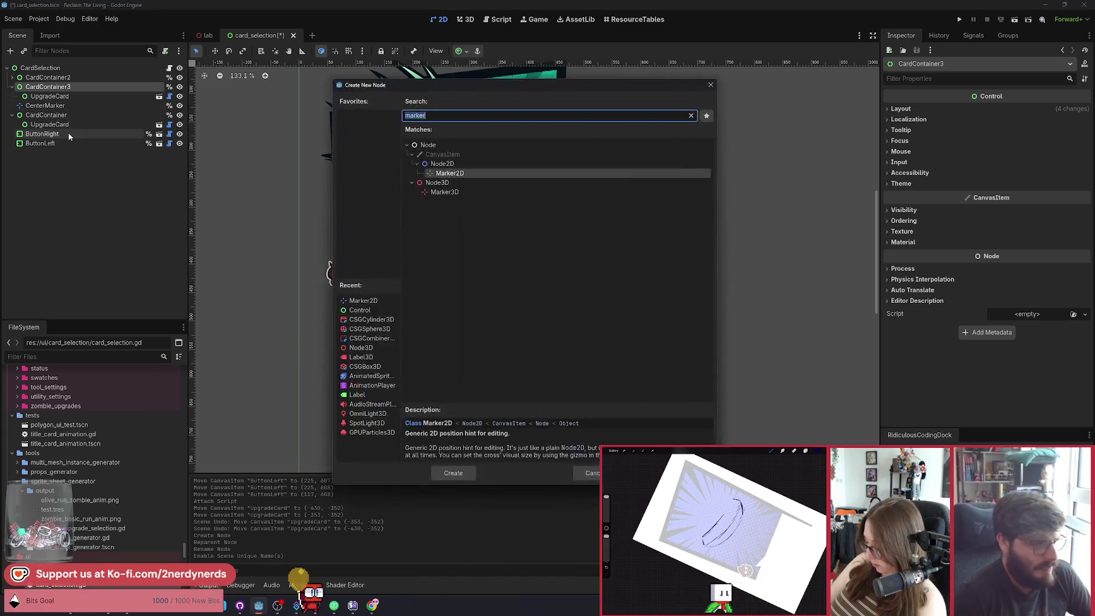
key("Return")
left_click_drag(33, 100, 40, 84)
key("F2")
type("RightMarker")
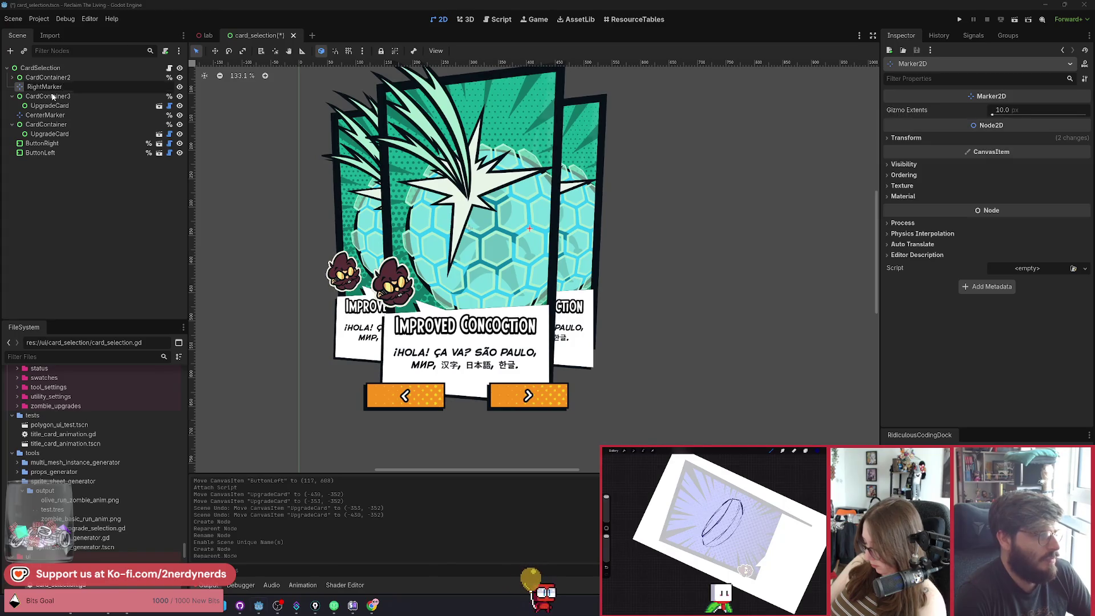
key("Return")
Step: Add a third Marker2D named LeftMarker and move it to the scene root
left_click(47, 78)
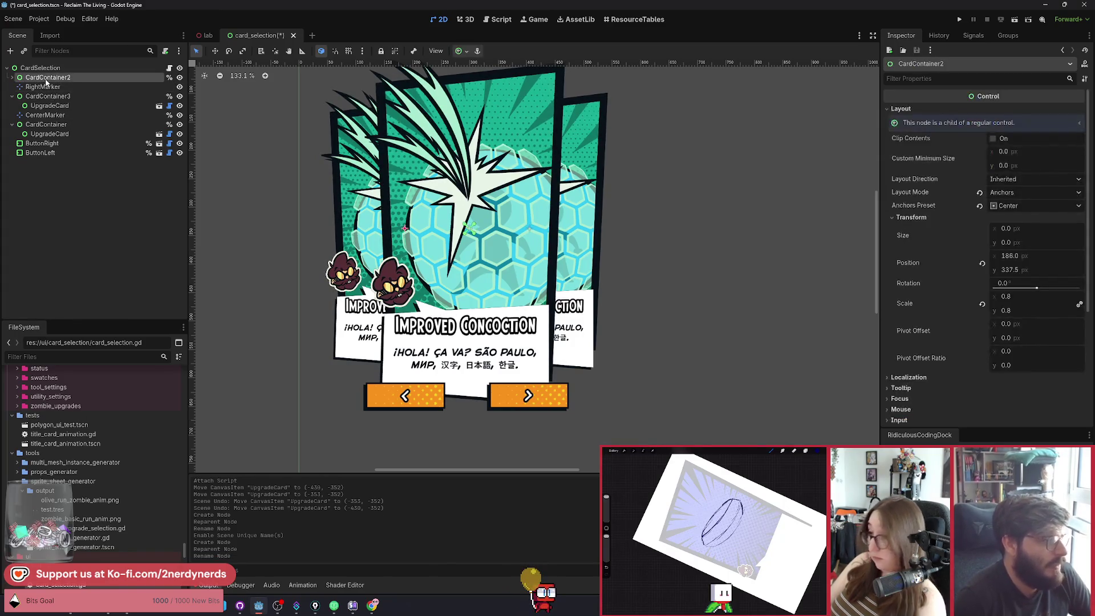
key("ctrl+a")
key("Return")
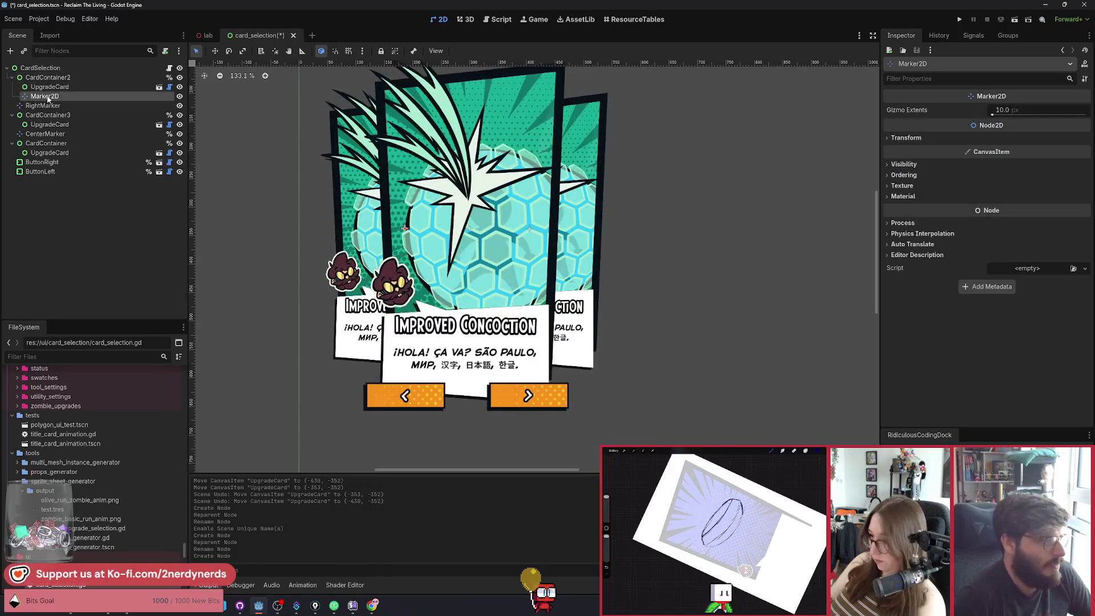
double_click(48, 97)
type("Left")
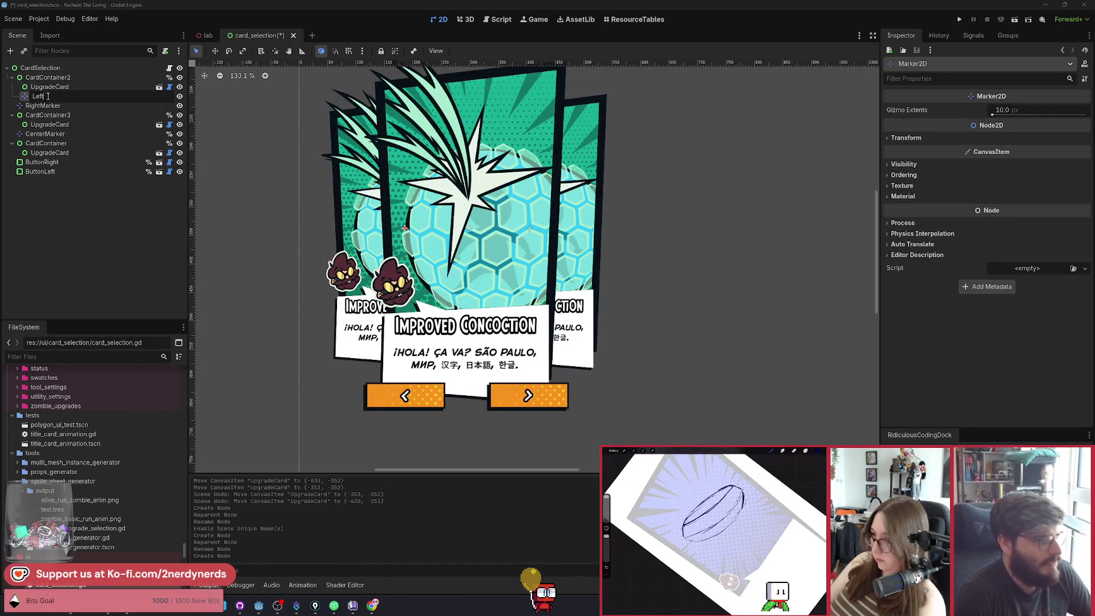
key("Return")
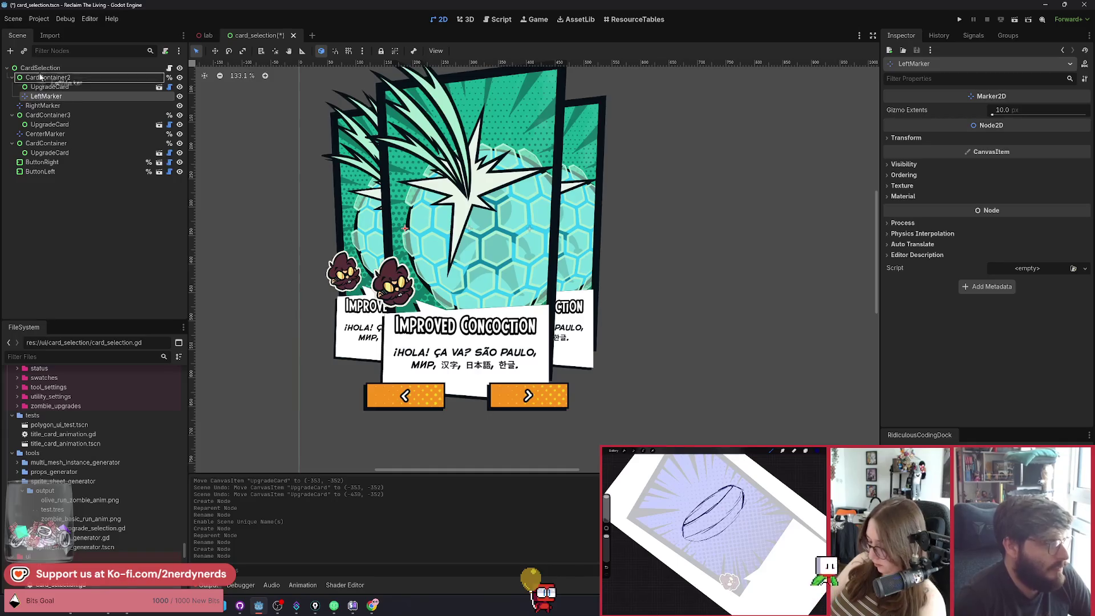
left_click_drag(41, 77, 40, 73)
Step: Give LeftMarker, RightMarker and CenterMarker unique-name access together
left_click(43, 105, "ctrl")
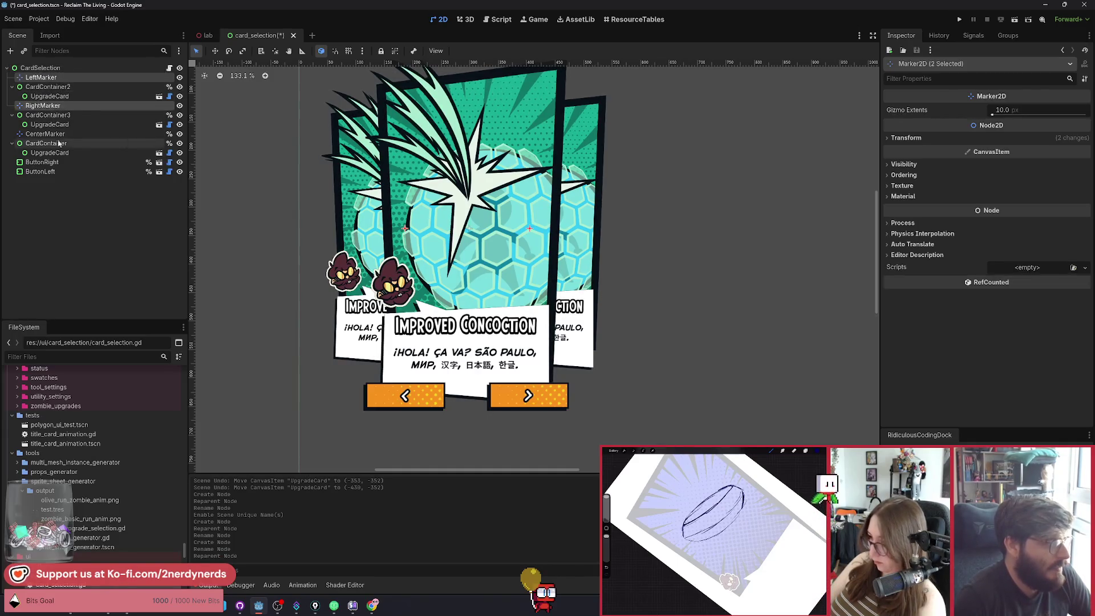
left_click(57, 134, "ctrl")
right_click(57, 134)
left_click(118, 244)
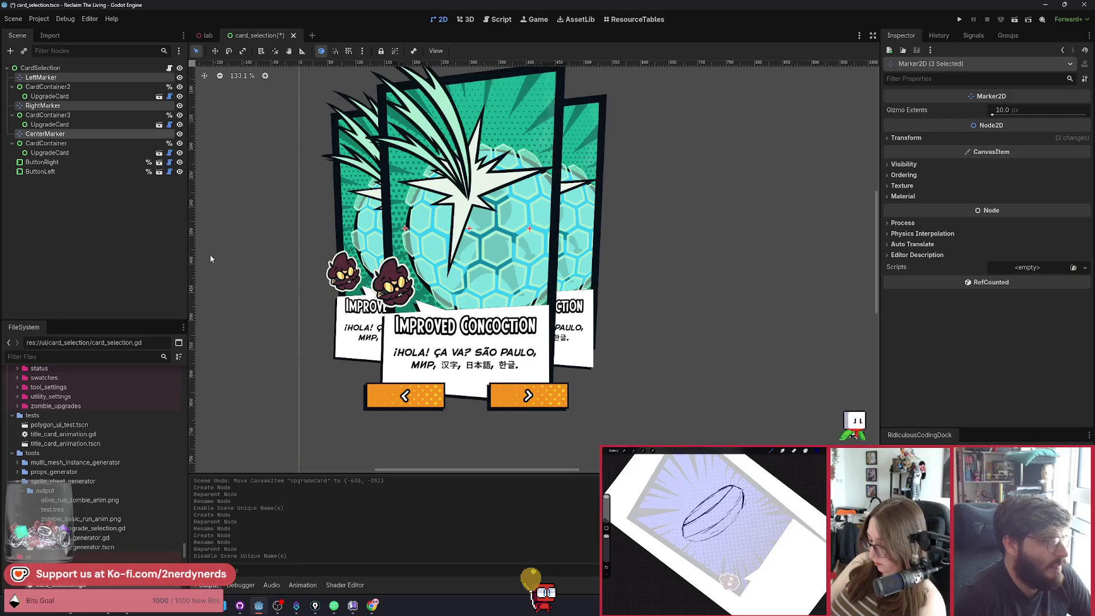
right_click(41, 136)
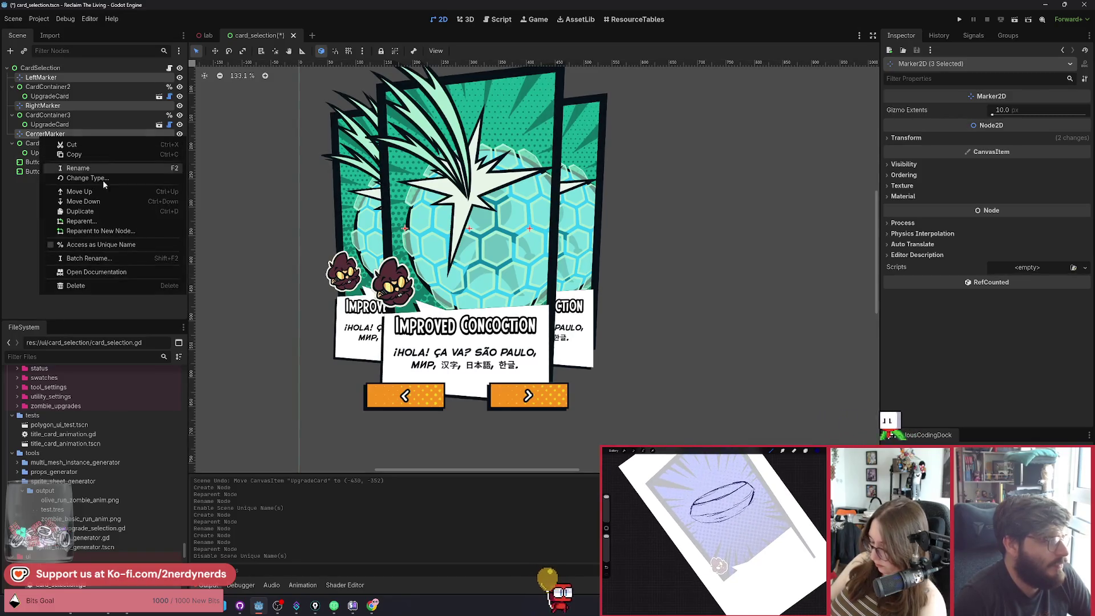
left_click(91, 246)
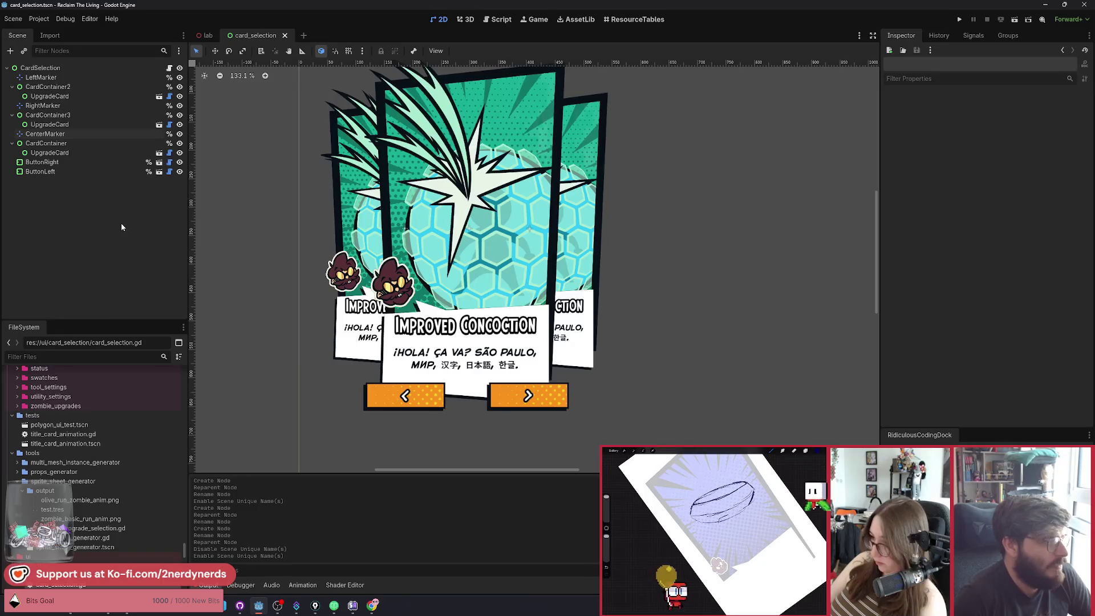
Step: Collapse the three card containers and open the CardSelection script
left_click(12, 143)
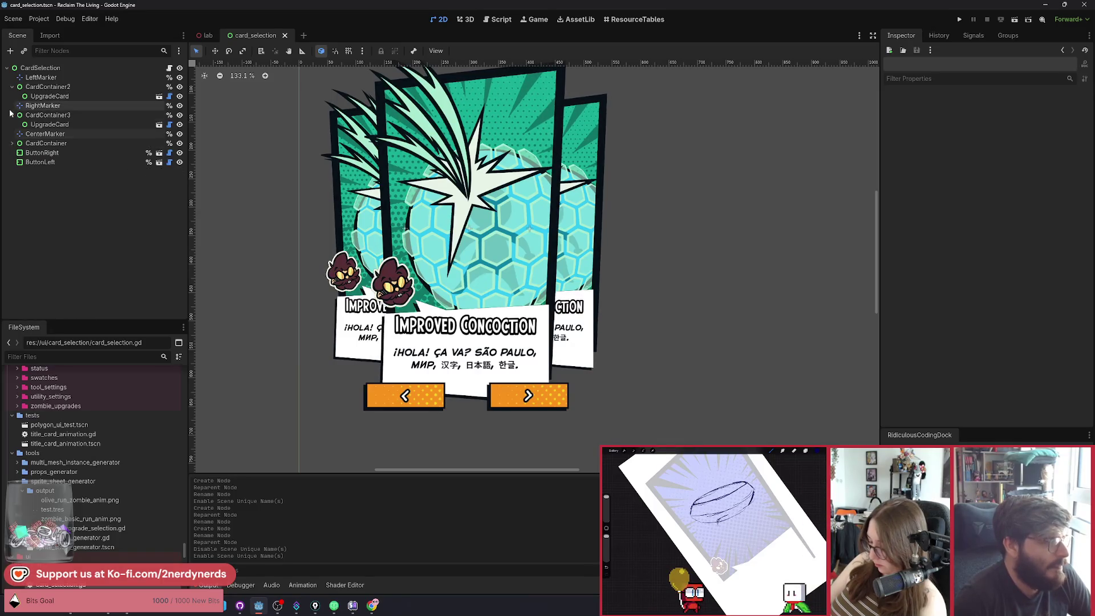
left_click(12, 115)
left_click(11, 87)
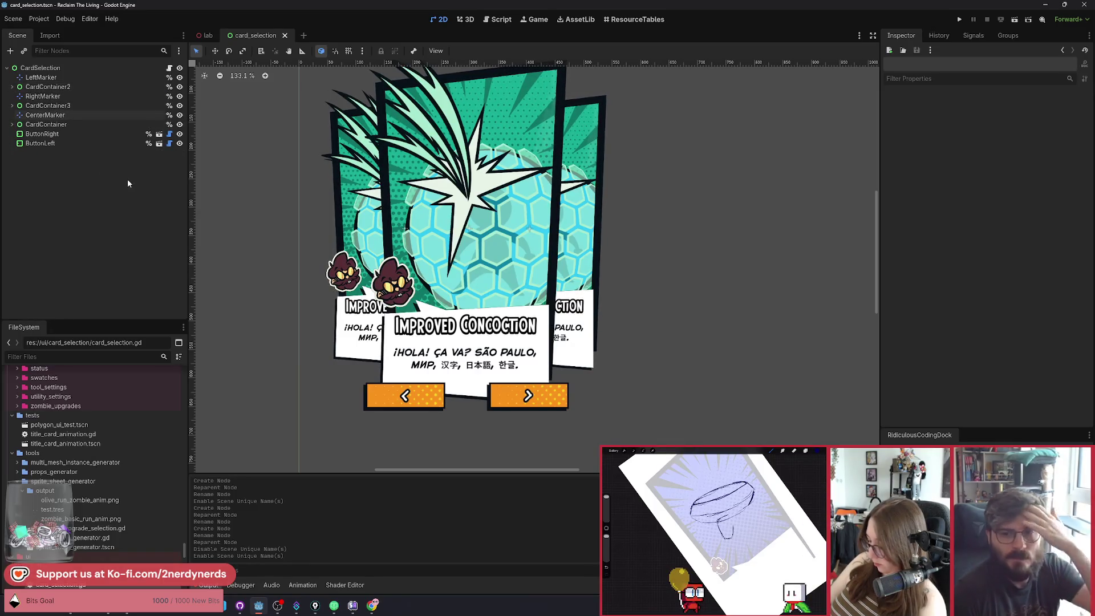
scroll(367, 231, "down", 2)
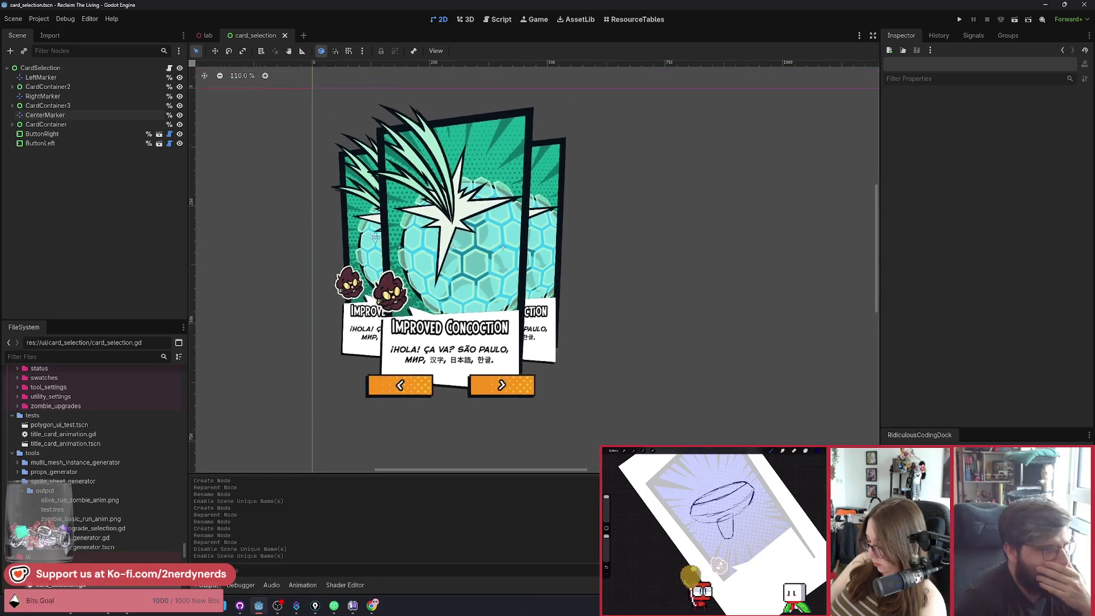
left_click(170, 68)
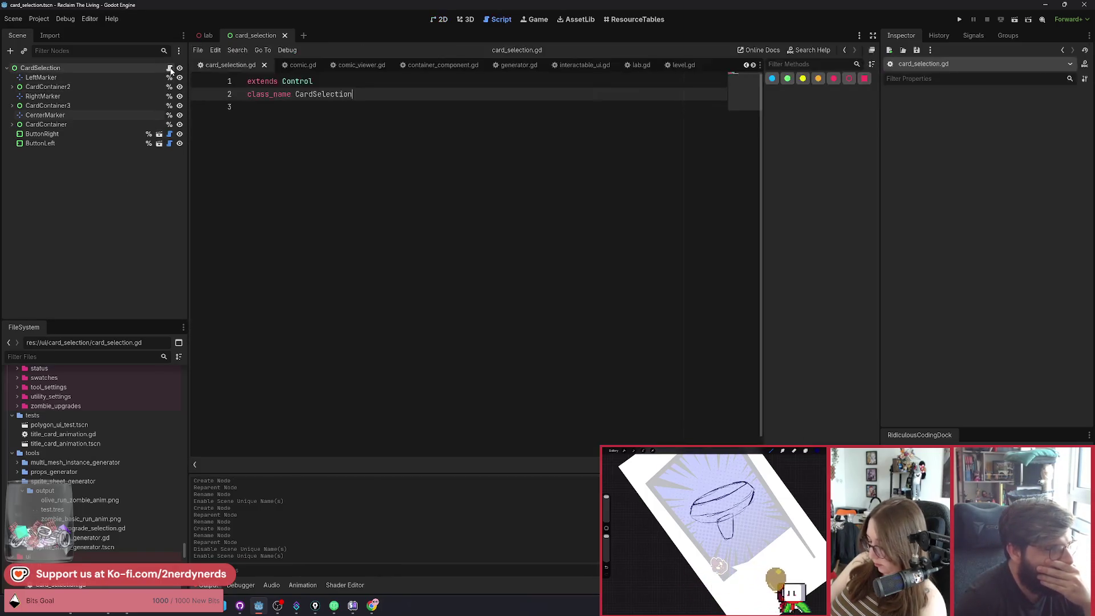
key("Return")
key("Return")
key("Return")
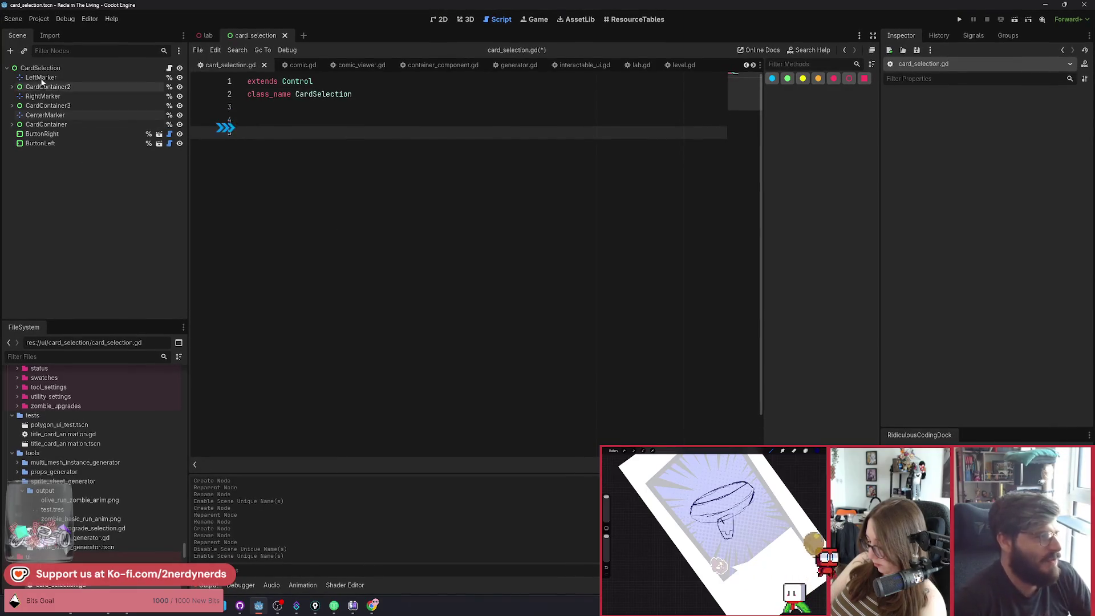
left_click(41, 78)
left_click(40, 143, "shift")
left_click_drag(40, 143, 264, 161)
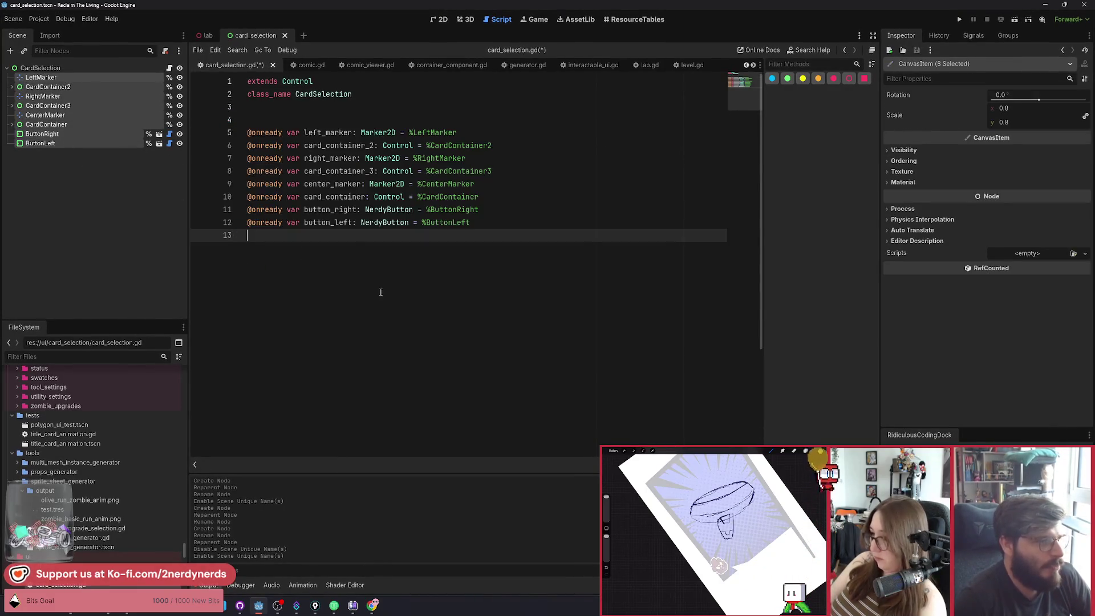
Step: Separate the button variables with a blank line and move center_marker to the top
left_click(518, 196)
key("Return")
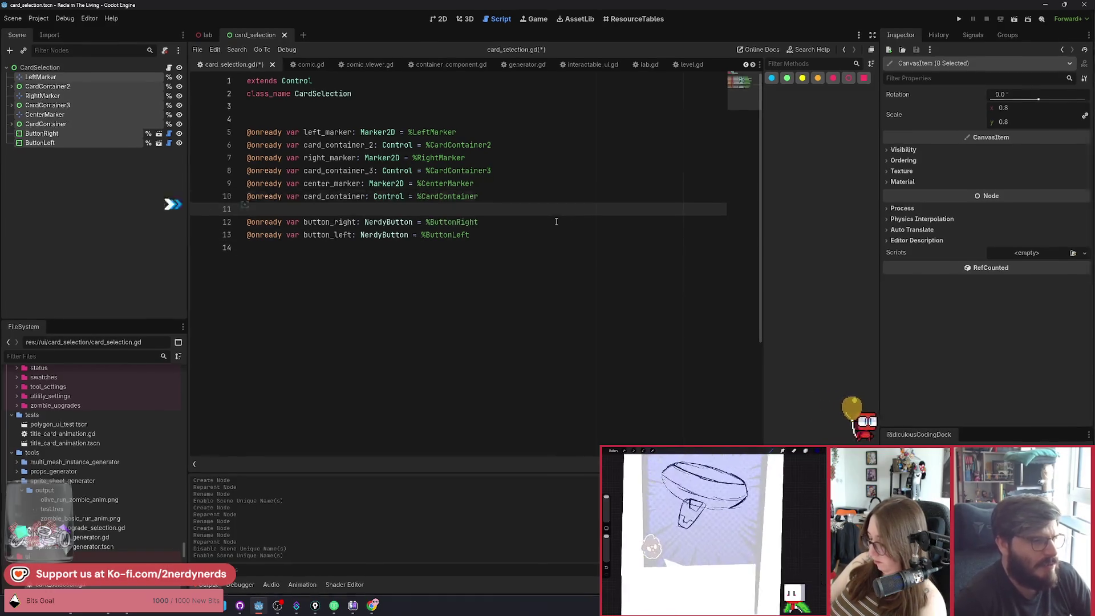
left_click(497, 184)
key("Up")
key("Up")
key("Up")
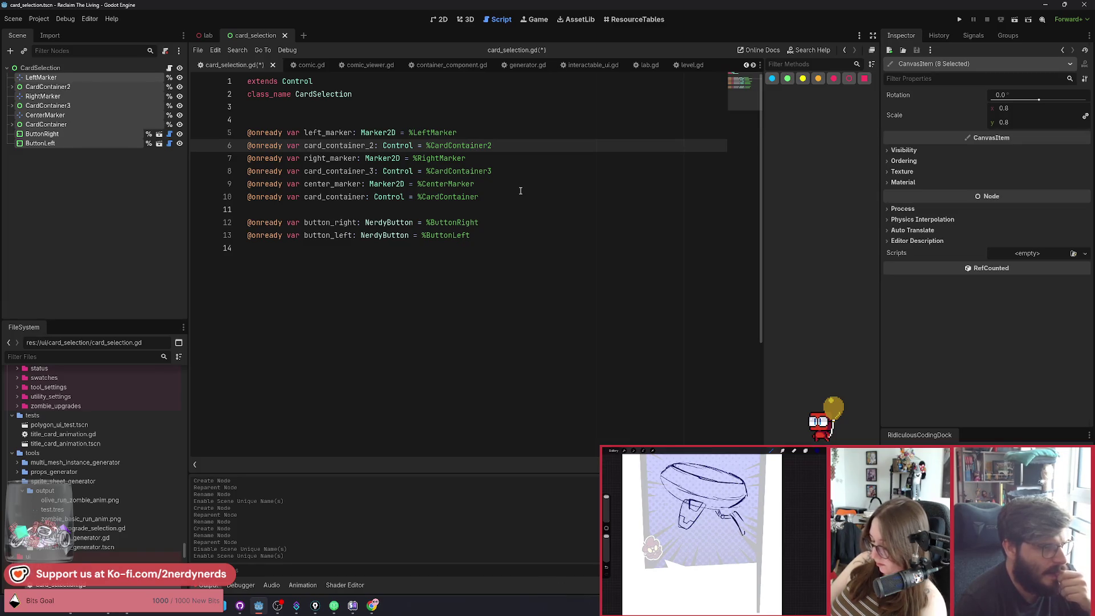
key("Down")
key("Down")
key("Down")
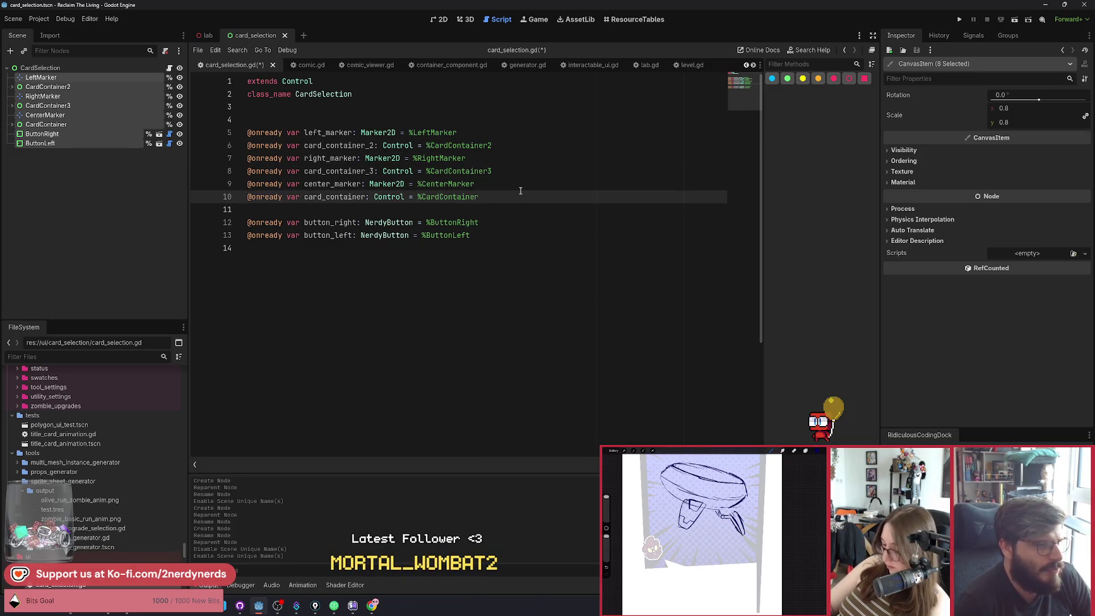
key("Up")
key("alt+Up")
key("alt+Up")
key("alt+Up")
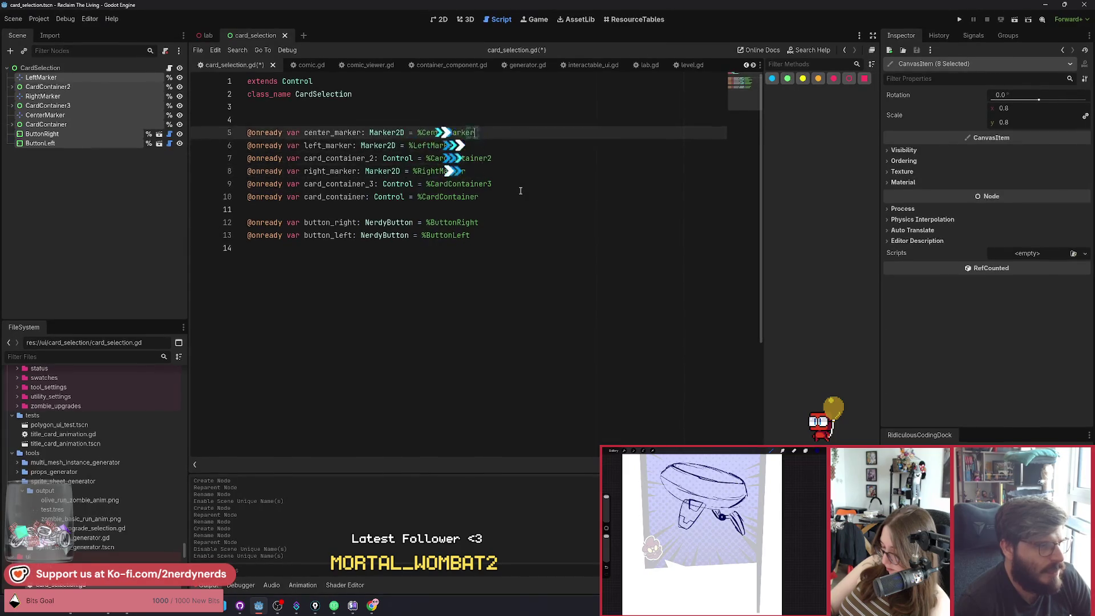
key("Down")
key("Down")
key("Down")
key("Down")
key("Down")
Step: Group the marker and card_container lines in order, blank line after markers, and save
key("alt+Up")
key("alt+Up")
key("alt+Up")
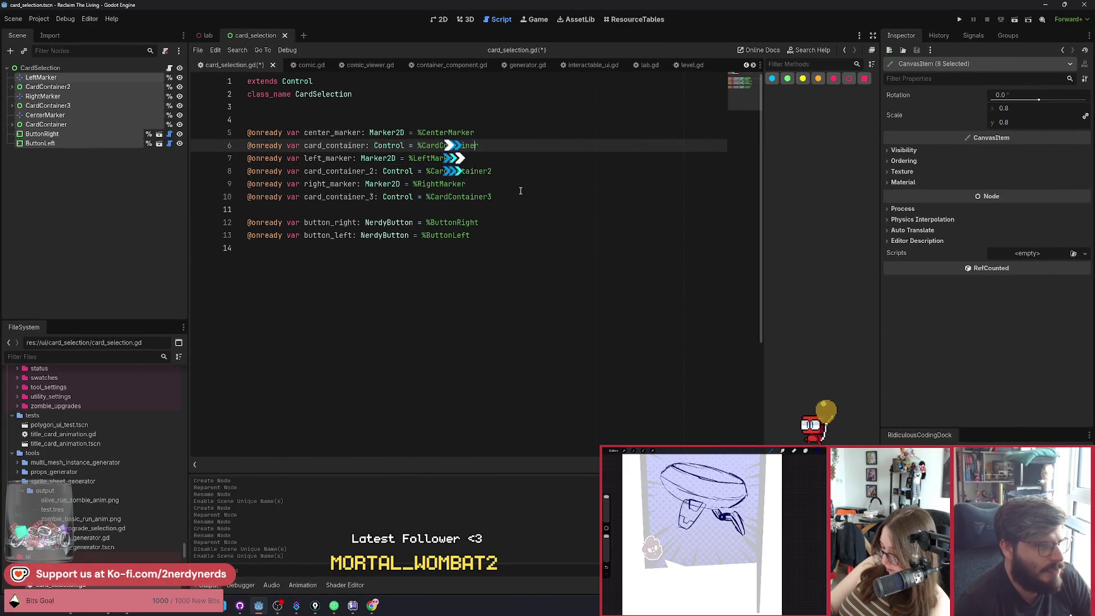
key("alt+Down")
key("alt+Down")
key("alt+Down")
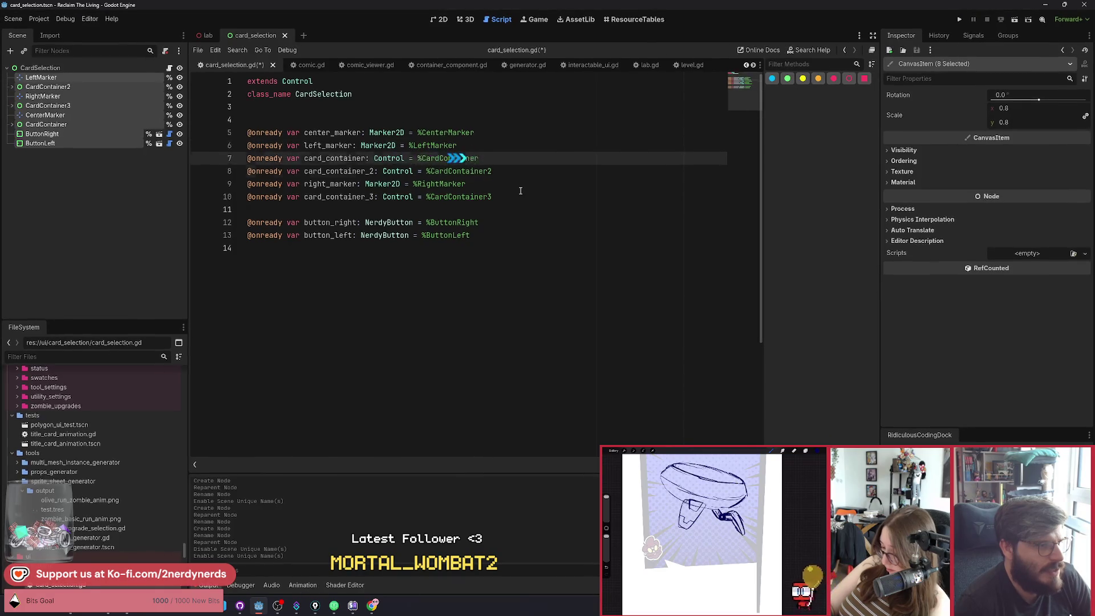
key("Up")
key("Up")
key("alt+Up")
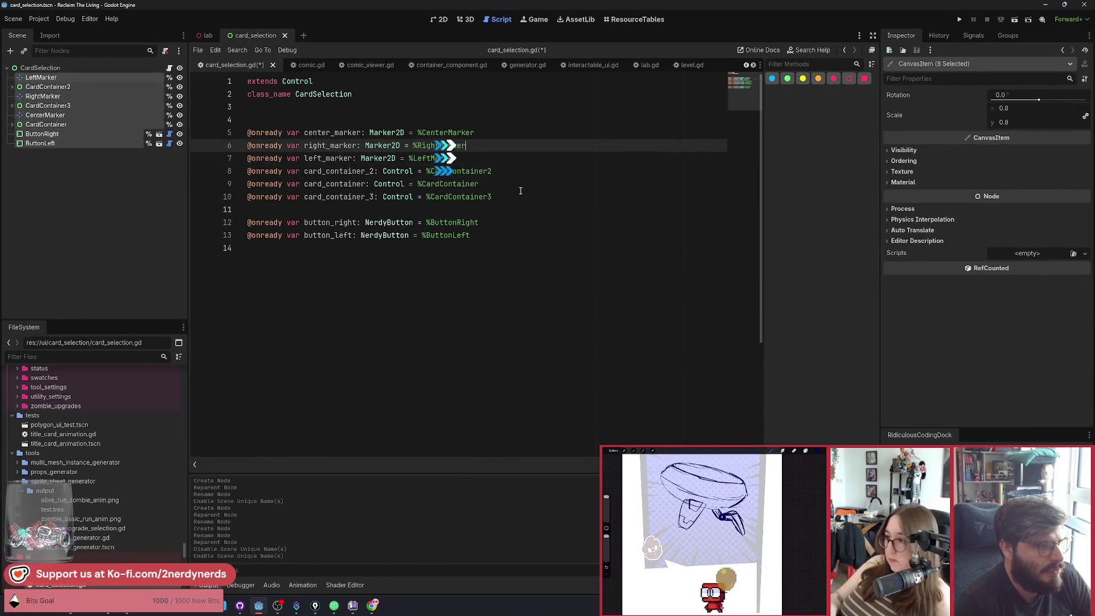
key("Down")
key("Return")
key("Down")
key("Down")
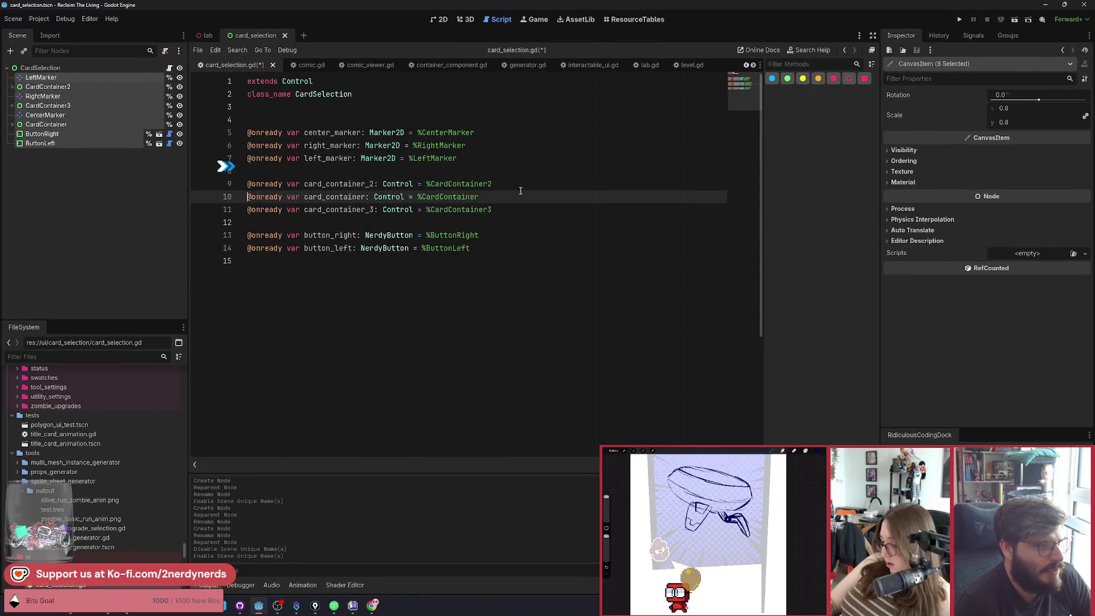
key("alt+Up")
key("ctrl+s")
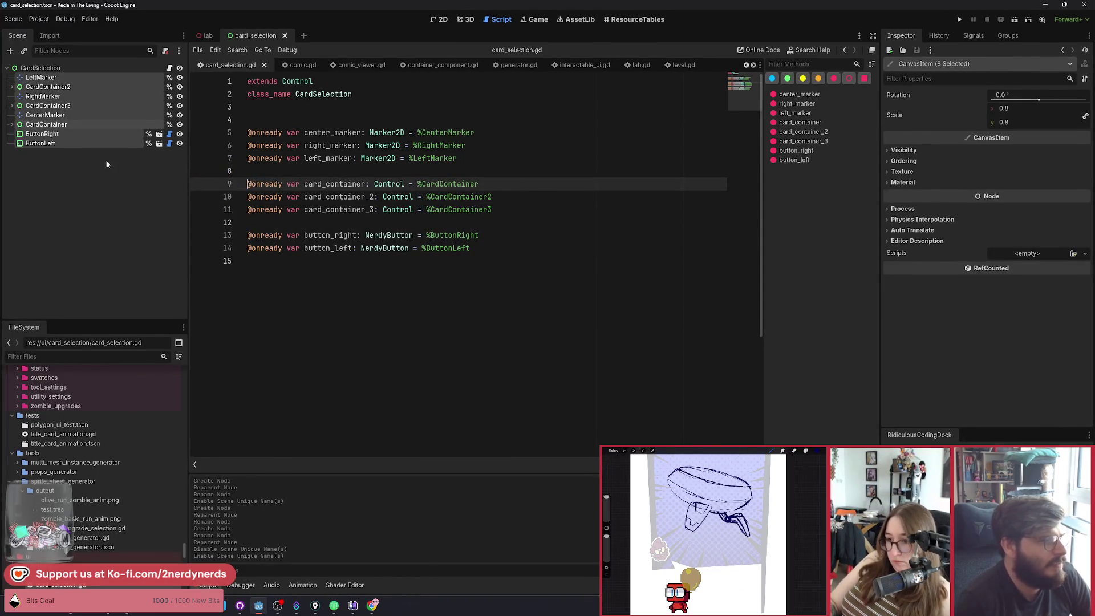
key("Down")
key("Down")
key("Down")
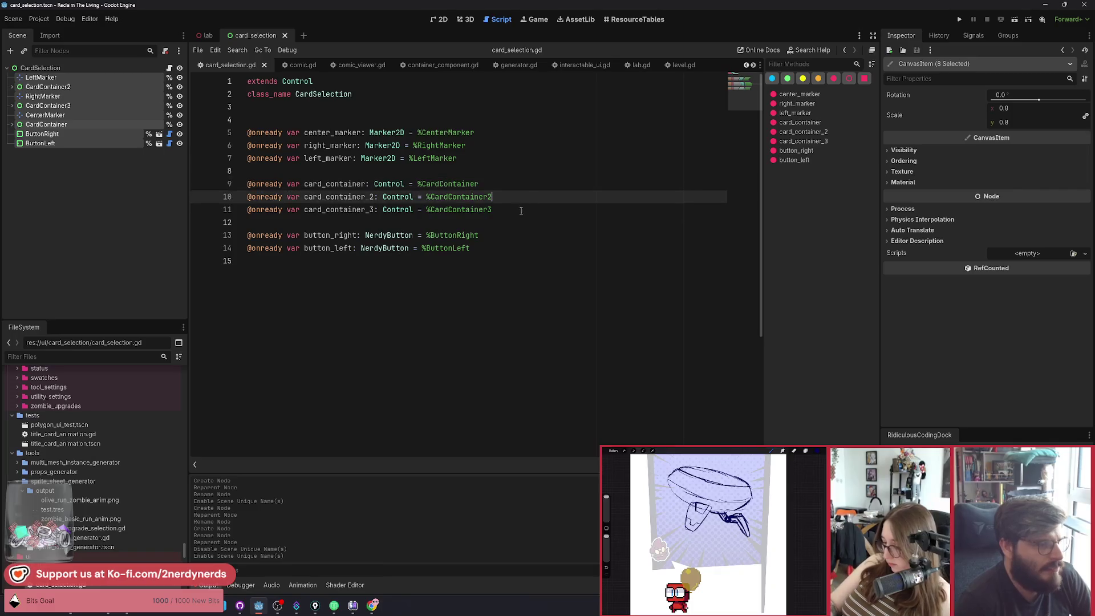
key("Return")
key("Return")
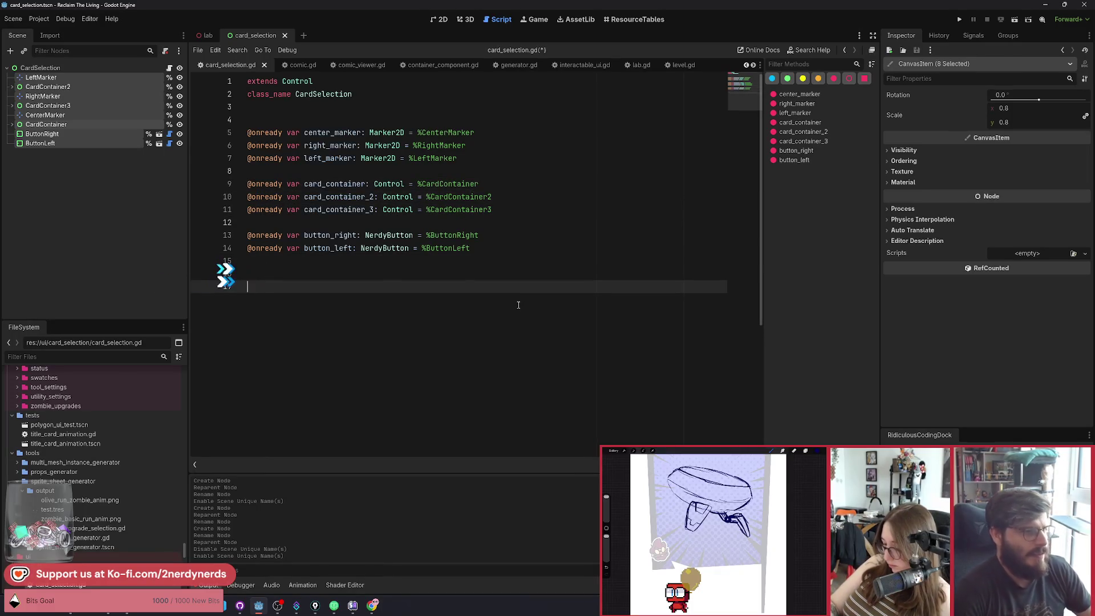
type("@onready")
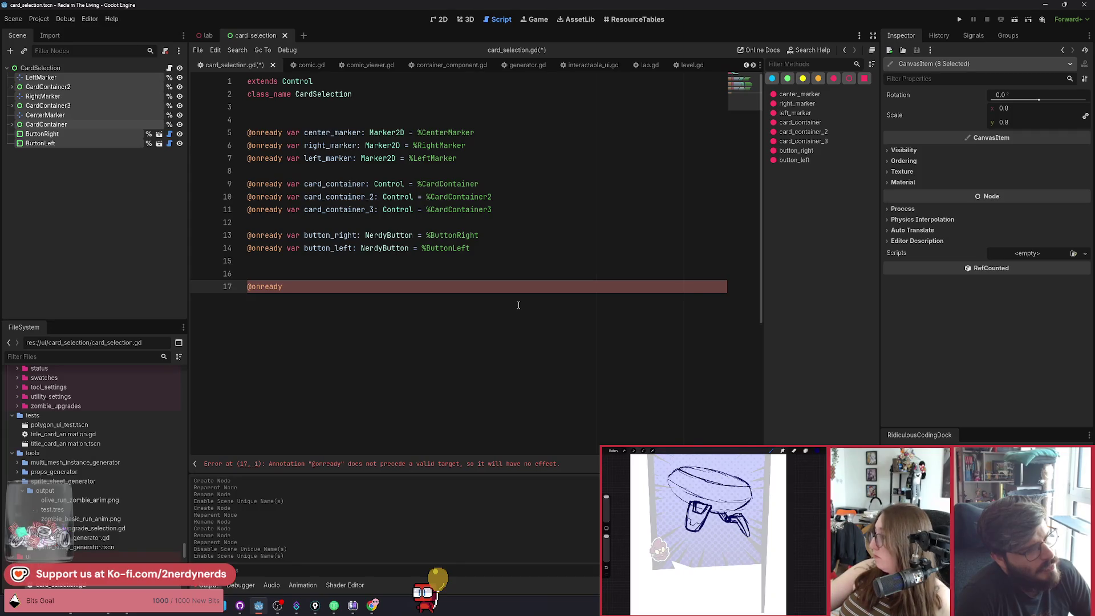
type("nter_")
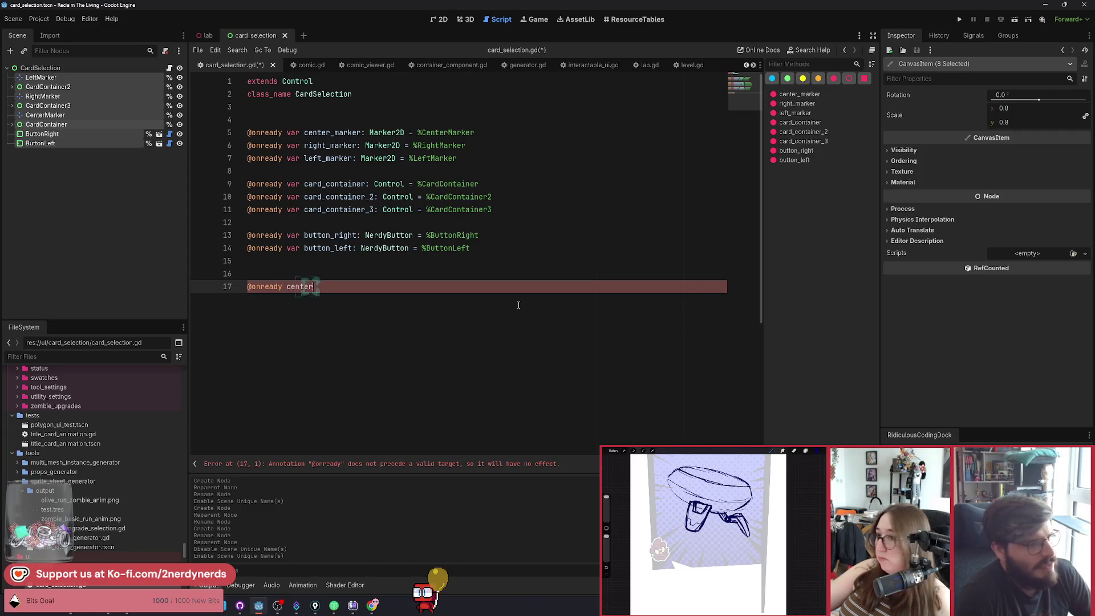
key("BackSpace")
key("BackSpace")
key("BackSpace")
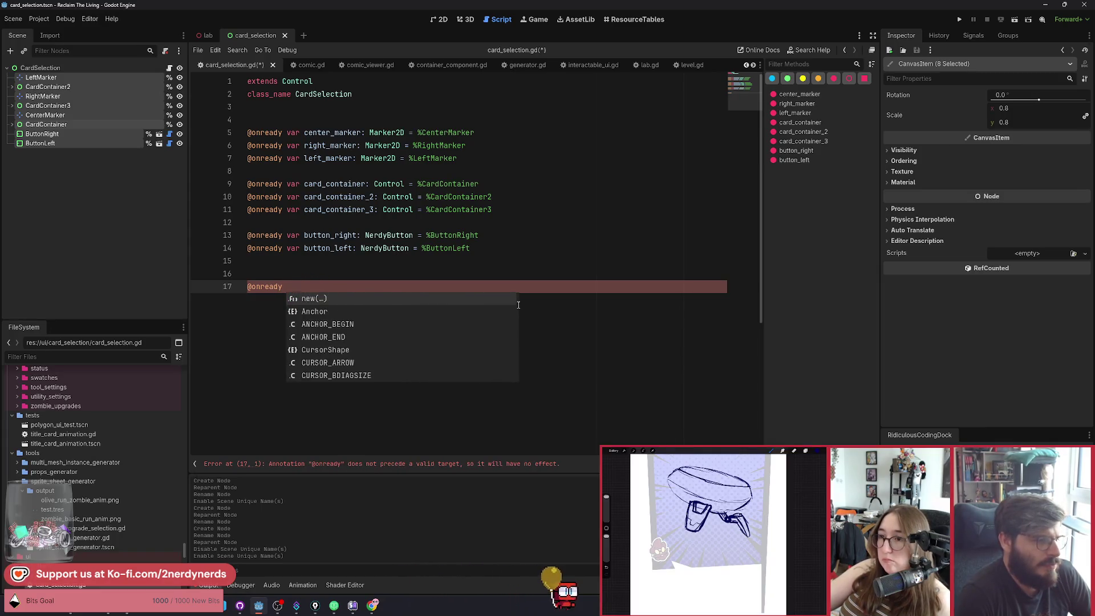
type("center_container")
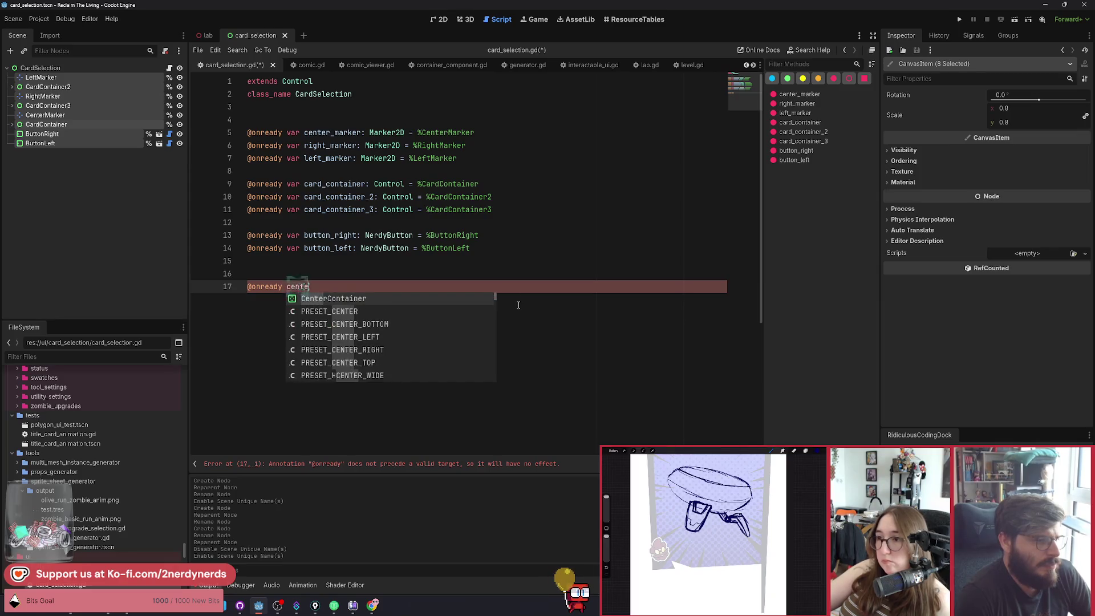
type(": Control")
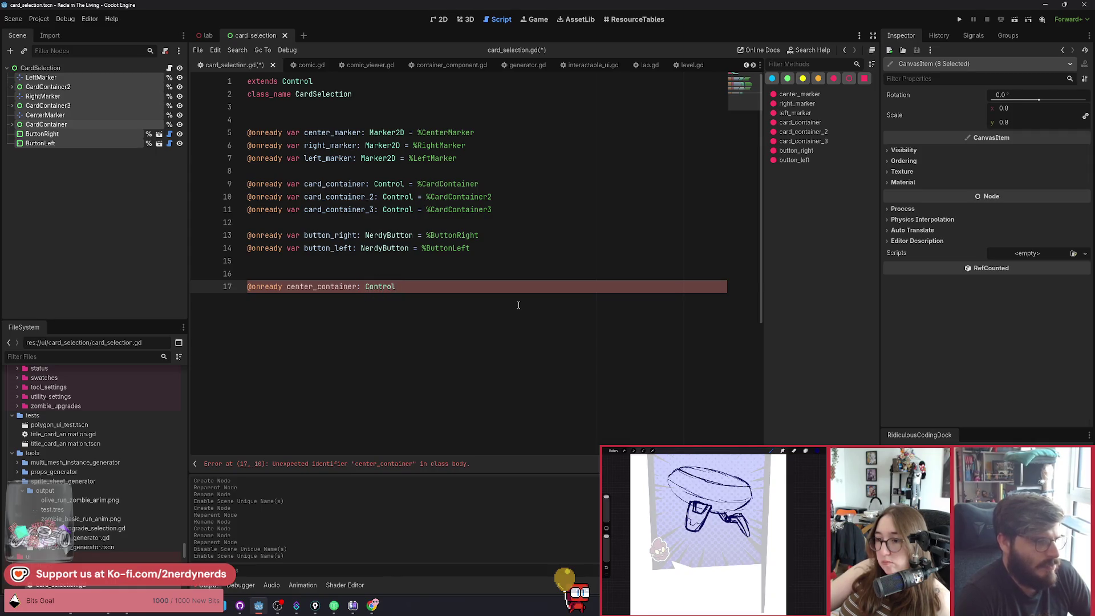
type("= ")
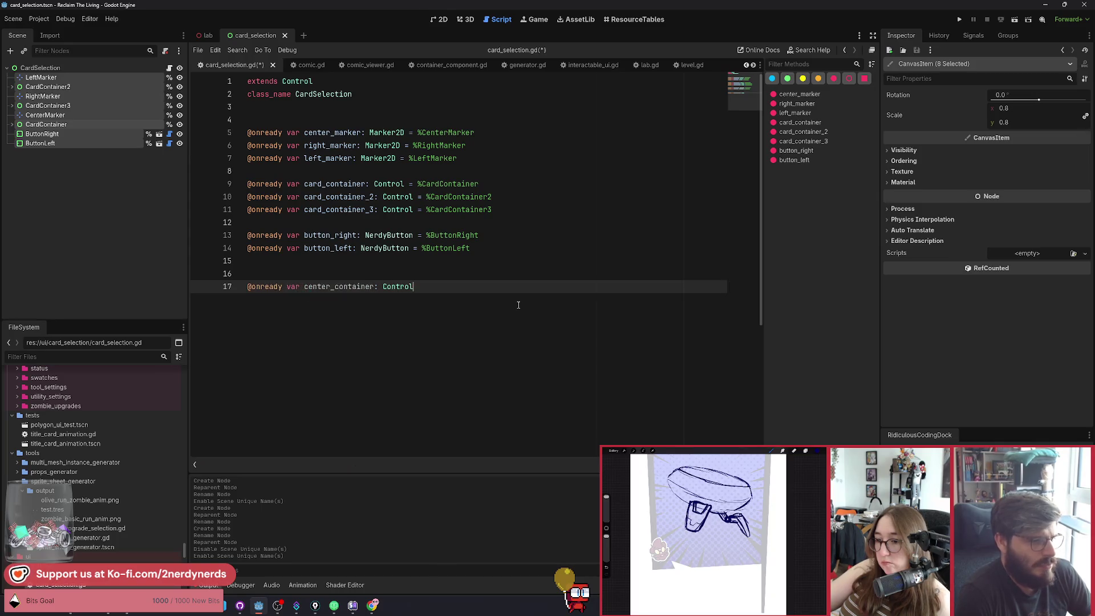
type("card_con")
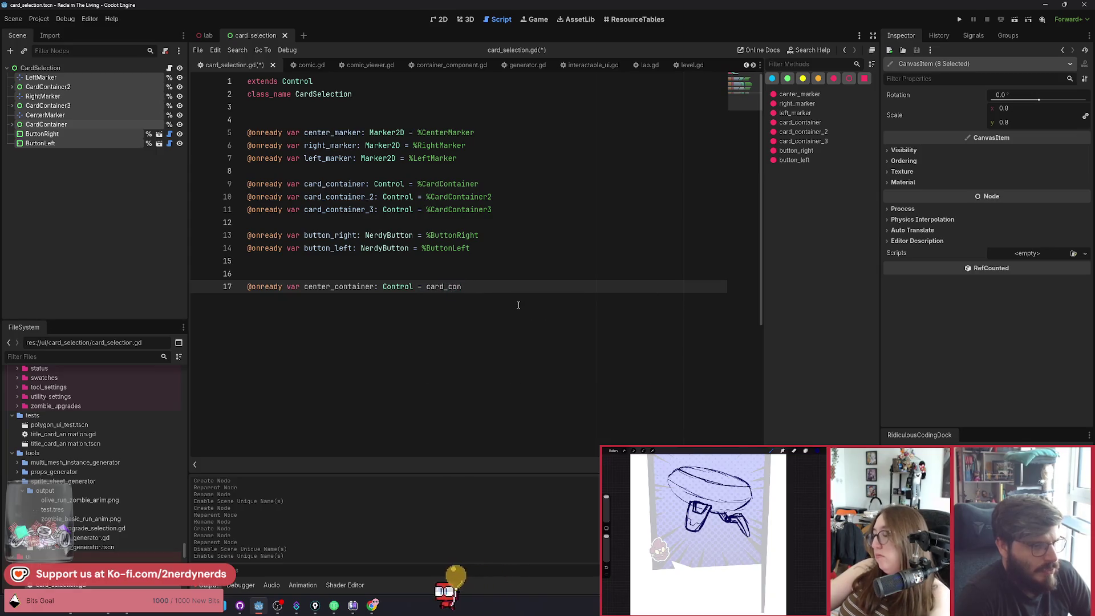
double_click(336, 184)
key("ctrl+c")
double_click(444, 287)
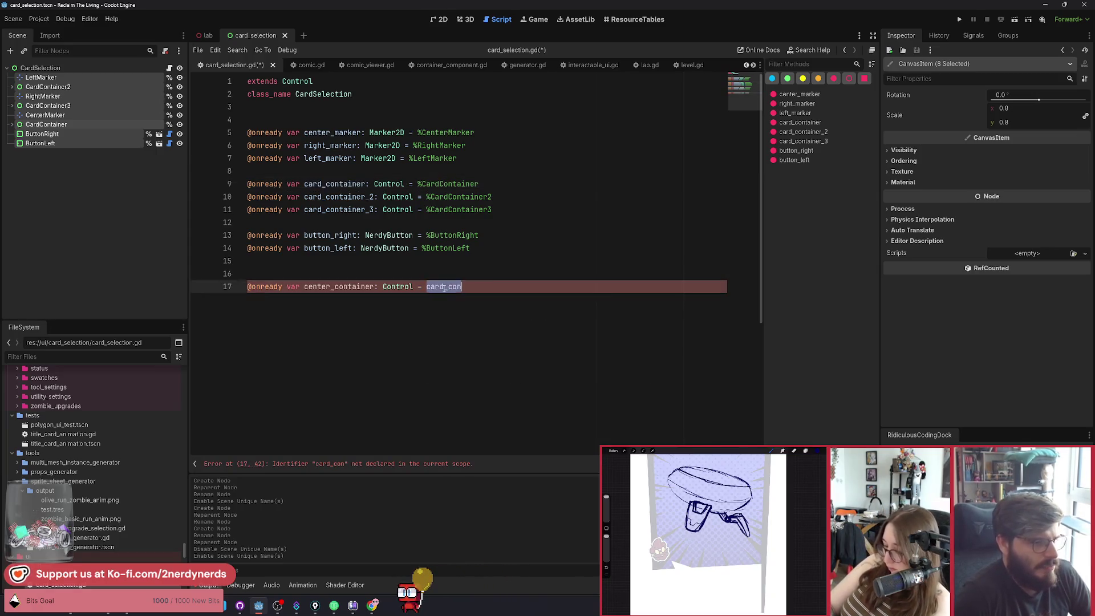
key("ctrl+v")
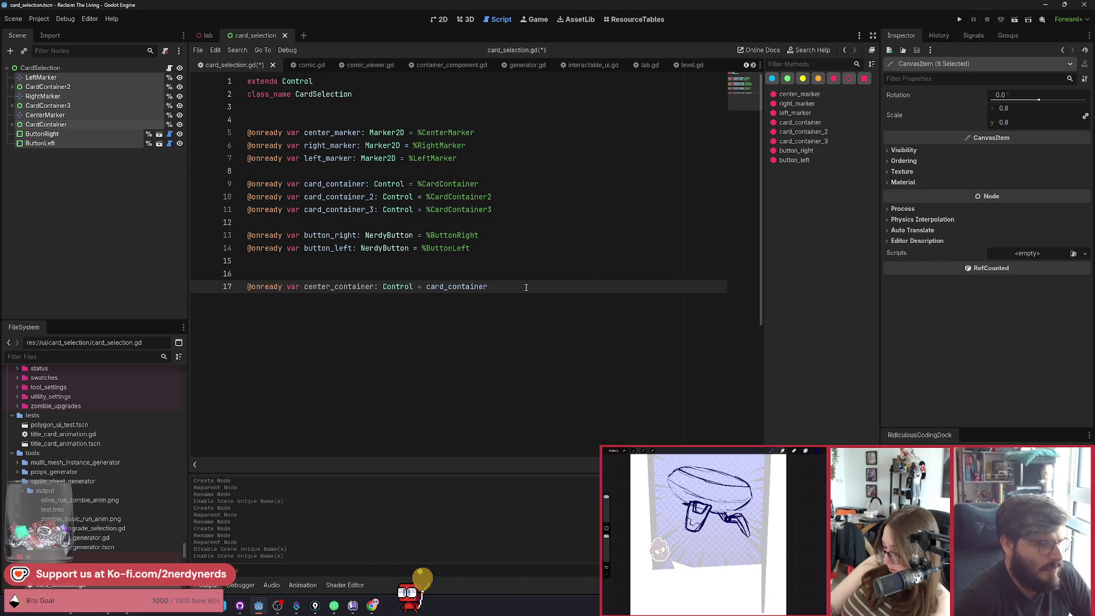
Step: Duplicate the line twice and rename the copies right_container and left_container
key("ctrl+shift+d")
key("ctrl+shift+d")
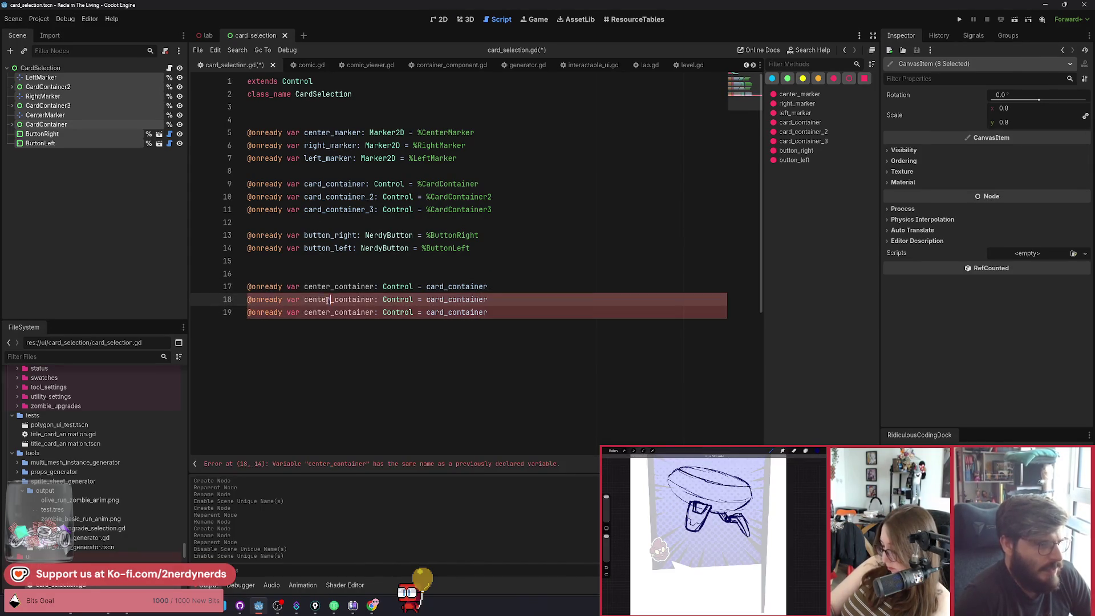
left_click_drag(331, 299, 304, 301)
key("ctrl+shift+Left")
type("left")
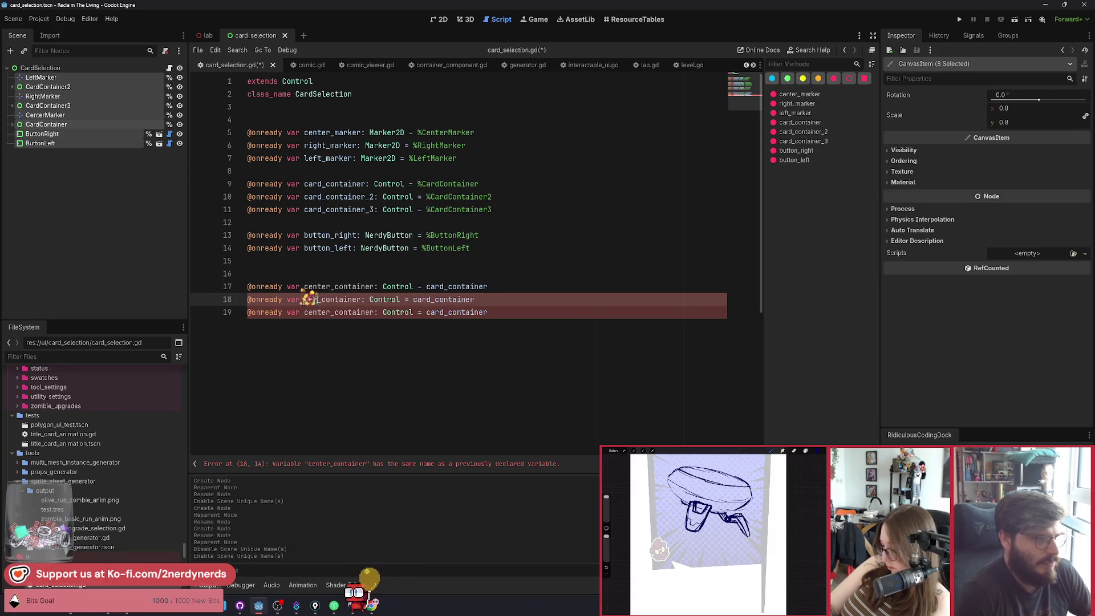
key("ctrl+shift+Left")
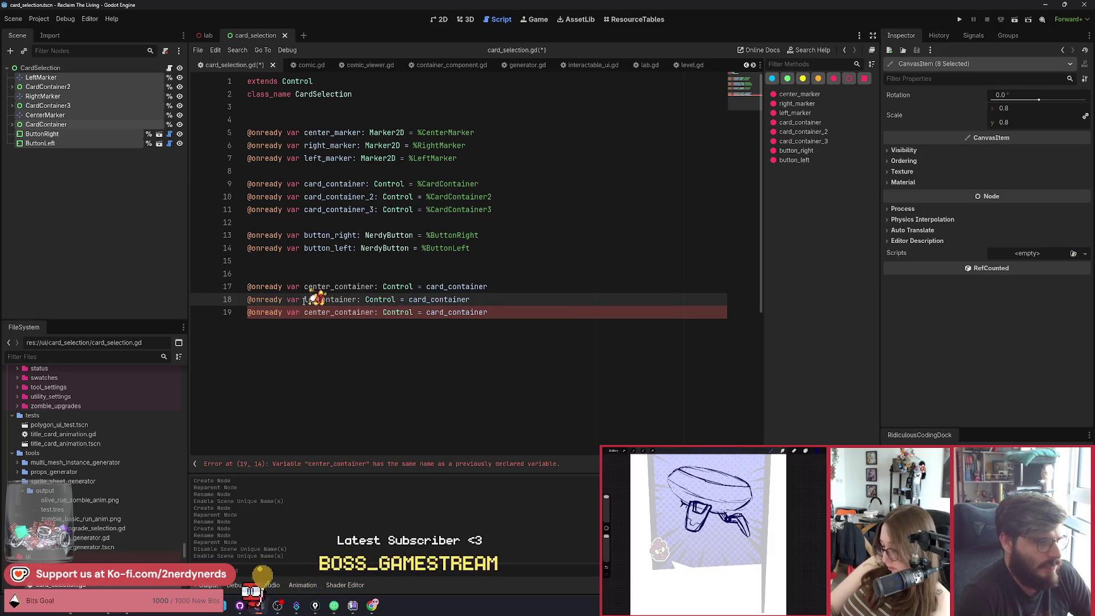
type("right")
key("Down")
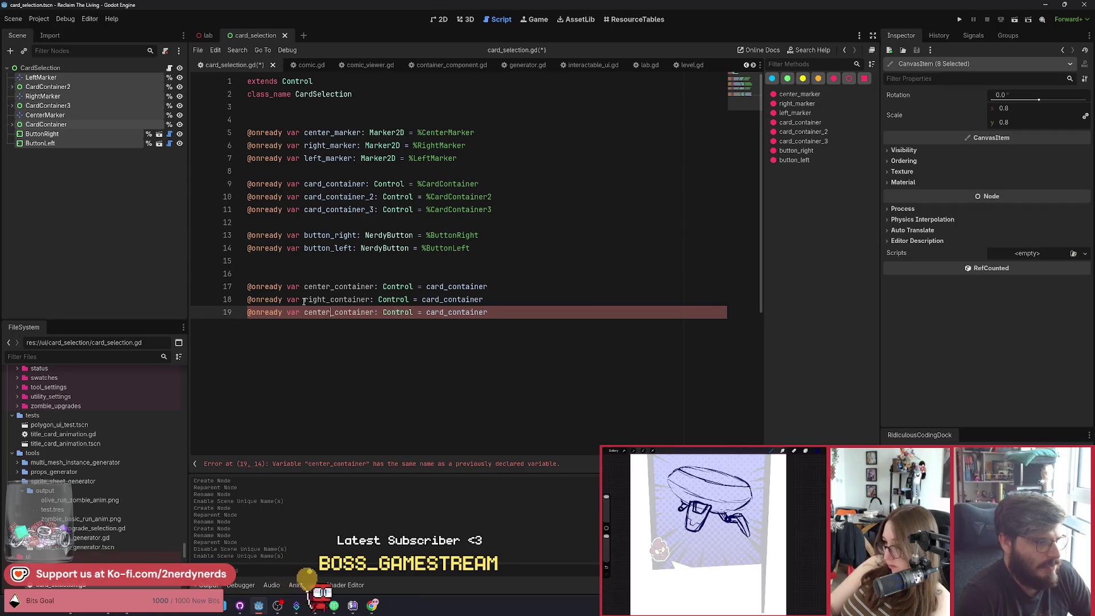
key("ctrl+shift+Left")
type("left")
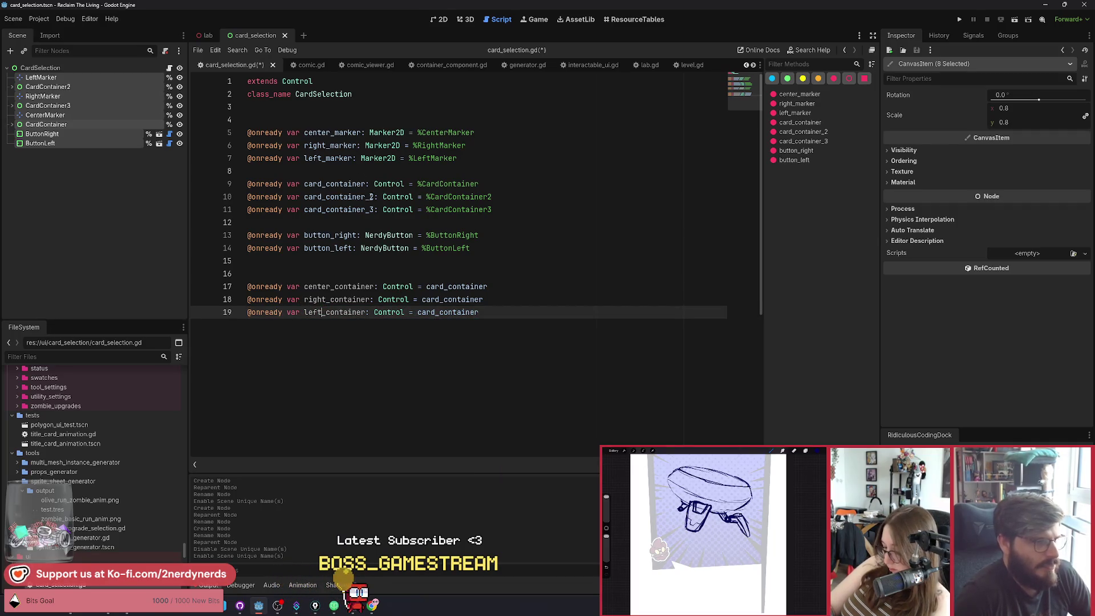
Step: Point right_container to card_container_2 and left_container to card_container_3, then save
double_click(358, 199)
key("ctrl+c")
double_click(455, 298)
key("ctrl+v")
double_click(339, 209)
key("ctrl+c")
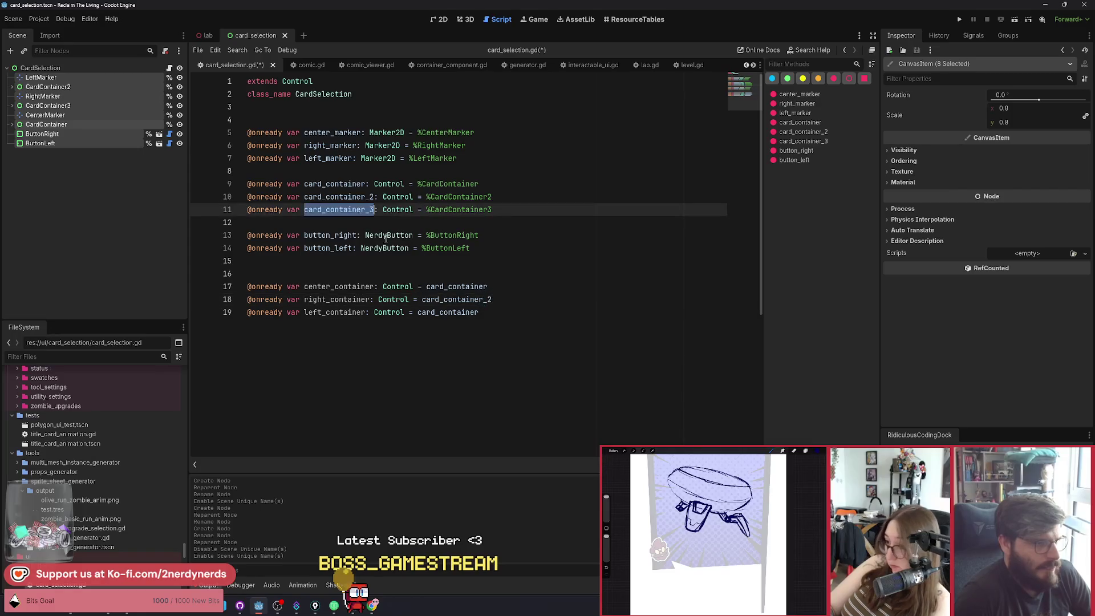
double_click(447, 311)
key("ctrl+v")
key("ctrl+s")
Step: Add blank lines below the variable declarations
key("Return")
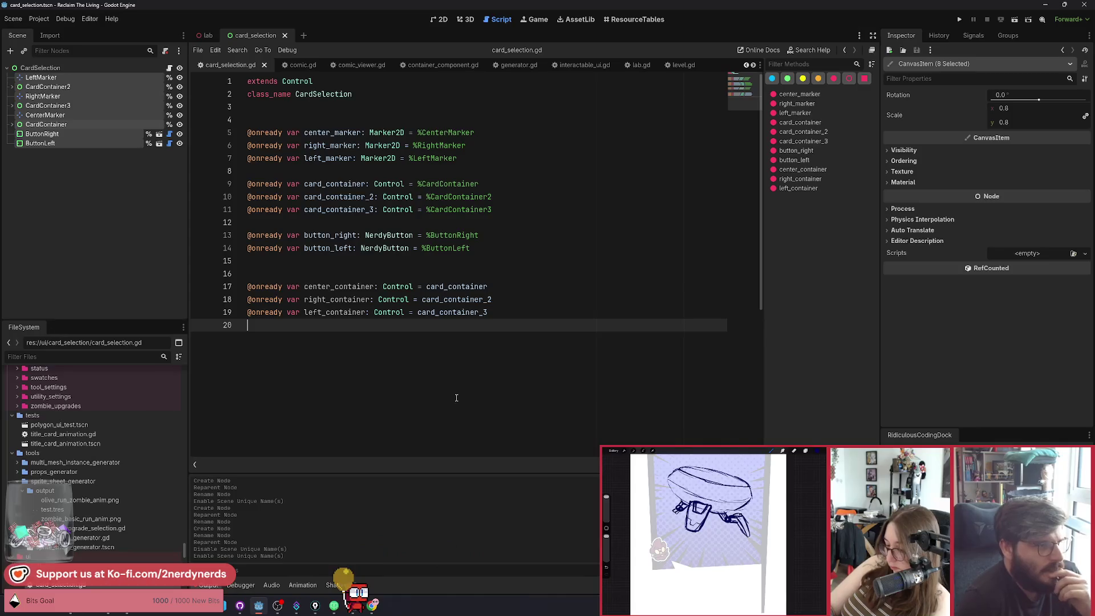
key("Return")
key("Return")
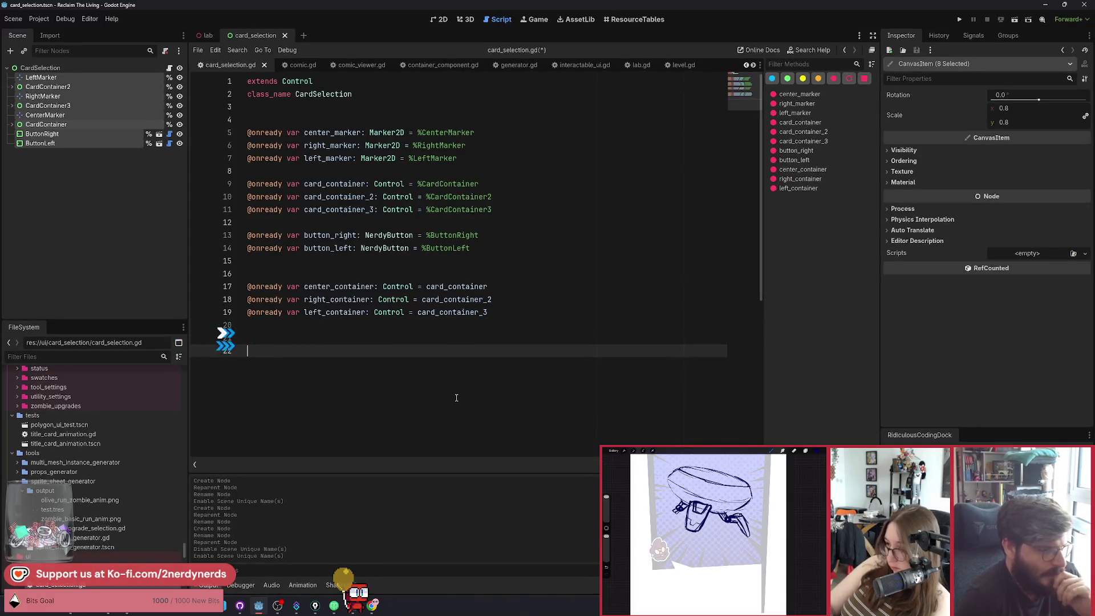
scroll(456, 397, "down", 1)
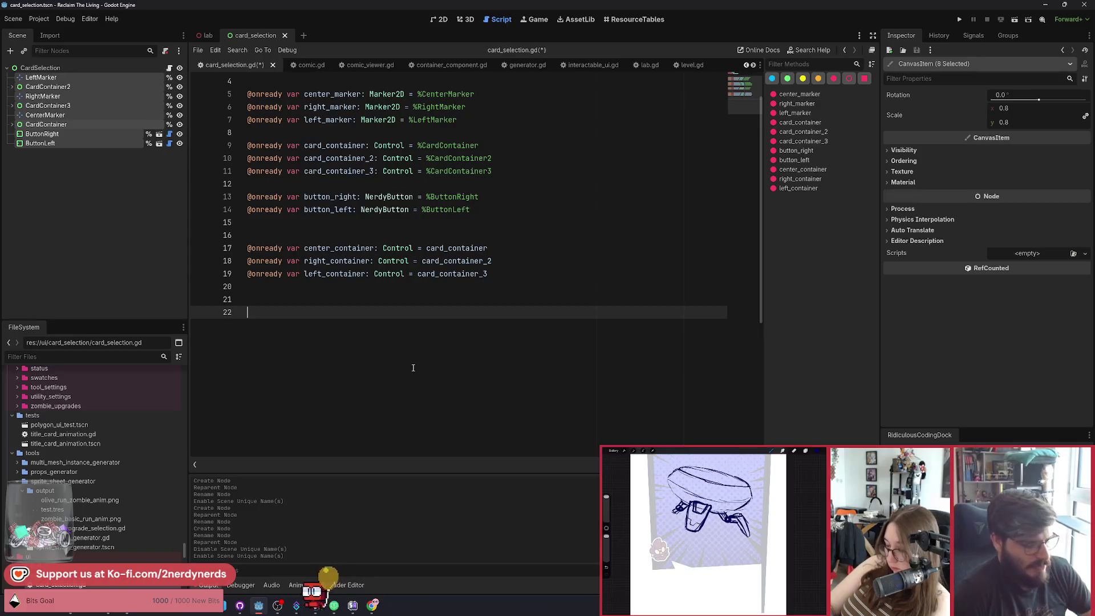
Step: Add a _ready function that connects button_right.pressed to move_right
type("func _rea")
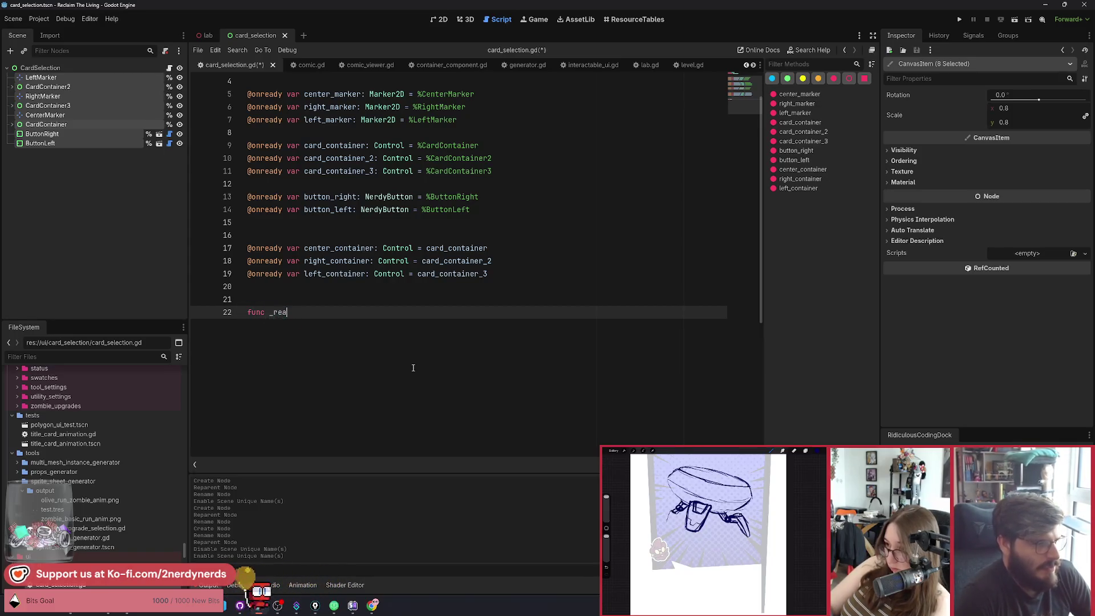
key("Return")
key("Return")
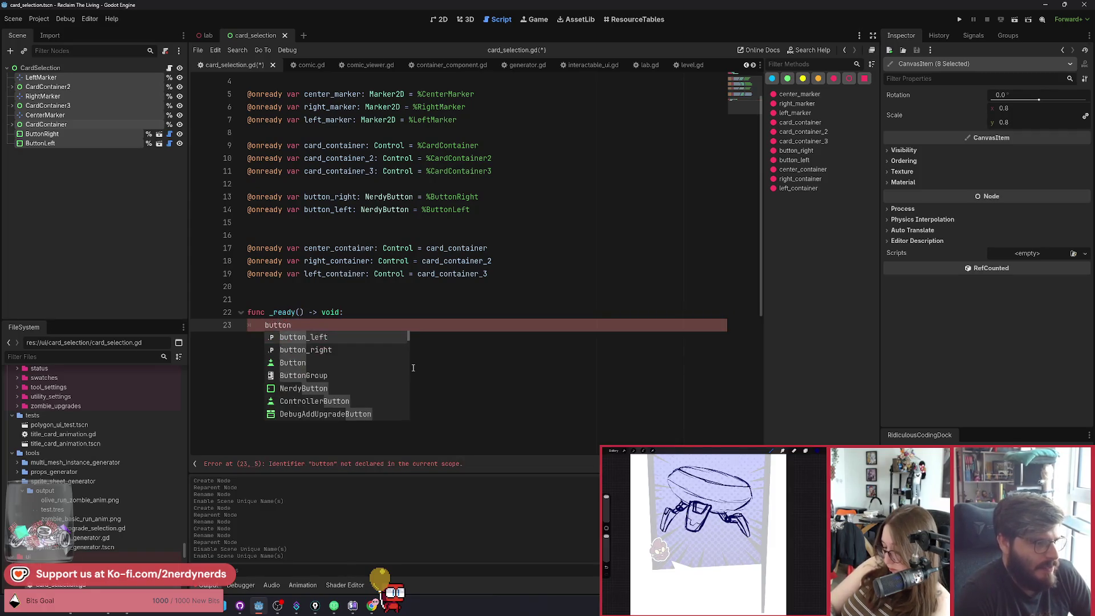
key("Down")
key("Return")
type(".pre")
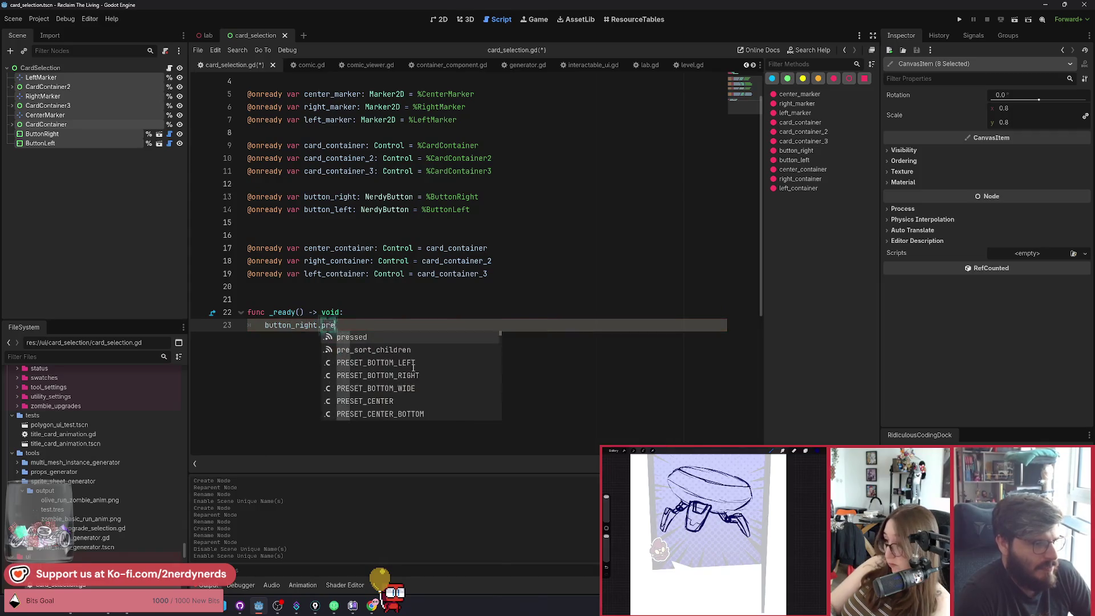
key("Return")
type(".co")
key("Return")
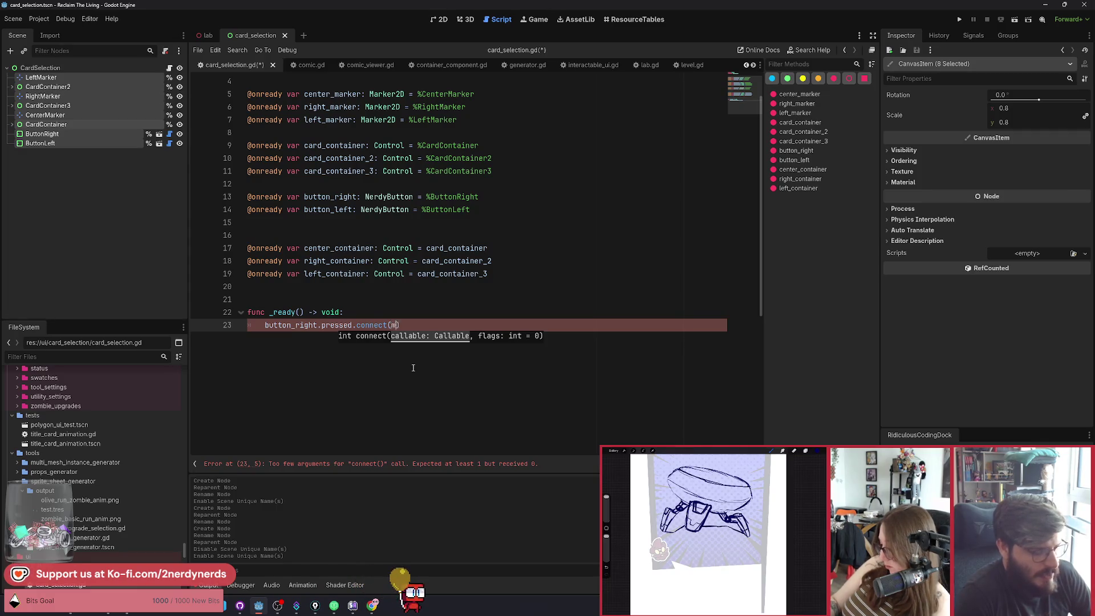
type("_right")
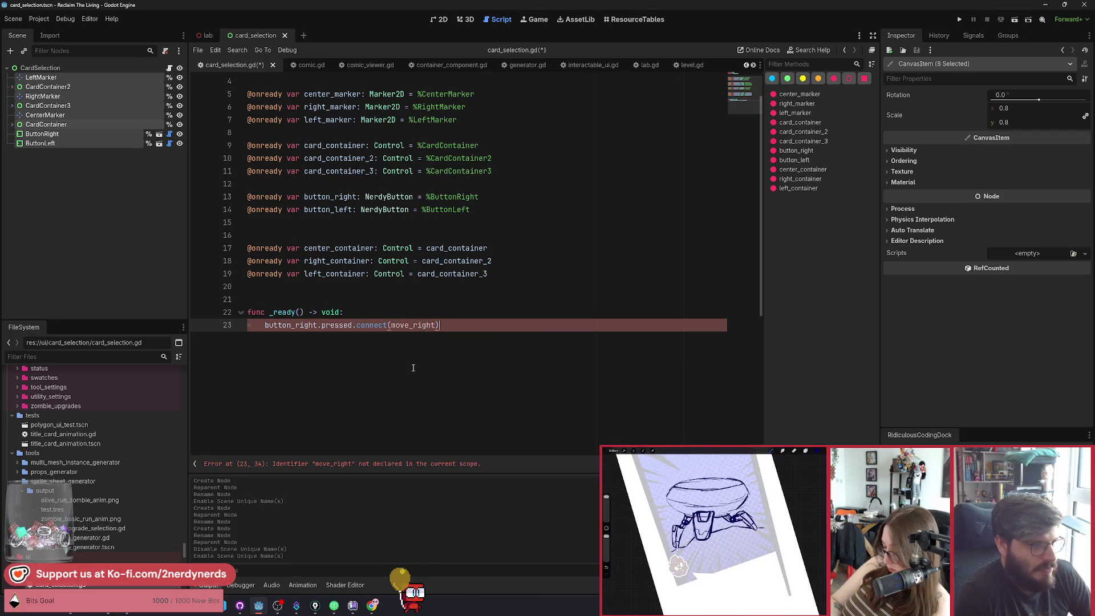
Step: Duplicate the connection for button_left to move_left, save, and begin func move_right() -> void:
key("ctrl+shift+d")
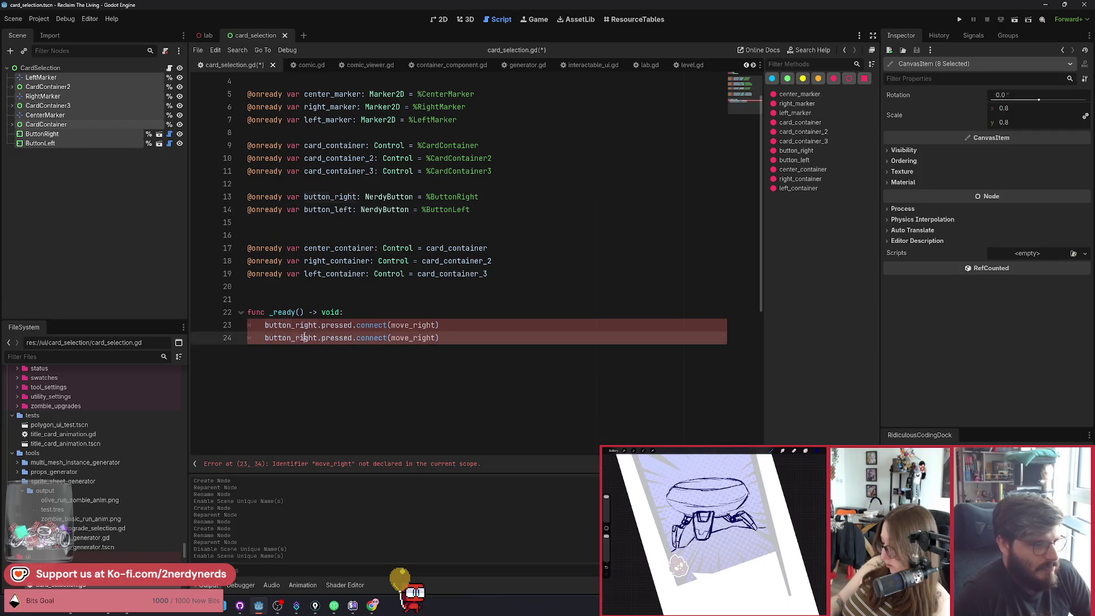
double_click(305, 337)
type("button_left")
left_click(432, 357)
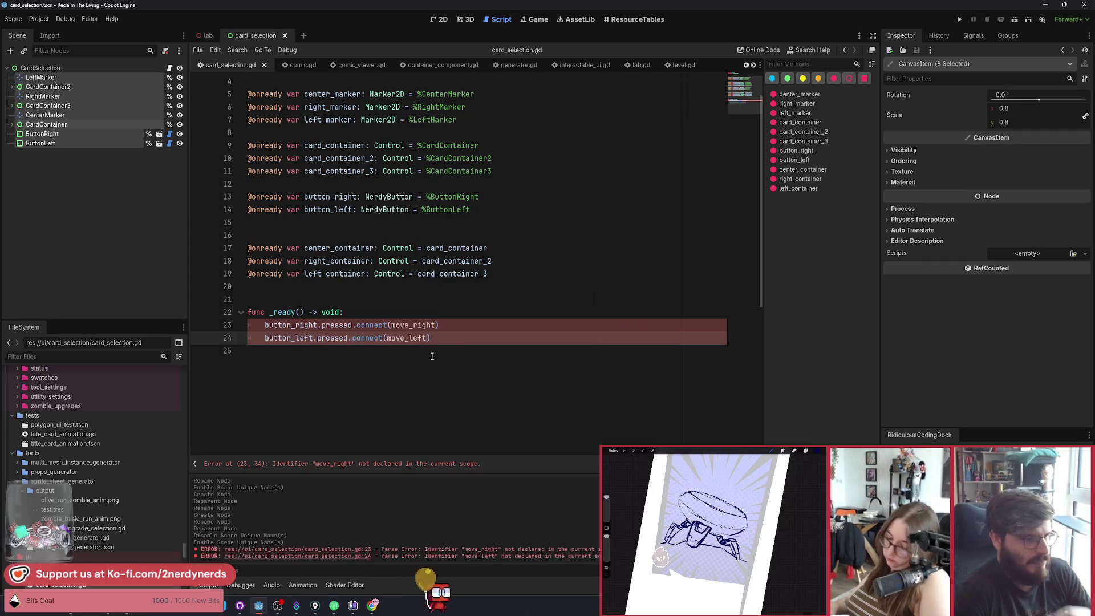
key("Return")
key("ctrl+s")
key("Return")
key("Return")
type("func ")
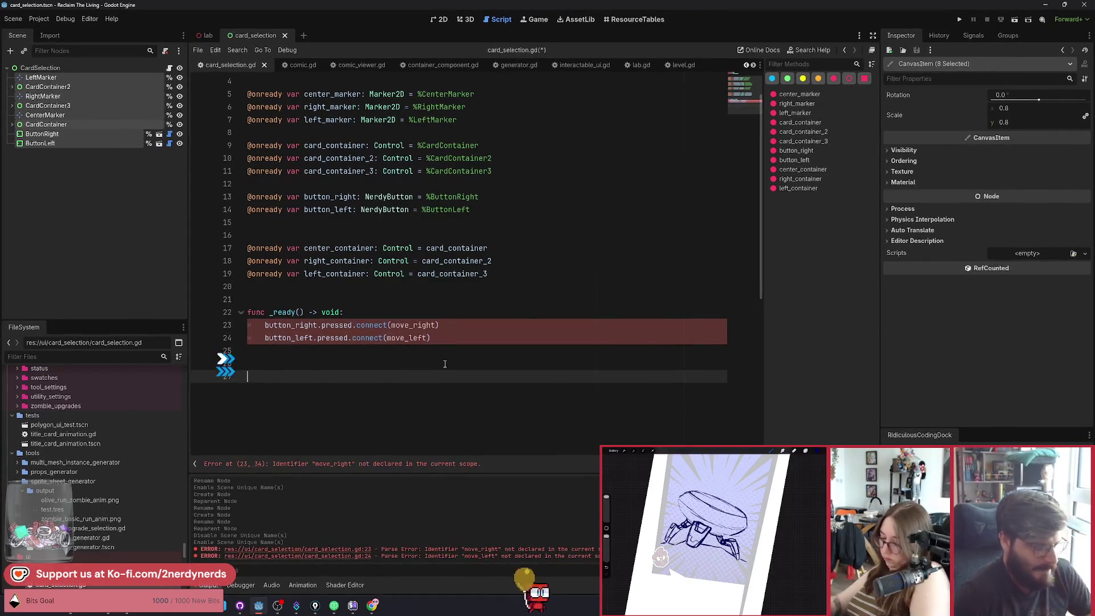
type("move_right")
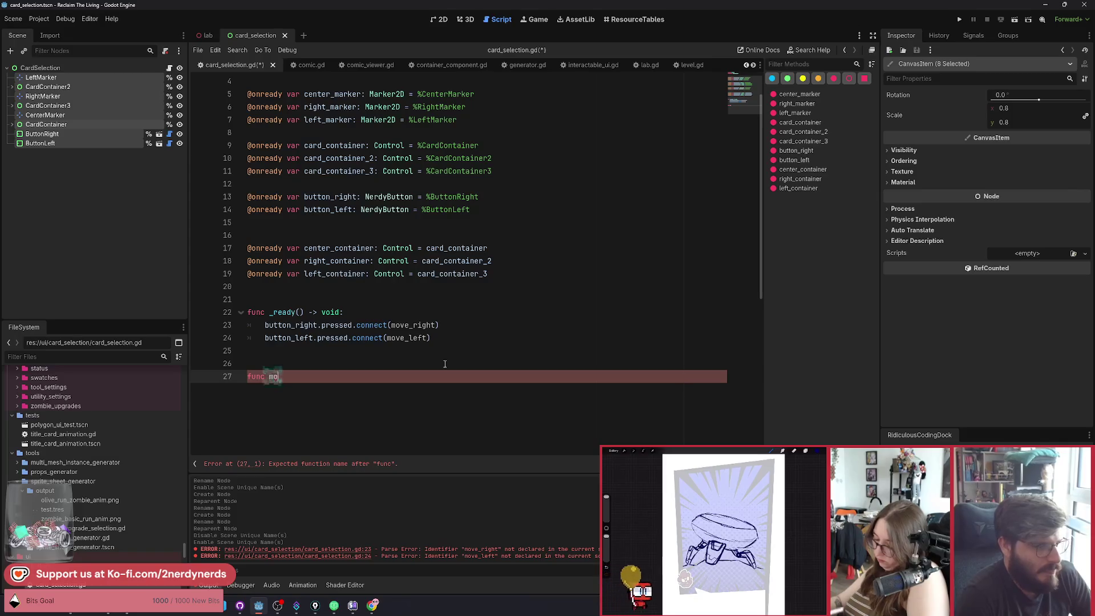
type("() -> vo")
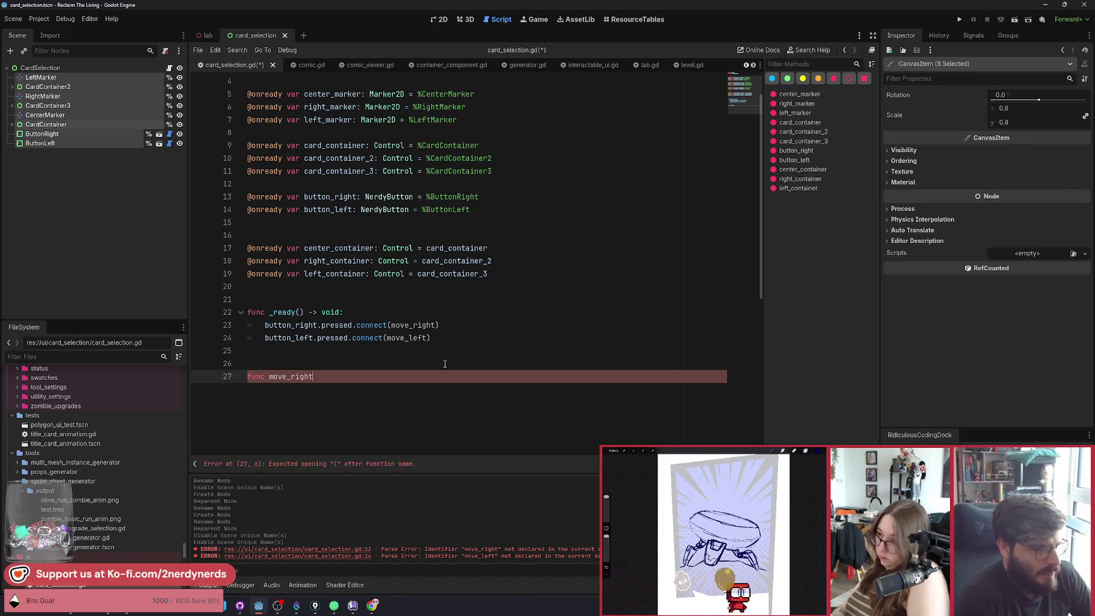
type("id:")
Step: Add a move_left() -> void function below move_right whose body is pass
key("Return")
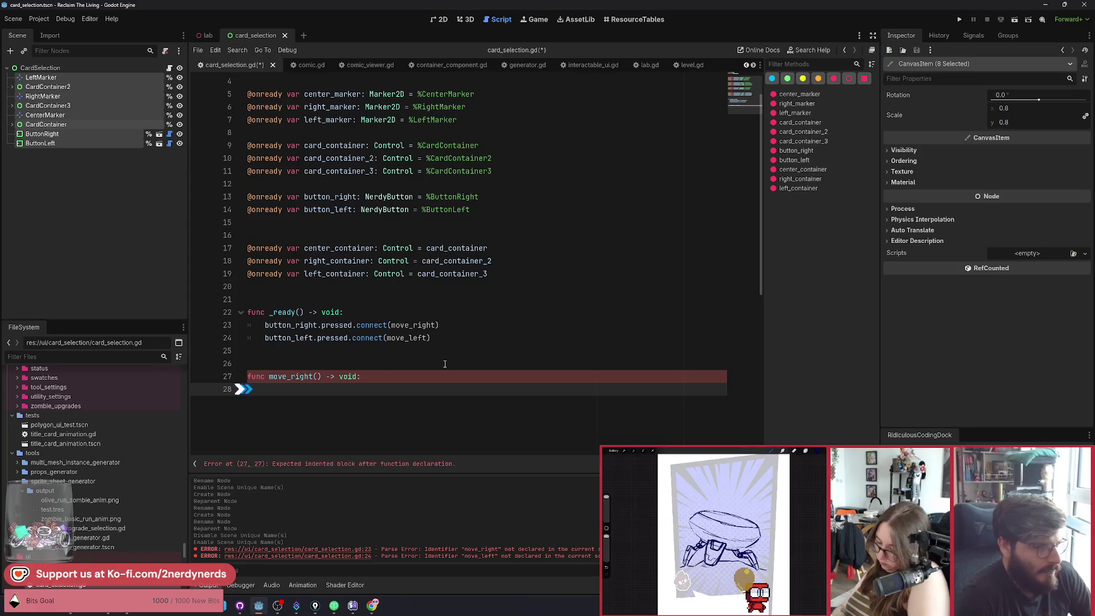
key("Return")
key("Return")
key("BackSpace")
type("func move_left() -> void:")
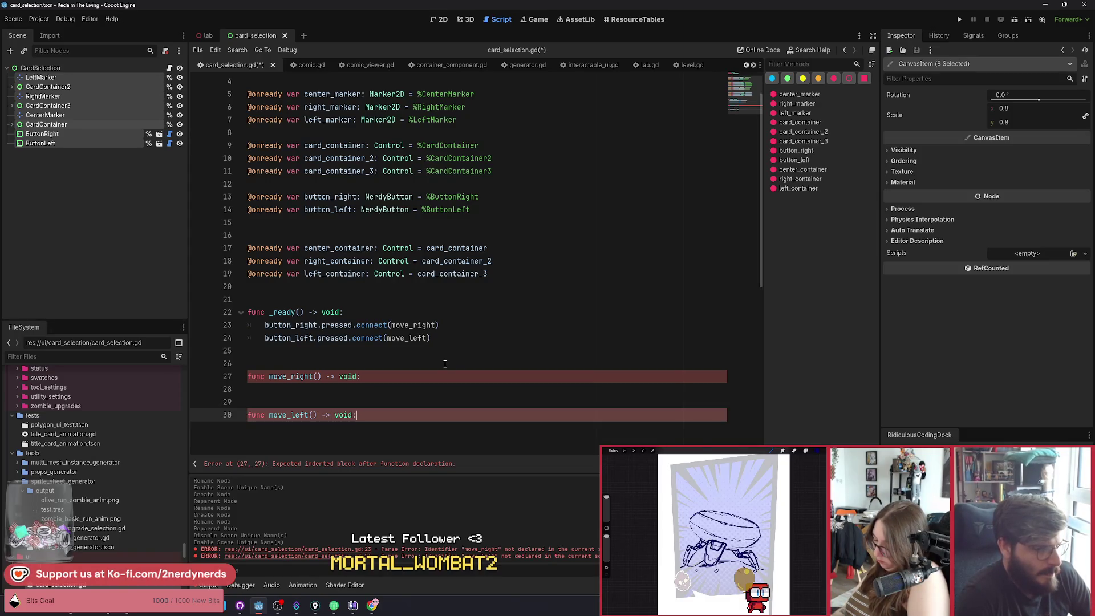
key("Return")
type("pass")
Step: Give move_right a pass body, save, and add blank lines below _ready
key("Up")
key("Up")
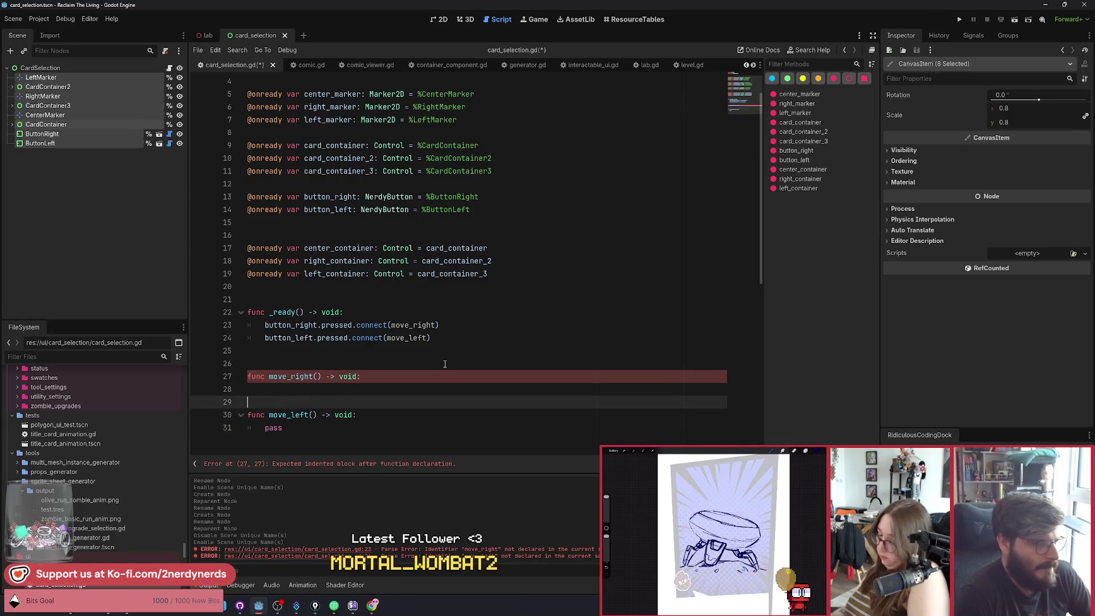
key("Up")
key("ctrl+s")
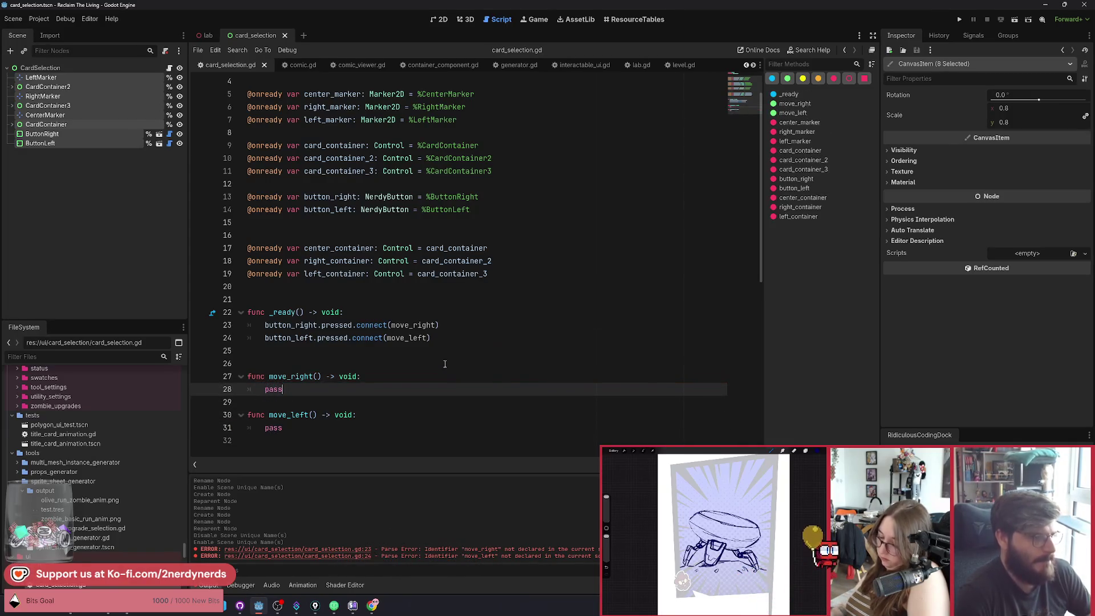
key("Up")
key("Up")
scroll(263, 262, "down", 3)
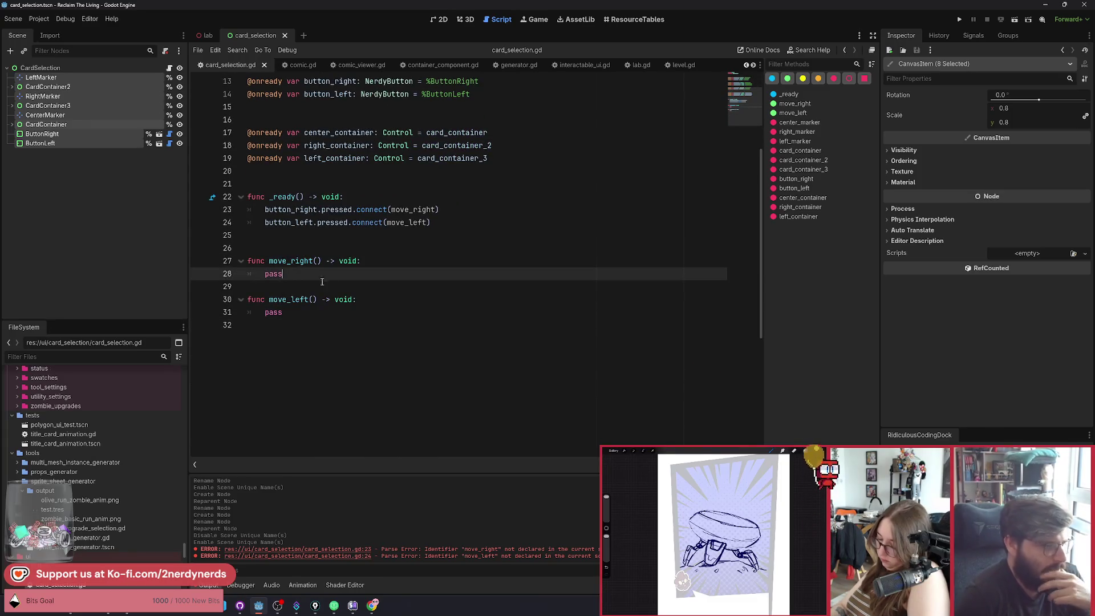
left_click(311, 239)
key("Return")
key("Return")
key("Return")
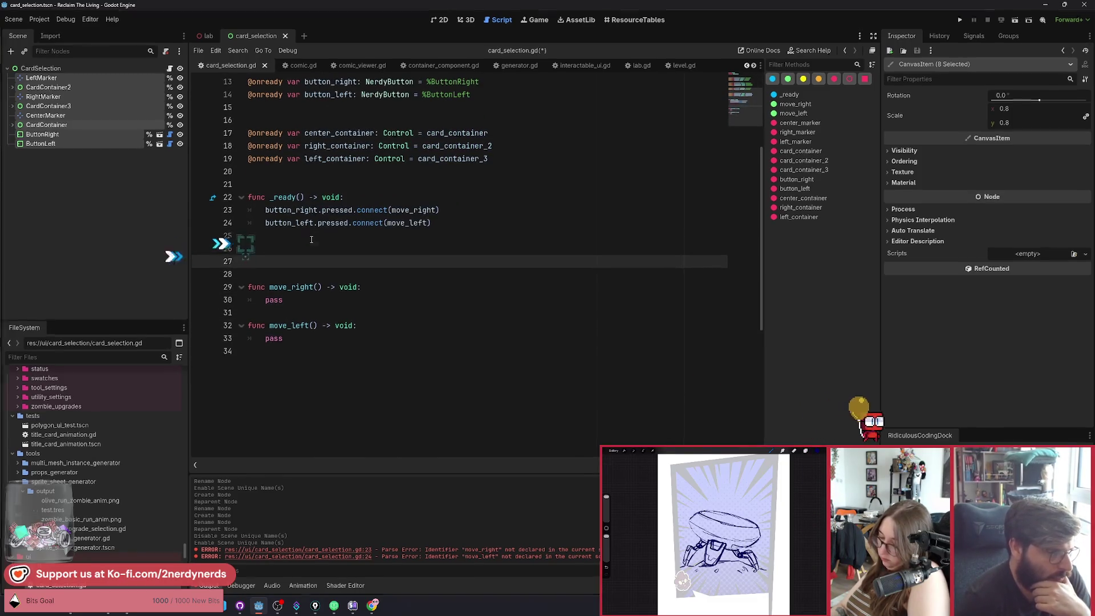
Step: Declare a move function below _ready that takes a direction parameter
key("Up")
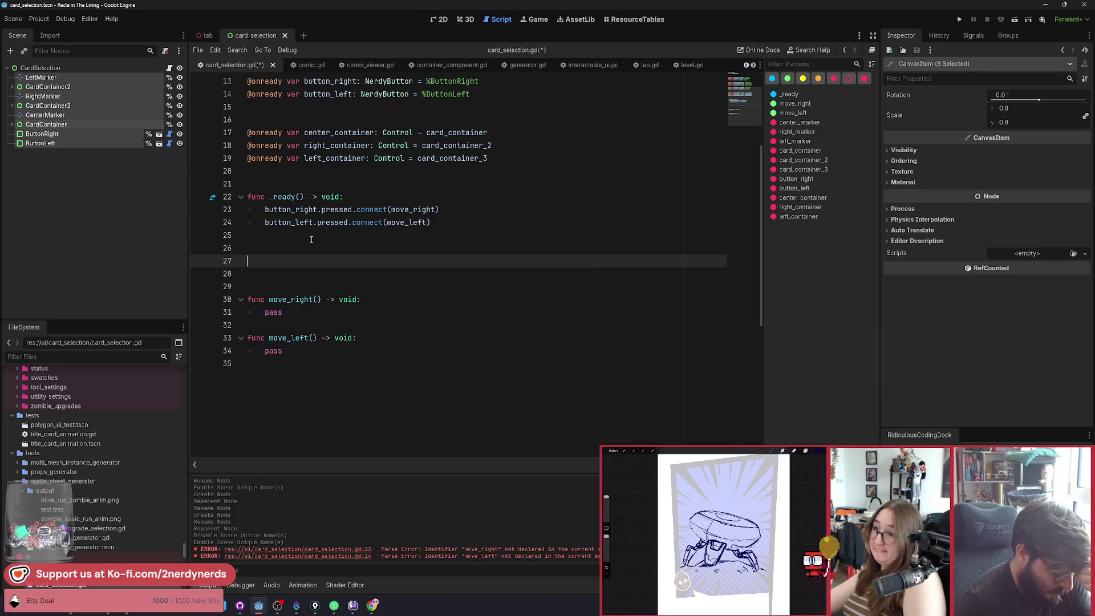
type("move")
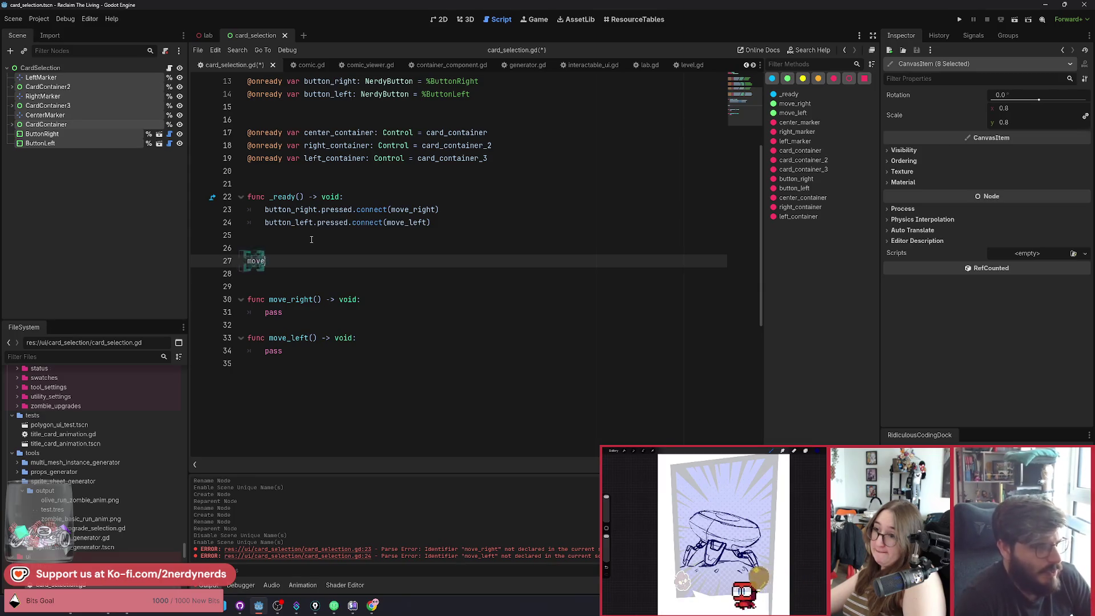
key("BackSpace")
key("BackSpace")
key("BackSpace")
type("func move()- > voi")
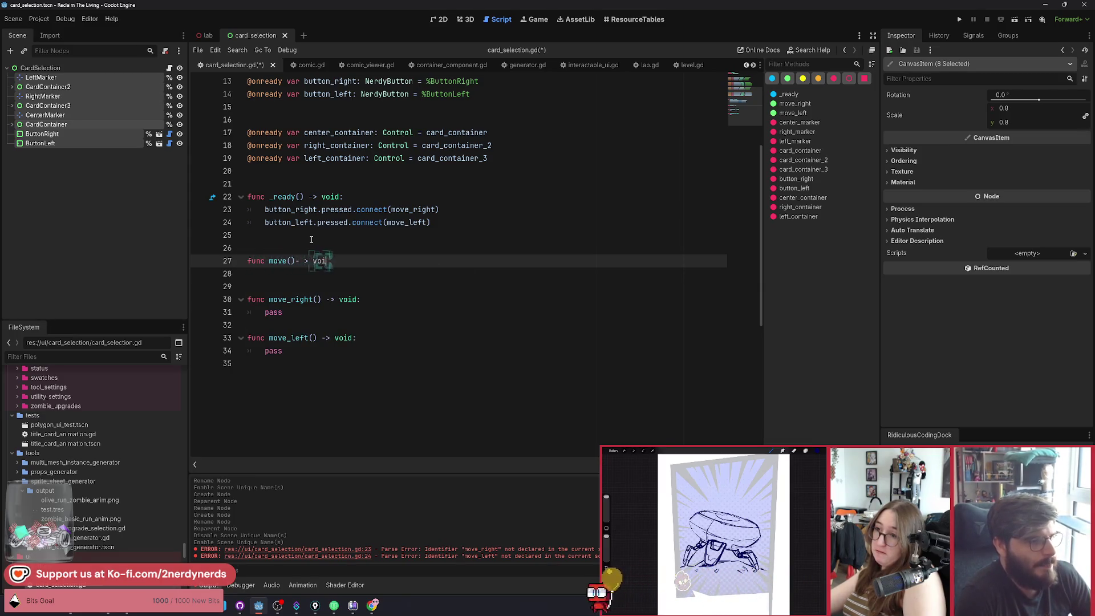
key("BackSpace")
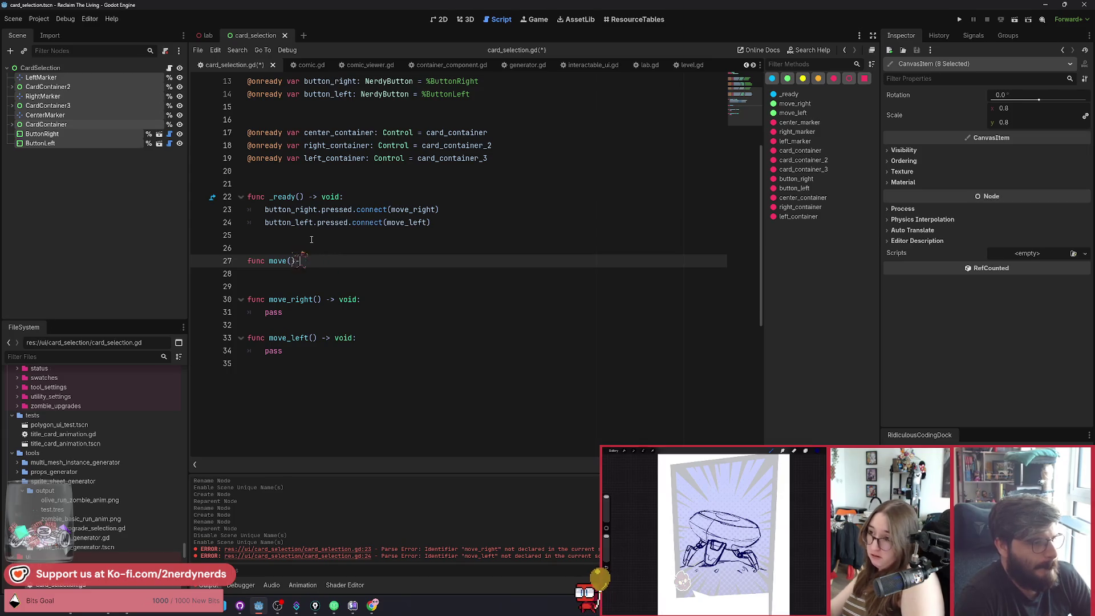
type("id:")
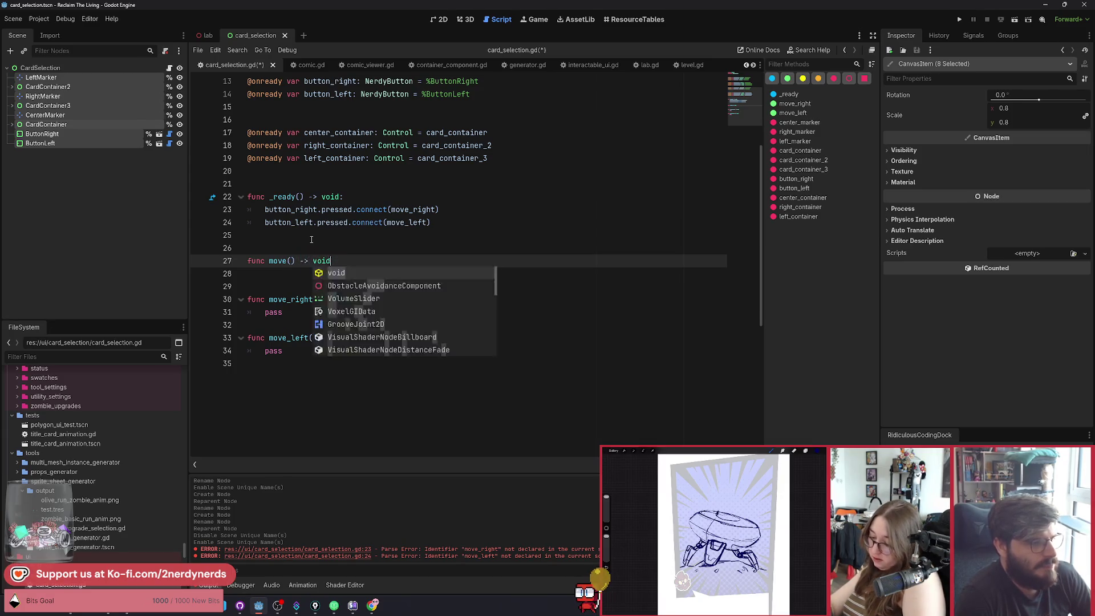
key("Return")
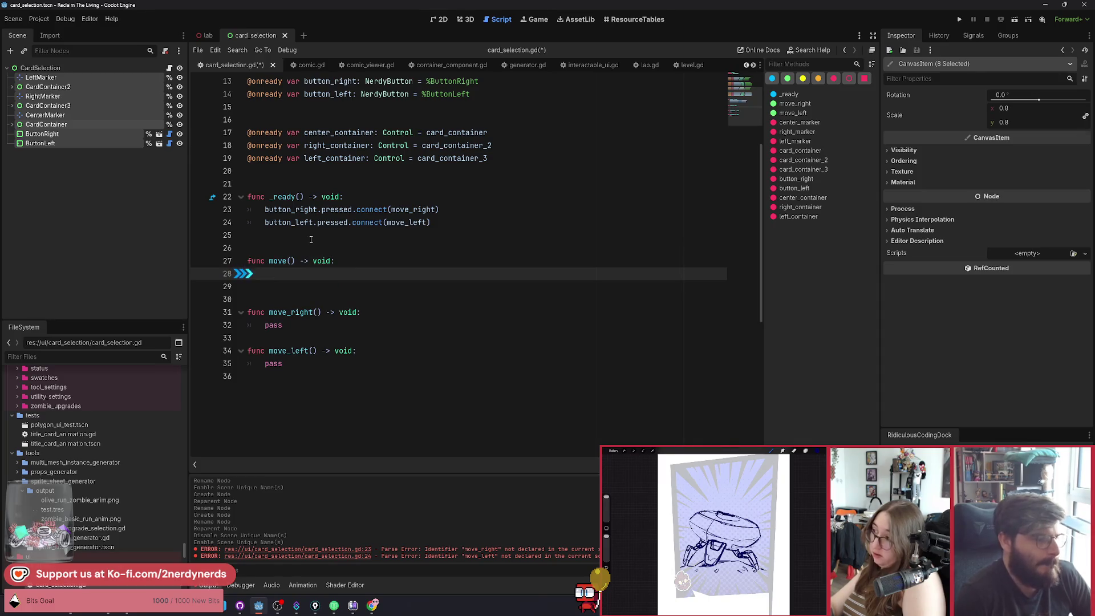
left_click(292, 260)
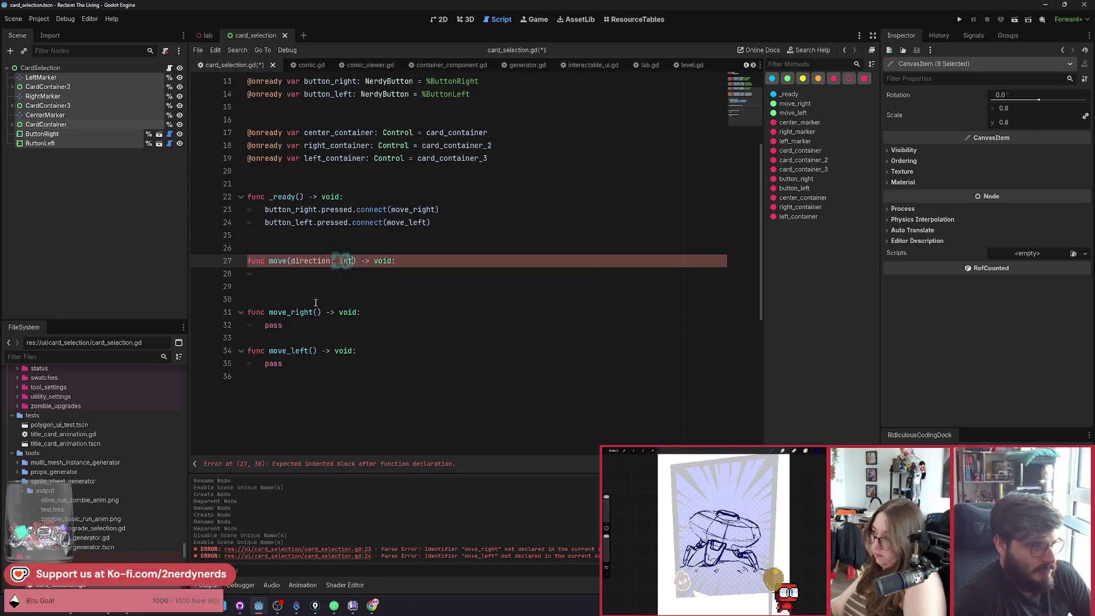
type("= 1")
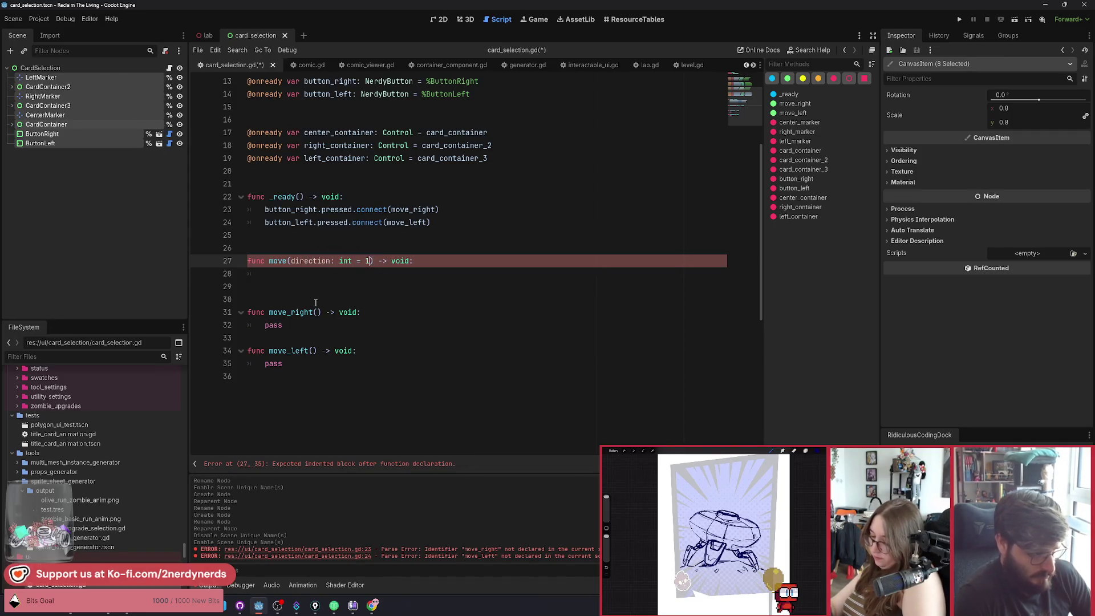
Step: Make move_right call move(1) and move_left call move(-1), then save
key("Down")
key("Down")
key("Down")
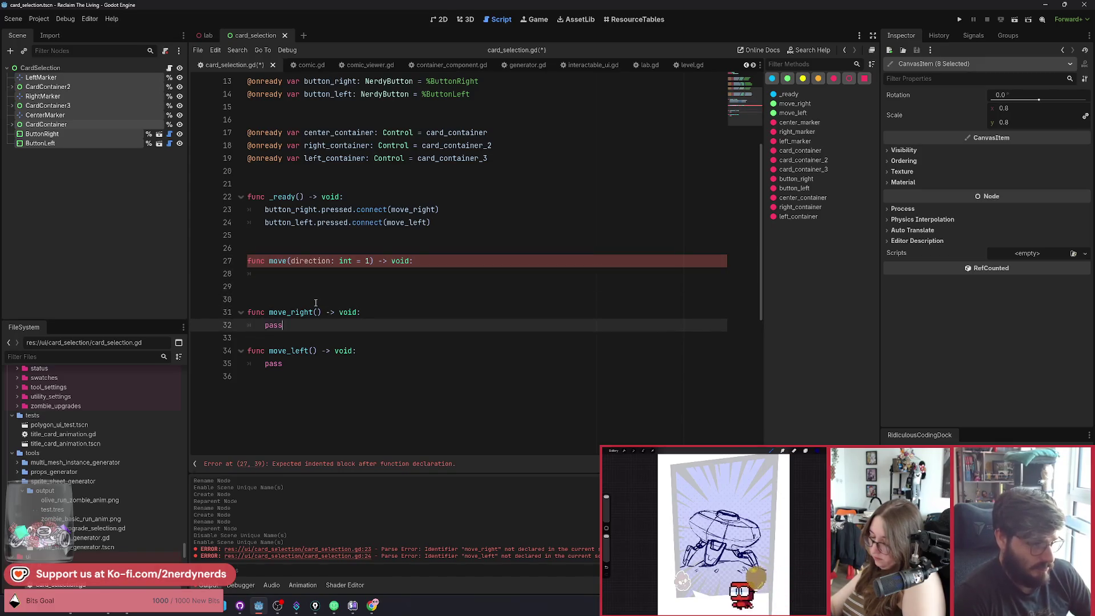
key("shift+Home")
type("move(1")
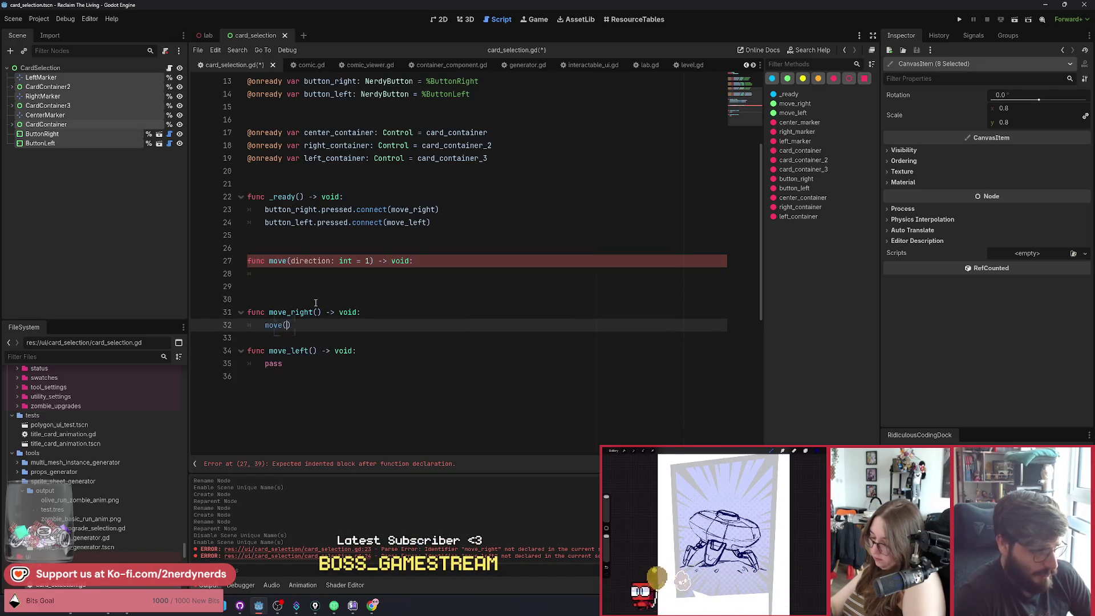
key("Down")
key("Down")
key("Down")
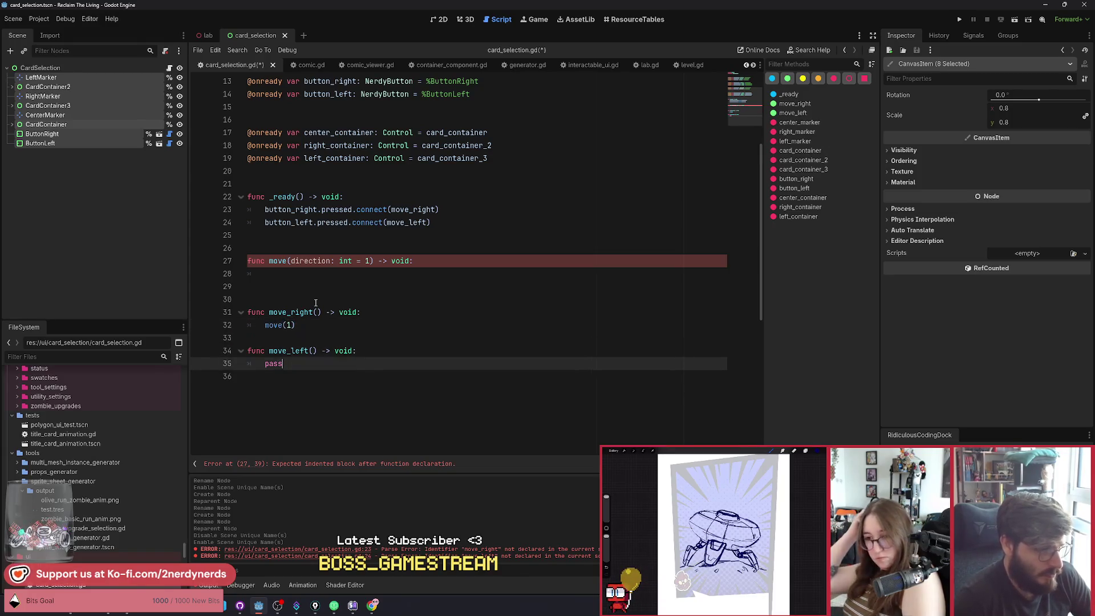
type("(-1")
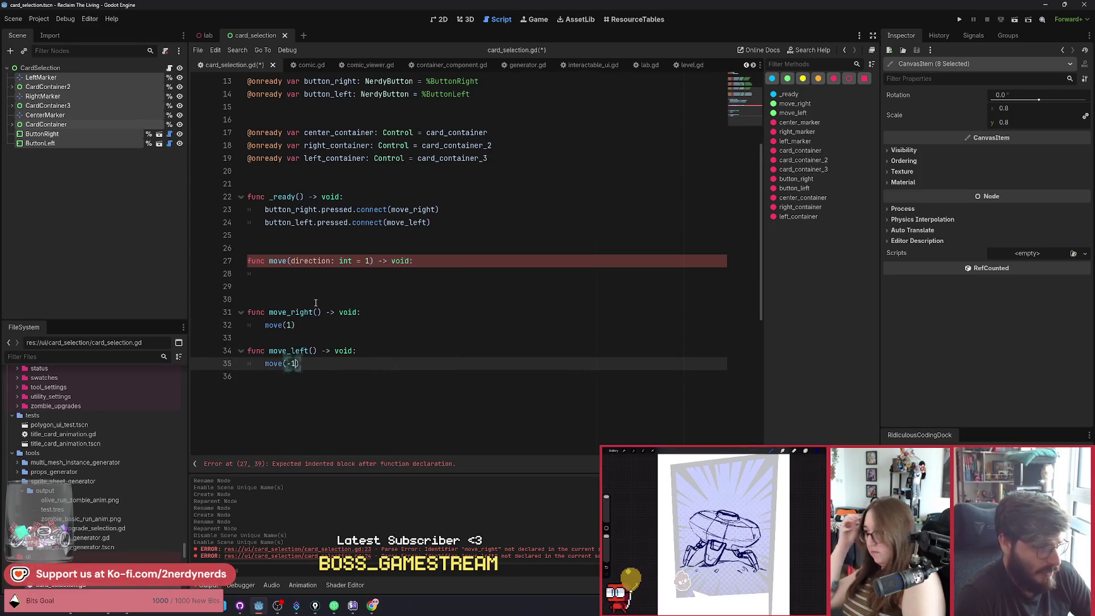
key("ctrl+s")
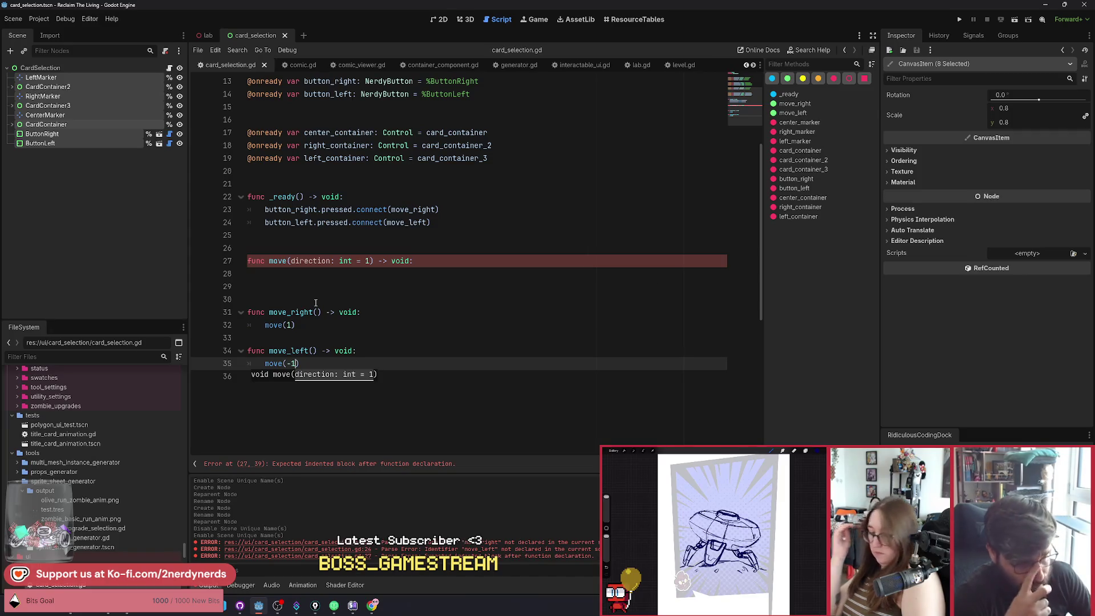
Step: Give move() an indented pass placeholder body and save
left_click(319, 273)
key("Tab")
type("pa")
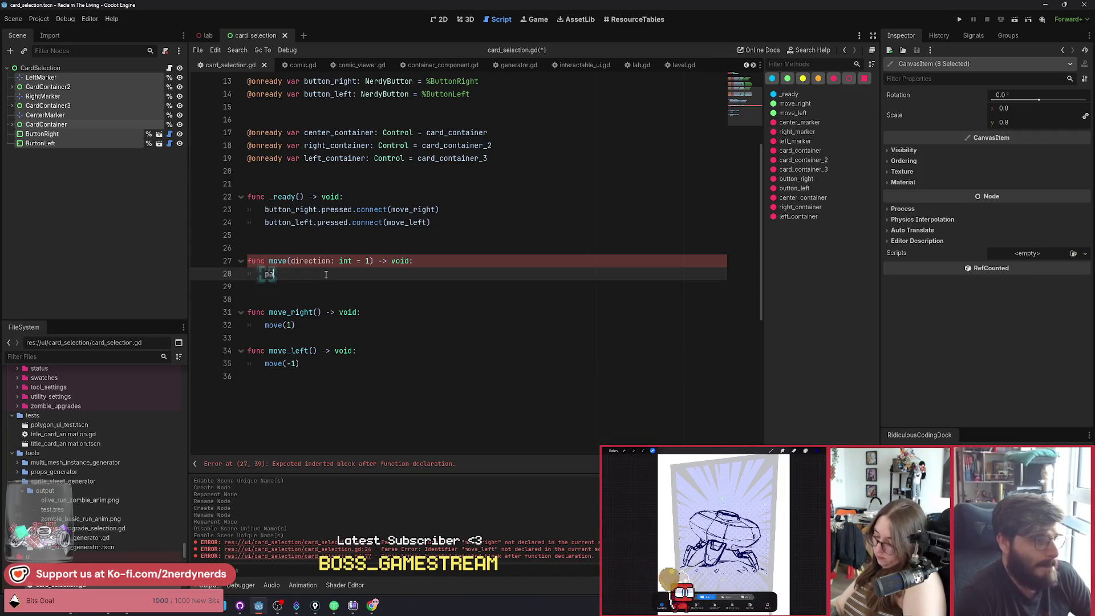
type("ss")
key("ctrl+s")
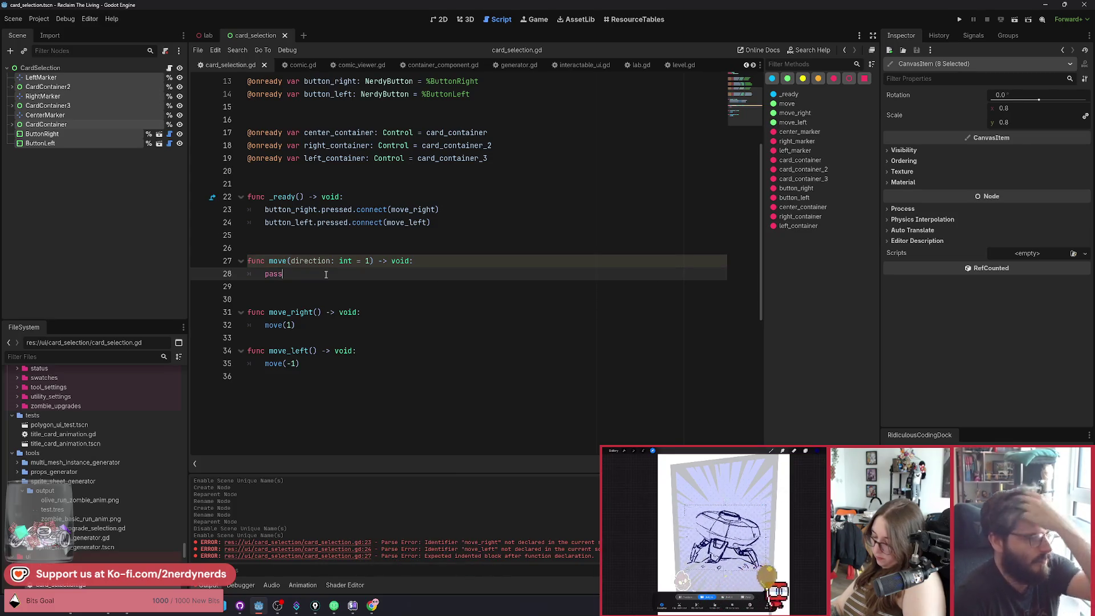
key("Down")
key("Down")
key("Down")
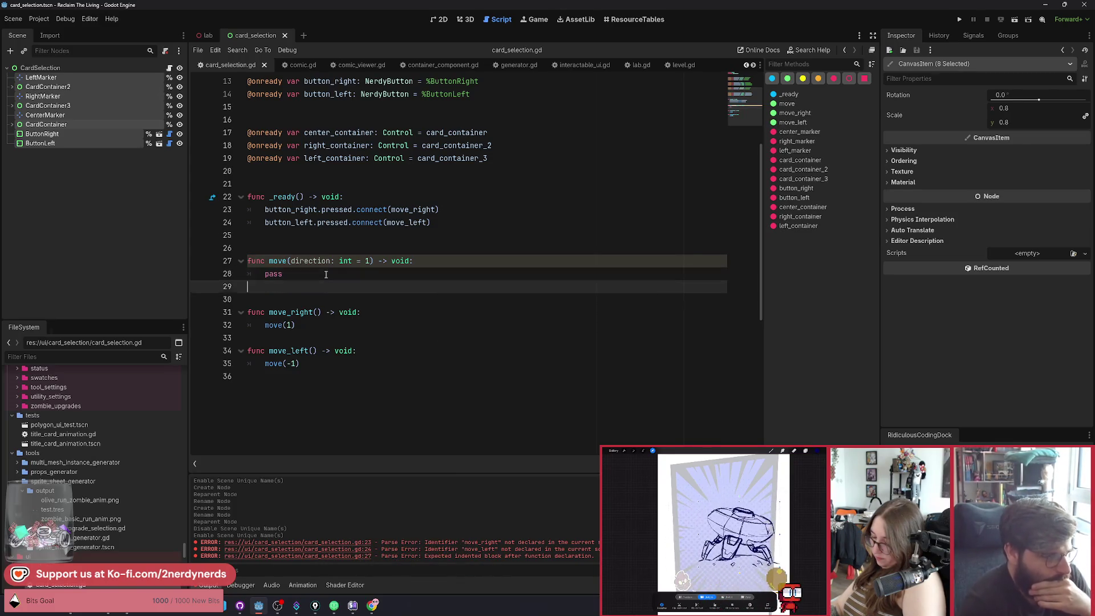
key("Up")
key("Up")
key("Up")
key("Up")
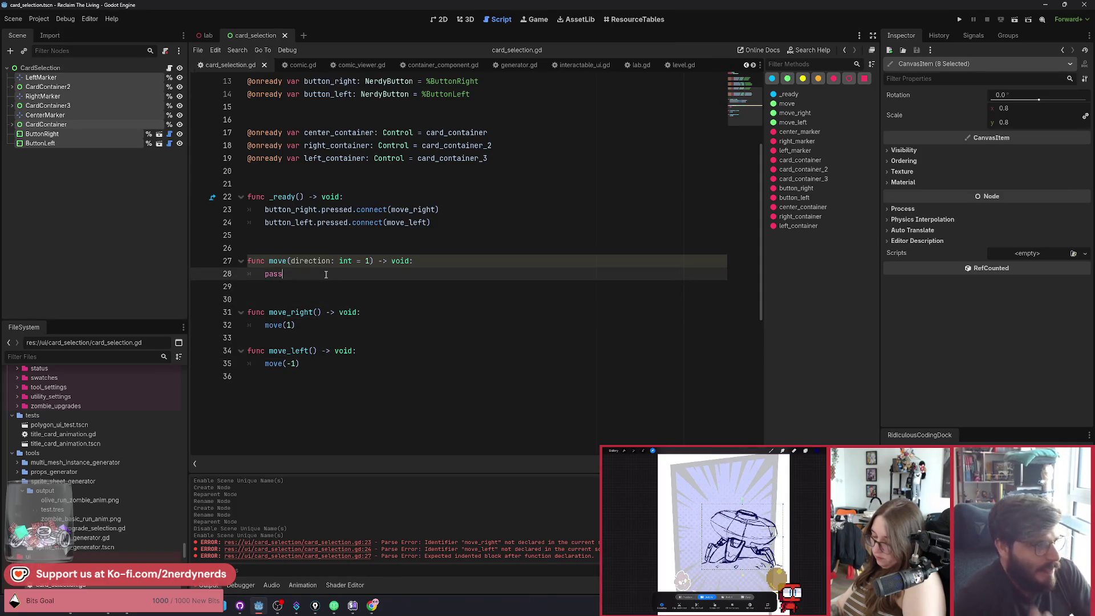
key("shift+Home")
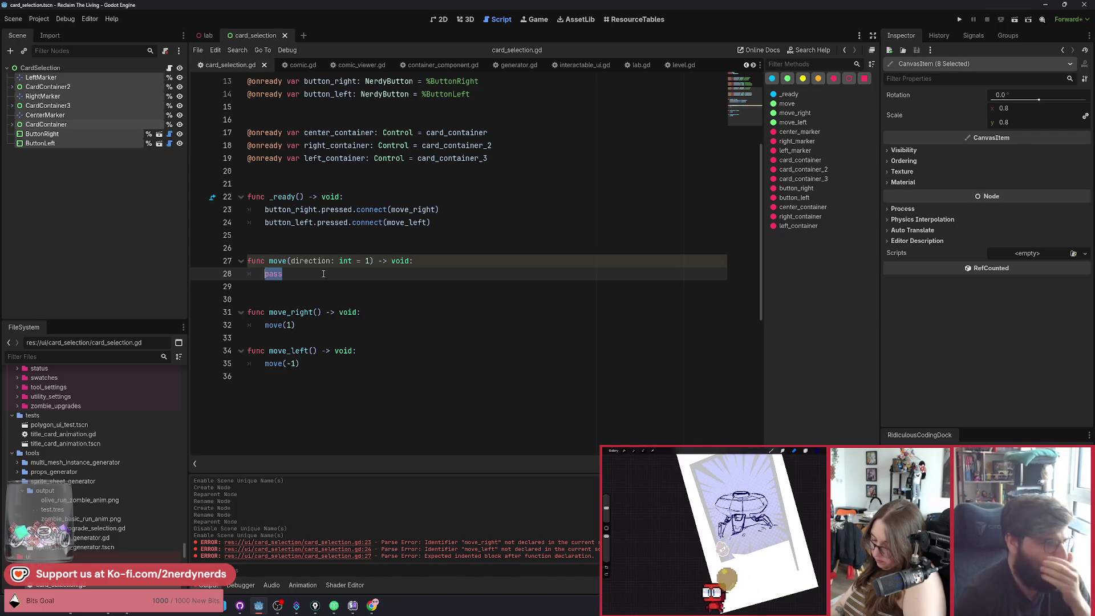
Step: Check the direction parameter, then switch to the 2D view of the card scene
scroll(322, 273, "up", 3)
double_click(311, 299)
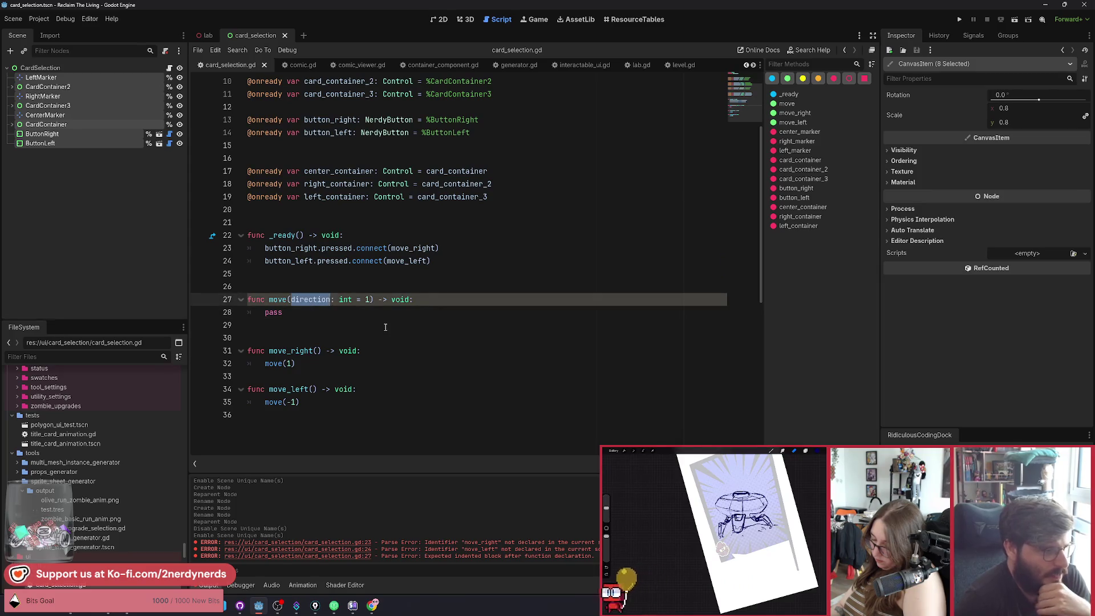
scroll(386, 327, "up", 1)
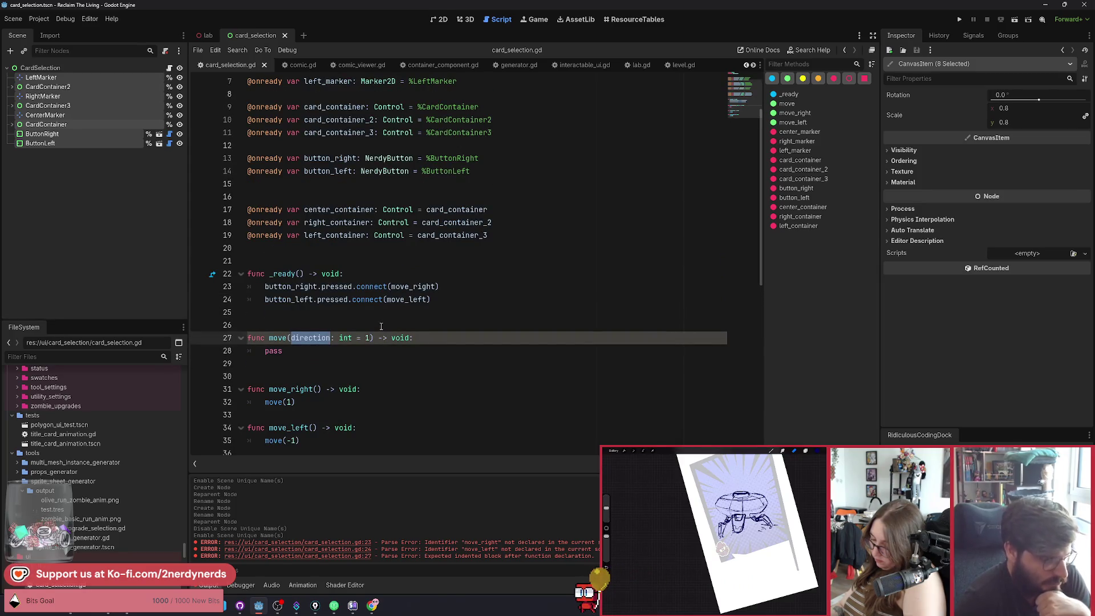
scroll(379, 325, "down", 1)
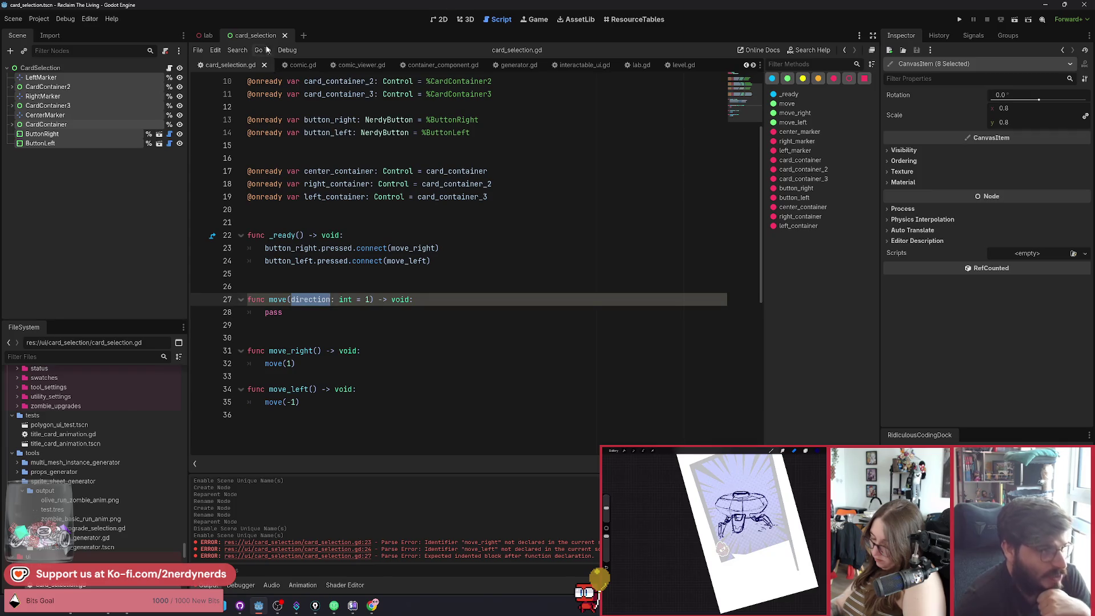
left_click(442, 20)
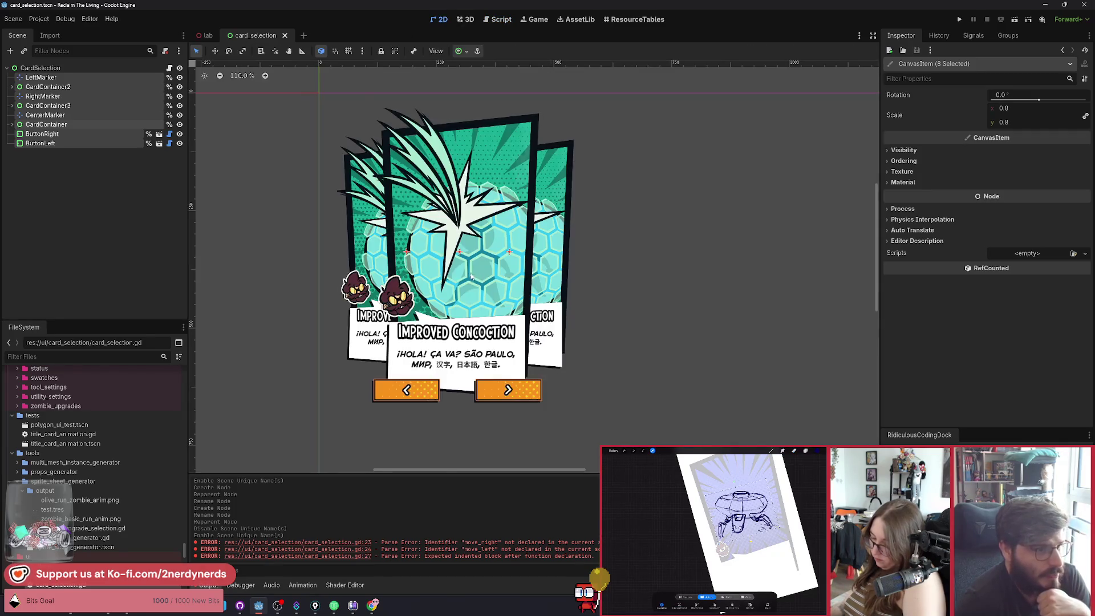
Step: Drag the front UpgradeCard sideways with the Move tool, undoing each trial move
left_click(470, 277)
key("w")
mouse_move(458, 281)
left_mouse_down()
mouse_move(486, 263)
mouse_move(437, 252)
mouse_move(473, 234)
mouse_move(488, 254)
left_mouse_up()
key("ctrl+z")
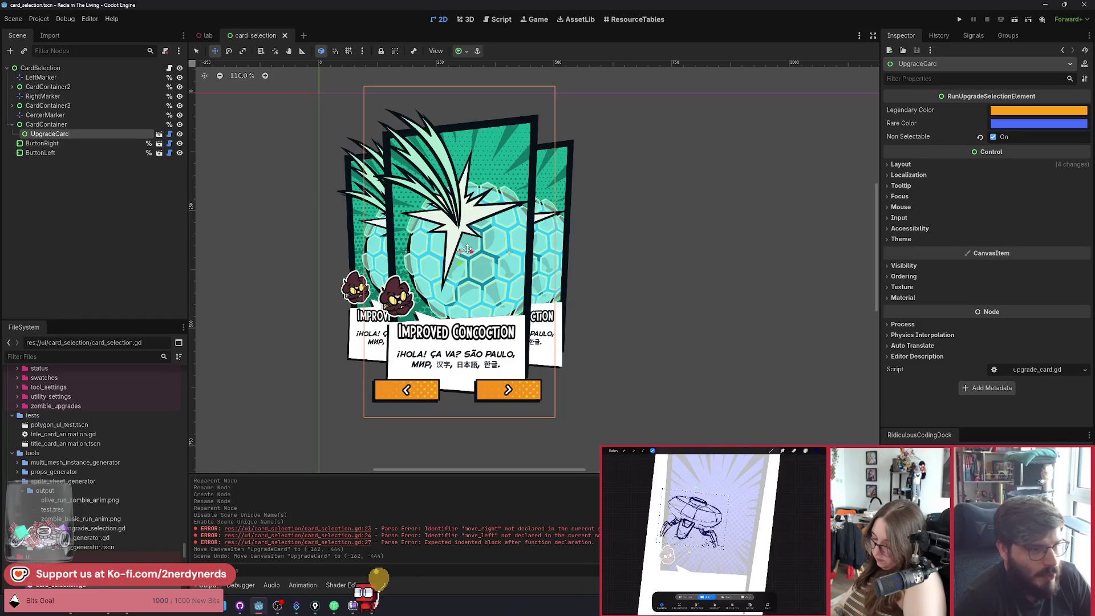
left_click_drag(467, 248, 539, 257)
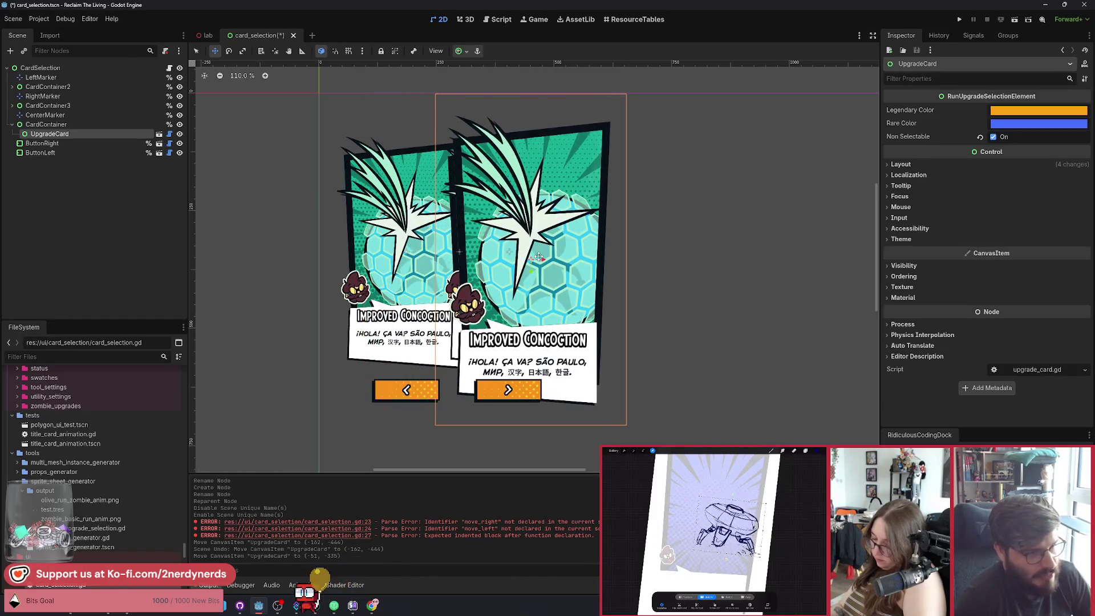
key("ctrl+z")
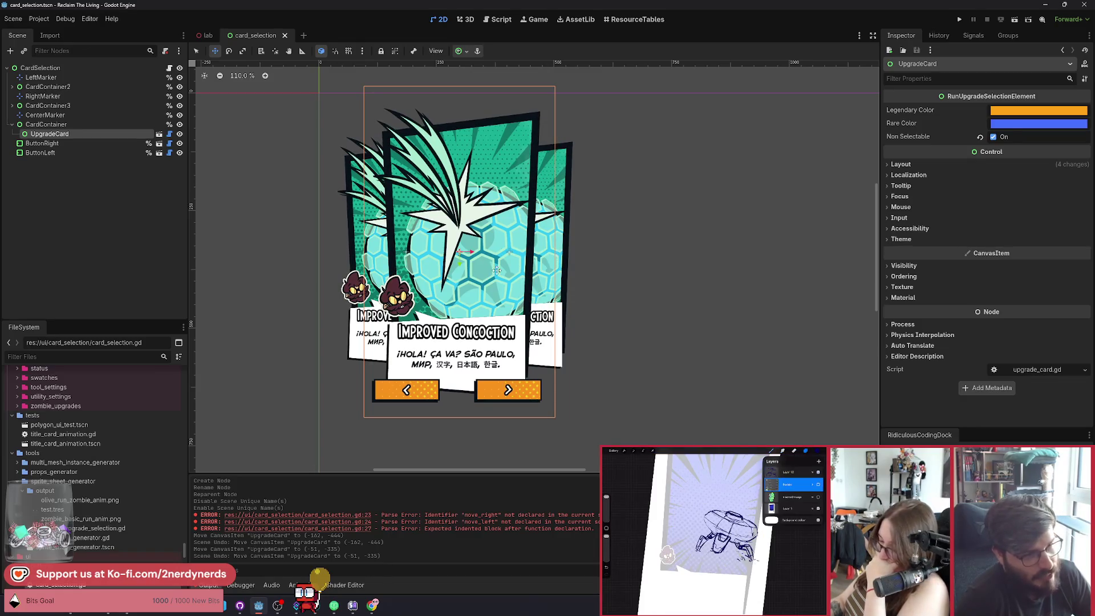
left_click_drag(500, 268, 404, 268)
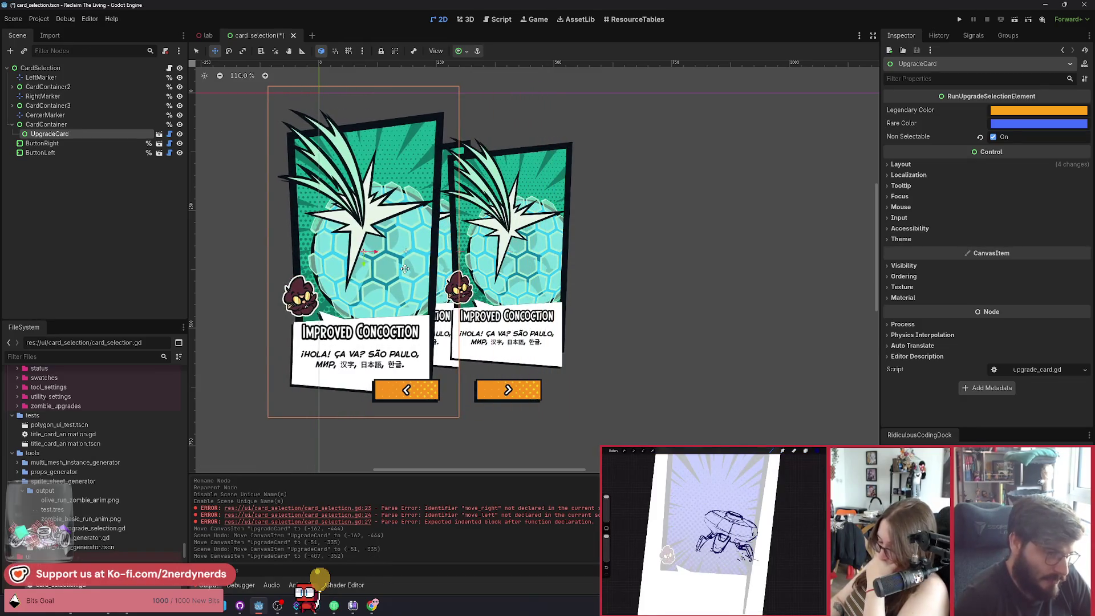
key("ctrl+z")
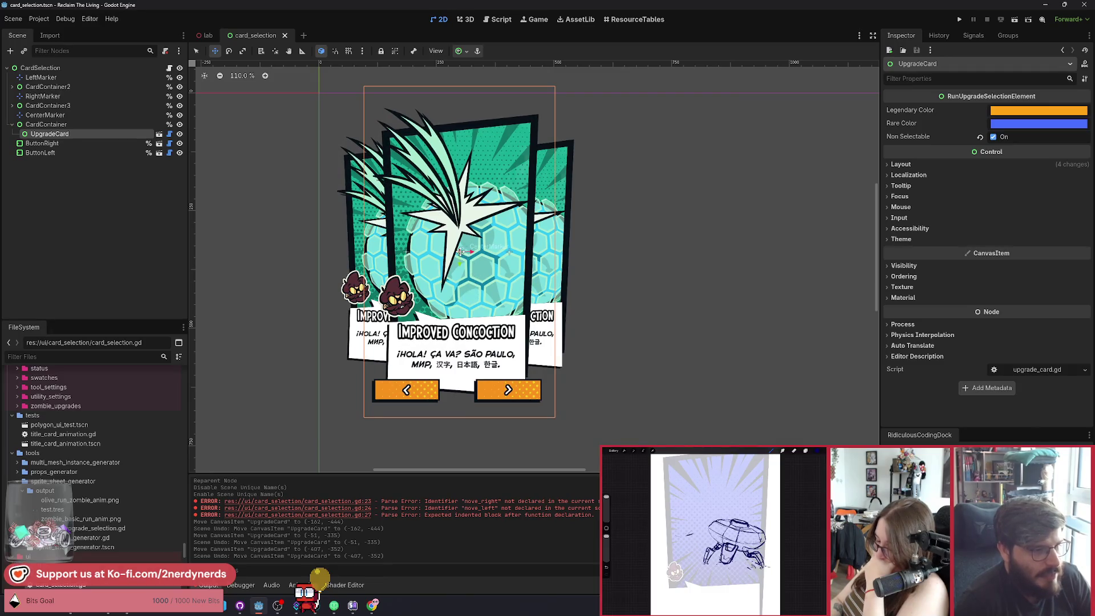
left_click_drag(458, 252, 386, 250)
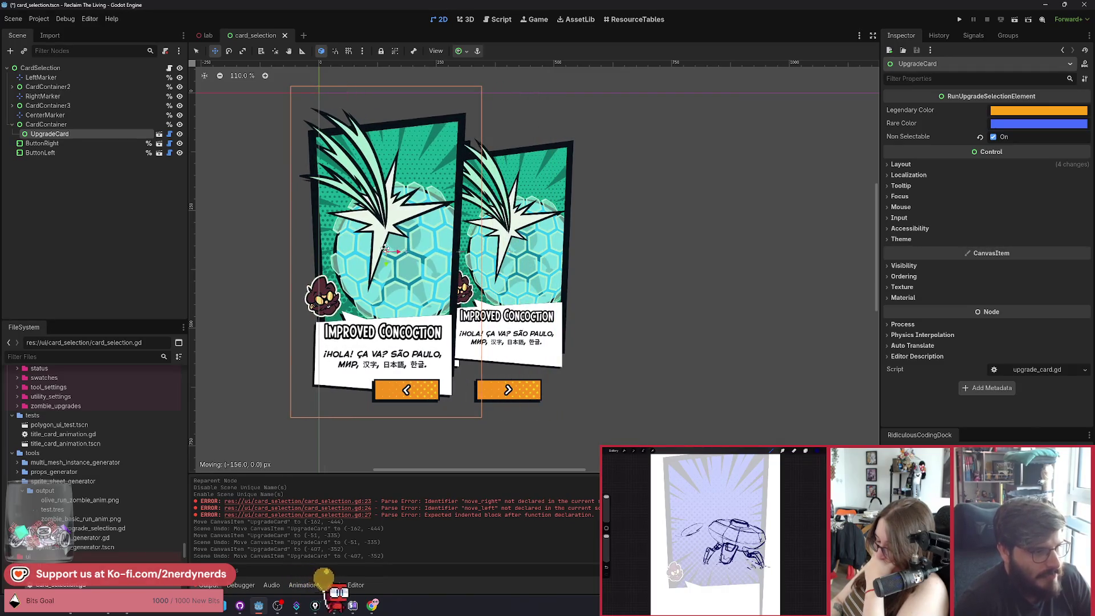
key("q")
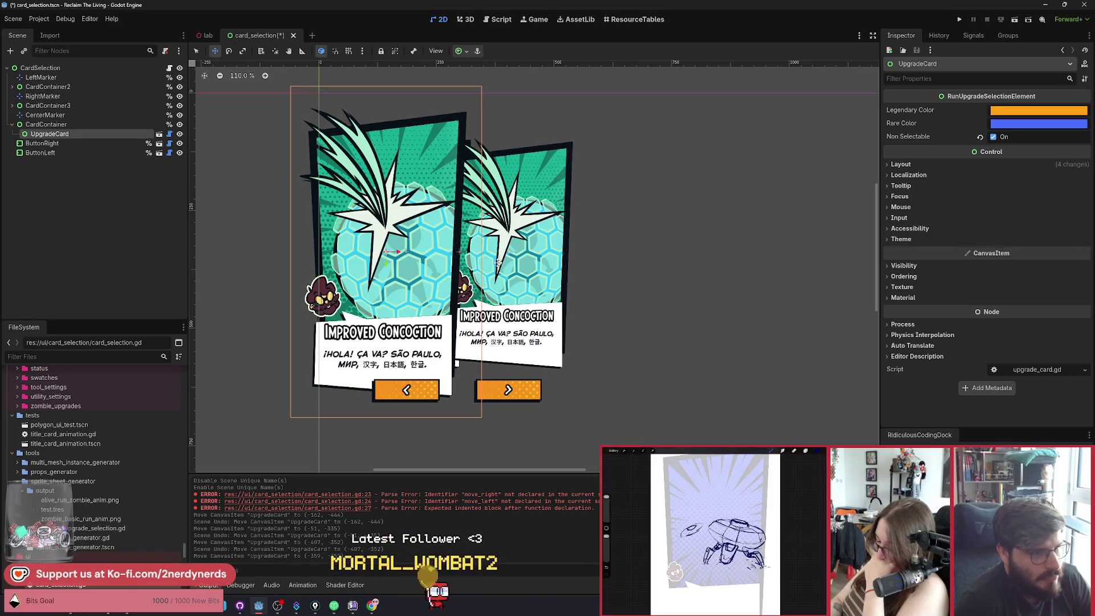
Step: Try sliding the right-hand card about 107 px left, restore the layout, and return to card_selection.gd
left_click(536, 265)
key("w")
left_click_drag(558, 275, 491, 276)
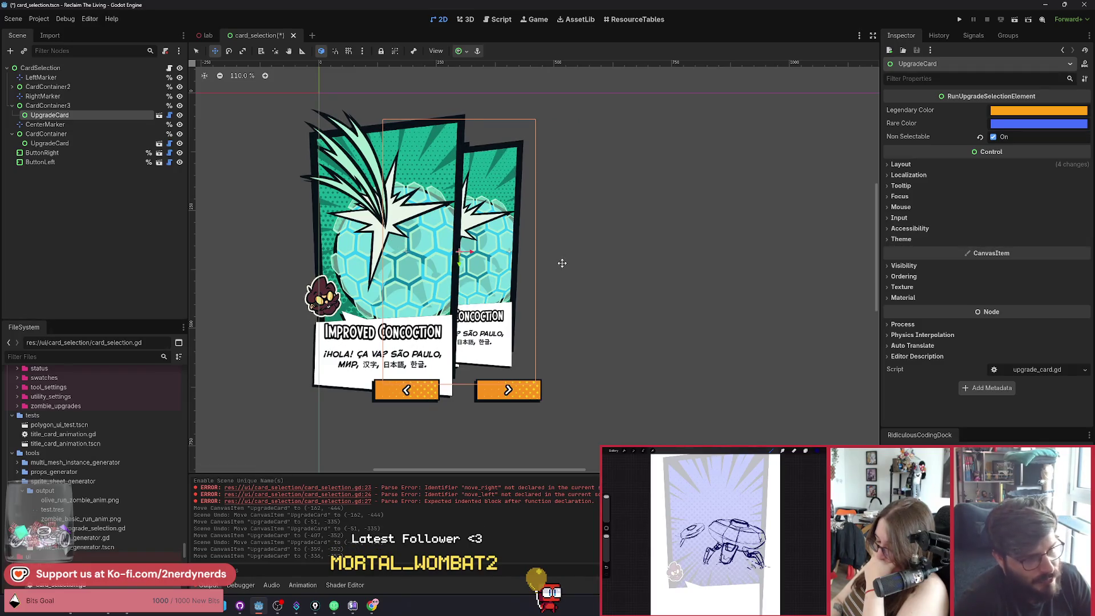
key("ctrl+s")
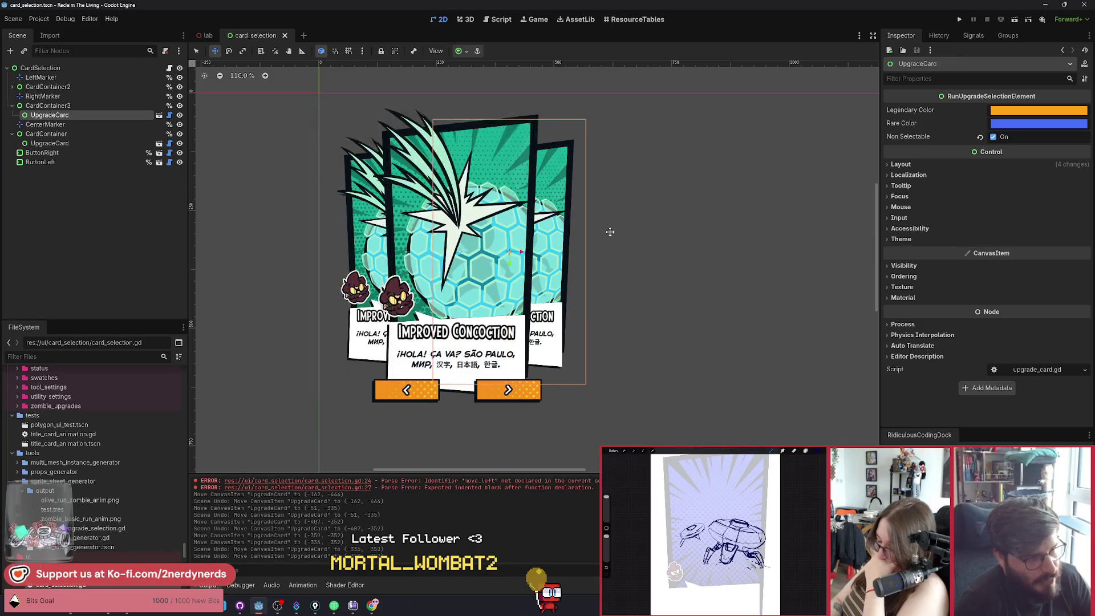
key("q")
left_click(312, 404)
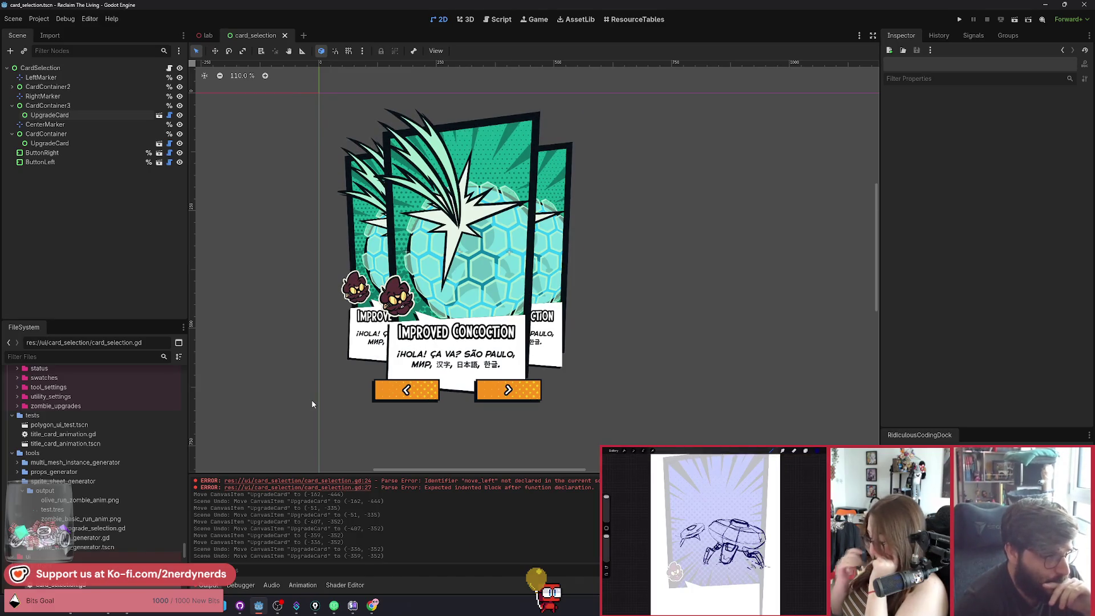
left_click(169, 67)
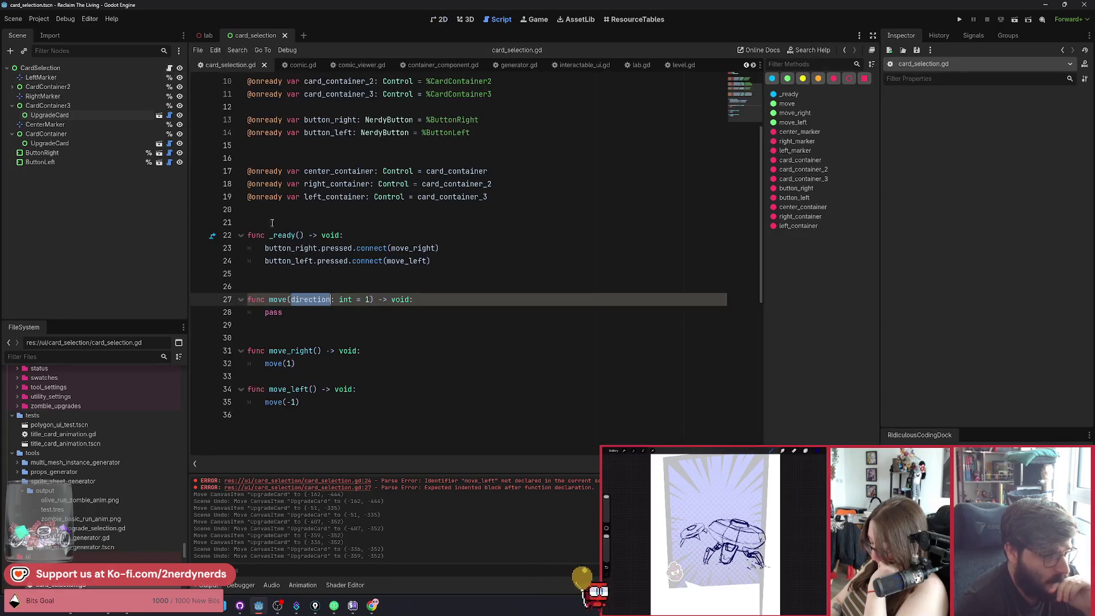
Step: Add a var center_tween: Tween declaration after the container variables
left_click(342, 312)
key("shift+Home")
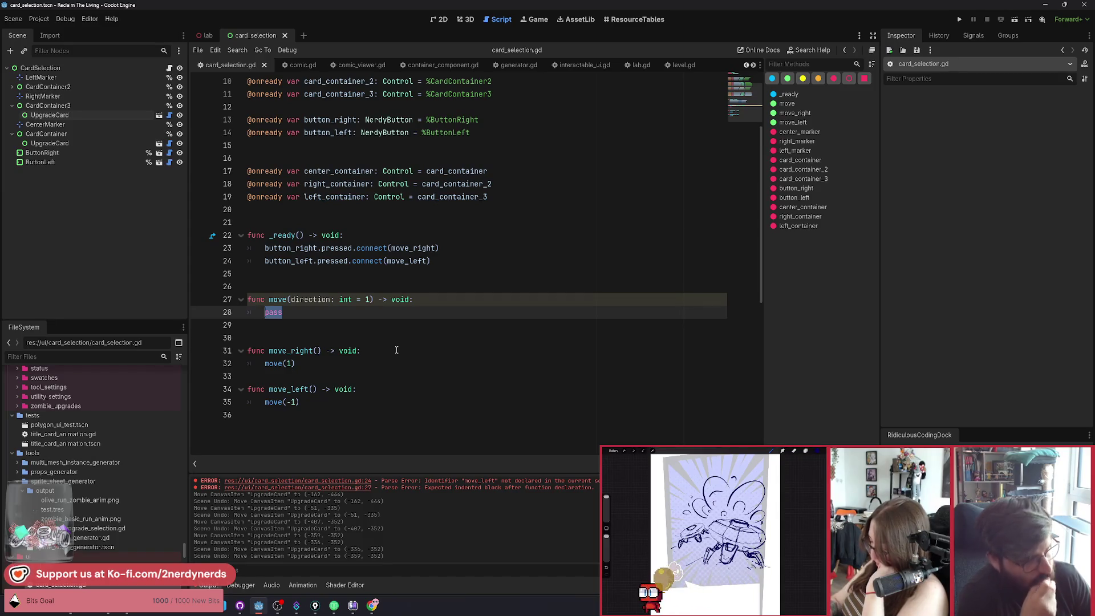
left_click(310, 209)
key("Return")
key("Return")
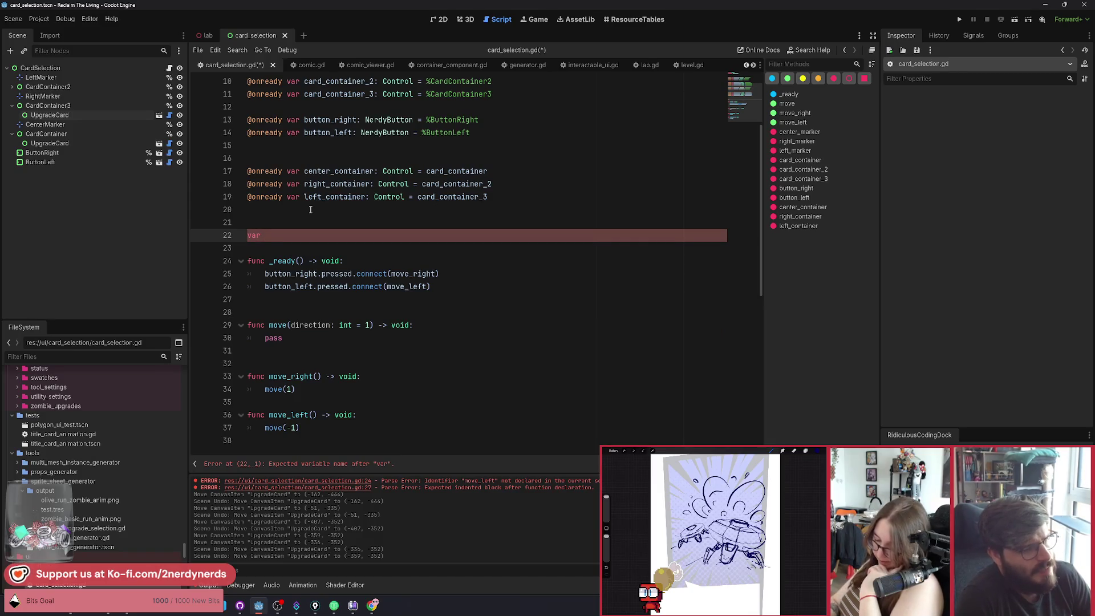
type("nter_tween")
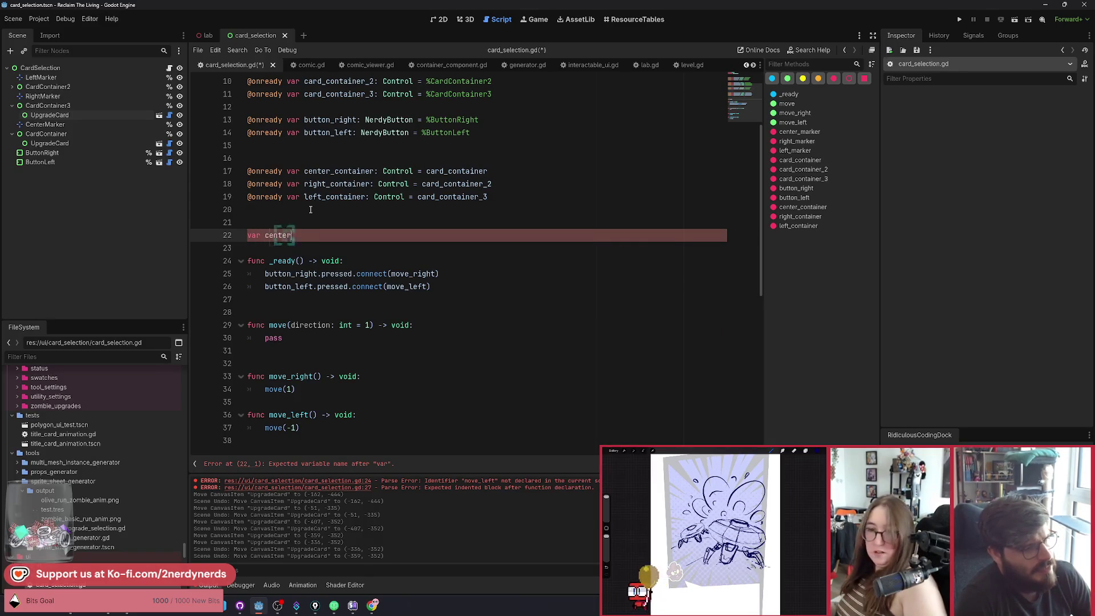
type(": Tween")
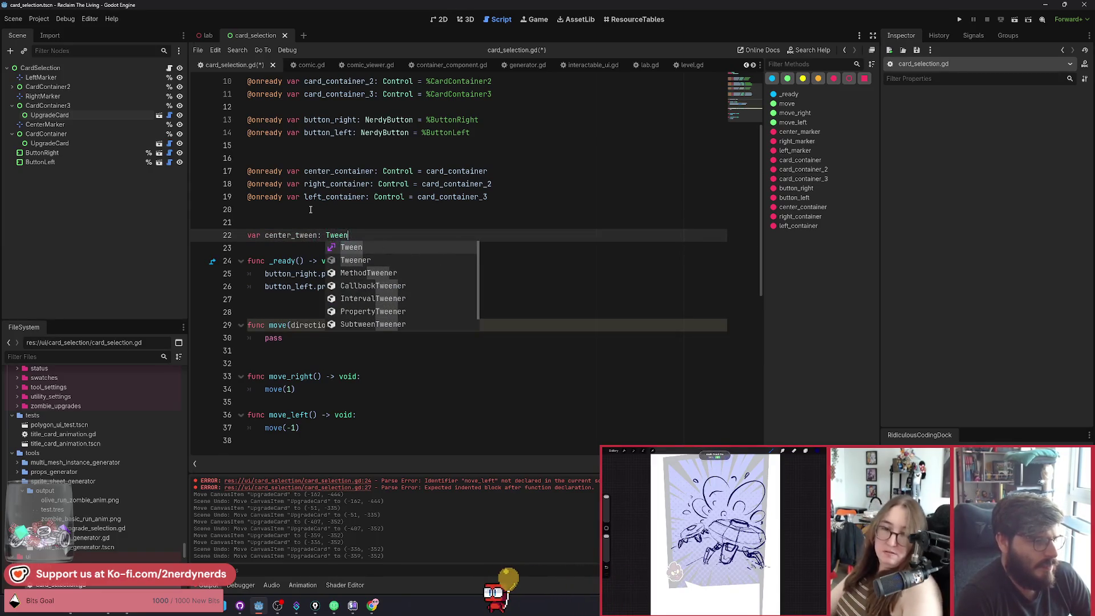
key("Return")
Step: Rename the declaration to tween, delete the duplicated tween lines, and save
key("ctrl+shift+d")
key("ctrl+shift+d")
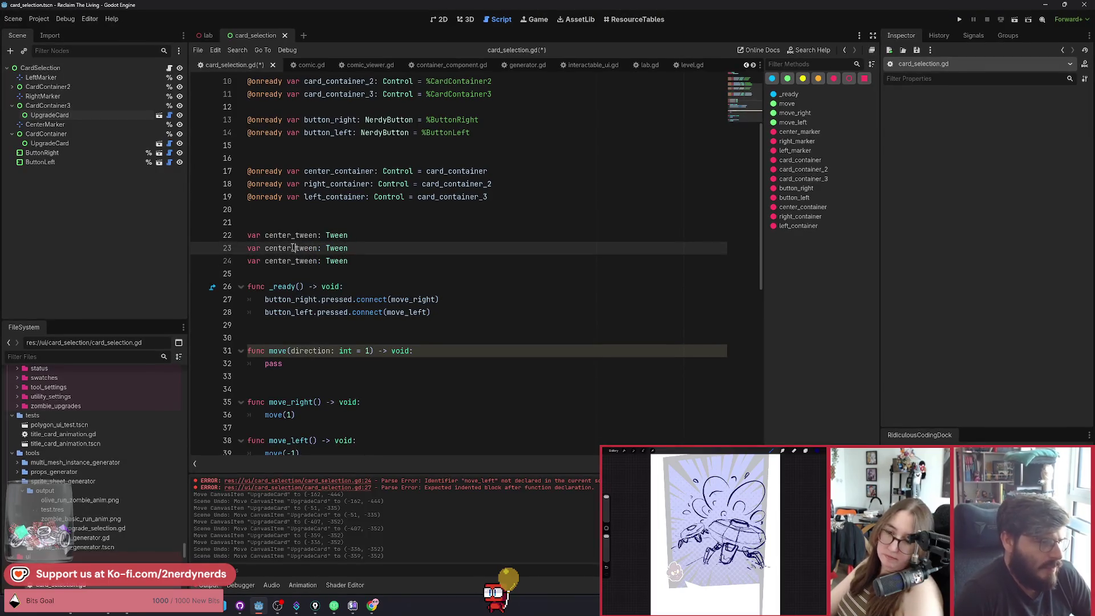
mouse_move(291, 249)
left_mouse_down()
mouse_move(266, 249)
mouse_move(265, 261)
left_mouse_up()
type("left")
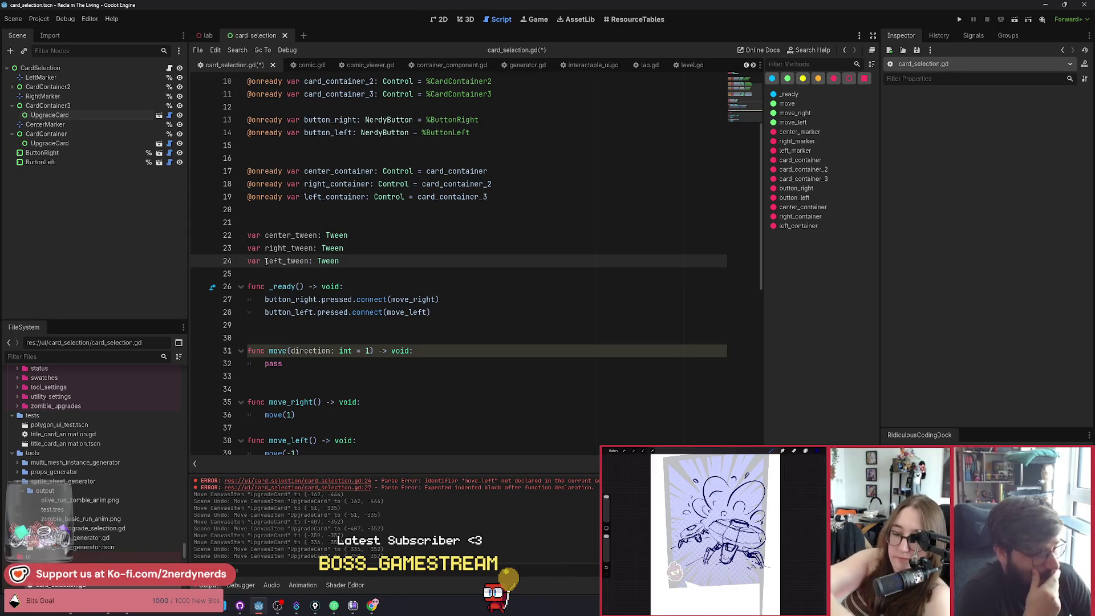
double_click(291, 235)
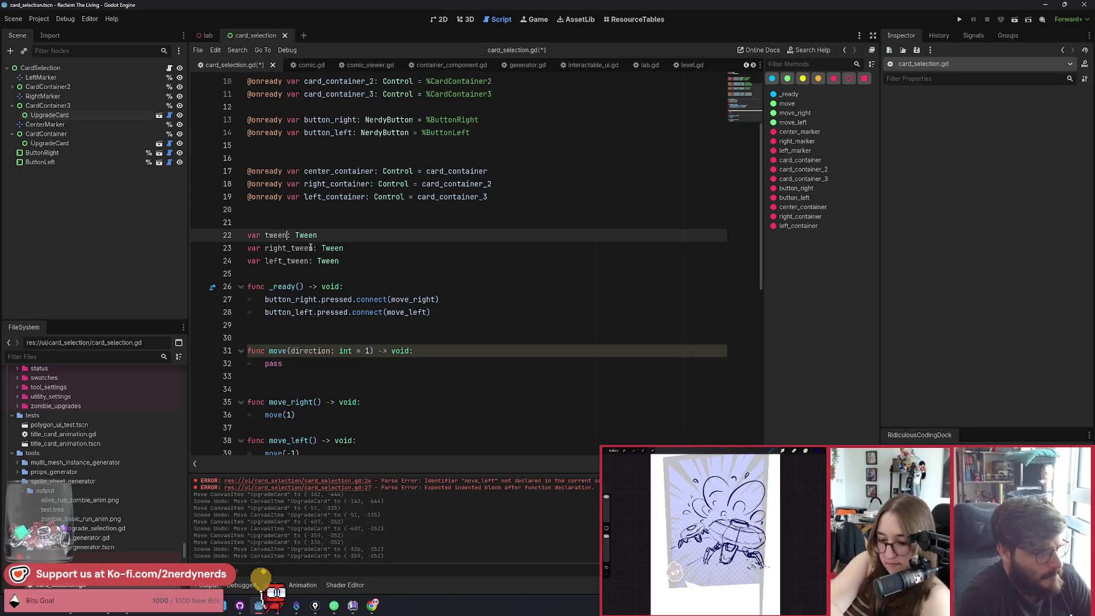
left_click(311, 248)
key("ctrl+shift+k")
key("ctrl+shift+k")
key("ctrl+s")
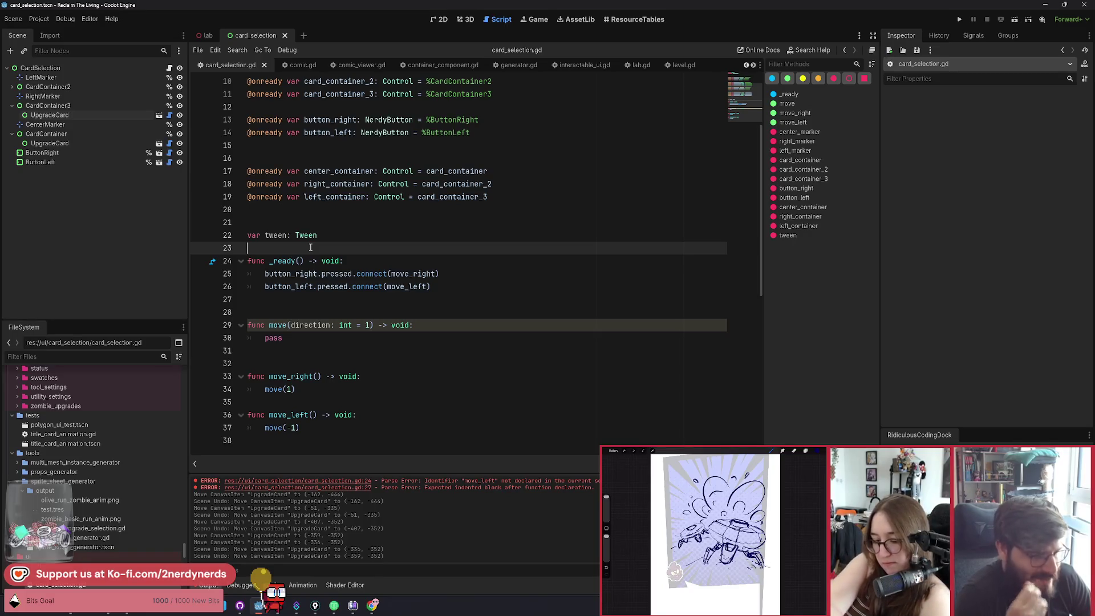
left_click(330, 342)
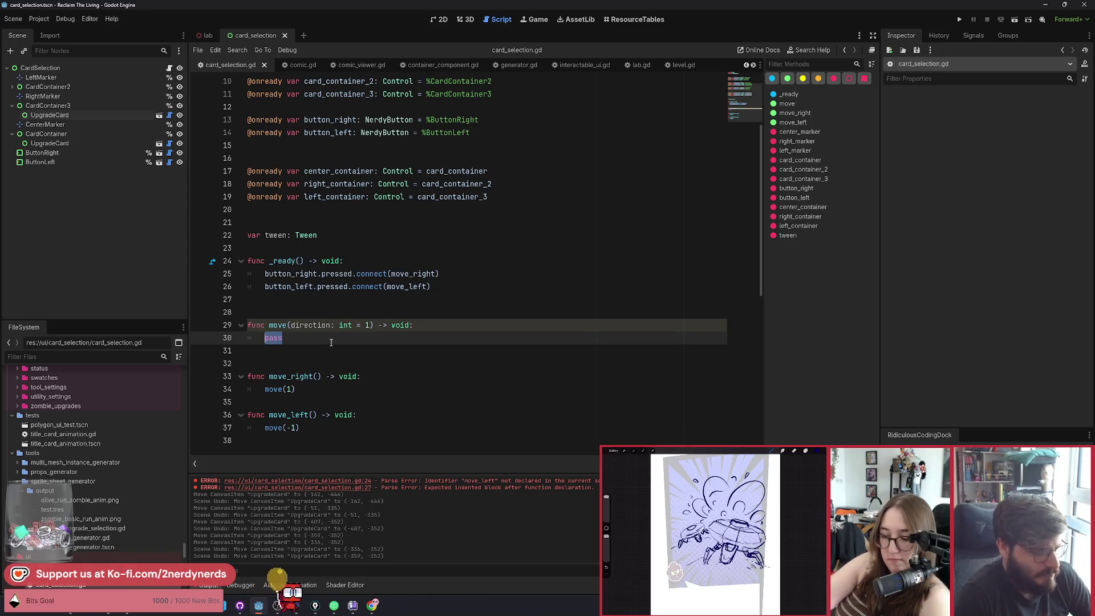
Step: Start move() with if tween: tween.kill() to stop any running tween
type("if tween:")
key("Return")
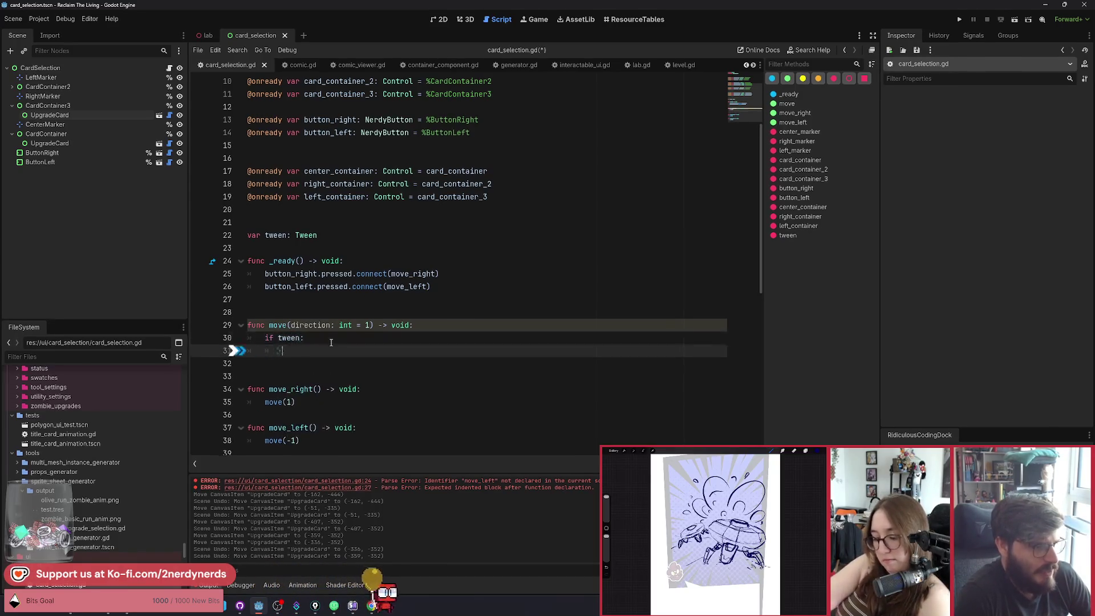
type("tween.ki")
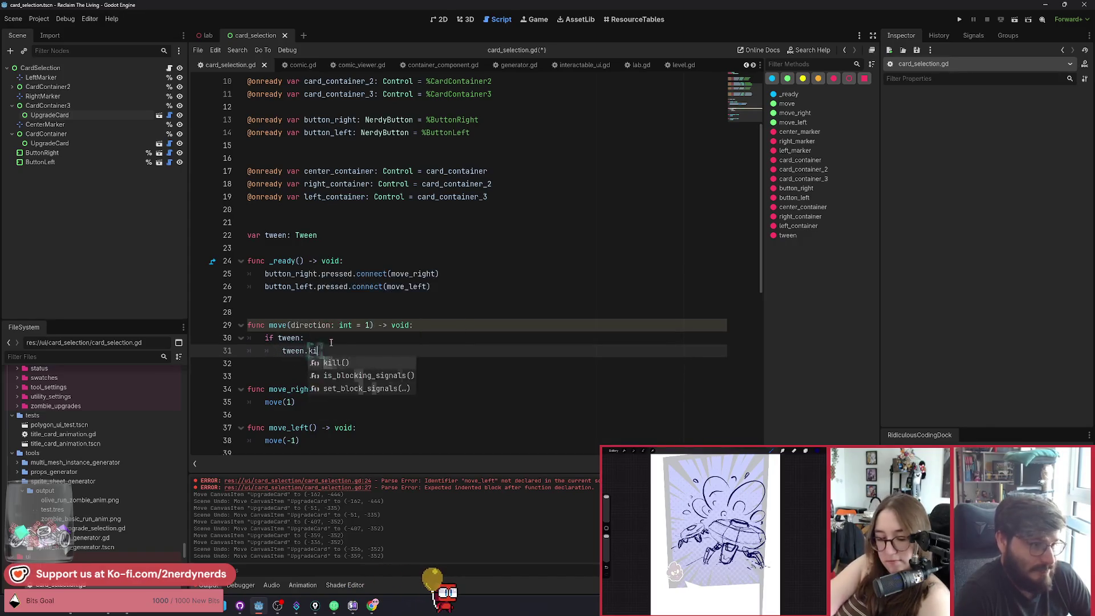
key("Return")
key("Return")
key("Return")
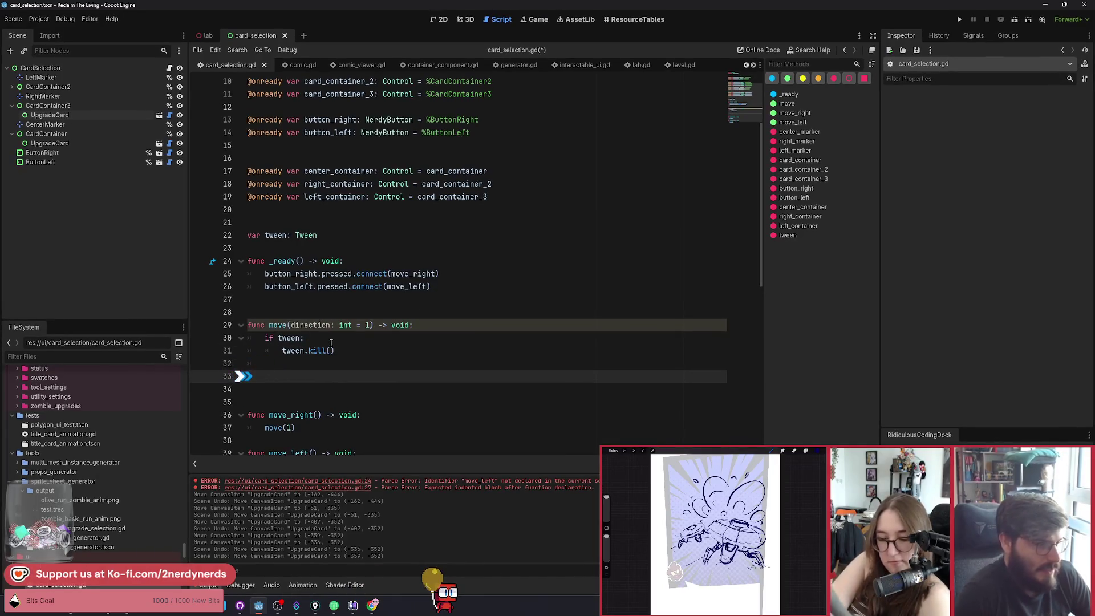
Step: Replace the '# move center card' comment with tween = create_tween()
scroll(372, 351, "down", 2)
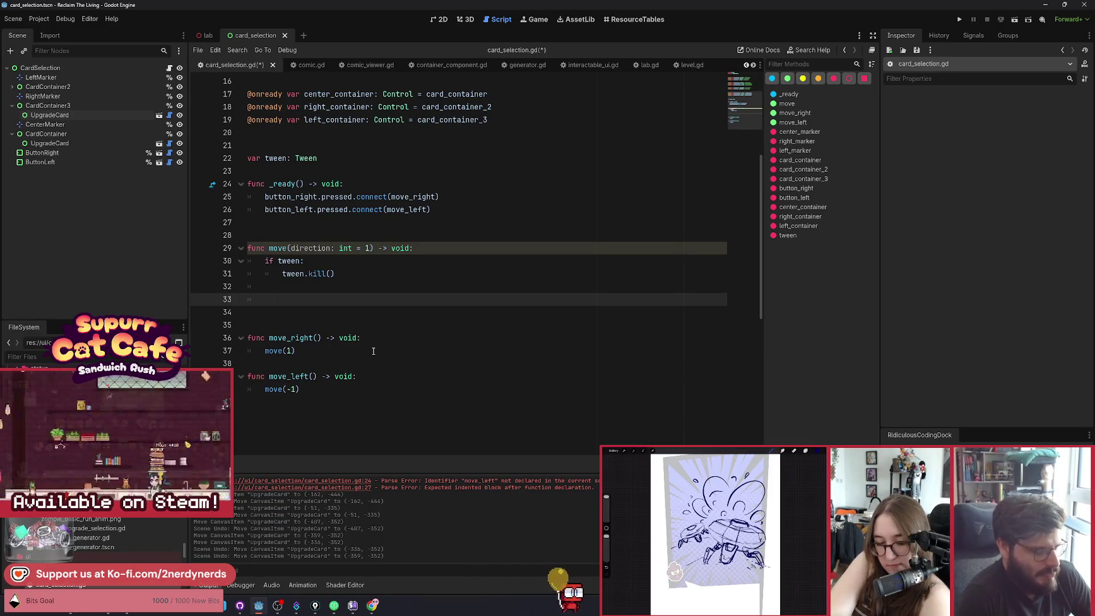
type("# move center")
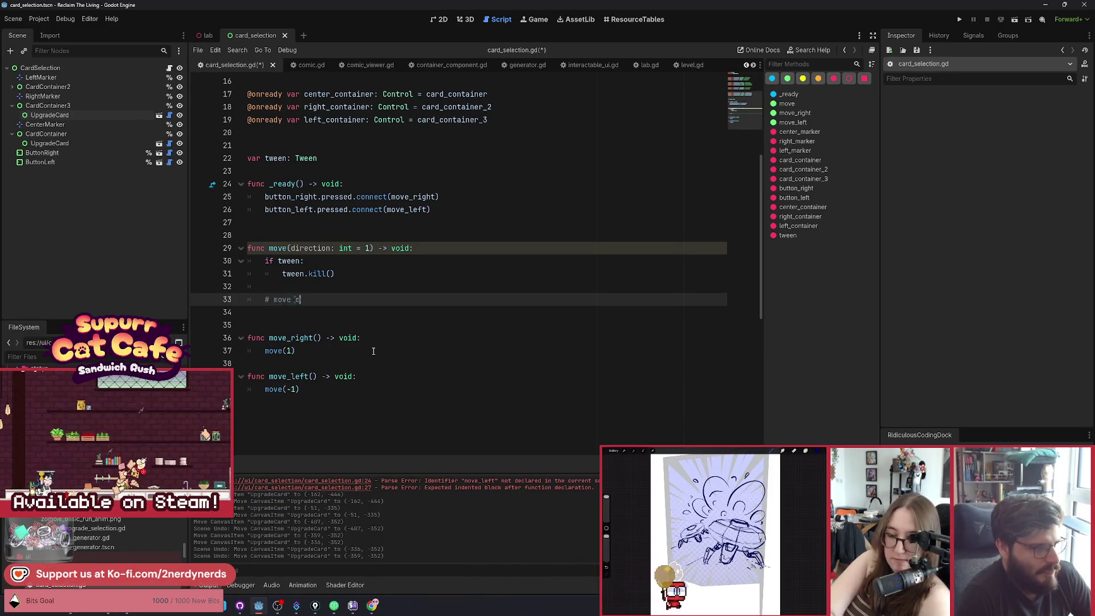
type(" card")
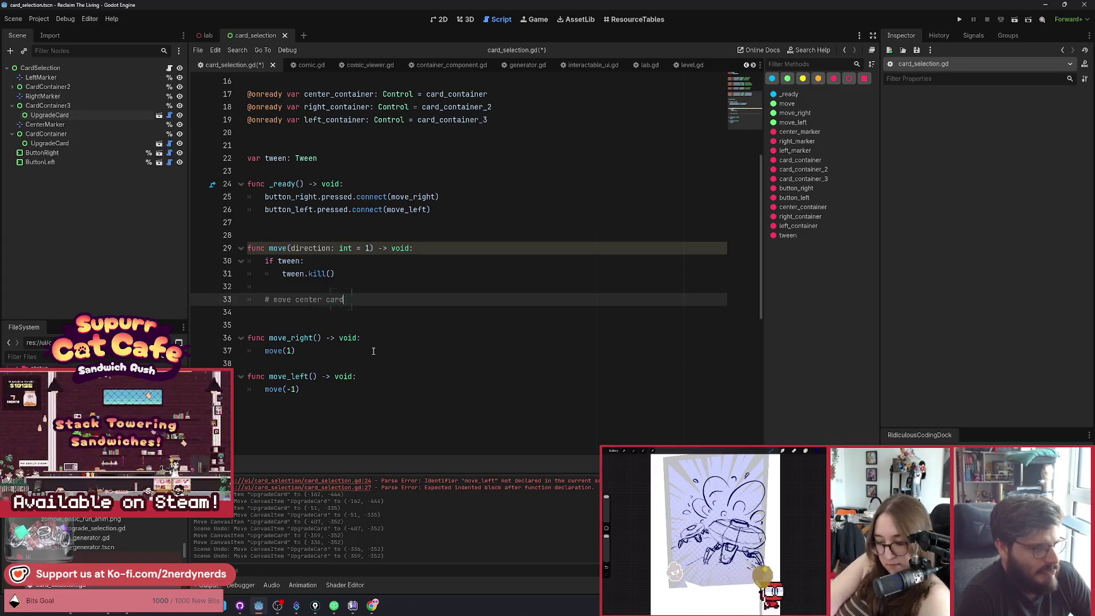
key("Return")
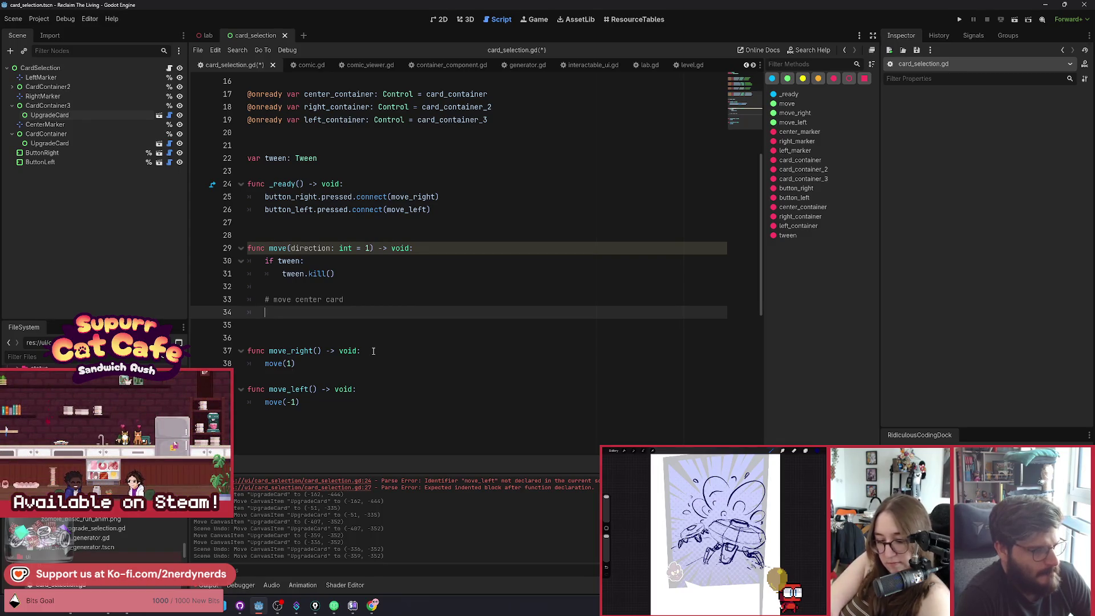
key("shift+Left")
key("ctrl+shift+Left")
key("ctrl+shift+Left")
key("ctrl+shift+Left")
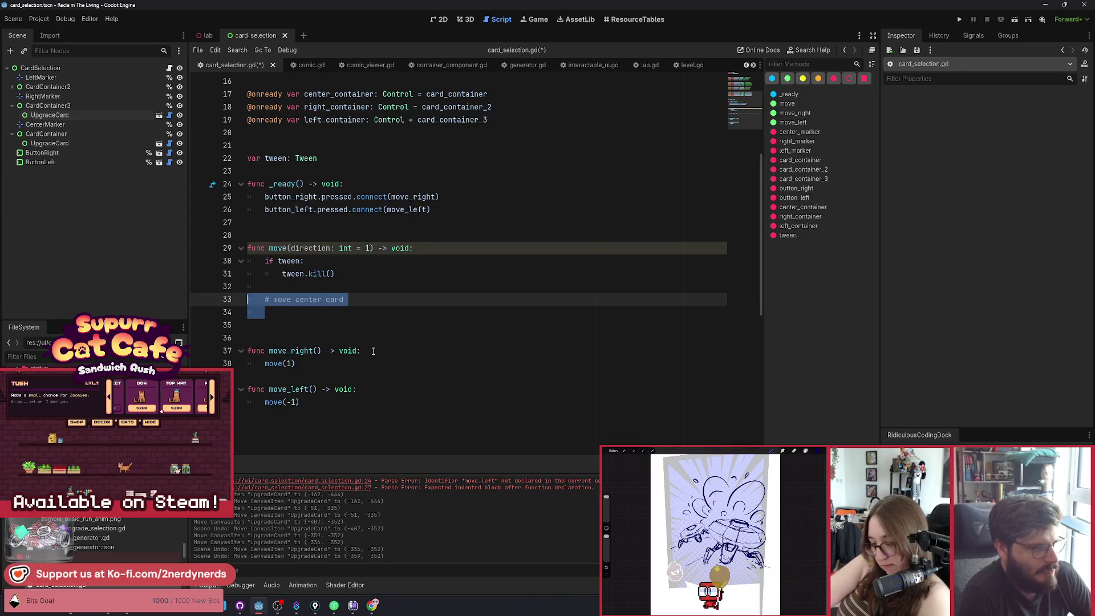
key("BackSpace")
key("Tab")
type("twee")
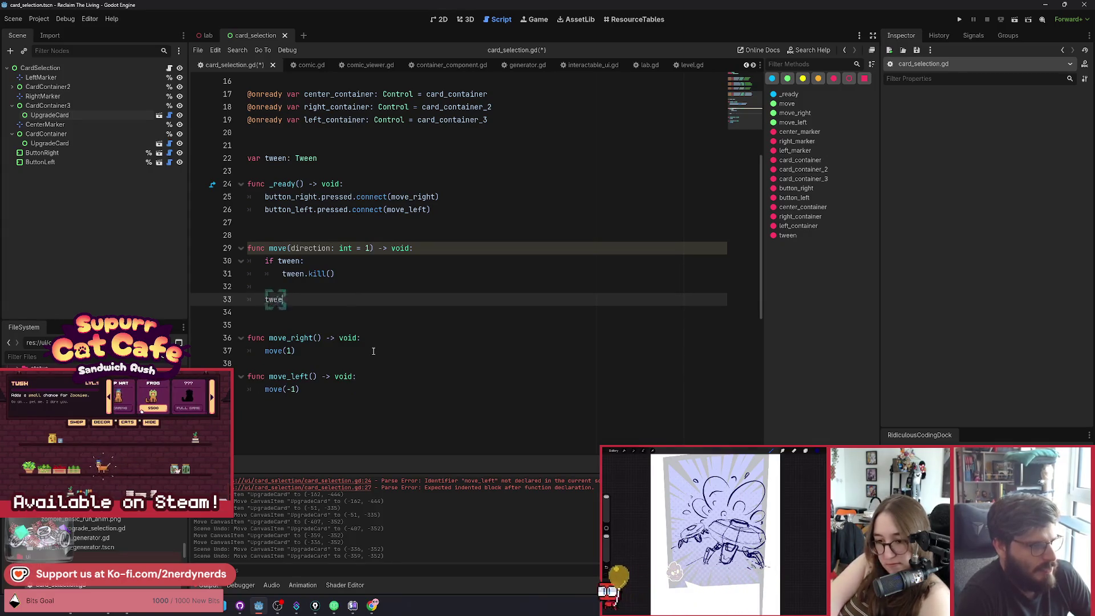
type("n = cre")
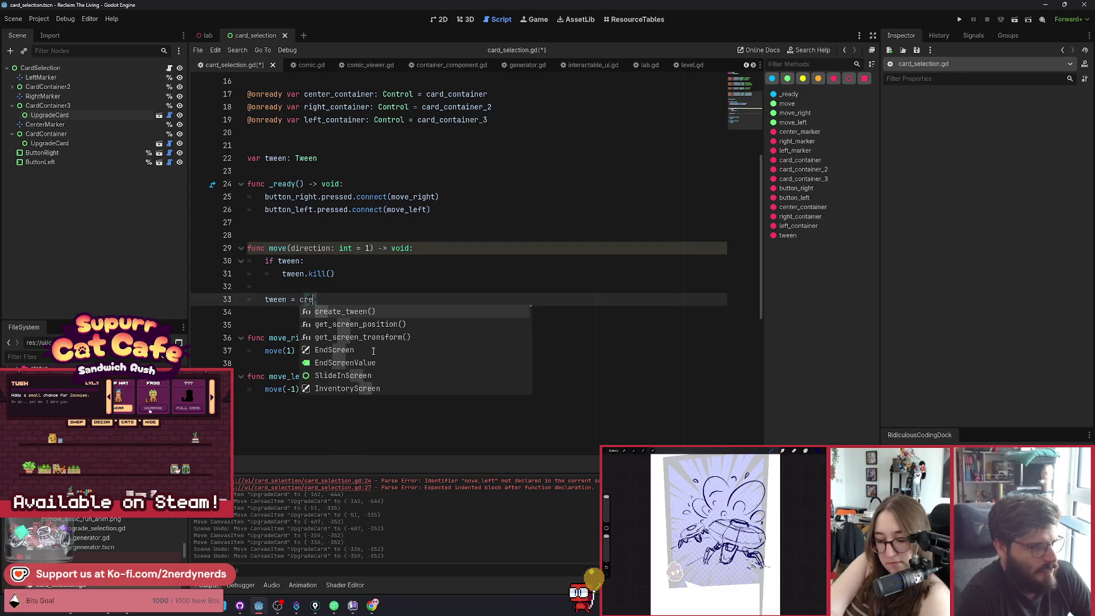
key("Return")
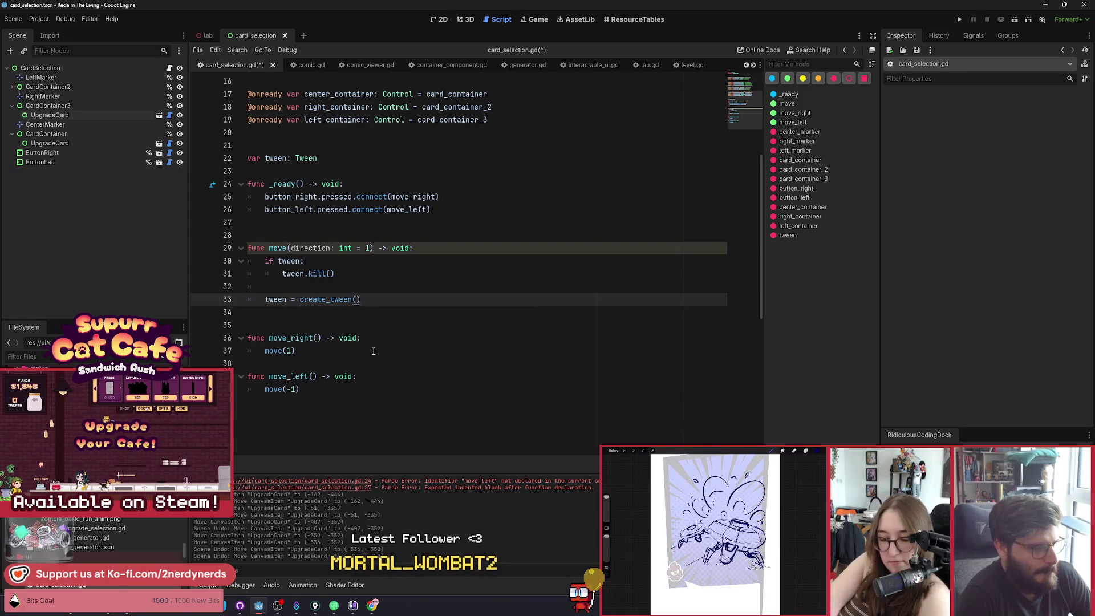
key("Return")
Step: Add tween.tween_property moving center_container's "position" to left_marker.position, then duplicate that line
type("een.")
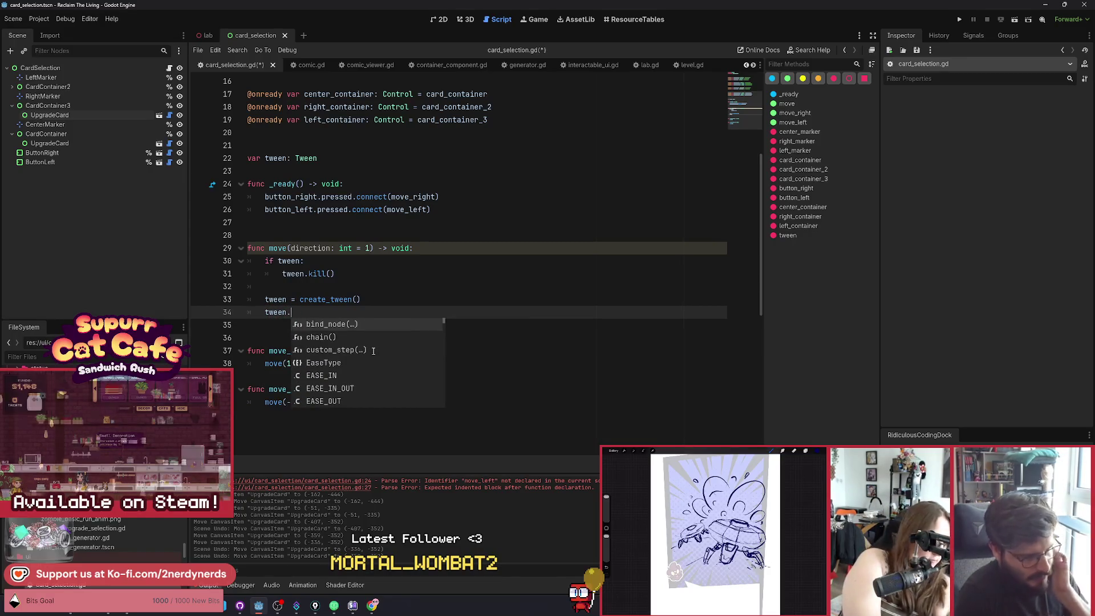
type("tween")
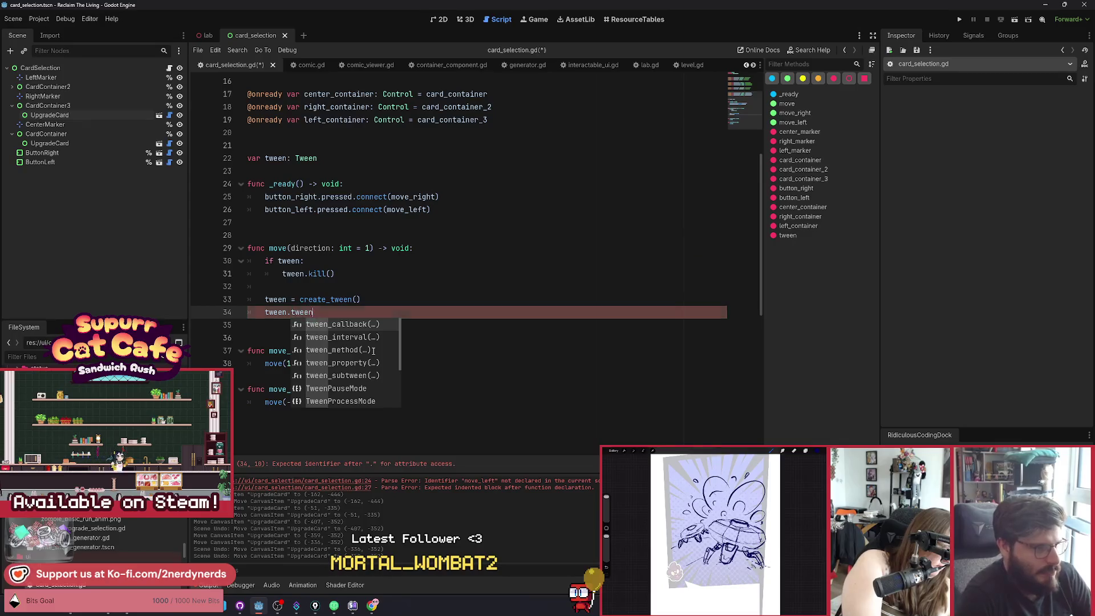
key("Down")
key("Down")
key("Down")
key("Return")
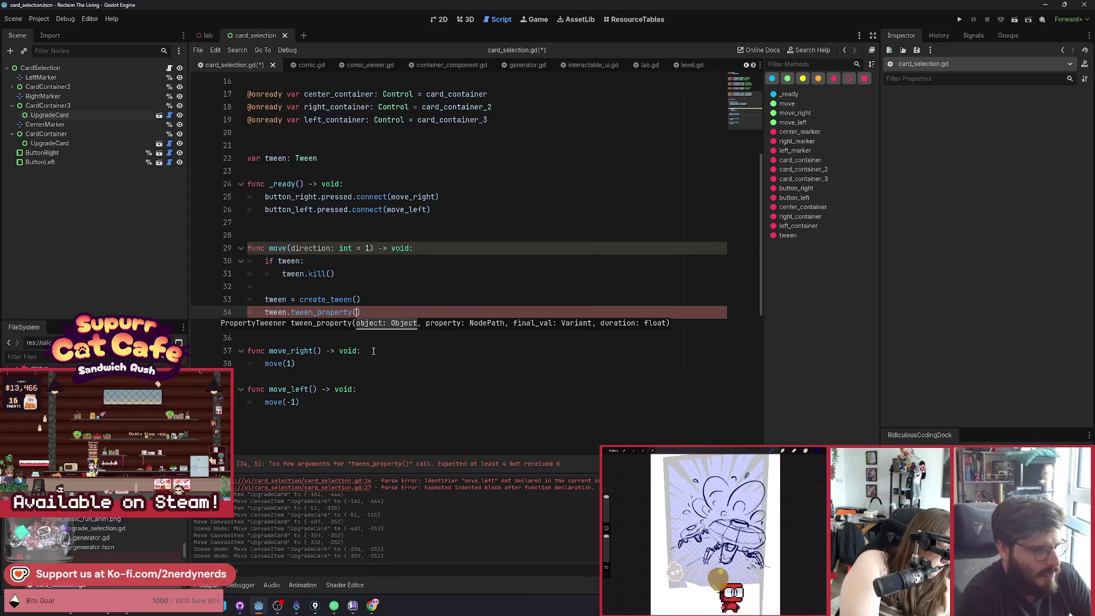
type("center")
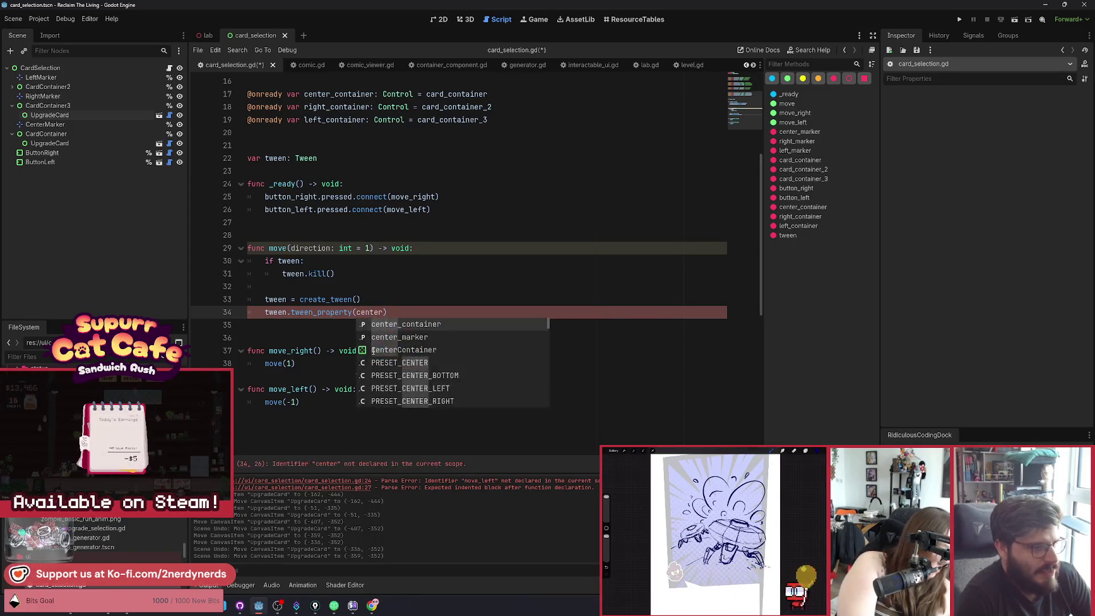
key("Return")
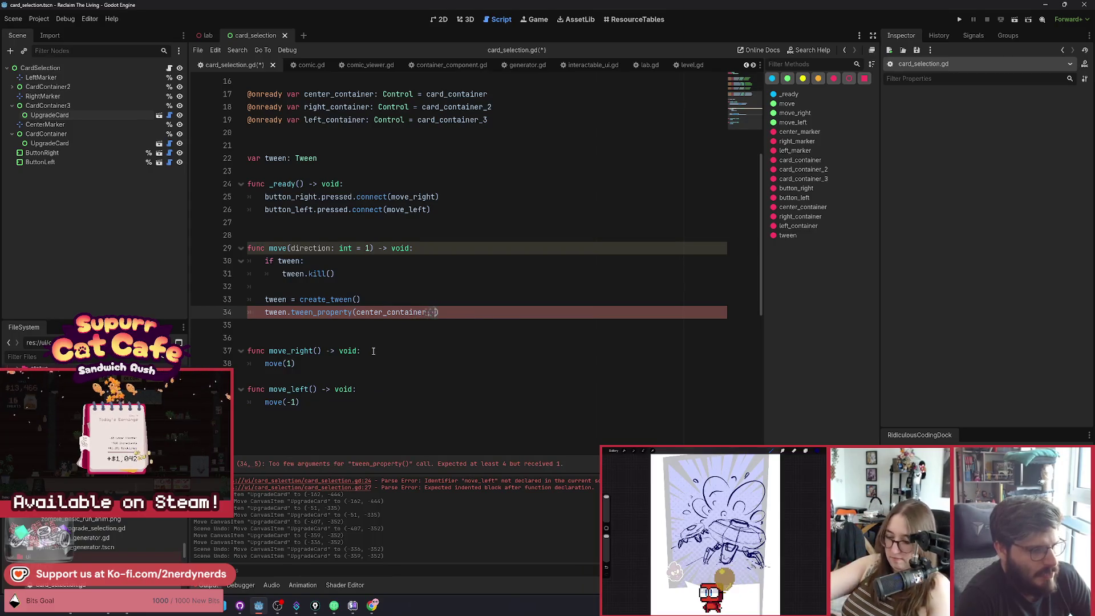
type(", \"position\"")
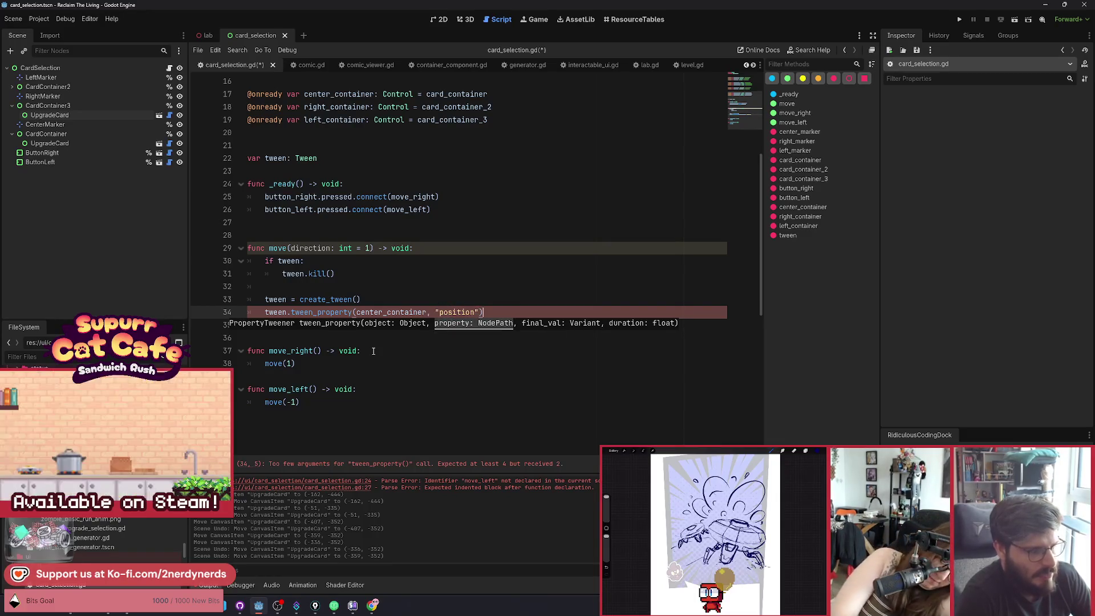
type(", mark")
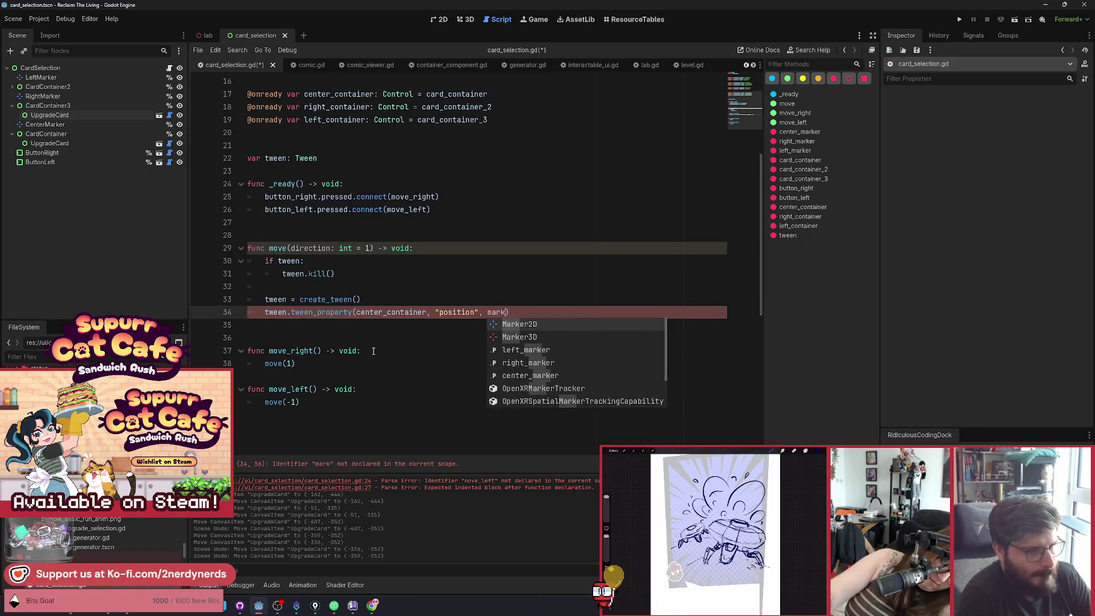
key("BackSpace")
key("BackSpace")
key("BackSpace")
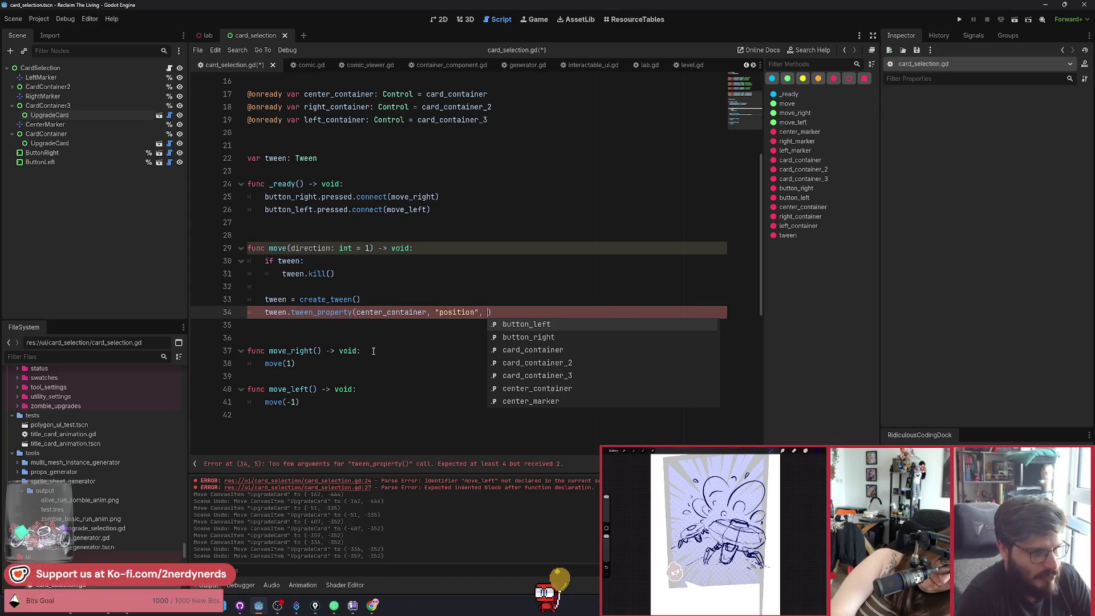
type("left")
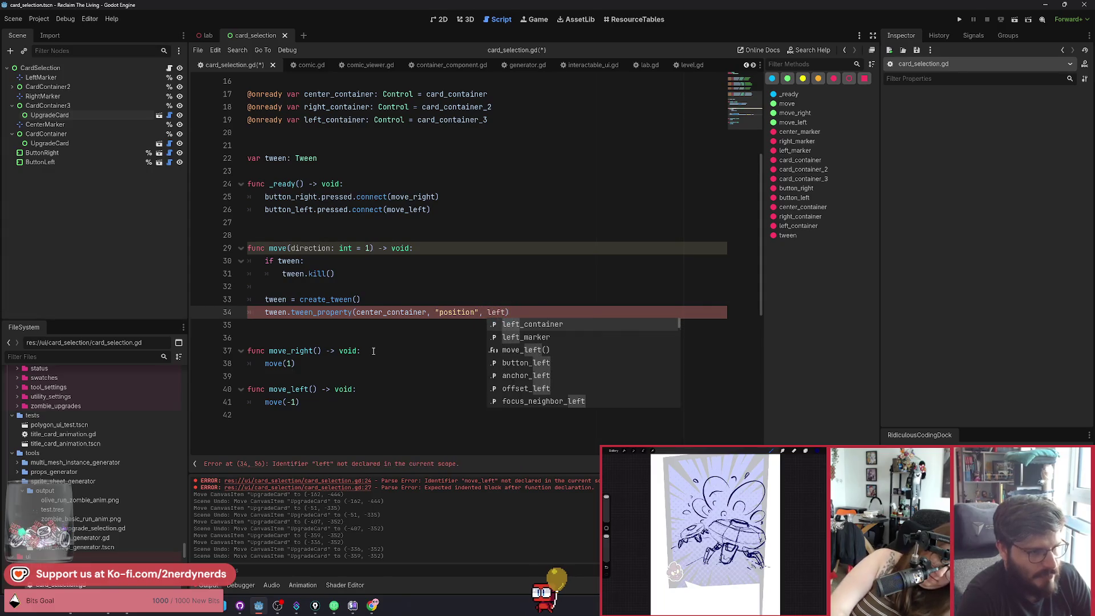
key("Down")
key("Return")
type(".posi")
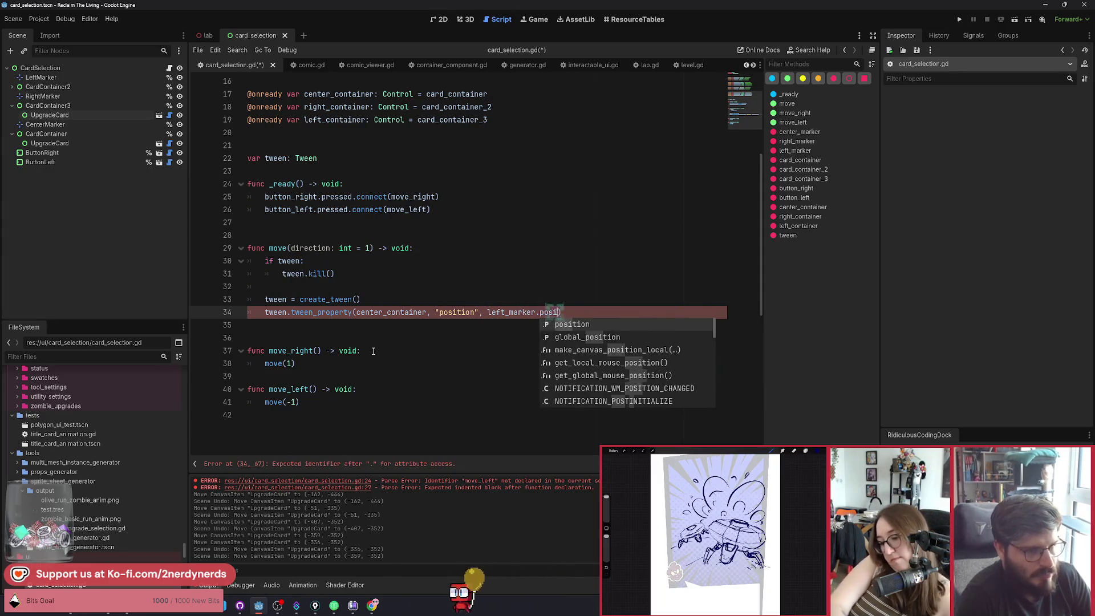
key("Return")
type(", 0.3")
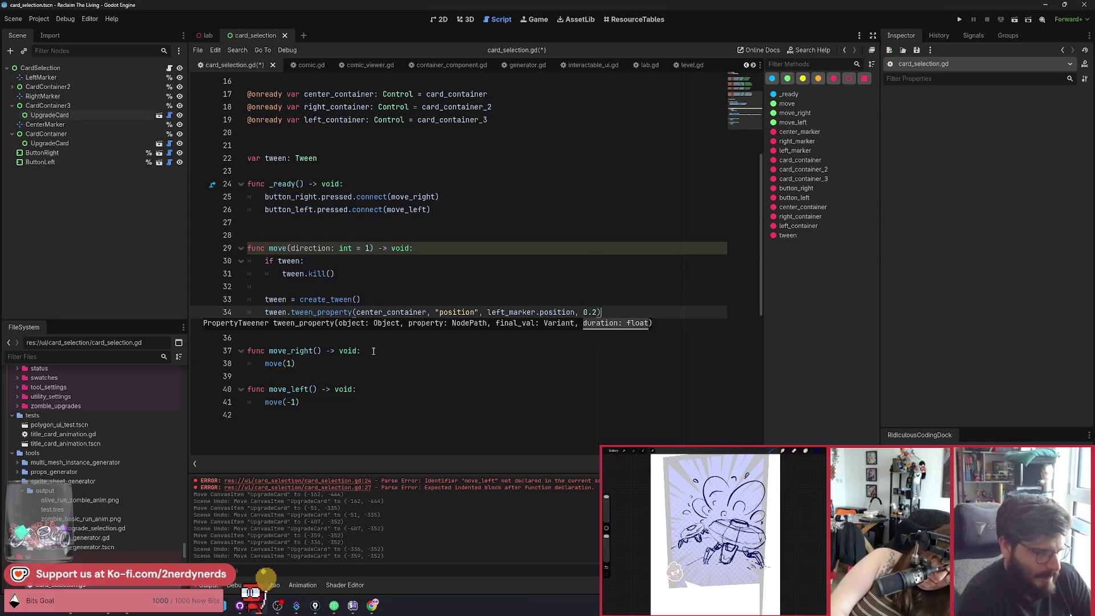
key("ctrl+shift+d")
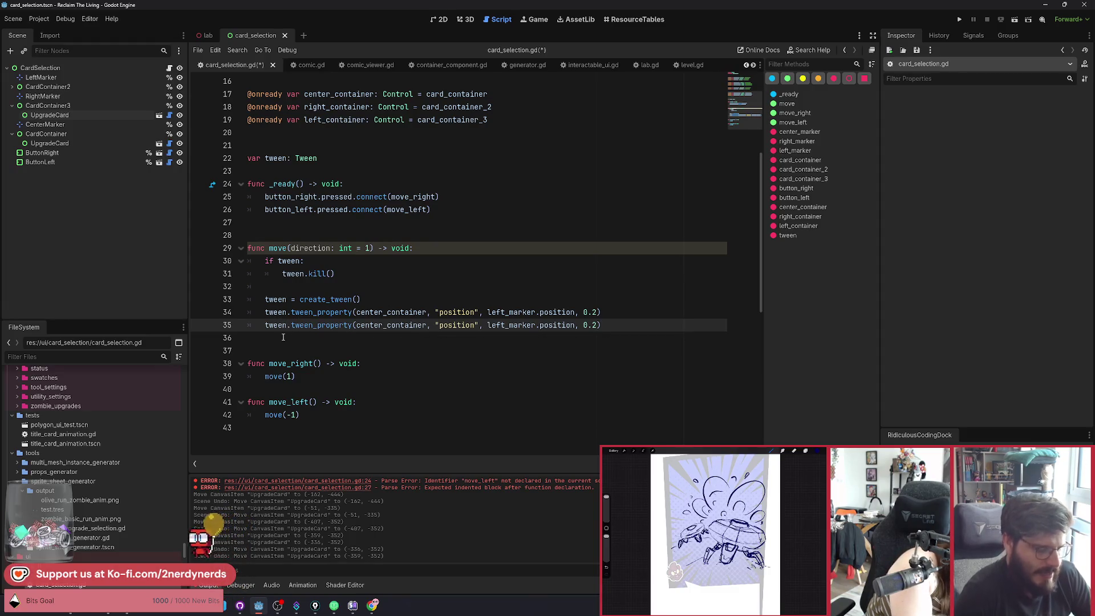
Step: Turn the duplicate into a parallel tween moving right_container to center_marker.position
type("para")
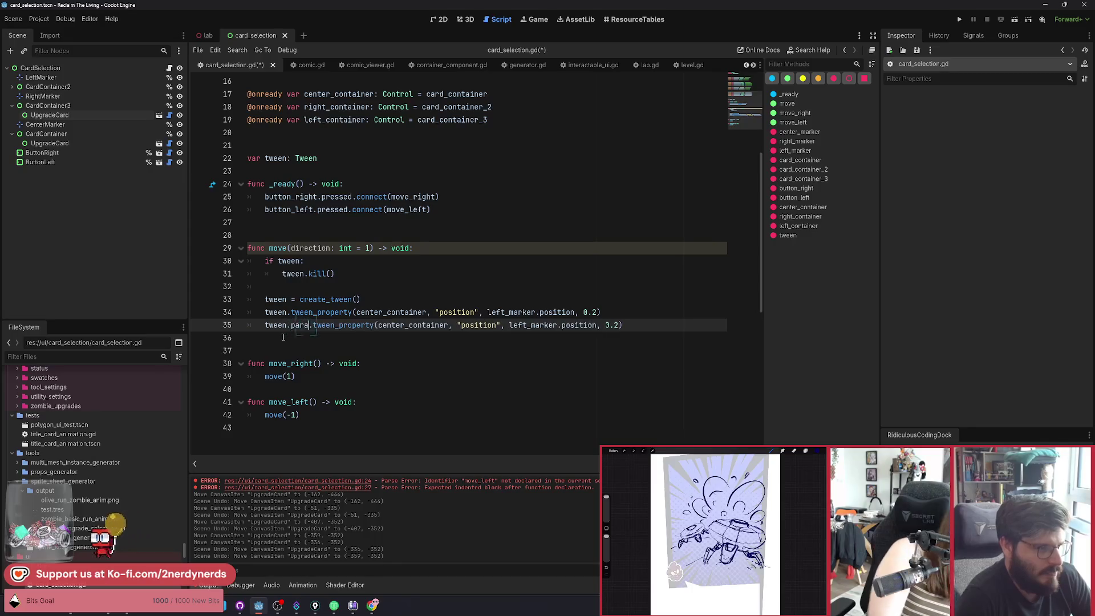
key("Return")
double_click(438, 325)
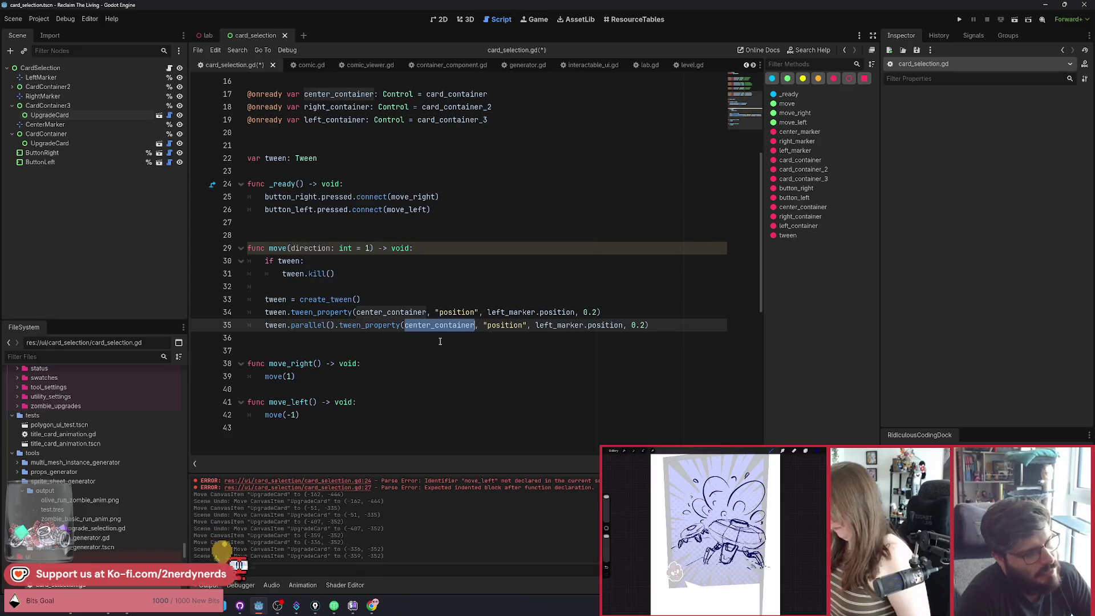
type("ri")
key("Return")
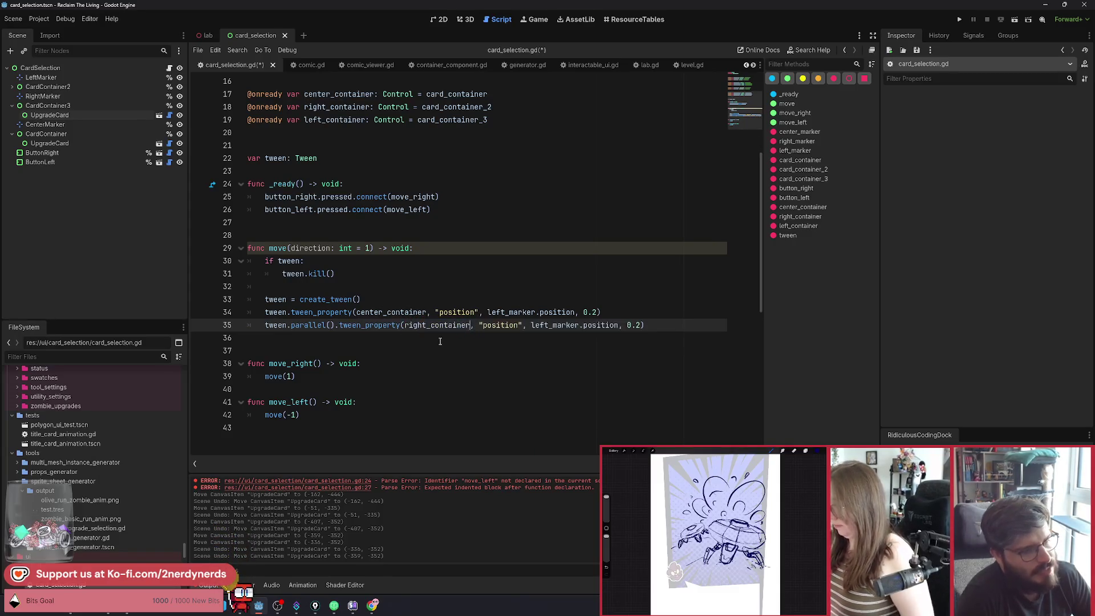
key("ctrl+shift+Left")
type("cen")
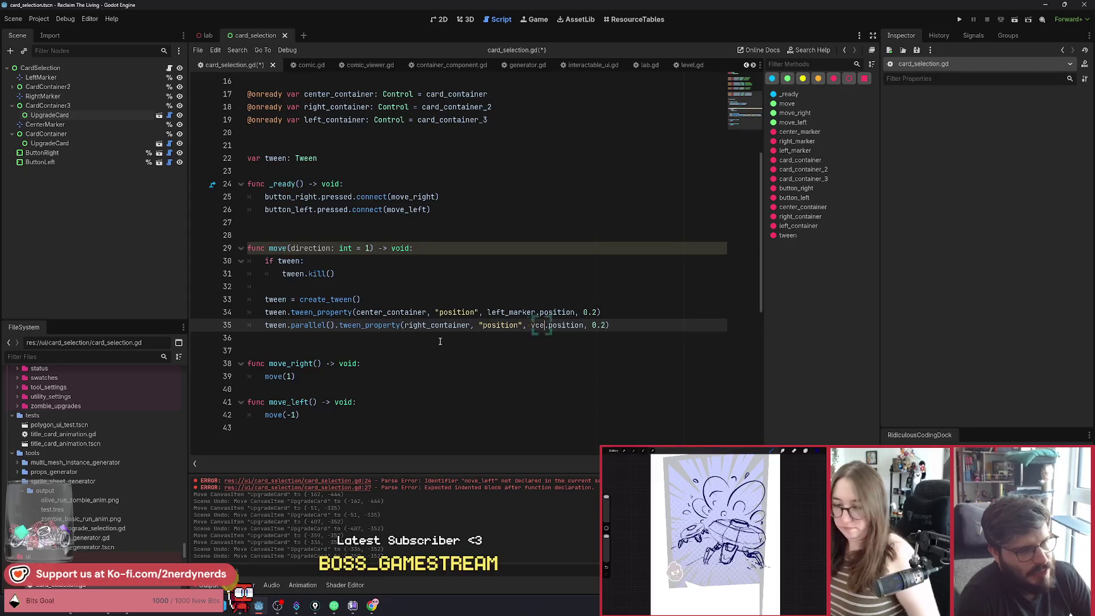
key("Down")
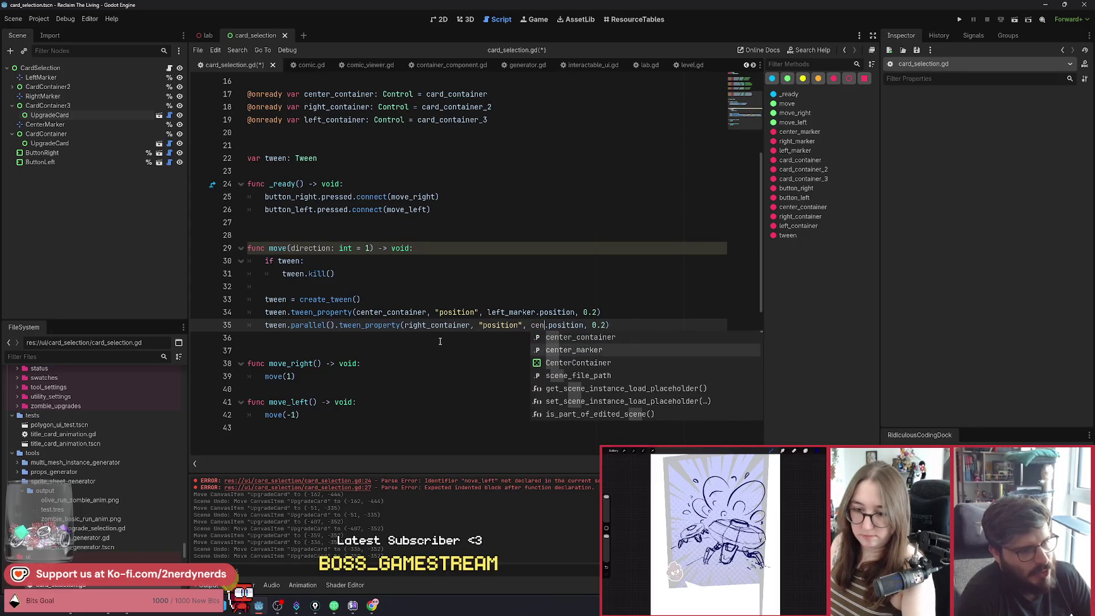
key("Return")
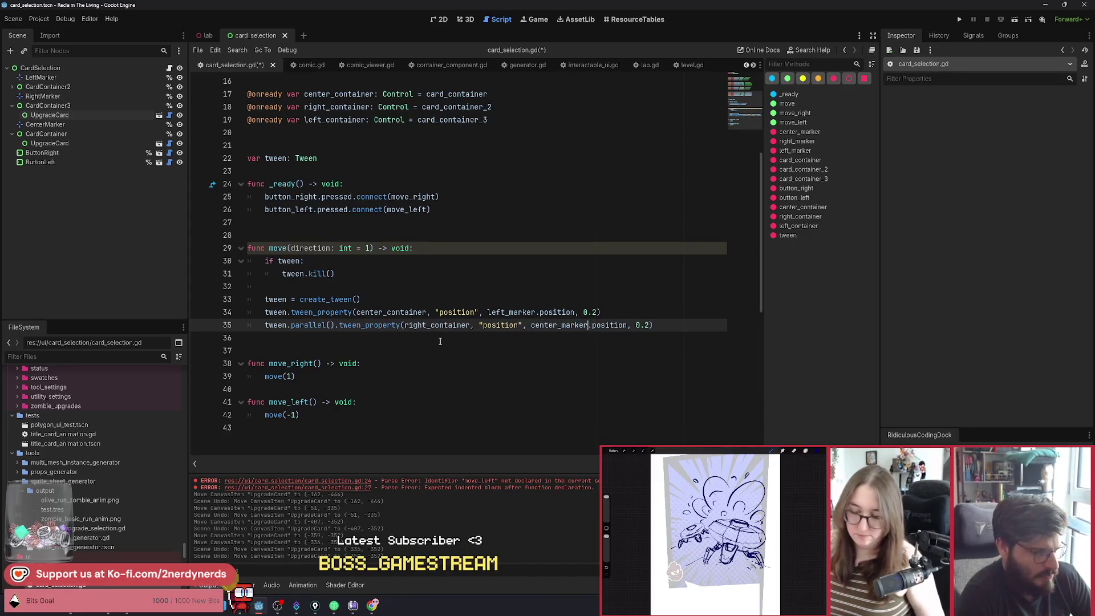
Step: Add another parallel tween moving left_container to left_marker.position, and save
key("ctrl+shift+d")
double_click(439, 338)
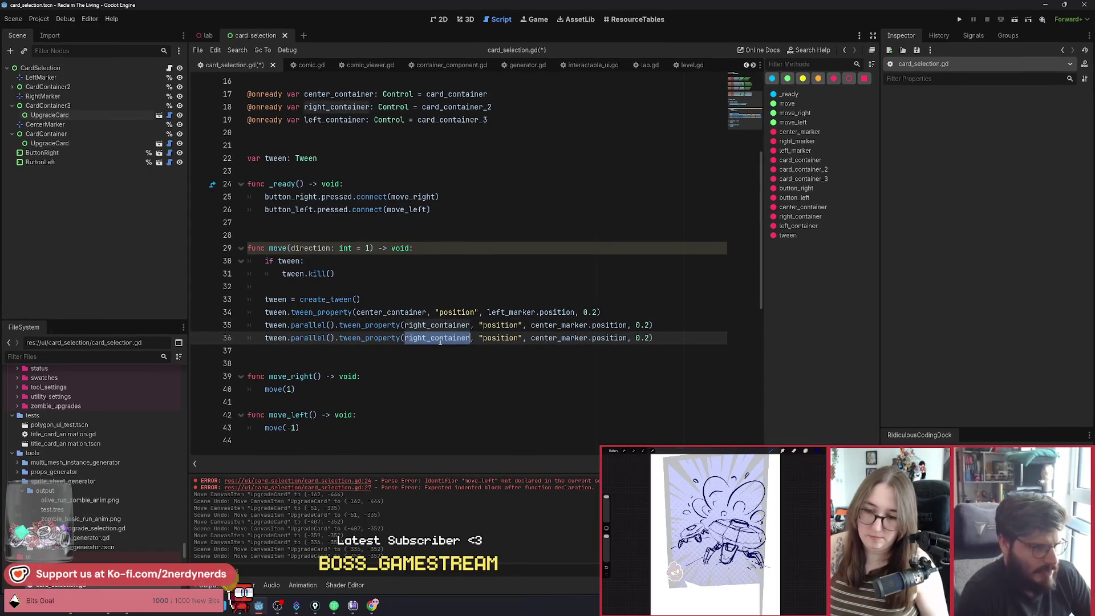
type("left")
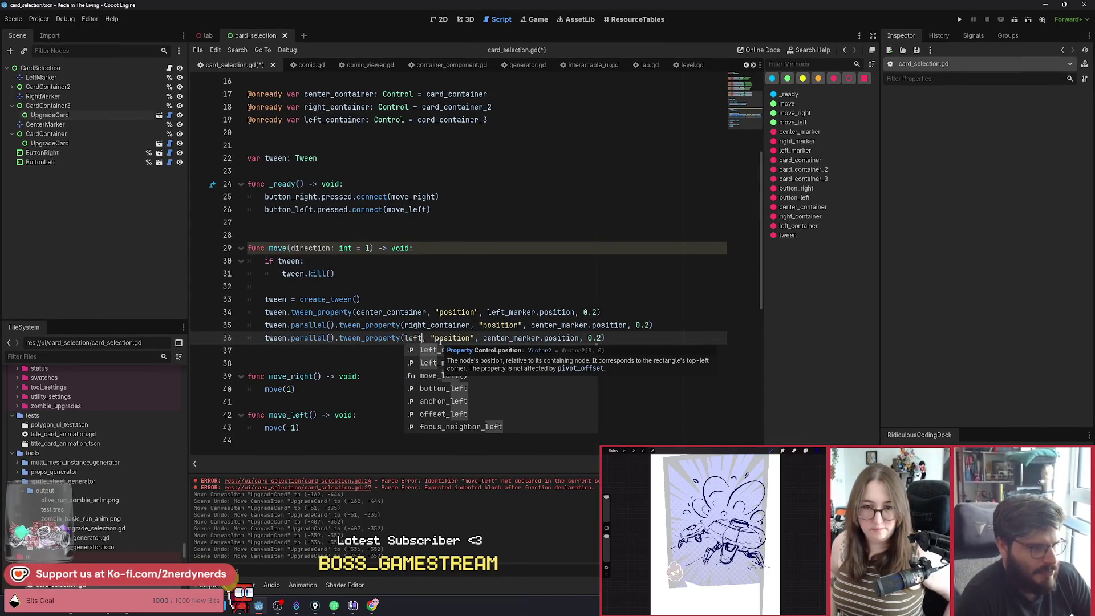
key("Return")
double_click(555, 338)
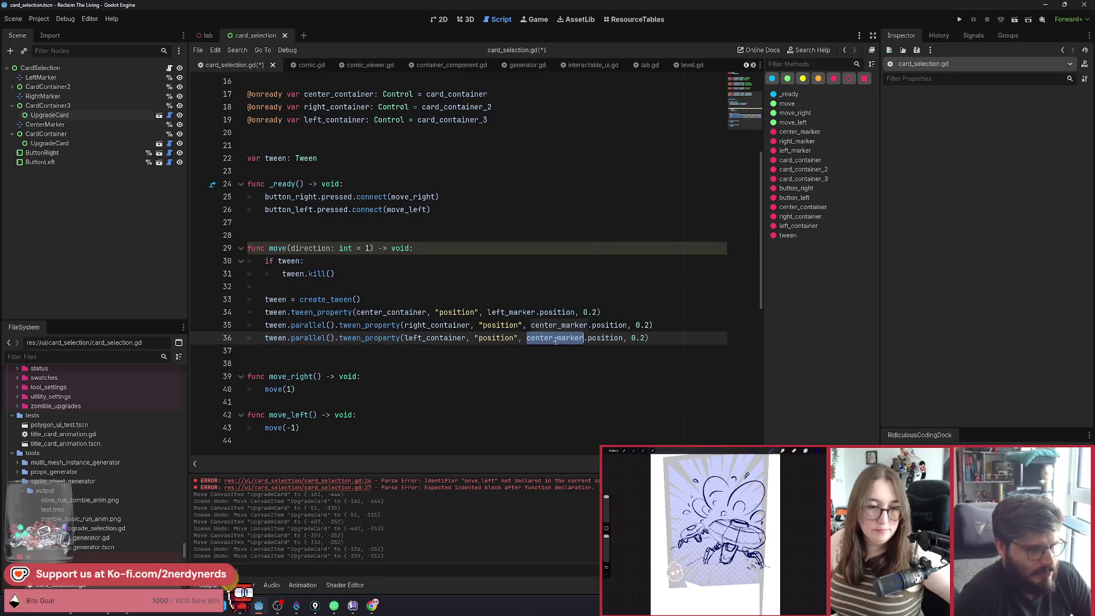
type("left_m")
key("Return")
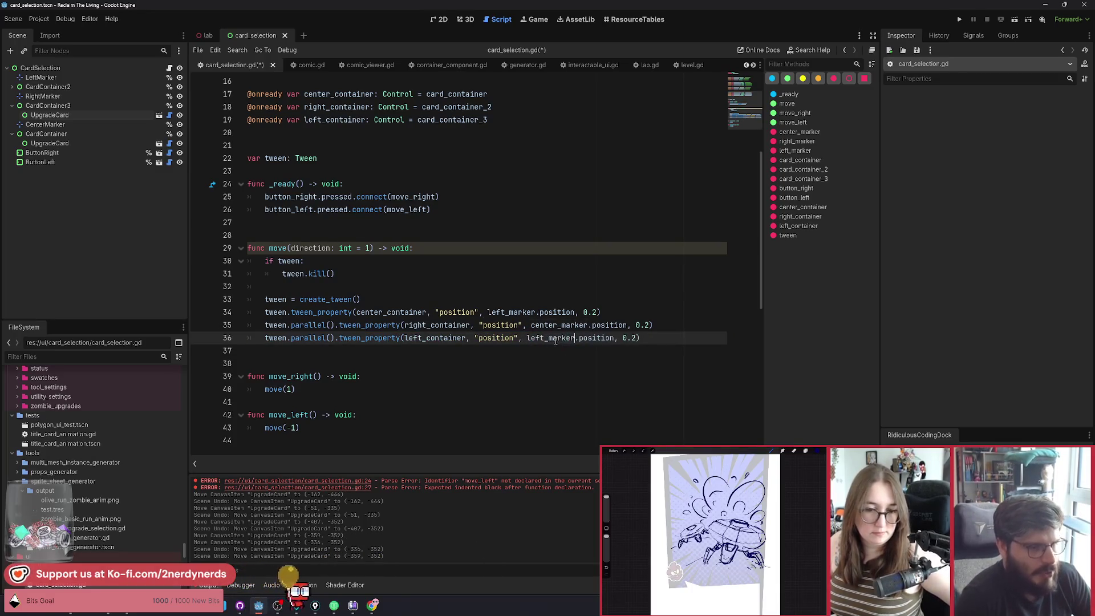
key("End")
key("ctrl+s")
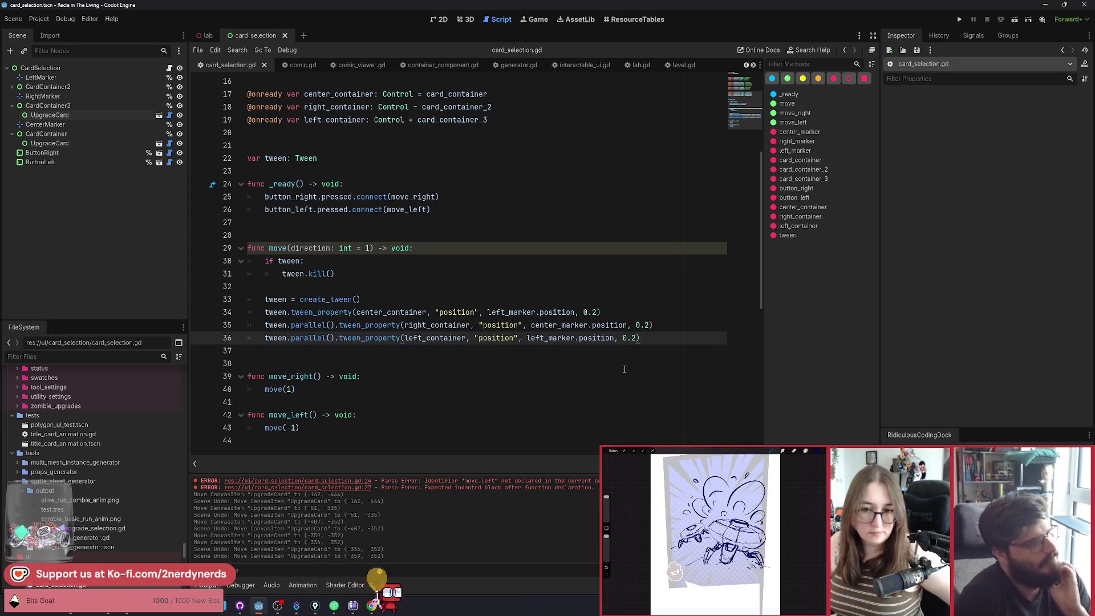
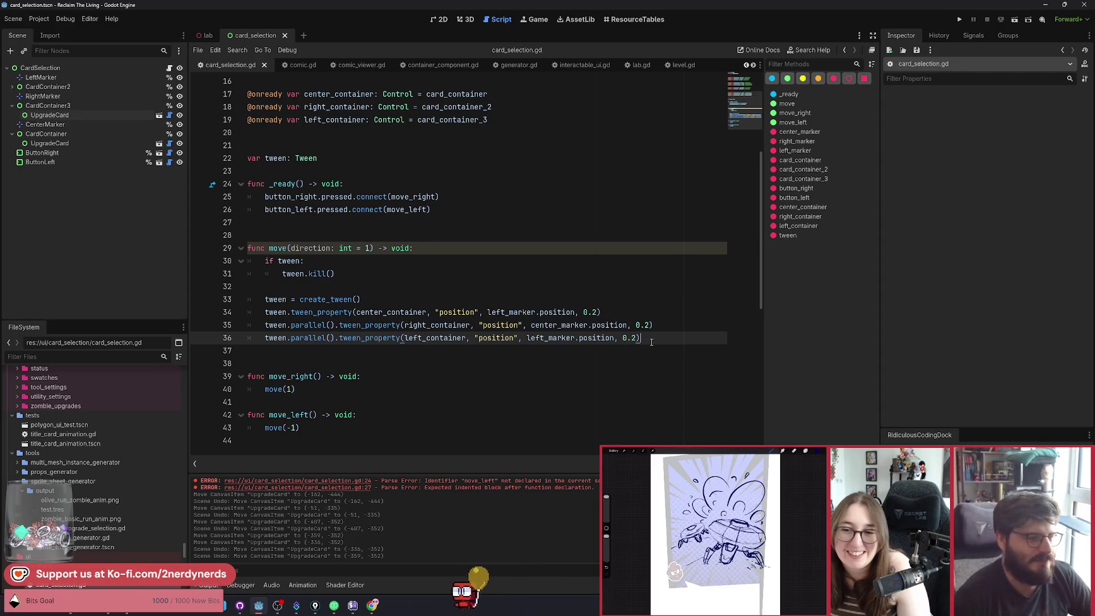
Step: Save, then add an empty line after line 36's tween calls in move()
key("ctrl+s")
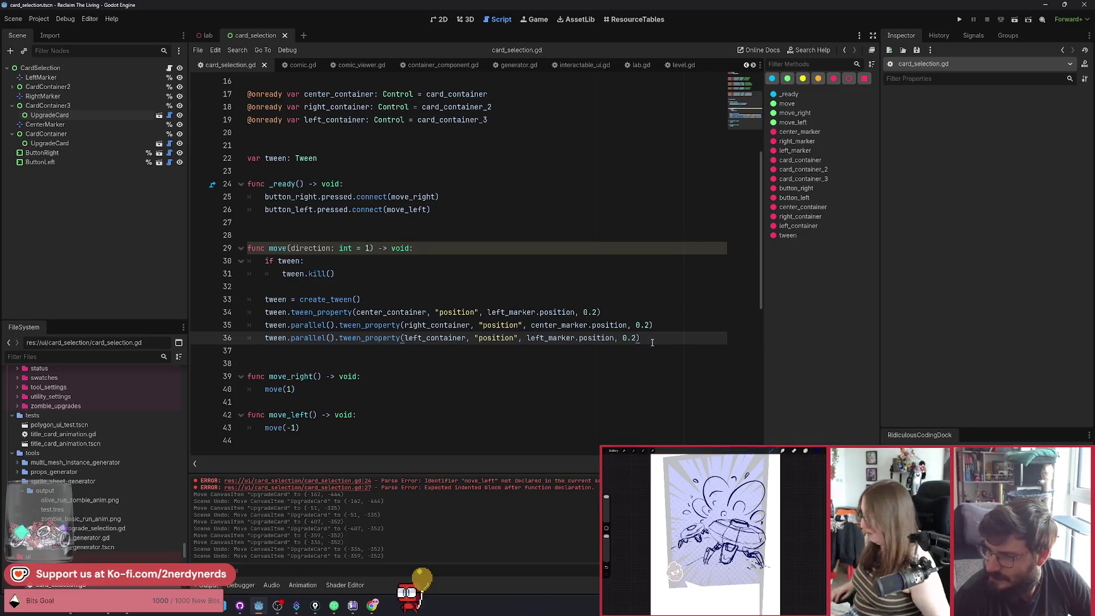
key("Return")
key("Return")
scroll(578, 341, "down", 2)
scroll(578, 341, "up", 1)
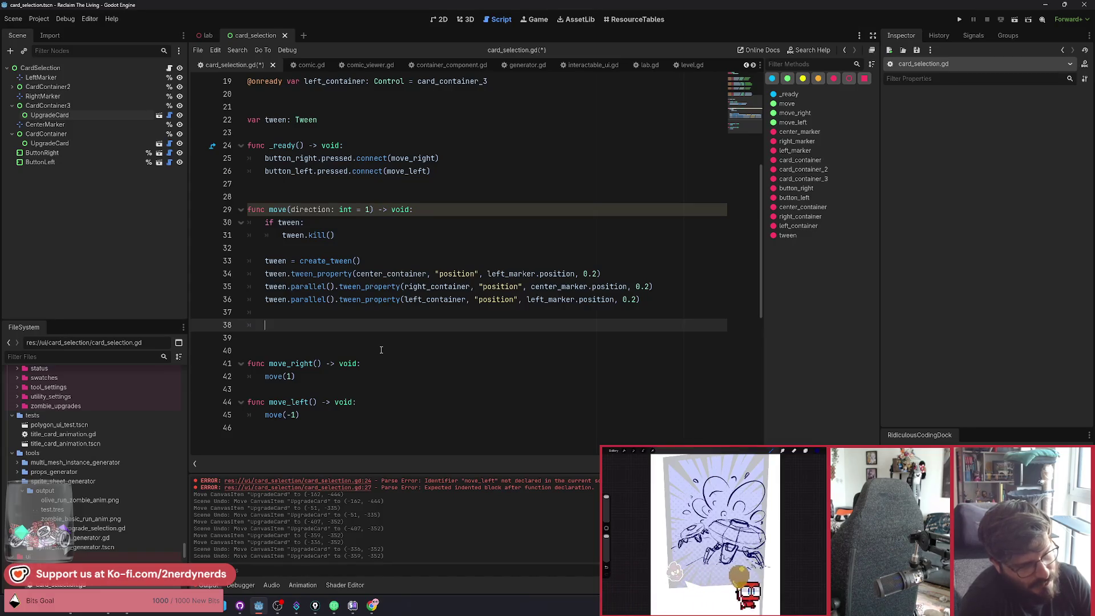
Step: Write 'left_container = center_container' after the tweens using autocomplete
type("center")
key("Return")
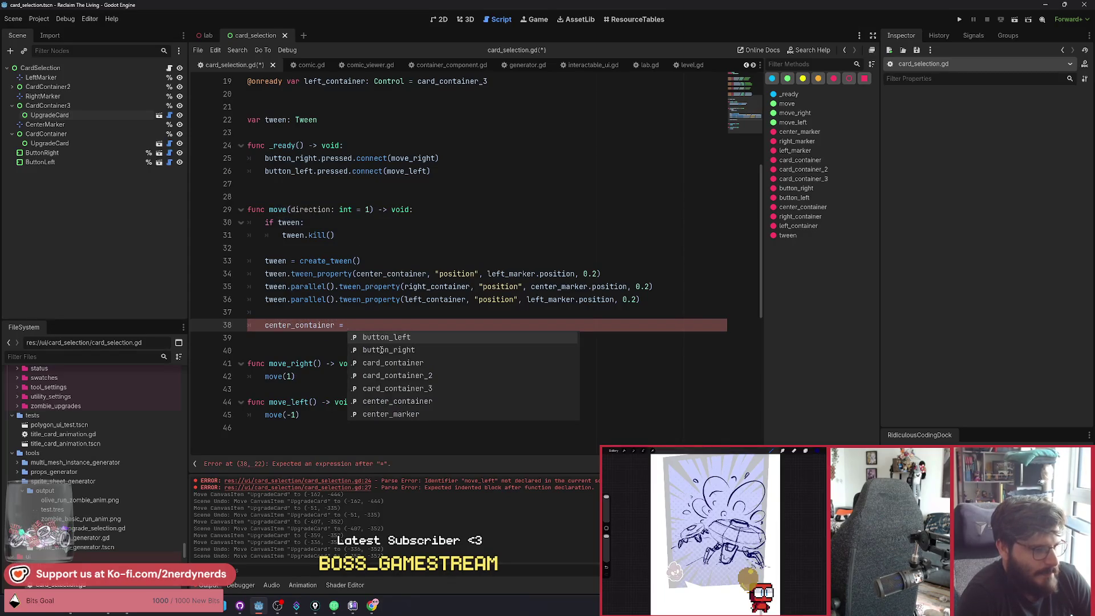
key("shift+Home")
key("shift+Home")
key("shift+Home")
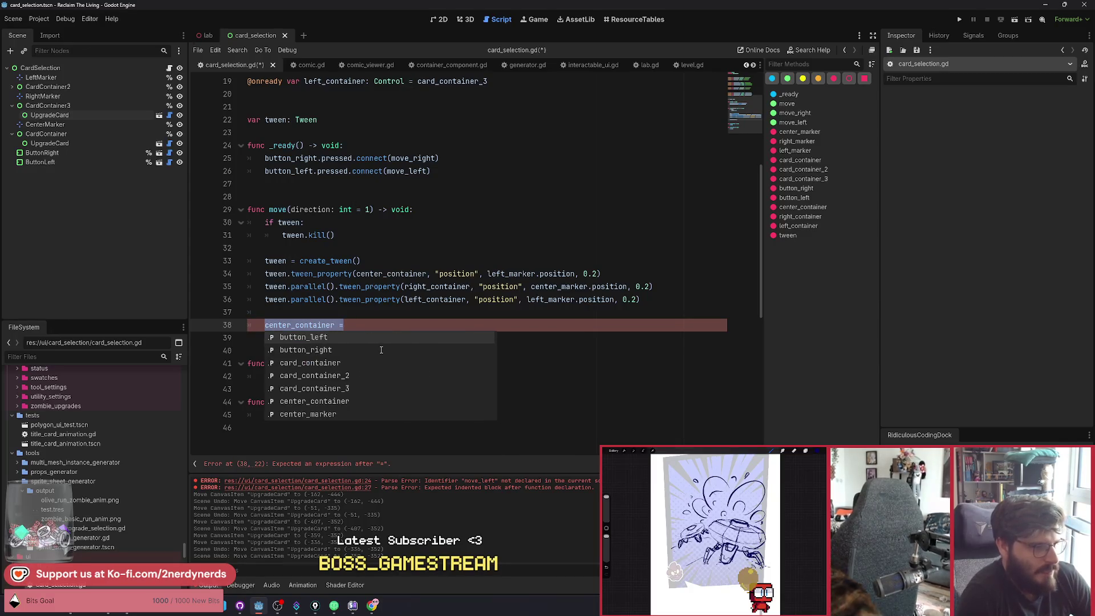
type("lef")
key("Return")
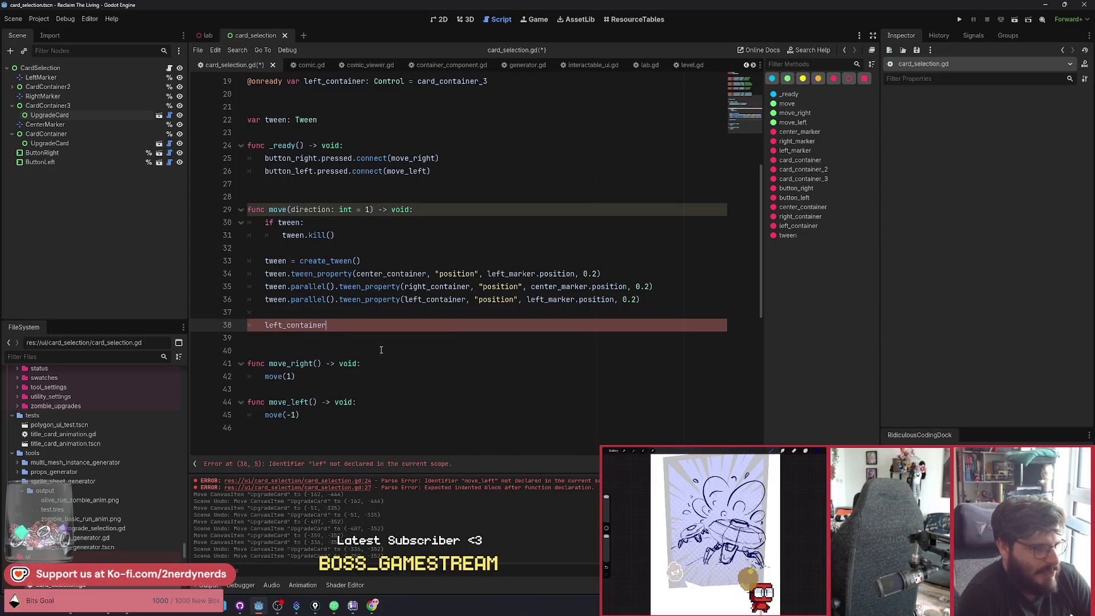
type("= center")
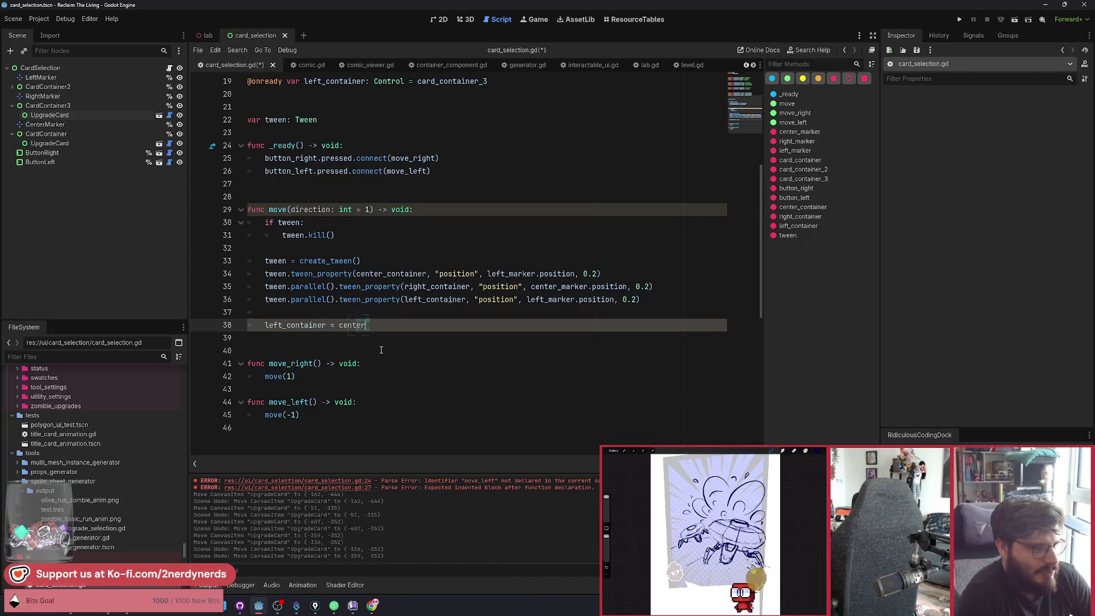
key("Return")
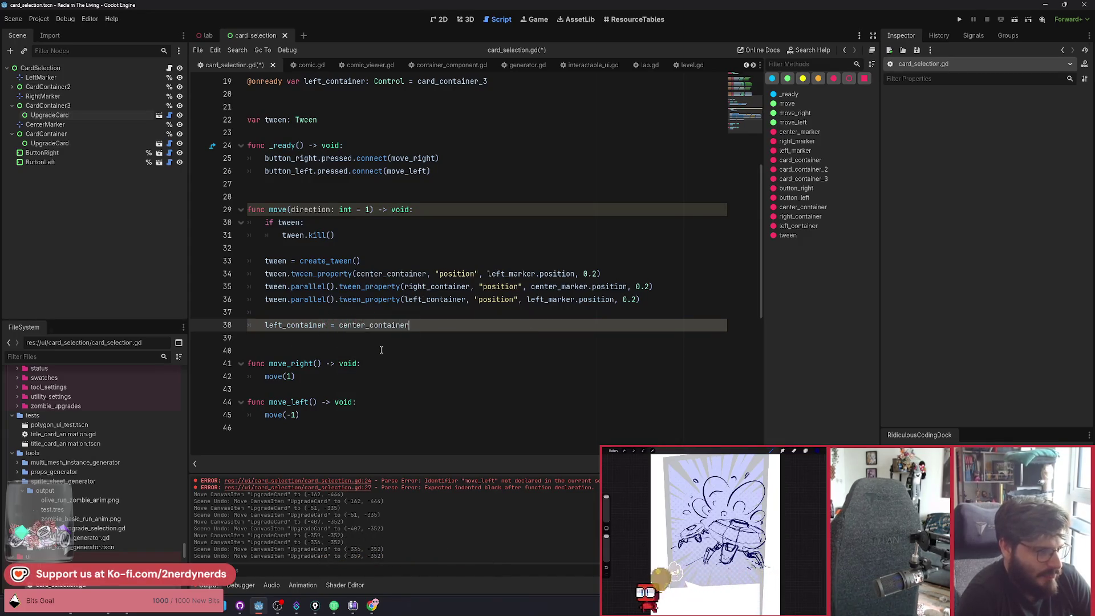
Step: Add 'center_container = right_container' and 'right_container = left_container' on the following lines
key("Return")
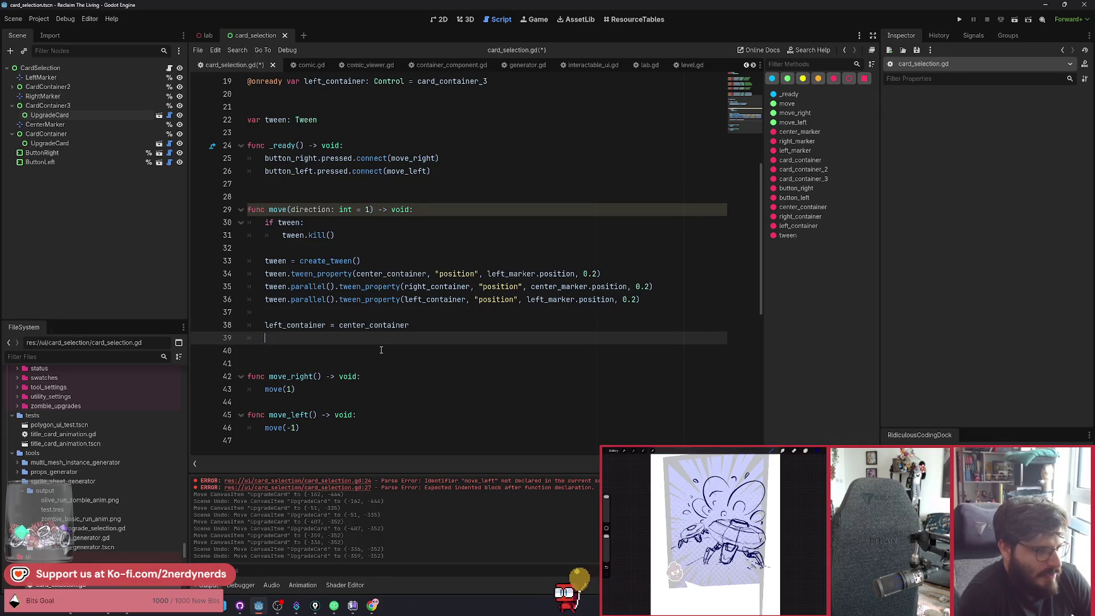
type("ce")
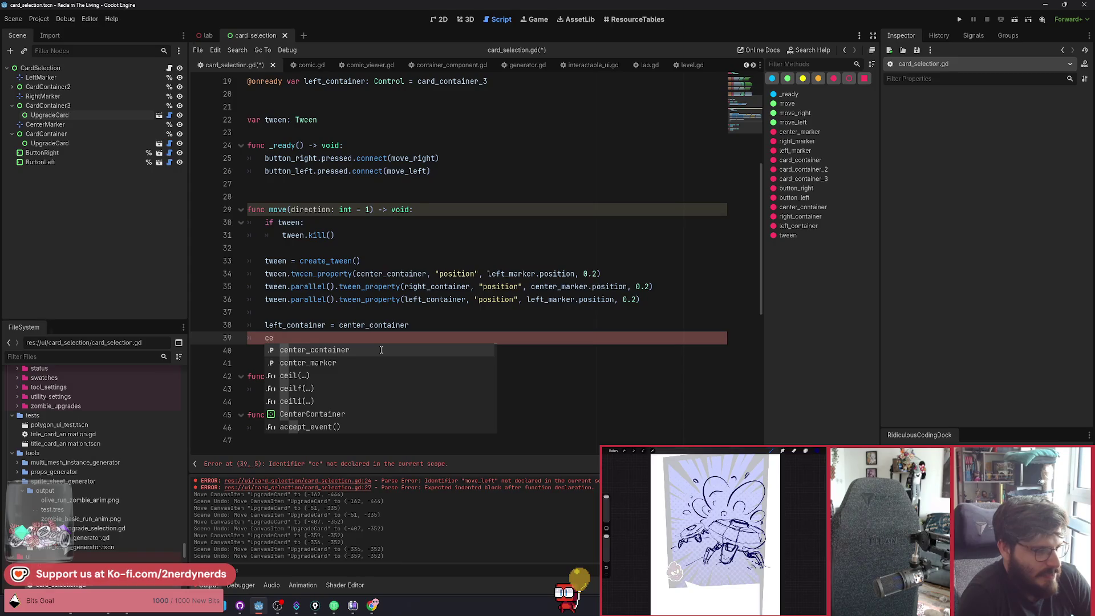
key("Return")
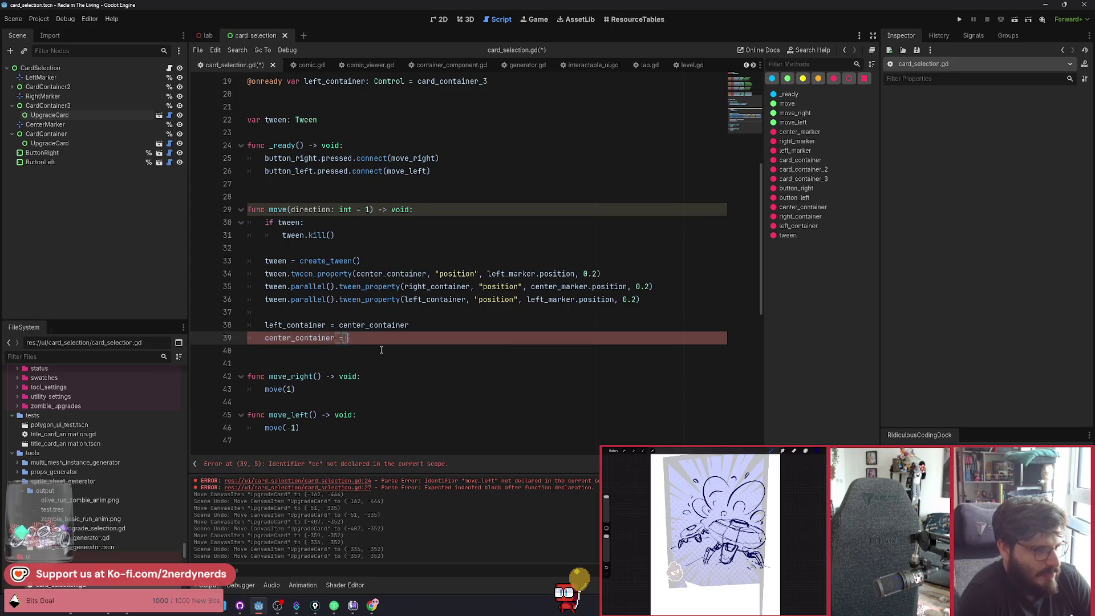
type("right")
key("Return")
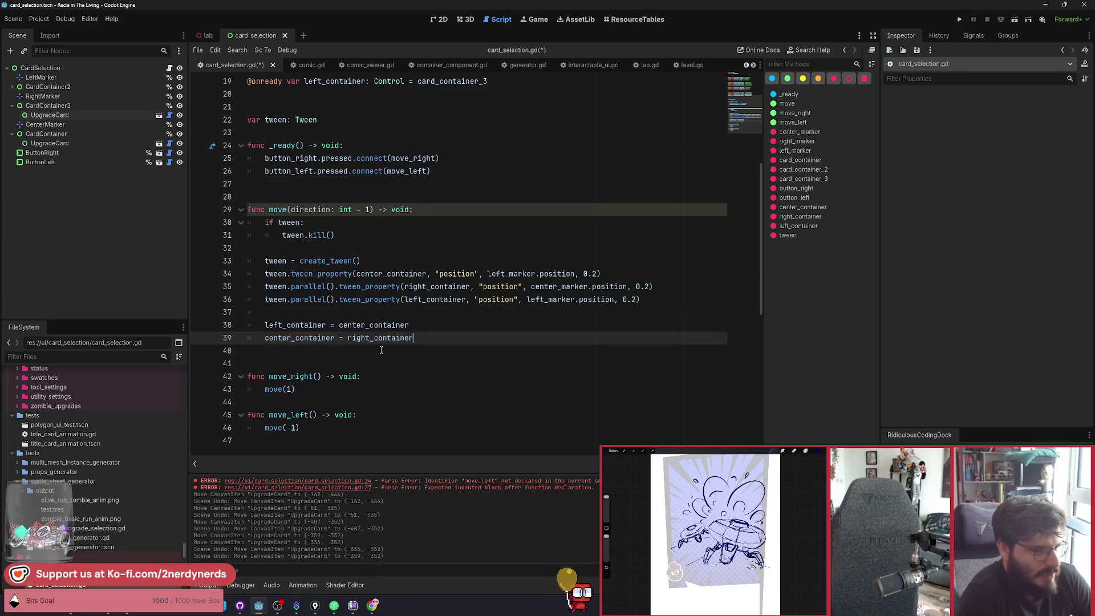
key("Return")
type("right")
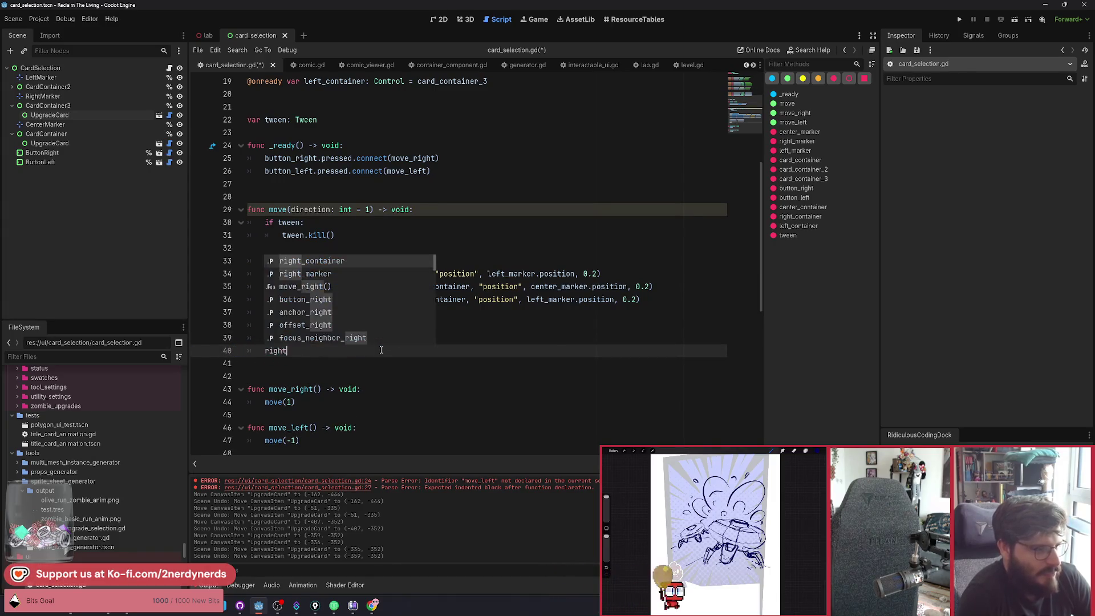
key("Return")
type("= le")
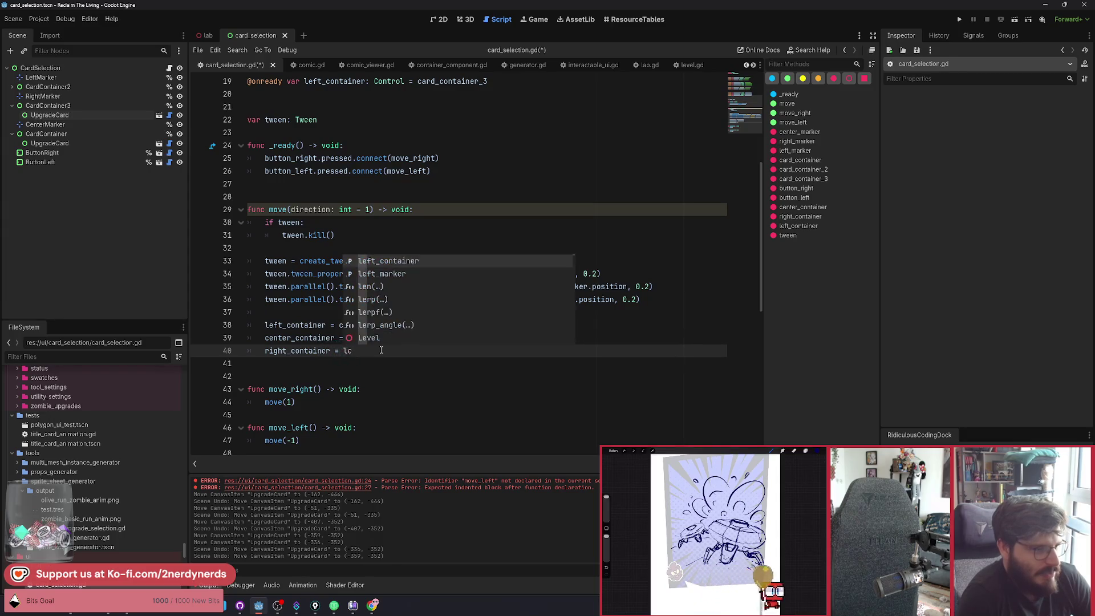
key("Return")
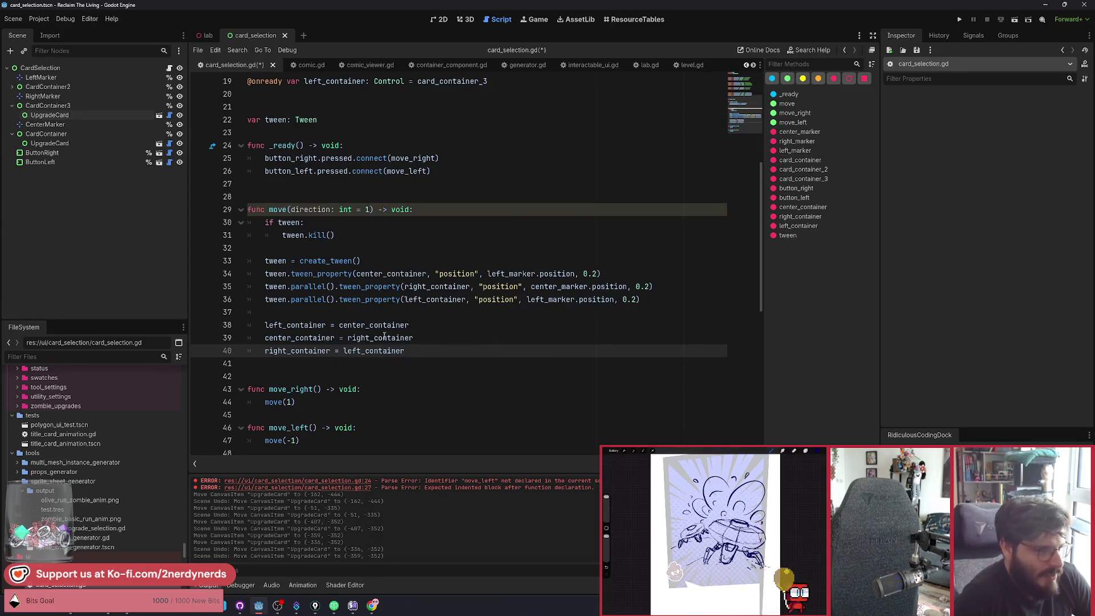
double_click(295, 325)
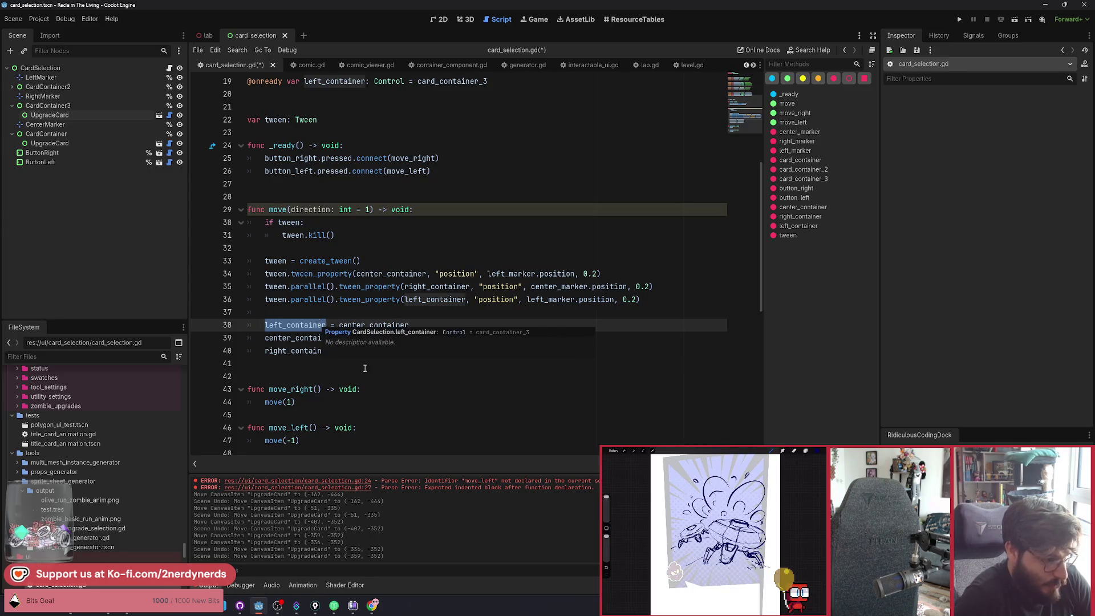
left_click(319, 313)
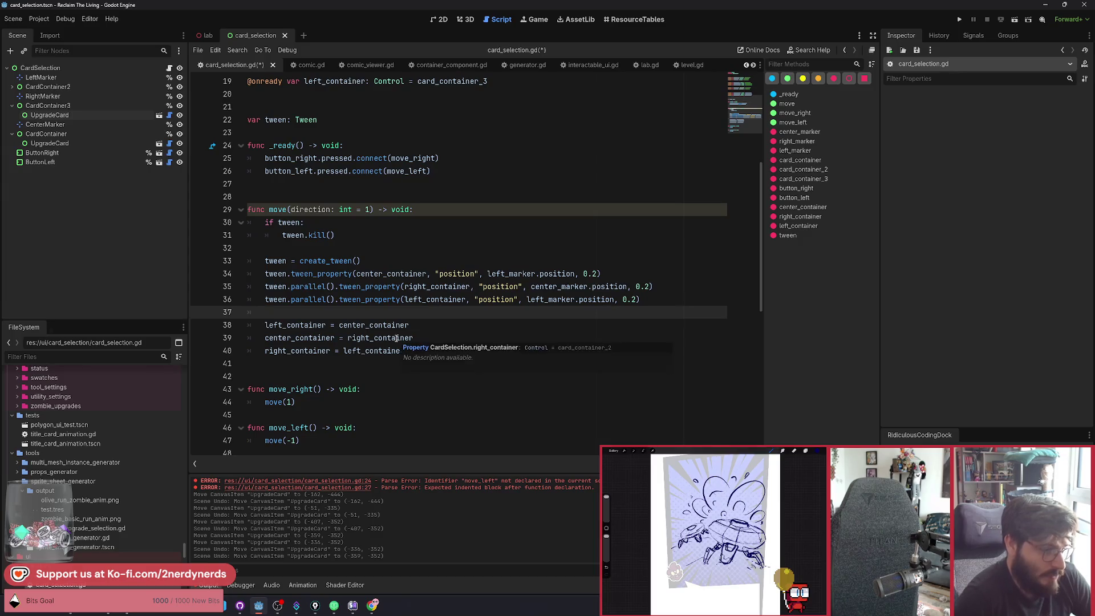
Step: Declare 'var _loop_container: Control = left_container' above the three reassignments
key("Return")
type("var ")
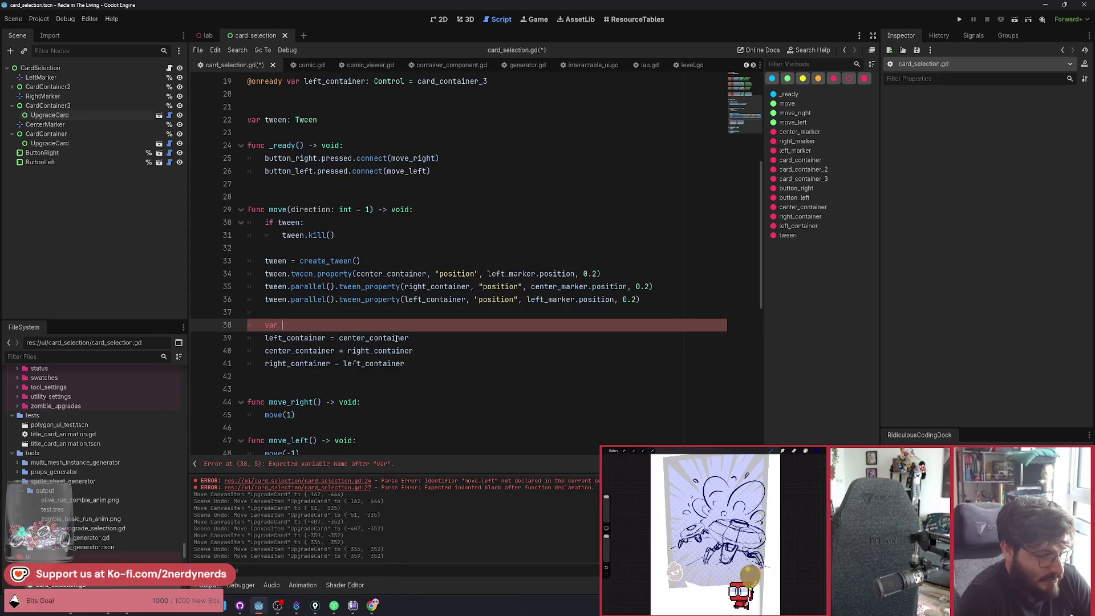
type("_left")
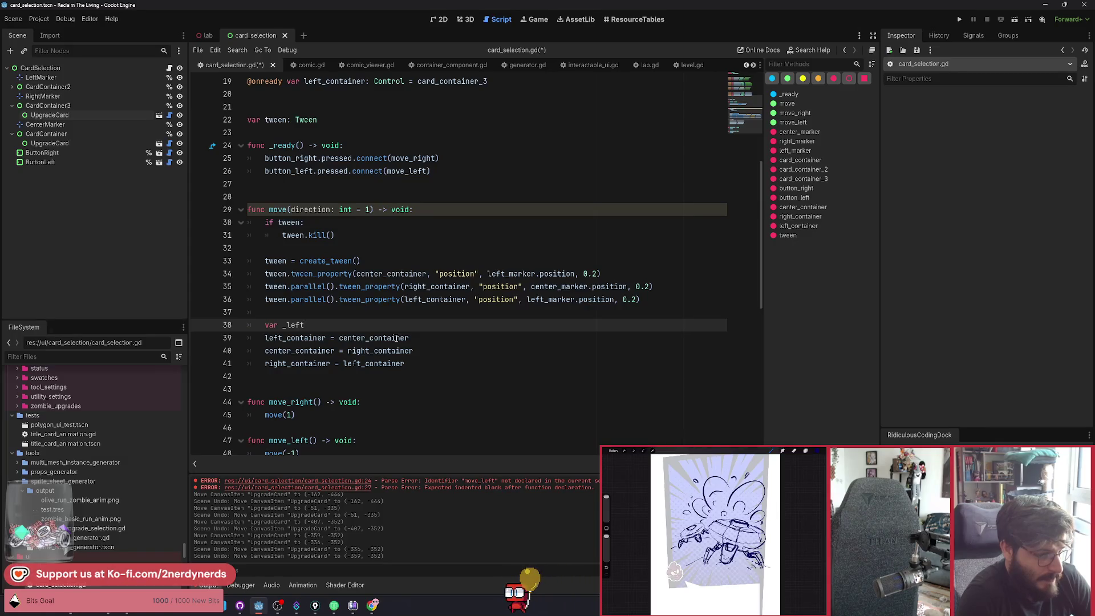
key("BackSpace")
key("BackSpace")
key("BackSpace")
type("oop")
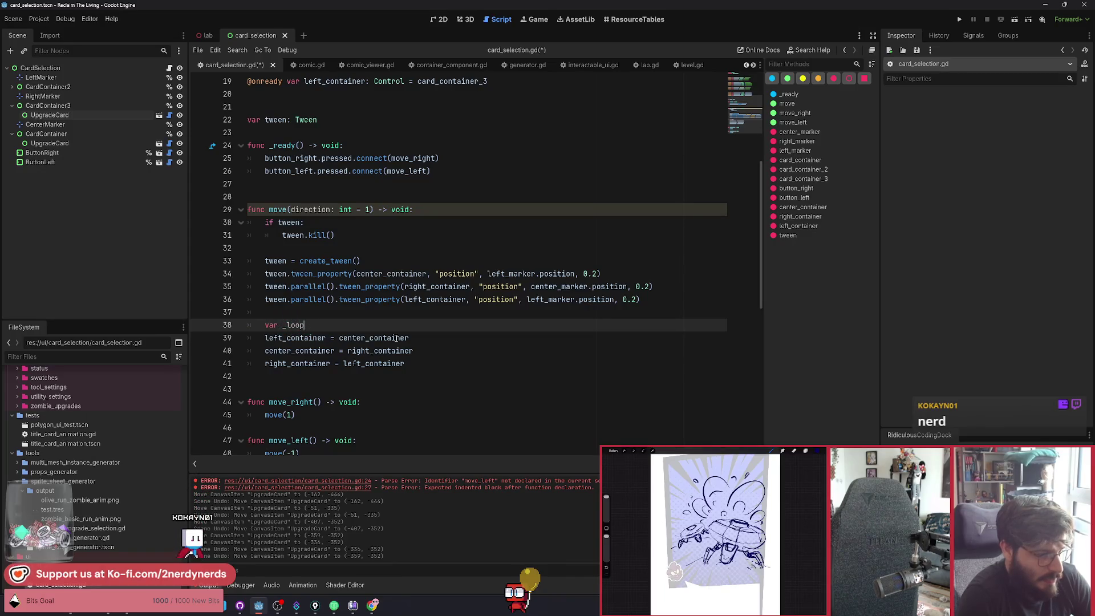
type("ner")
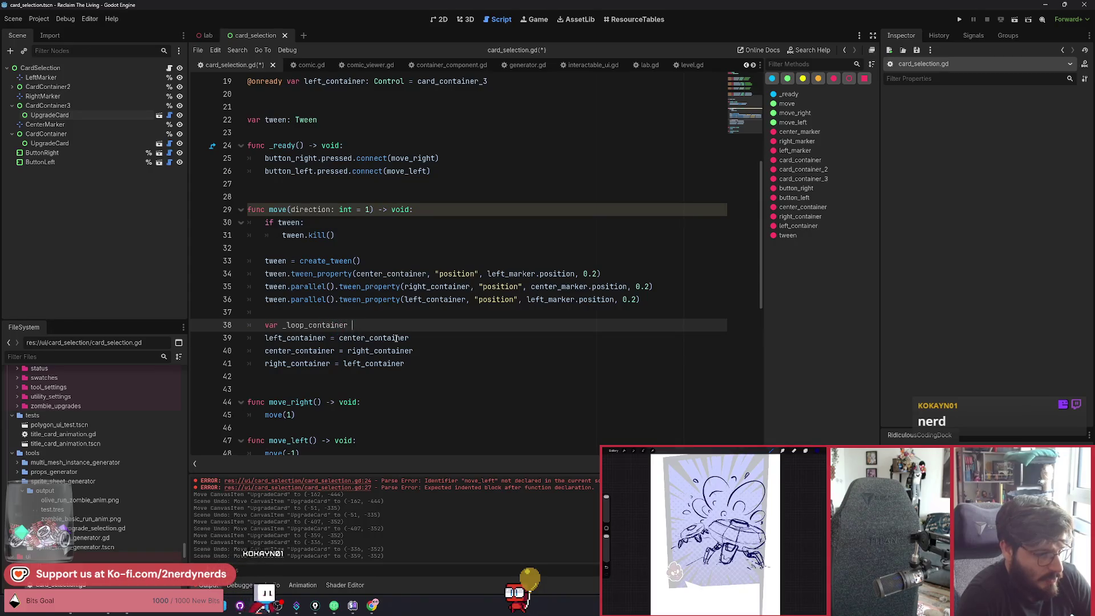
type(" =")
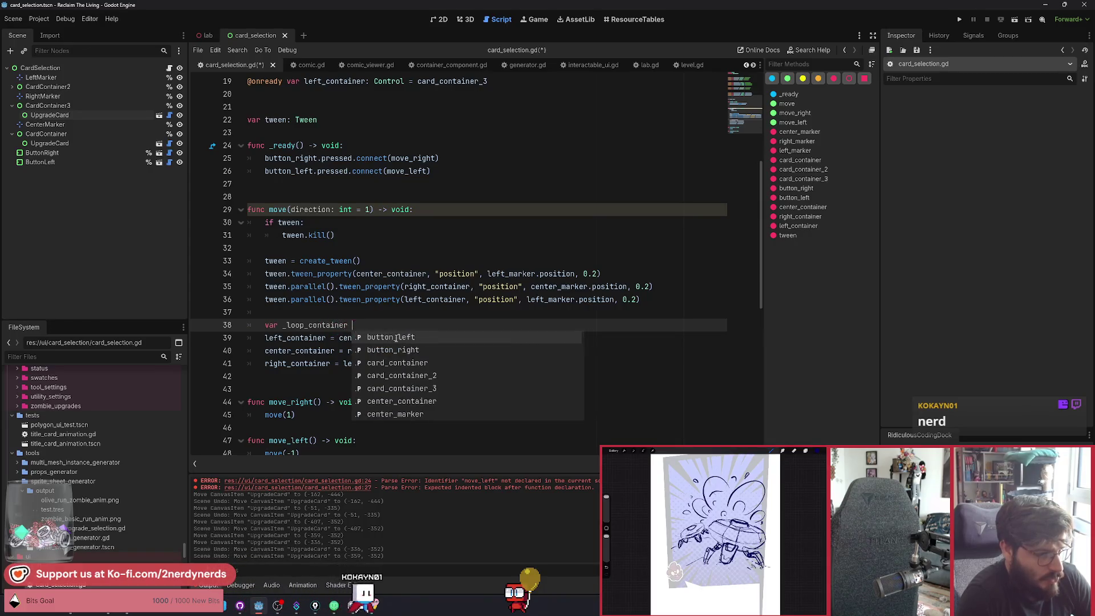
key("BackSpace")
key("BackSpace")
key("BackSpace")
type(": Control = left")
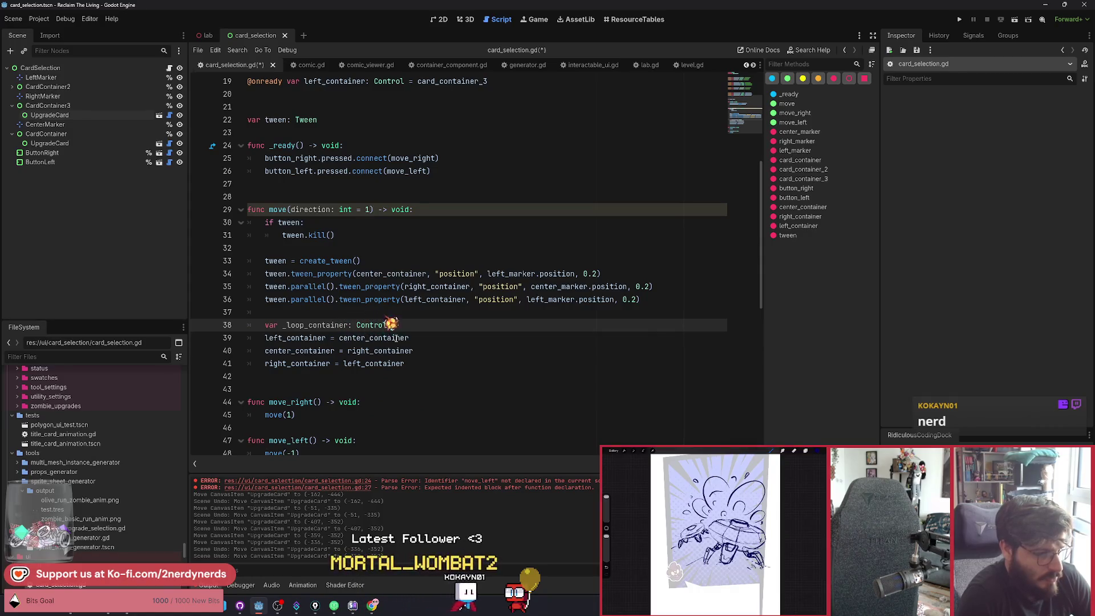
key("Return")
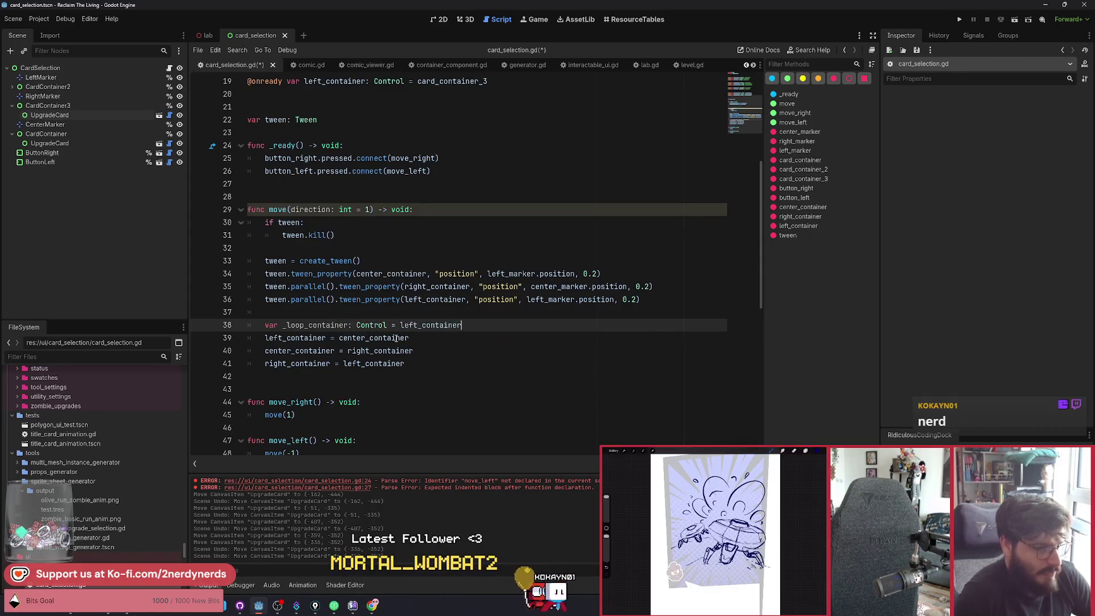
Step: Assign _loop_container to right_container on line 41, save, and run the scene
left_click(420, 365)
key("ctrl+shift+Left")
type("_loop_container")
key("ctrl+s")
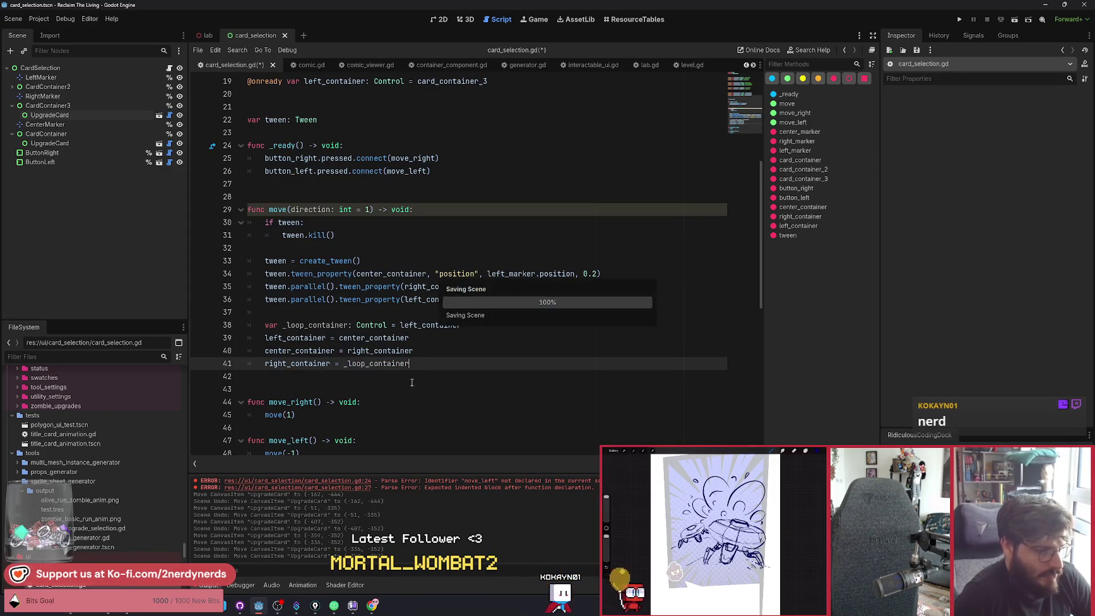
left_click(448, 354)
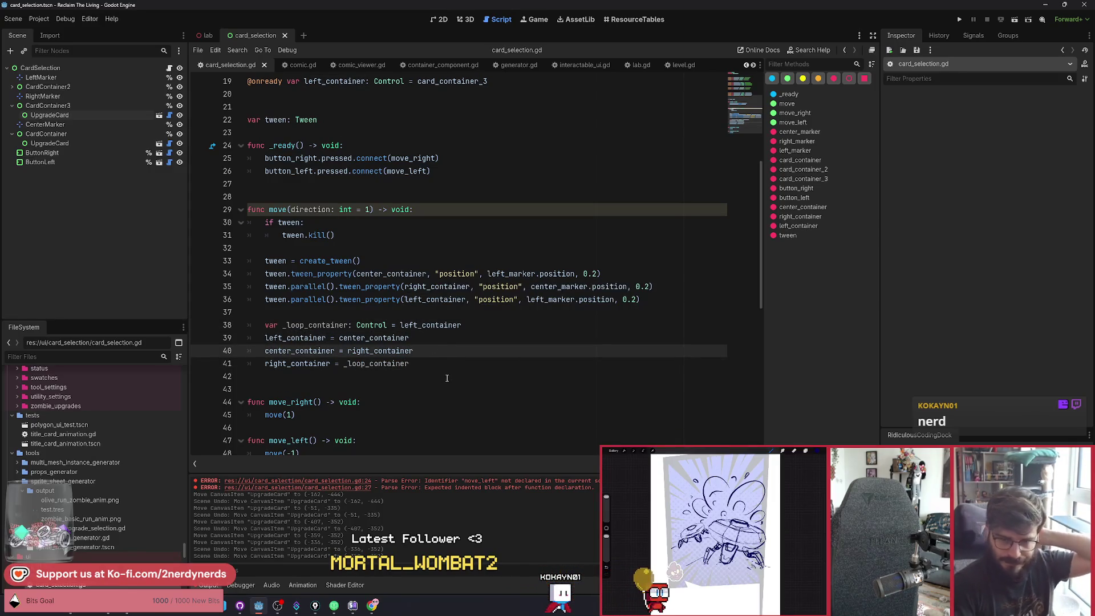
left_click(427, 359)
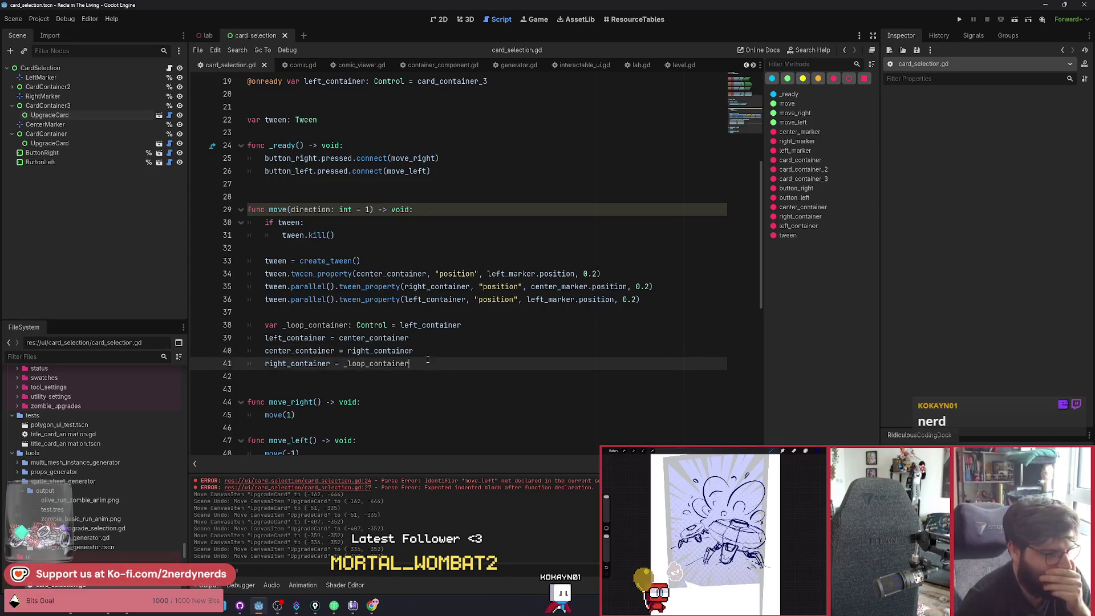
scroll(420, 381, "down", 1)
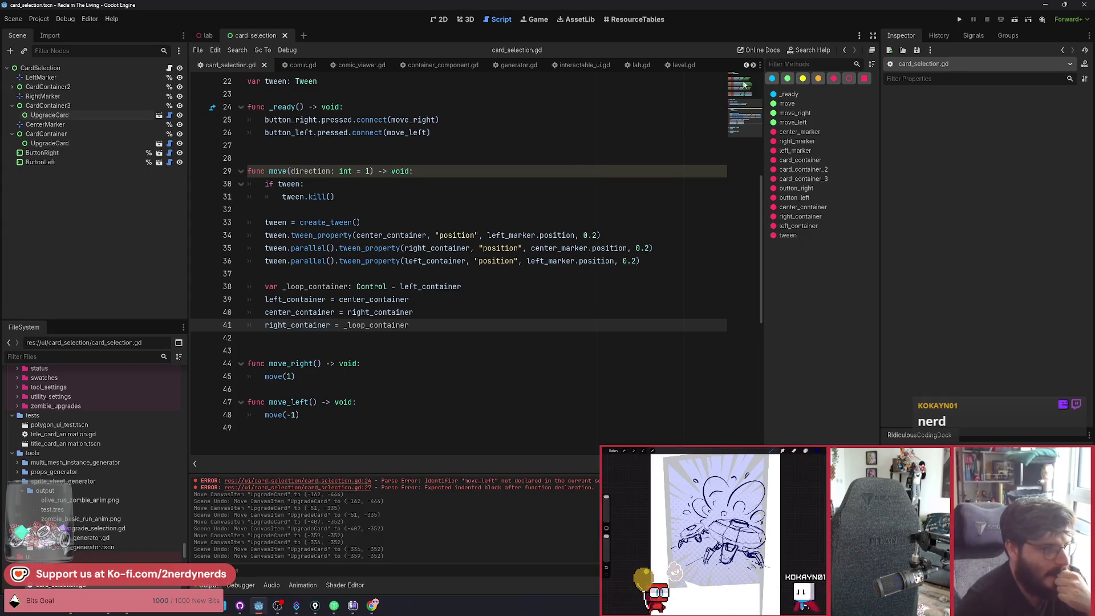
left_click(1012, 21)
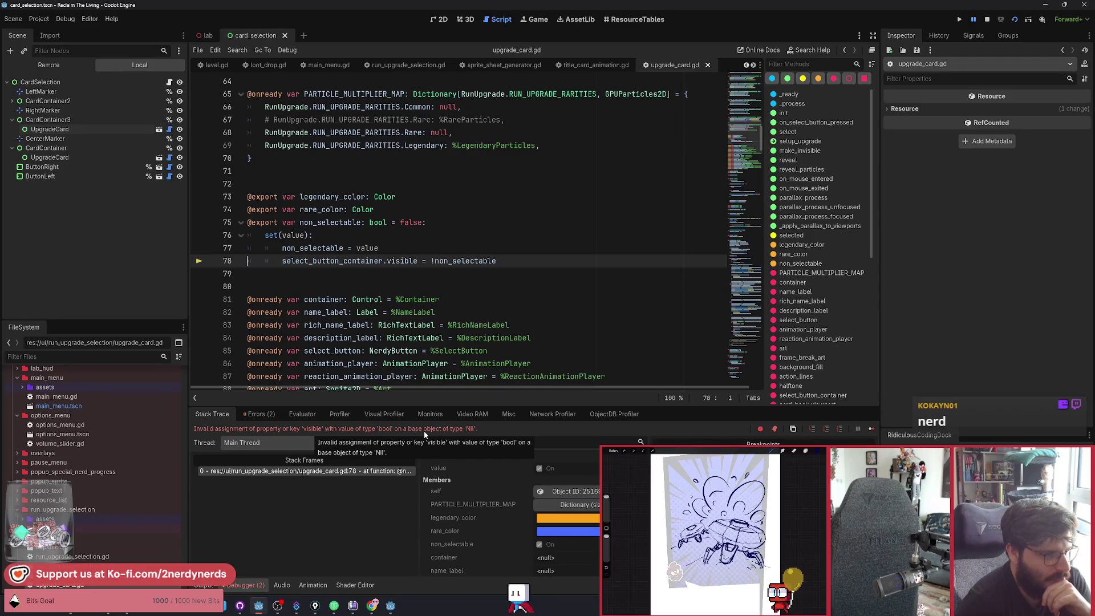
Step: Indent line 80's visibility assignment under 'if select_button_container:', save upgrade_card.gd, and rerun
key("ctrl+shift+Return")
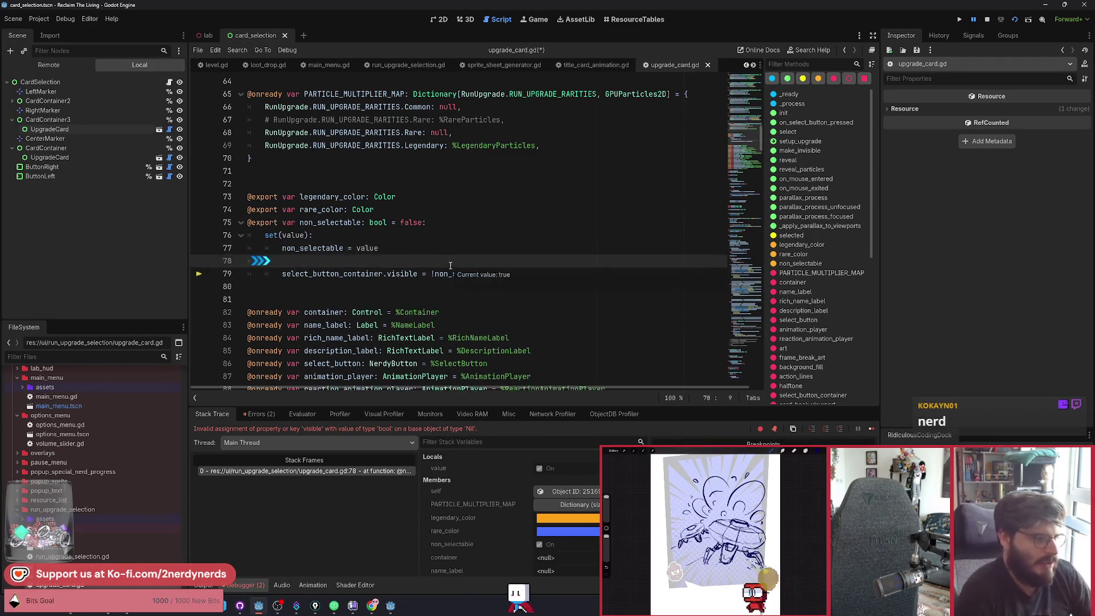
key("Return")
type("if ")
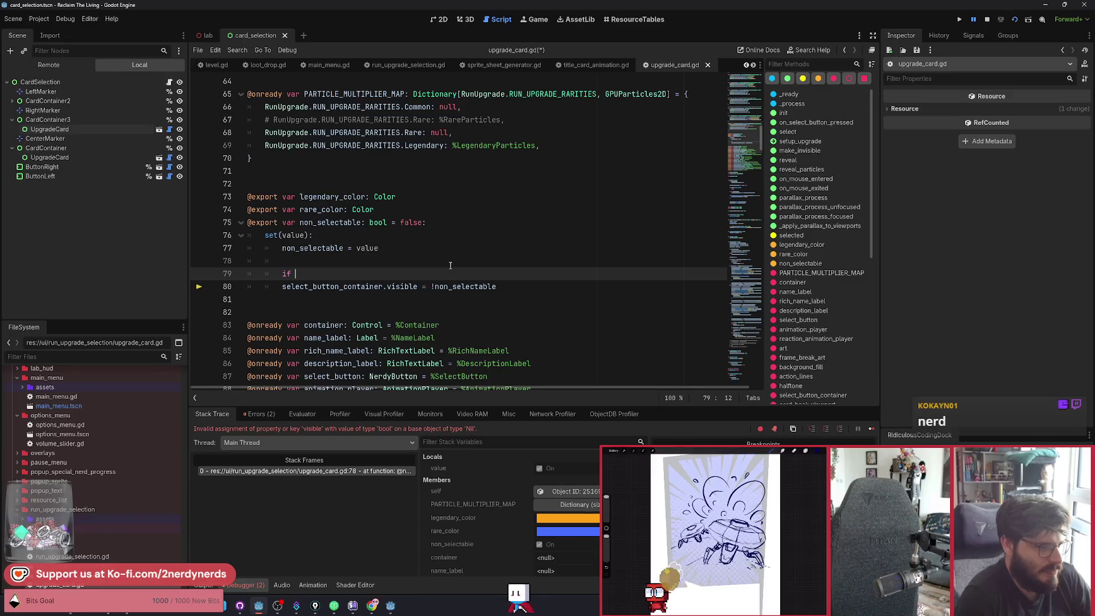
type("sele")
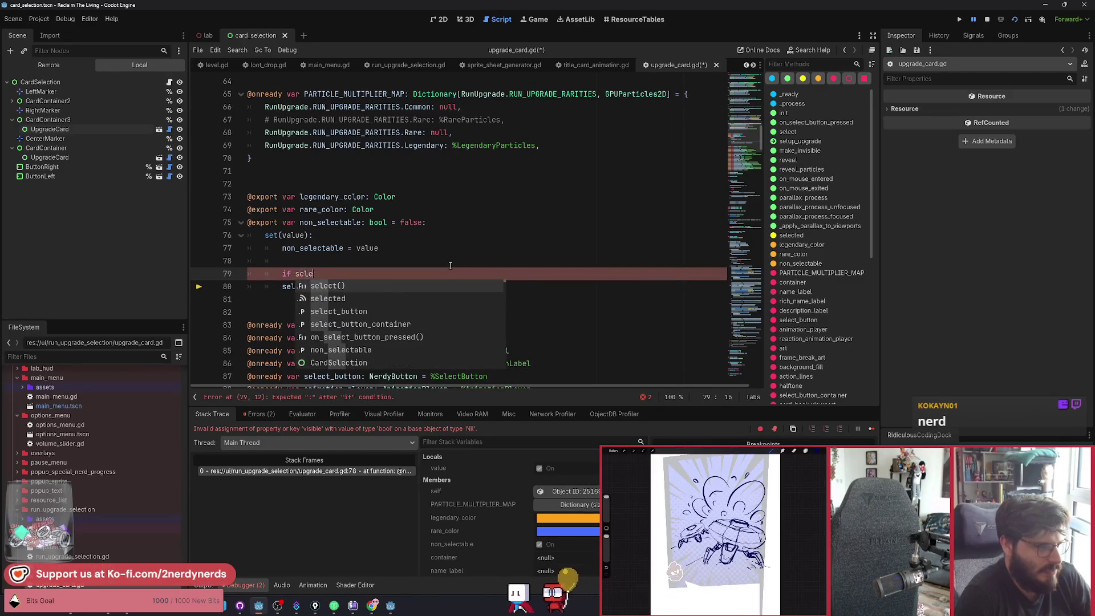
key("Down")
key("Down")
key("Down")
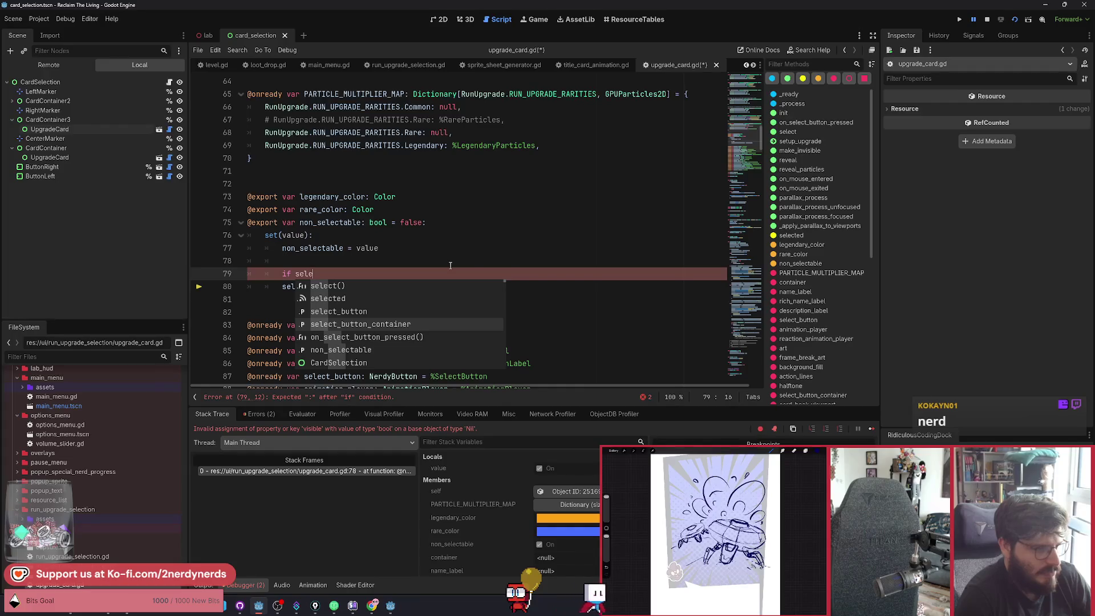
key("Return")
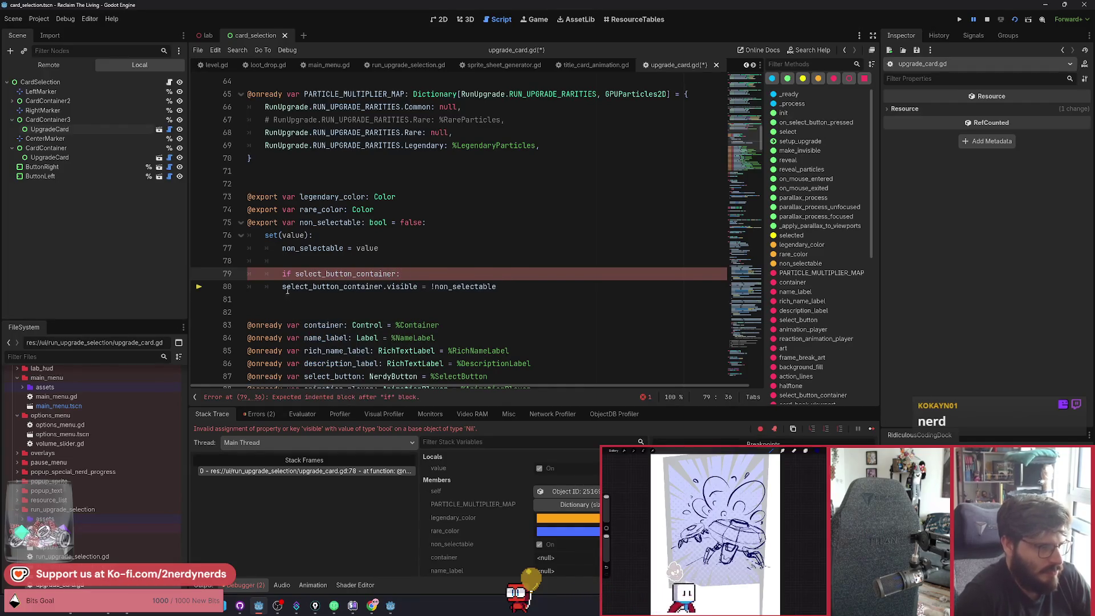
left_click(283, 287)
key("Tab")
key("ctrl+s")
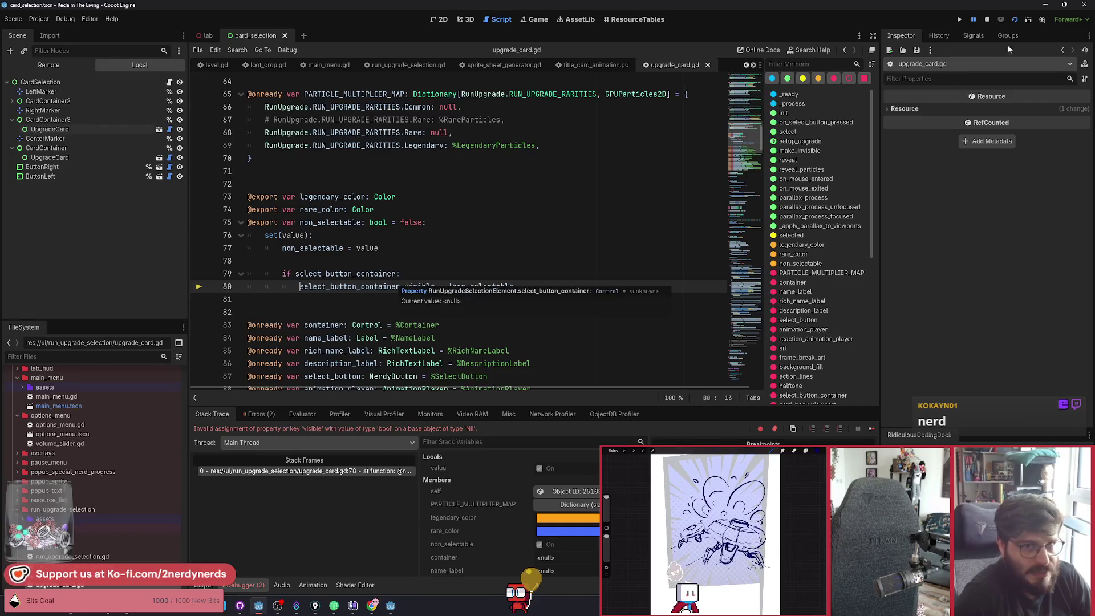
left_click(1014, 19)
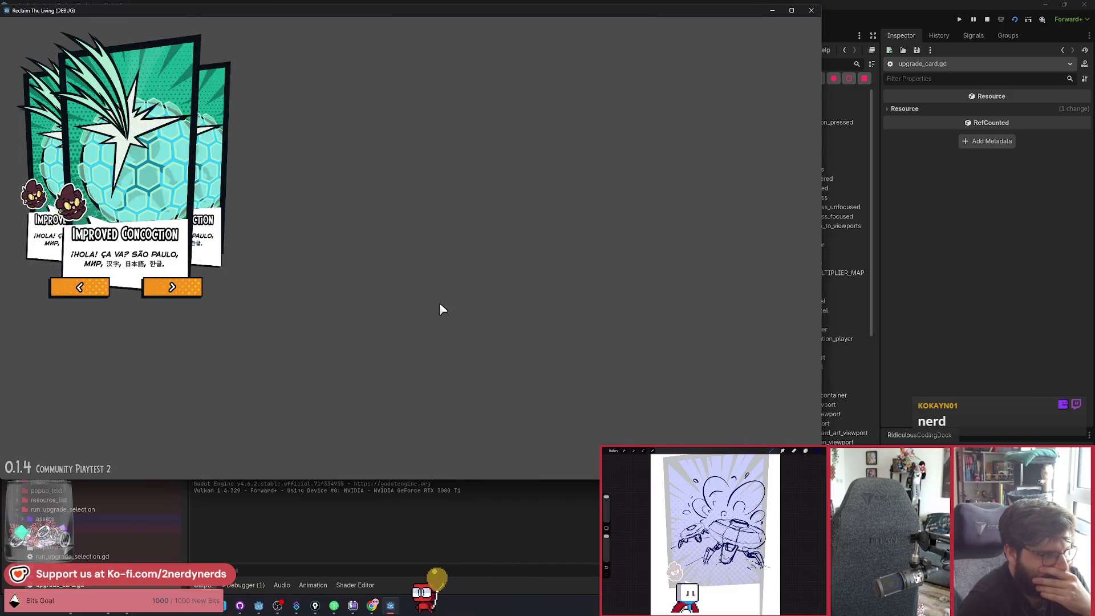
Step: Cycle the cards with the right-arrow button, relaunch once, then stop with F8
left_click(184, 294)
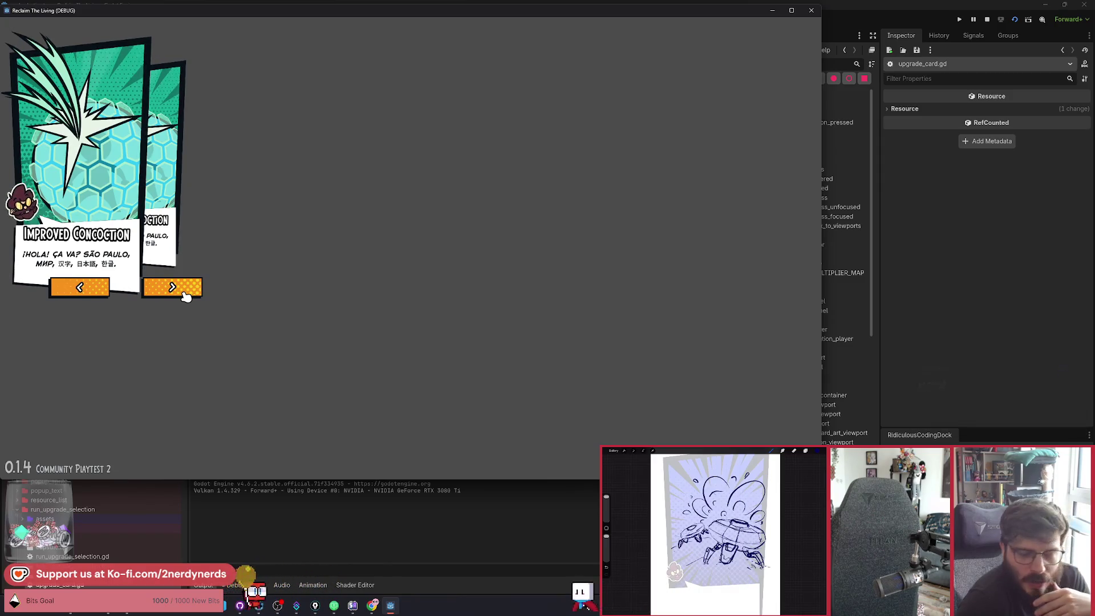
left_click(183, 294)
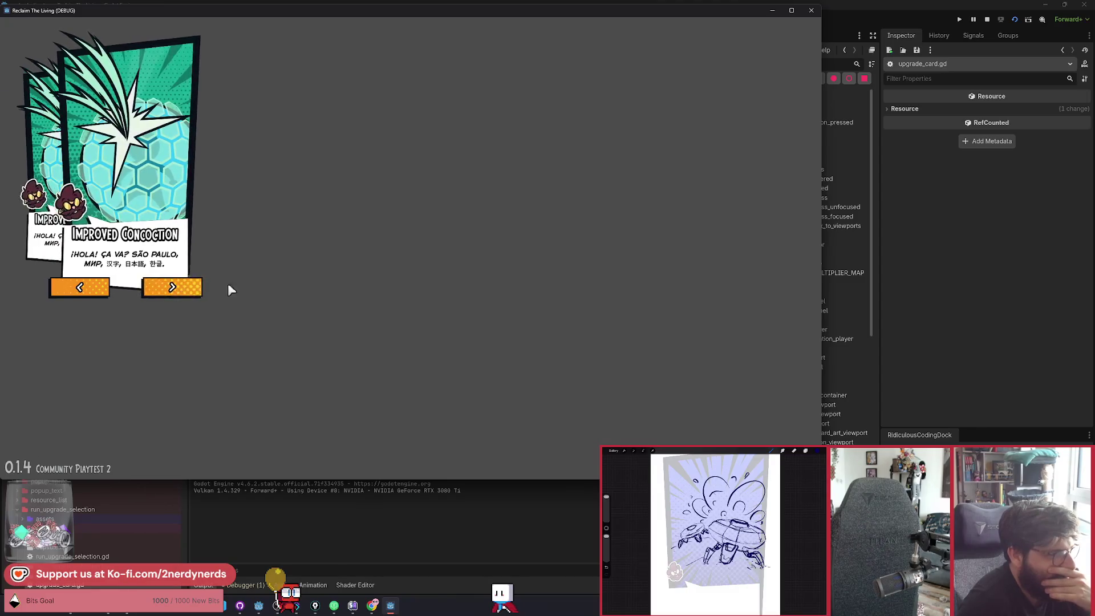
left_click(1011, 21)
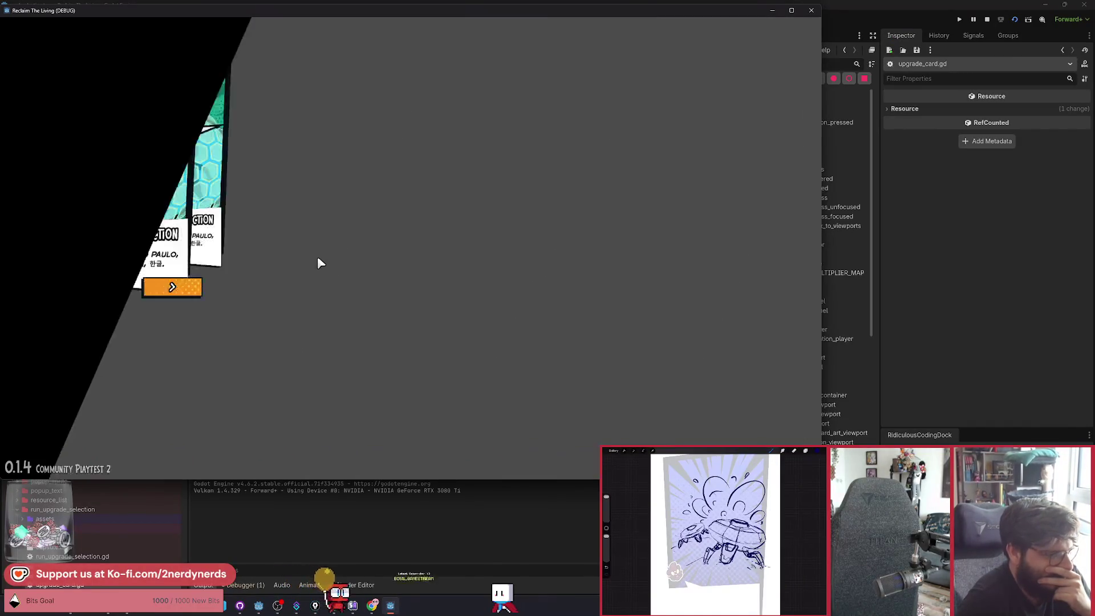
left_click(180, 292)
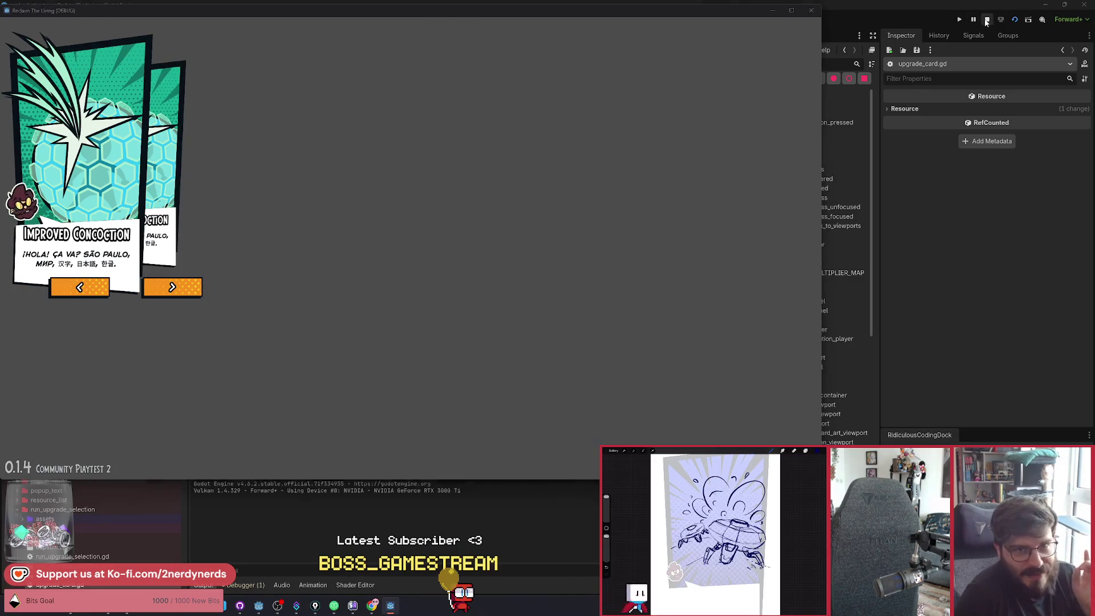
key("F8")
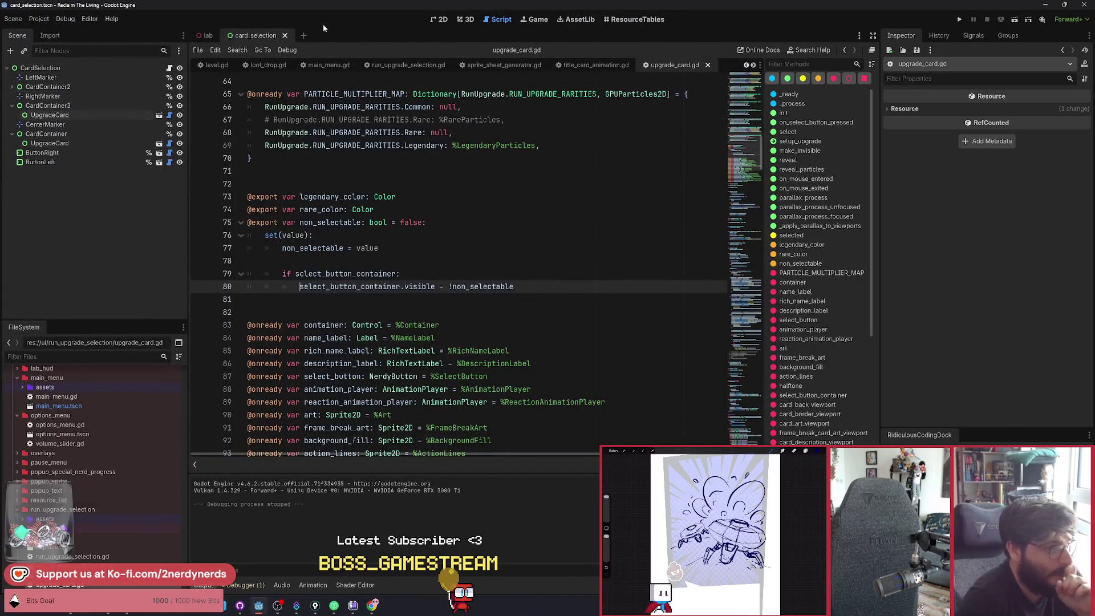
Step: Close the other open scripts so only card_selection.gd remains
scroll(363, 199, "up", 20)
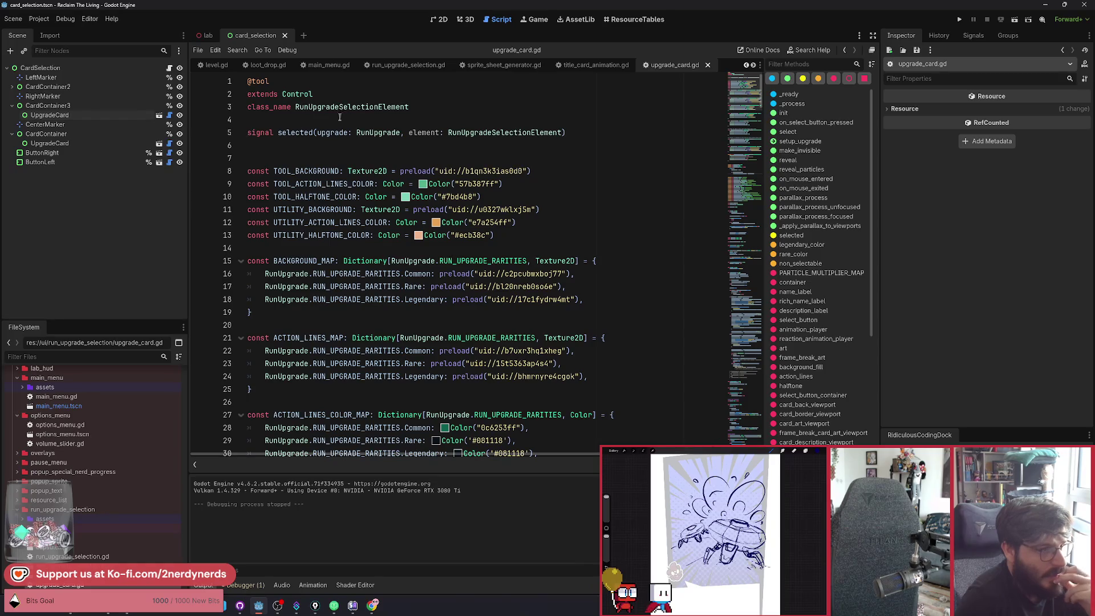
left_click(488, 66)
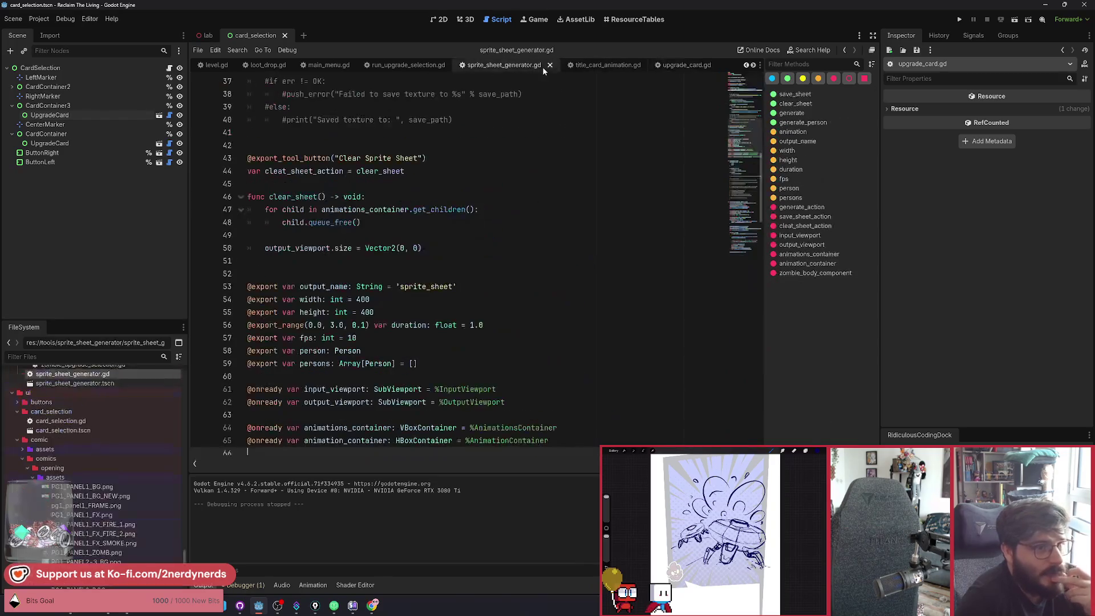
left_click(550, 67)
left_click(548, 66)
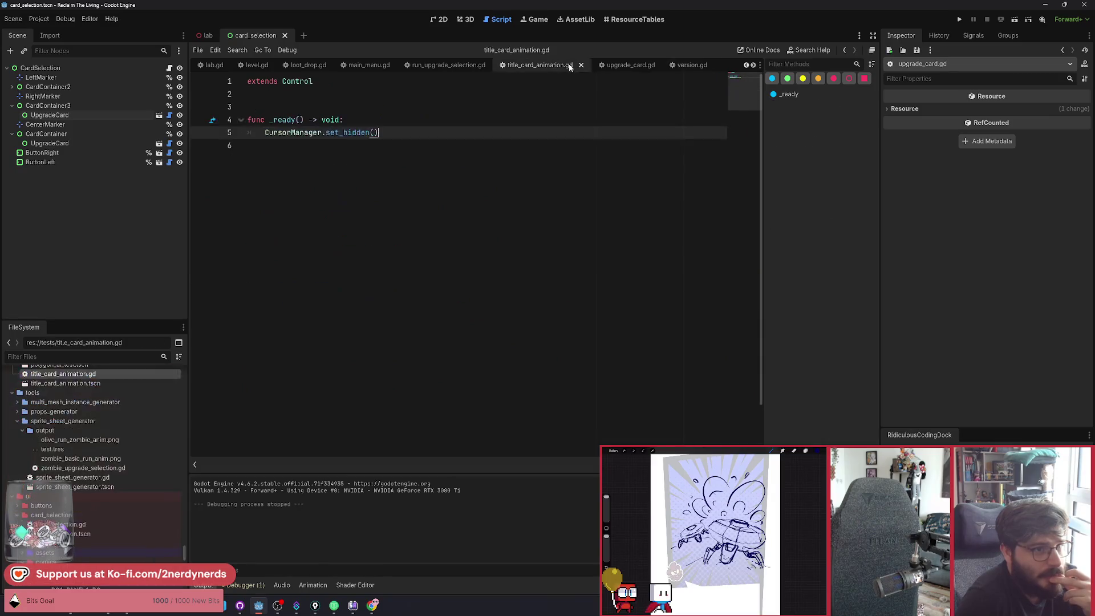
left_click(583, 65)
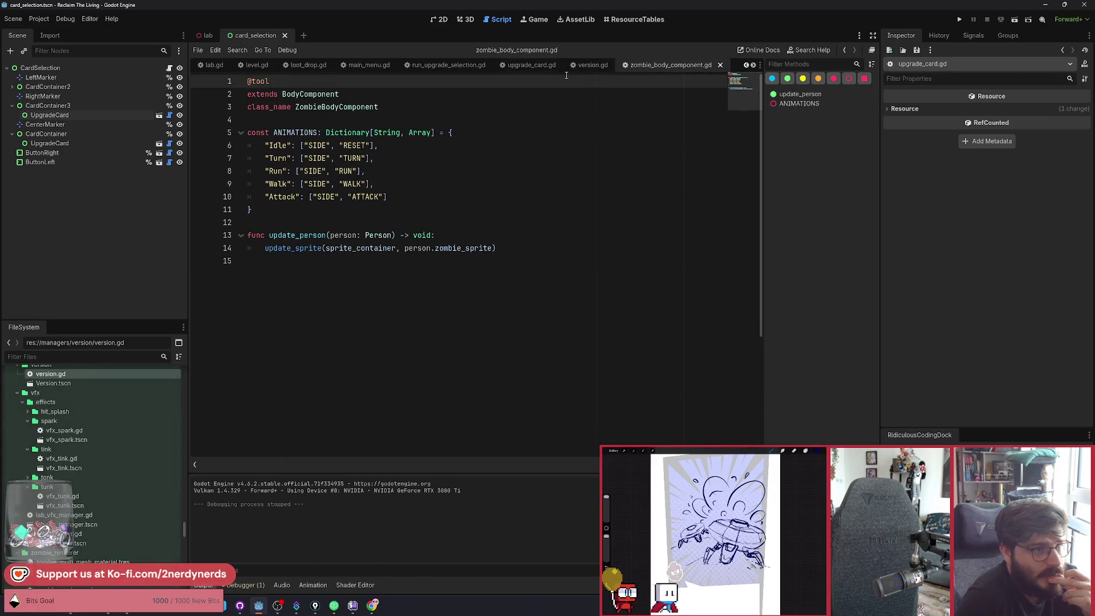
left_click(170, 68)
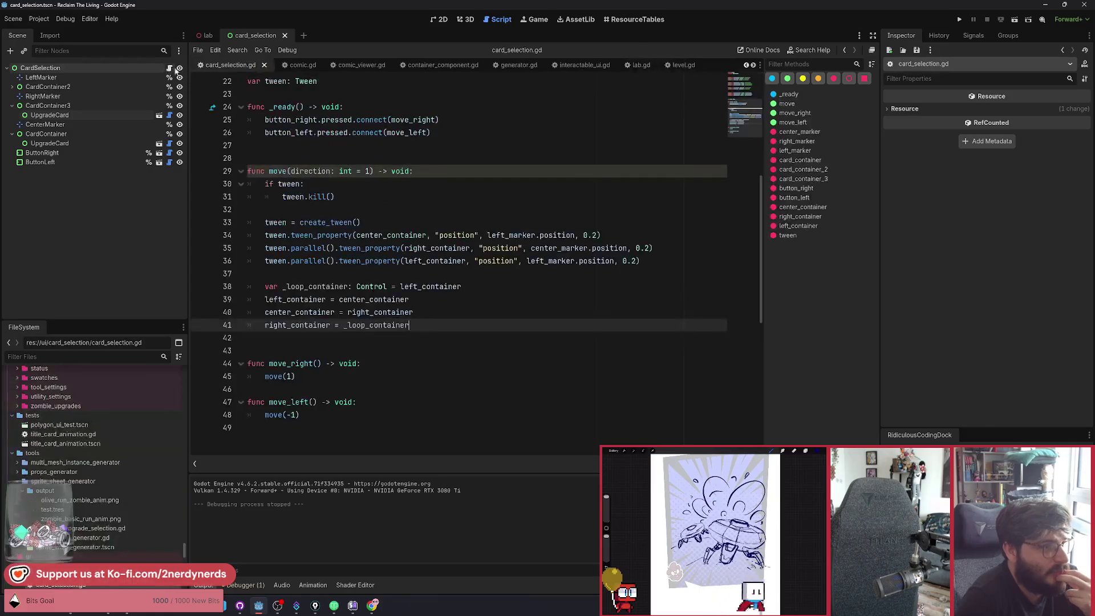
right_click(231, 66)
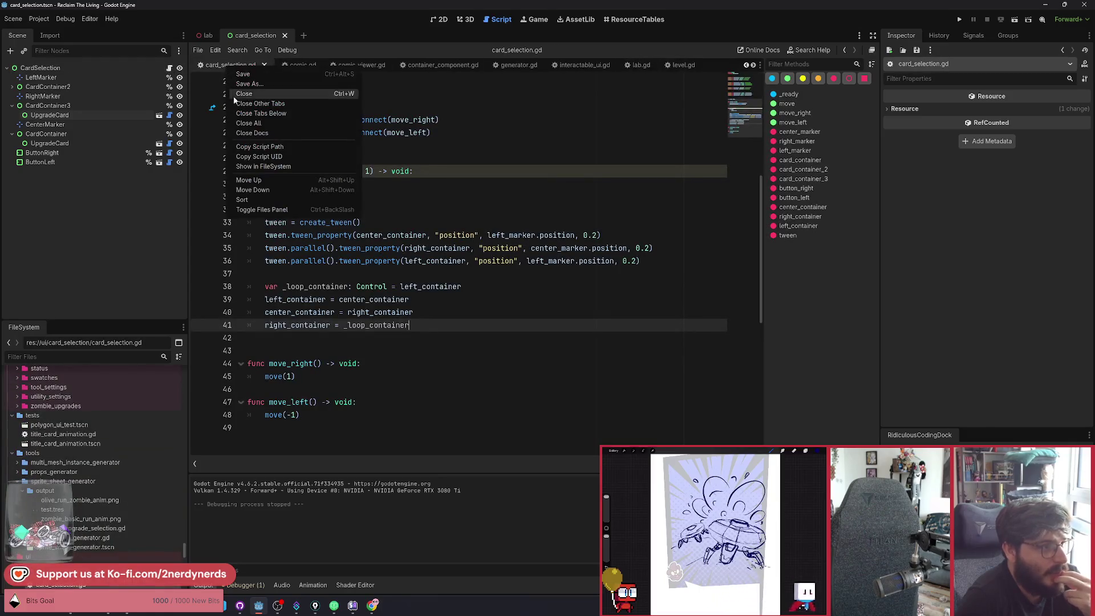
left_click(279, 103)
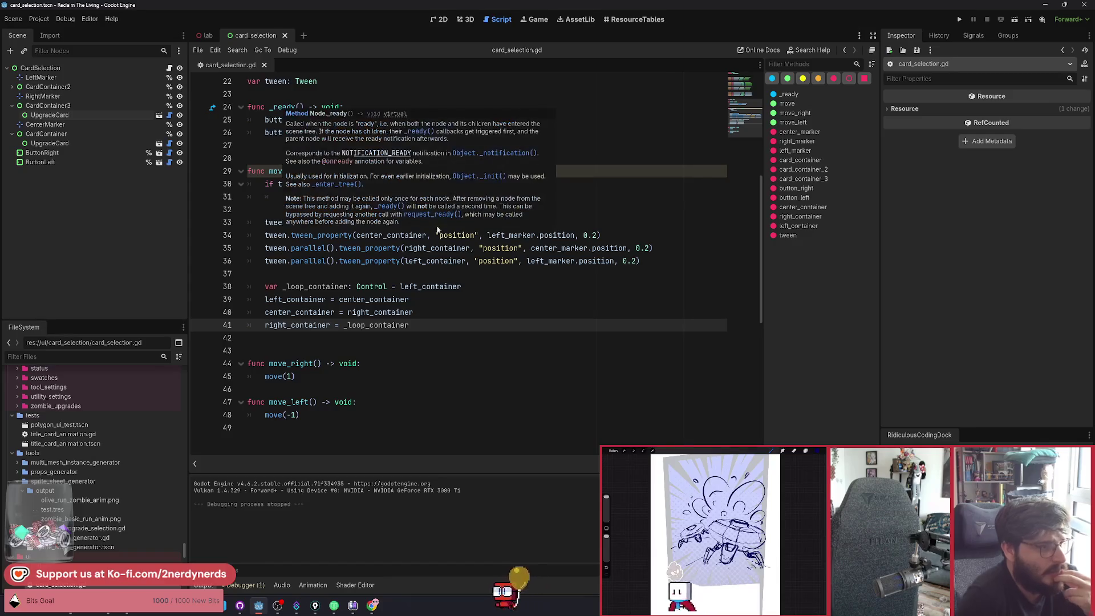
left_click(439, 299)
scroll(439, 293, "up", 7)
scroll(442, 288, "down", 6)
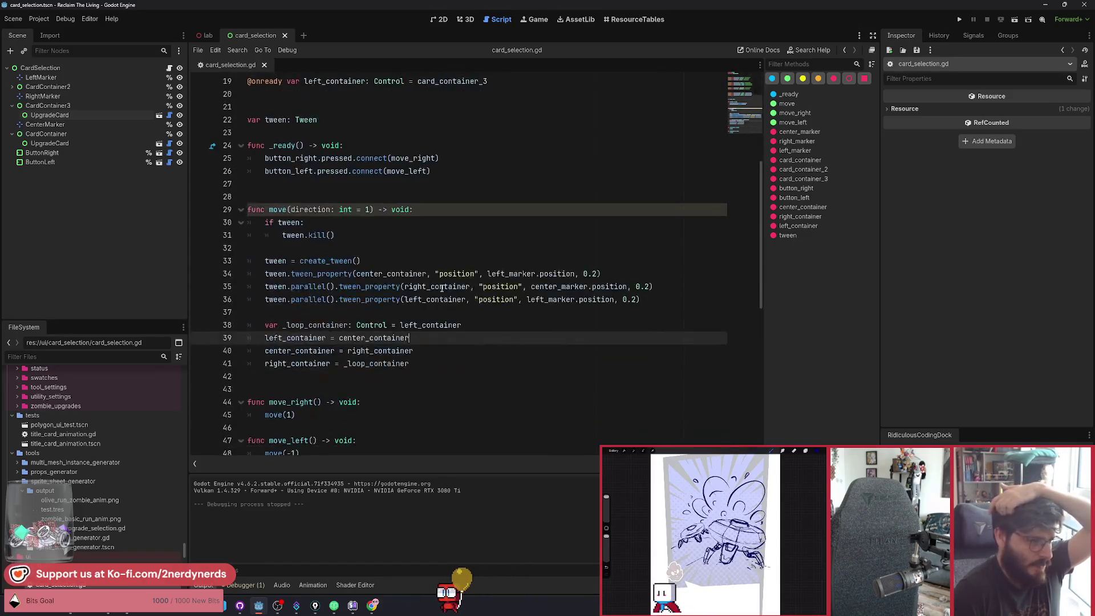
scroll(442, 288, "up", 6)
left_click(319, 108)
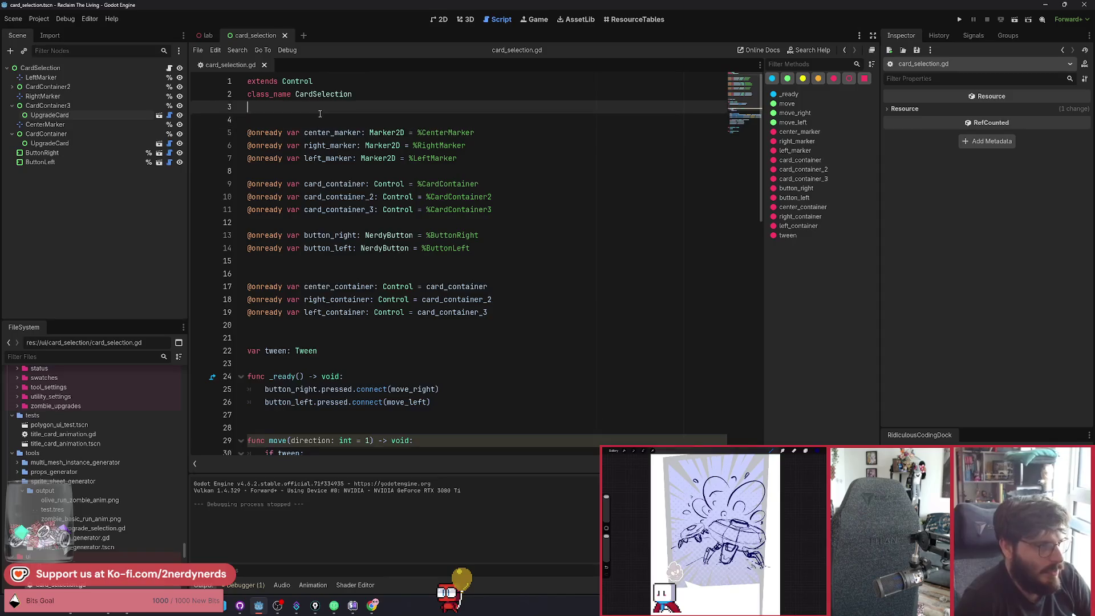
key("Return")
type("@")
key("BackSpace")
type("var ")
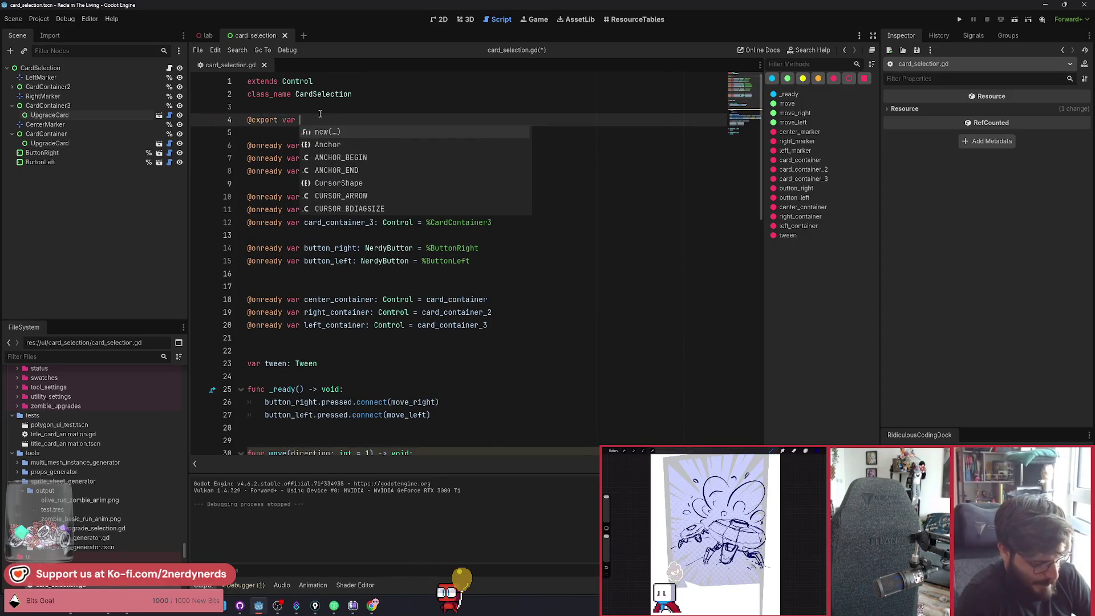
type("background_scale: ")
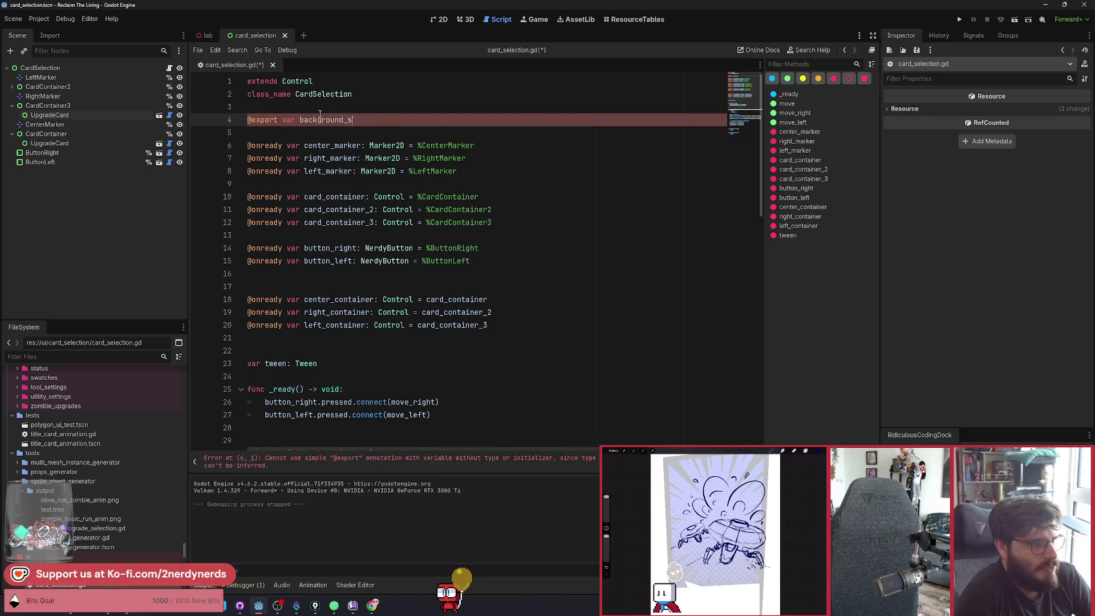
type("Vector2")
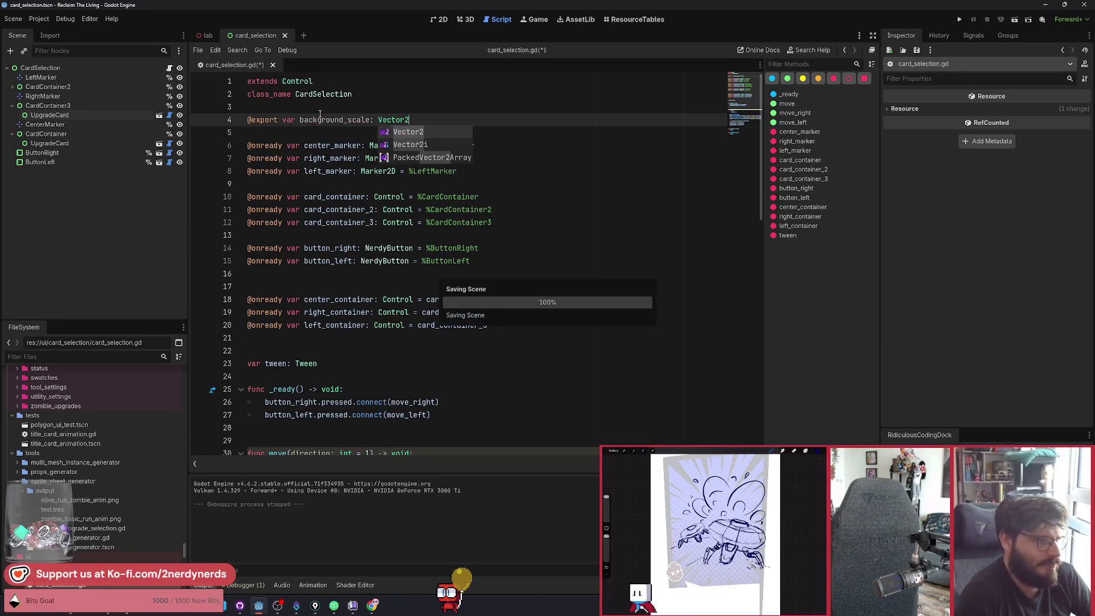
key("ctrl+s")
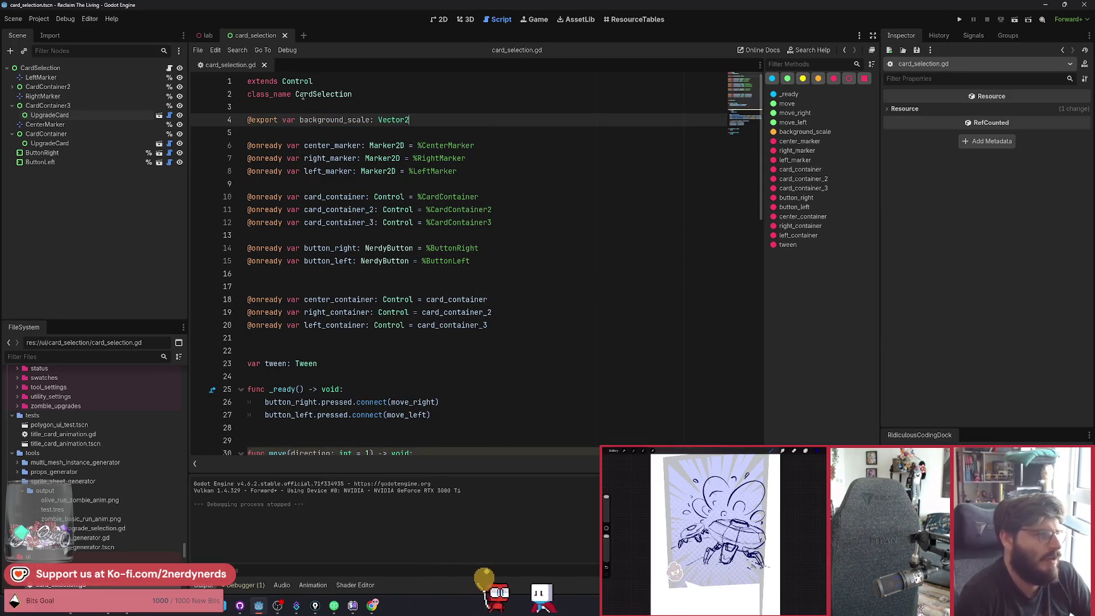
left_click(95, 67)
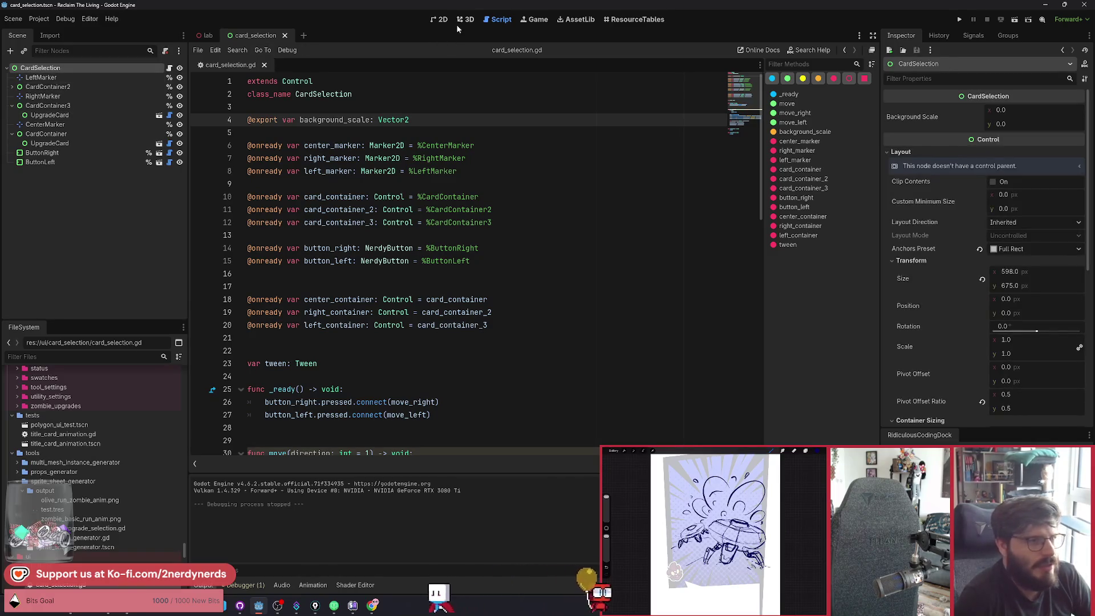
Step: Enter 0.8 for both CardSelection Background Scale values in the Inspector and save the scene
key("ctrl+F1")
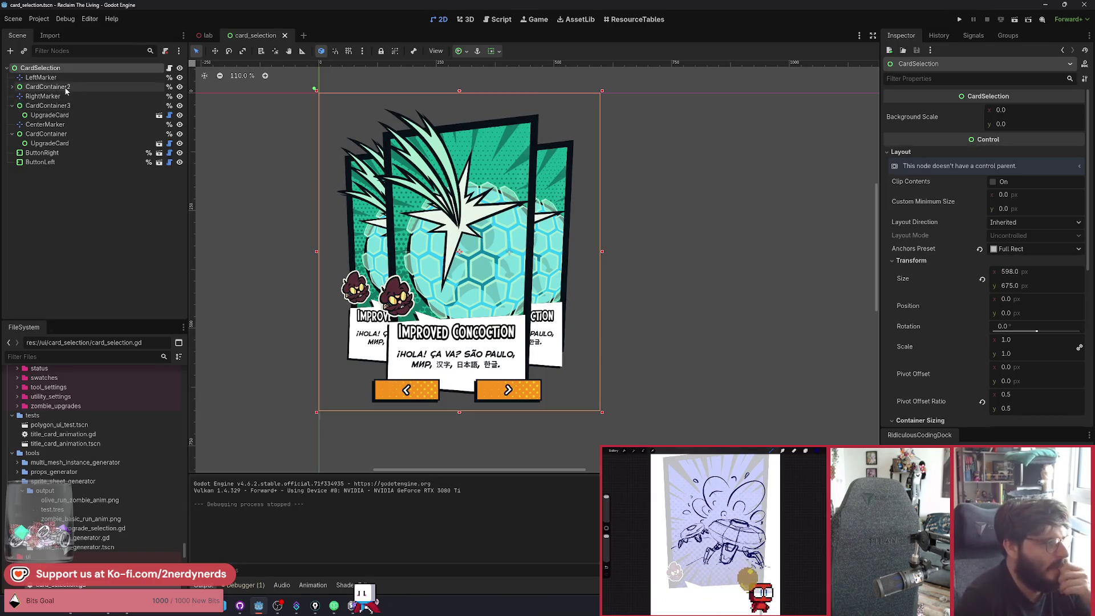
left_click(66, 88)
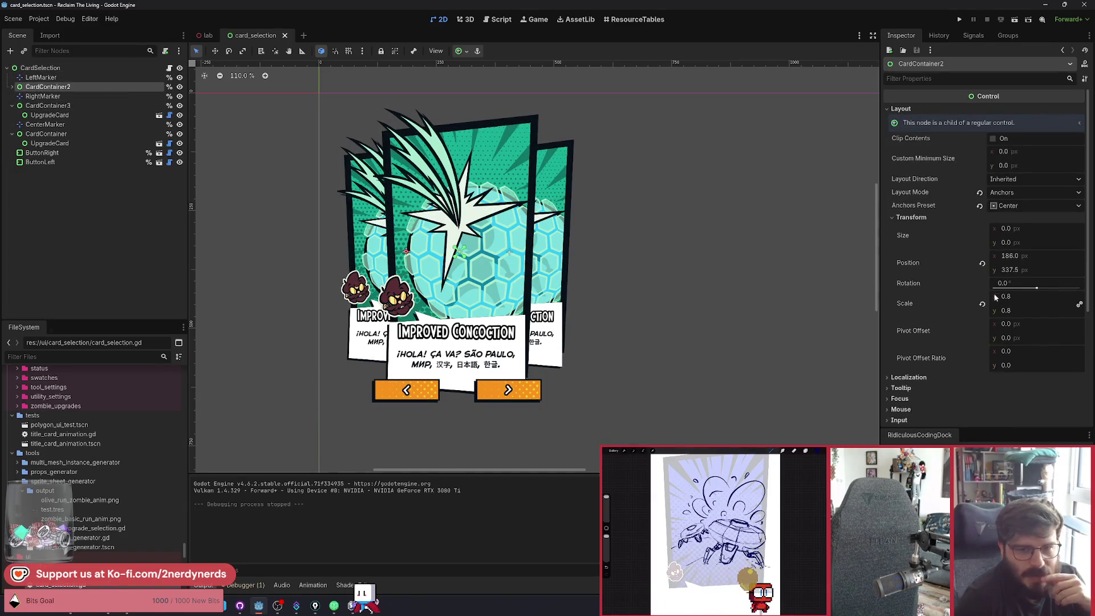
left_click(40, 68)
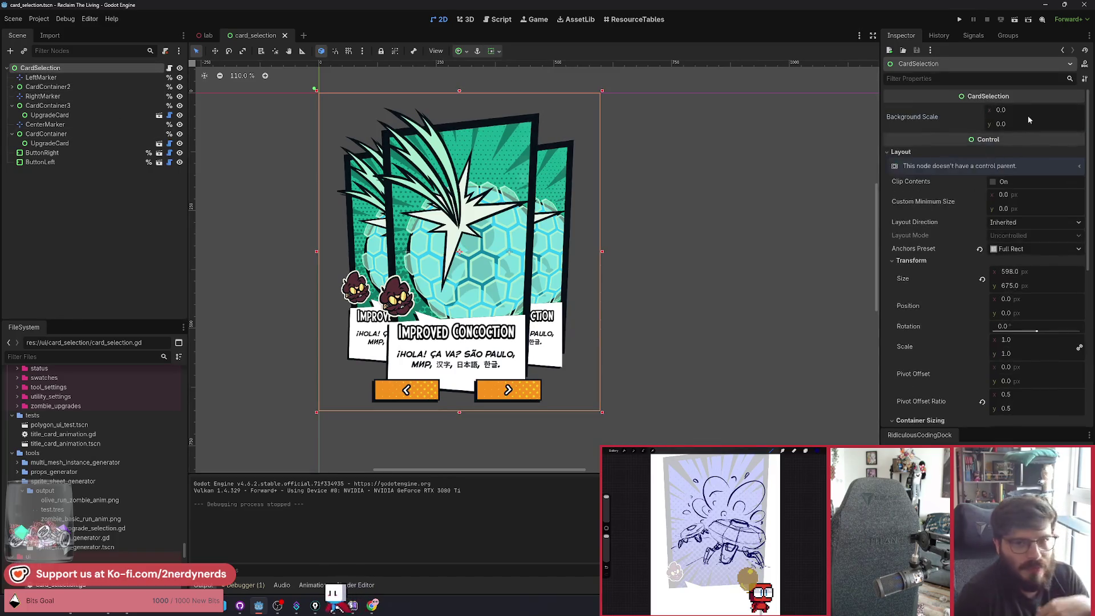
left_click(1036, 110)
key("Return")
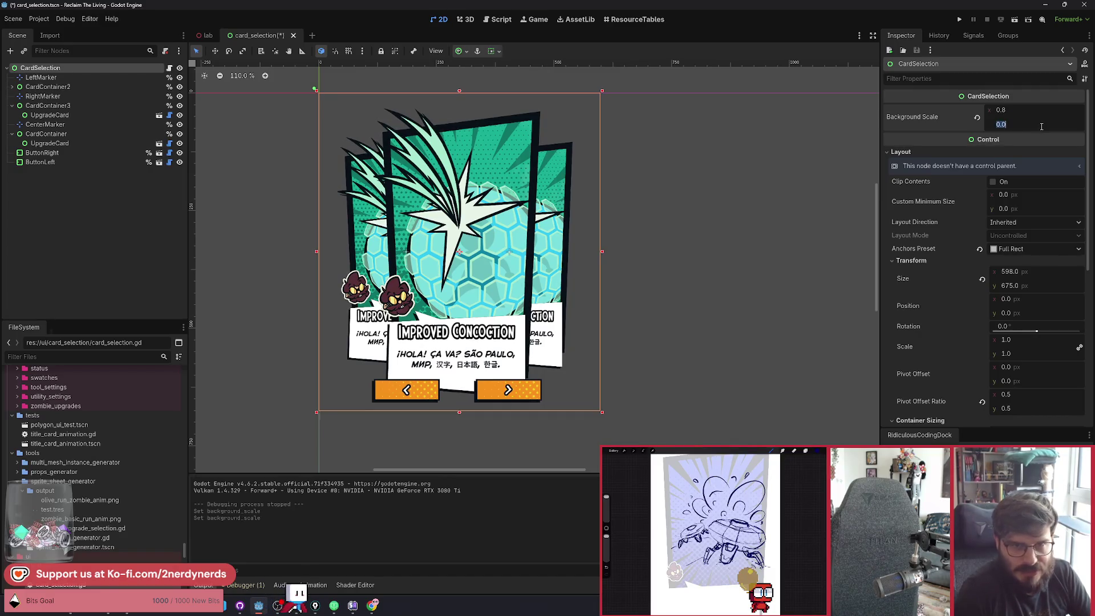
key("ctrl+s")
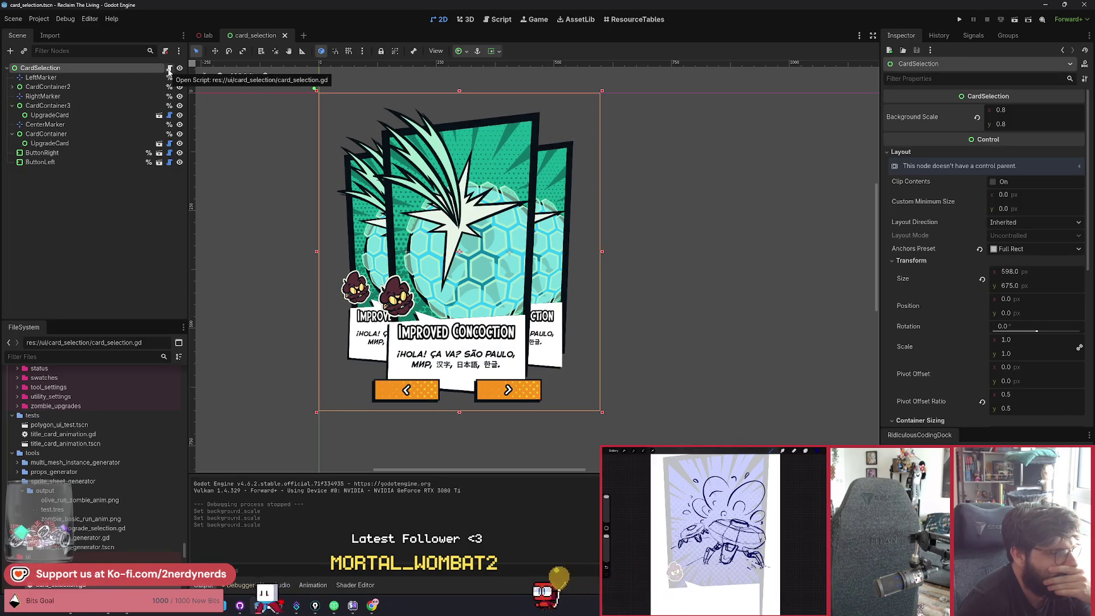
left_click(169, 71)
scroll(423, 296, "down", 8)
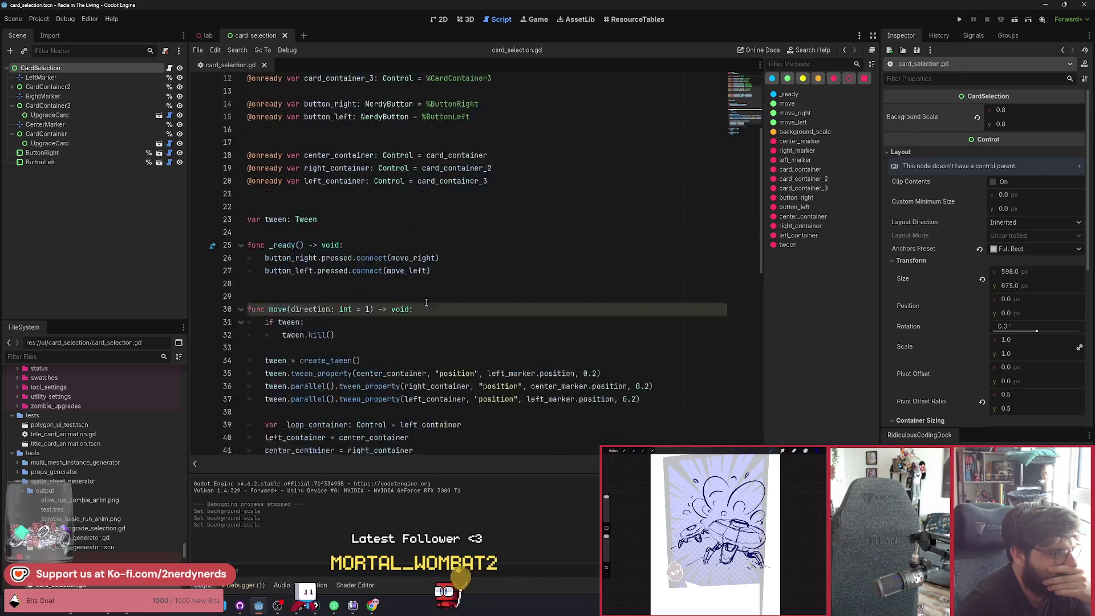
Step: Insert a '# center card' comment below the tween creation line
left_click(423, 296)
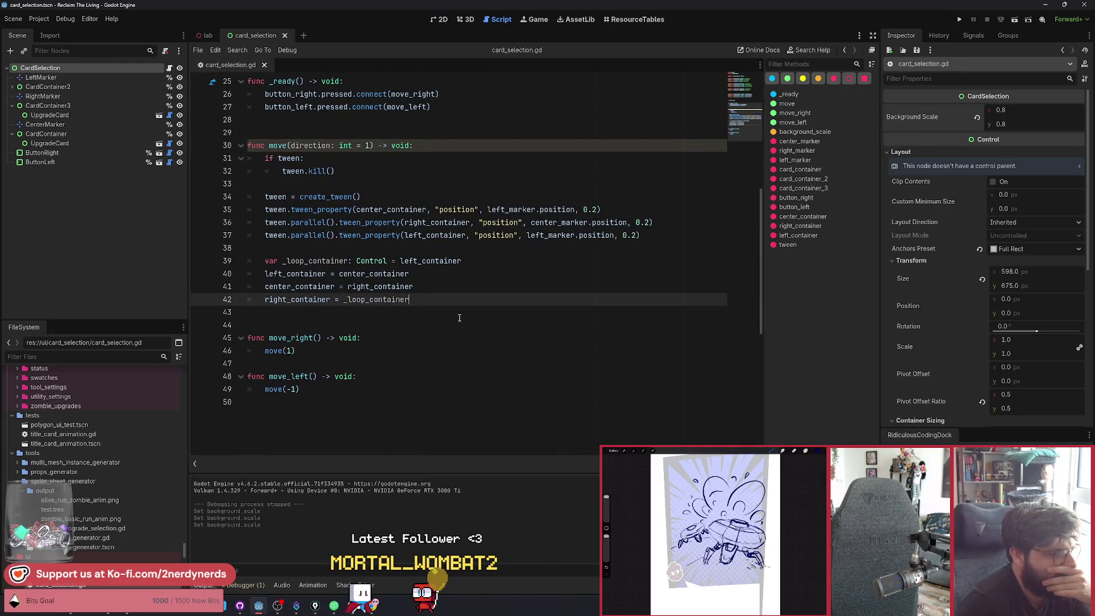
scroll(459, 317, "up", 1)
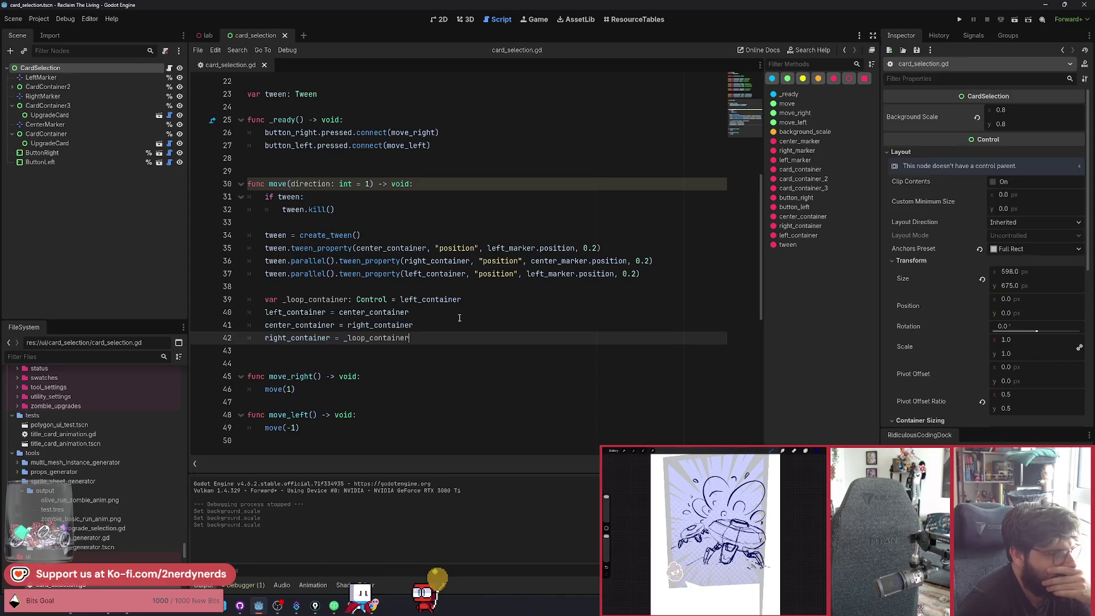
left_click(401, 236)
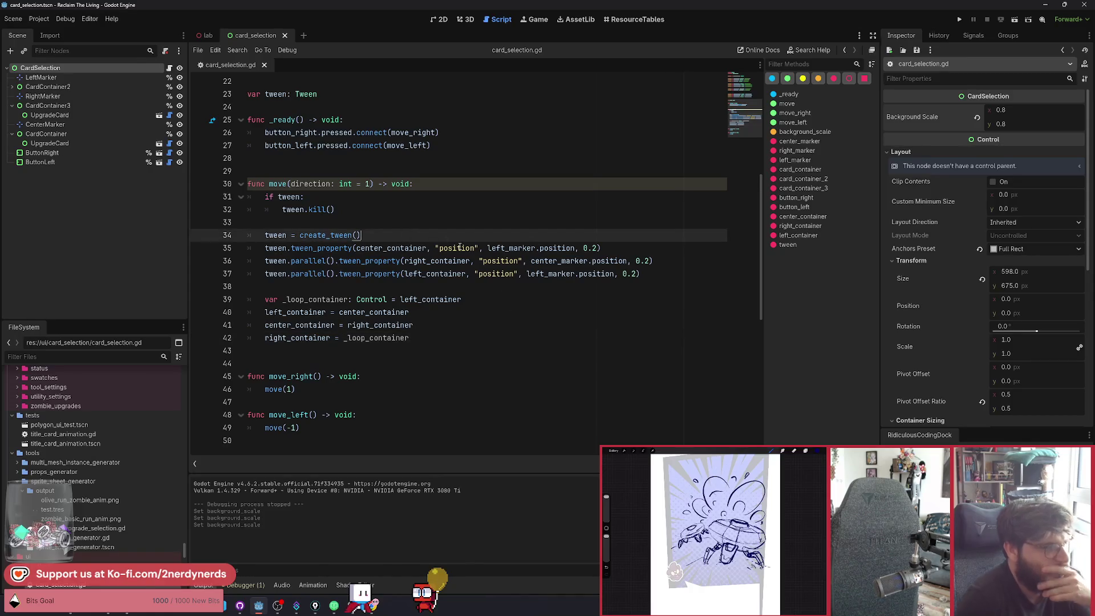
key("Return")
key("Return")
type("#")
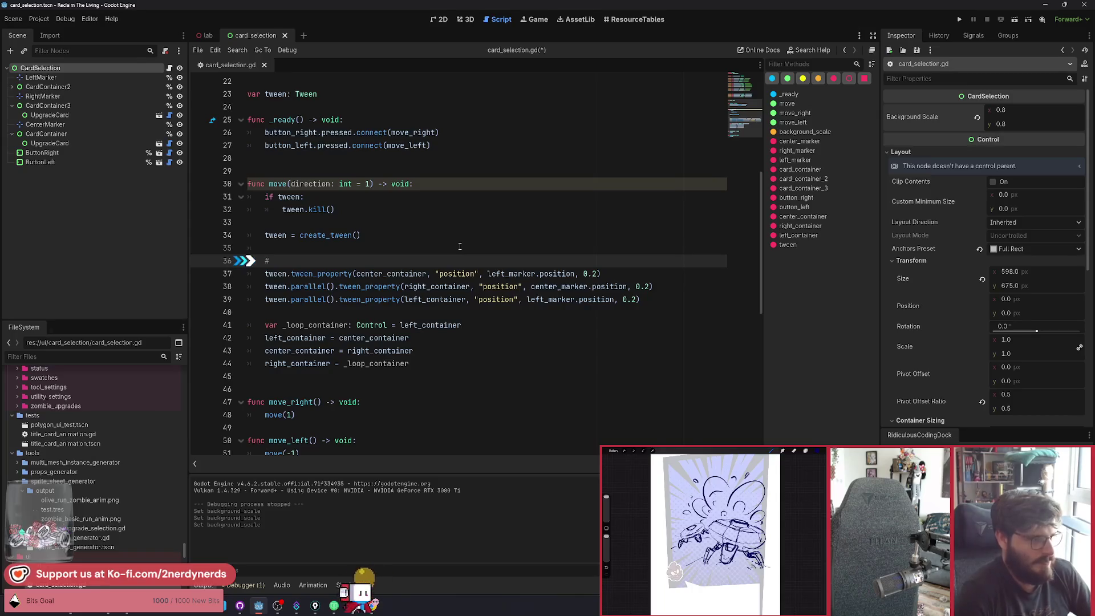
type(" center card")
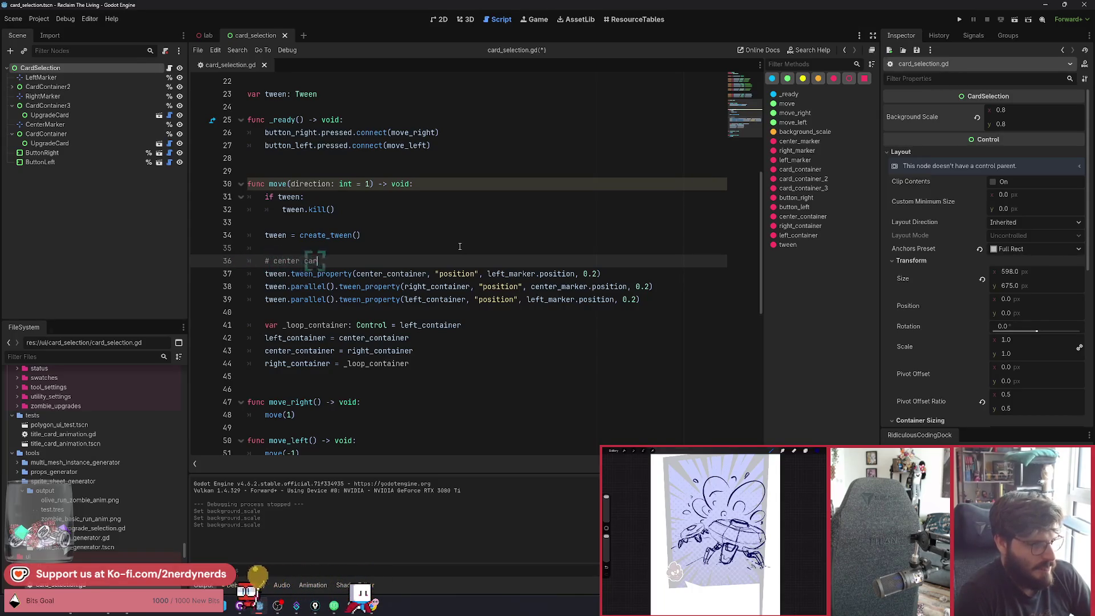
Step: Duplicate the center_container position tween and paste .parallel() into the copy
left_click(645, 279)
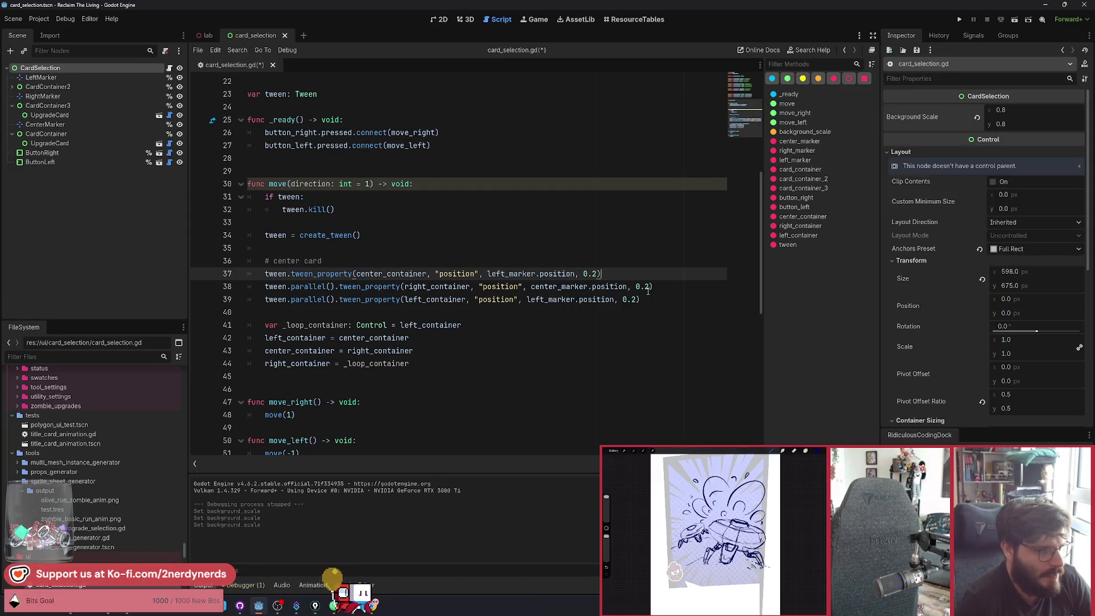
key("ctrl+shift+d")
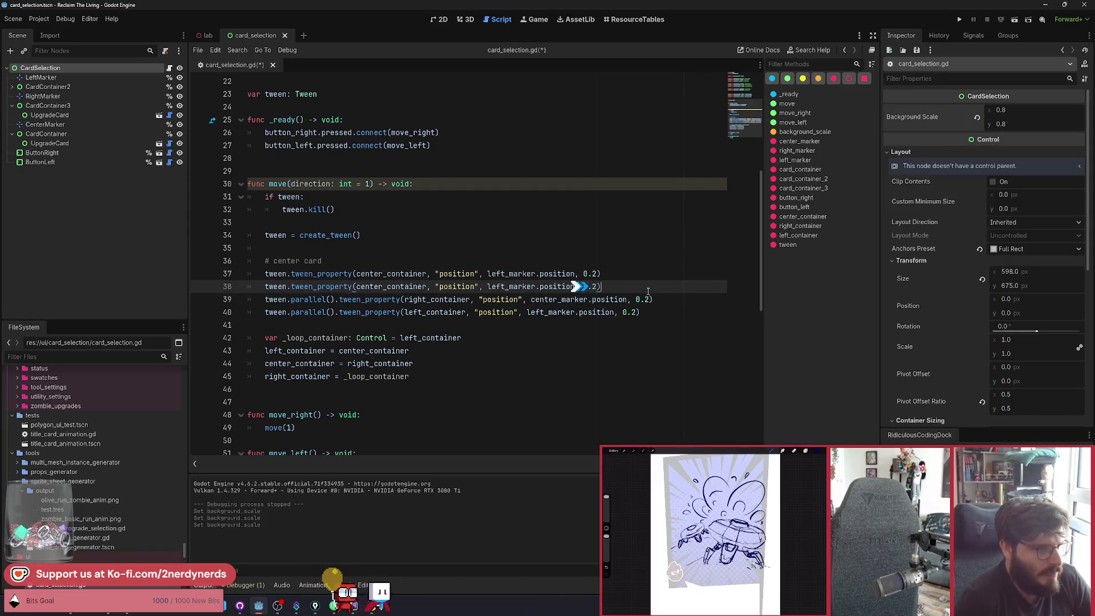
left_click_drag(289, 300, 335, 300)
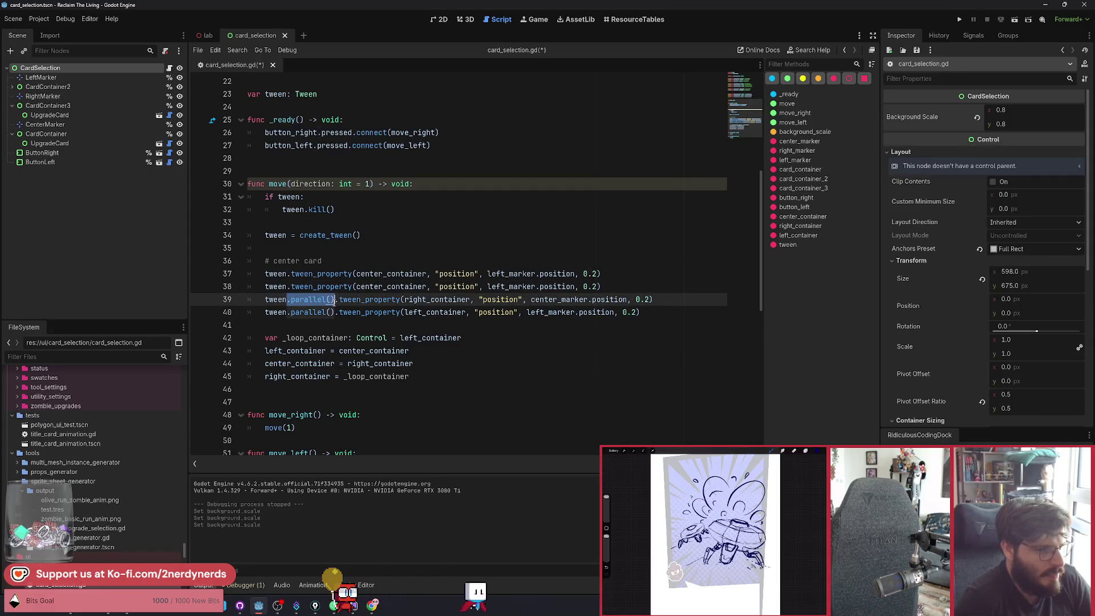
key("ctrl+c")
left_click(289, 286)
key("ctrl+v")
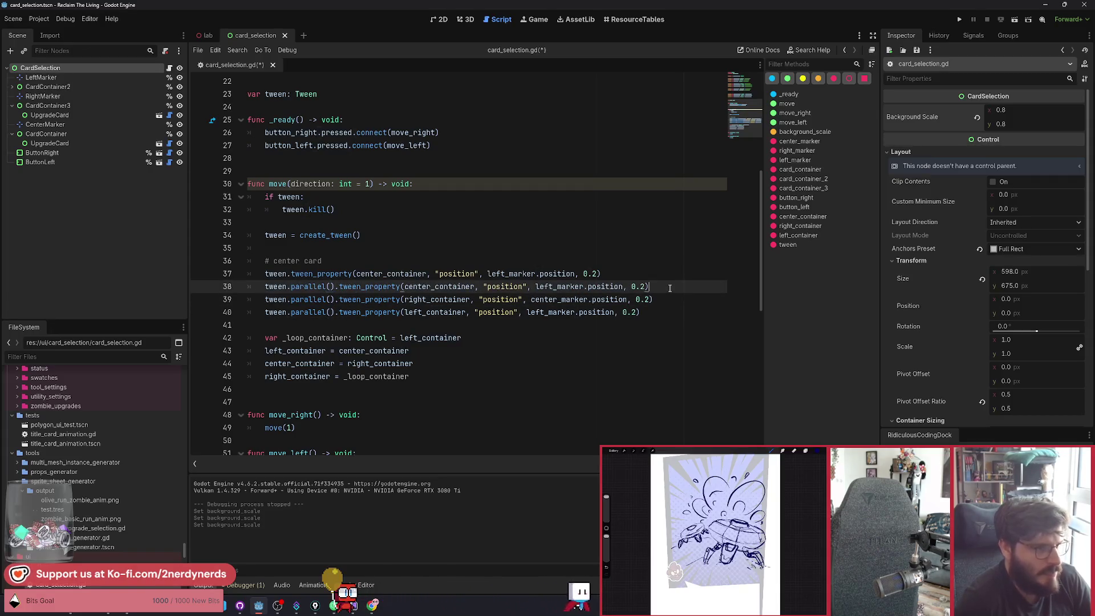
Step: Add '# right card' and '# left card' comments above their tween lines
key("Return")
key("Return")
type("# right")
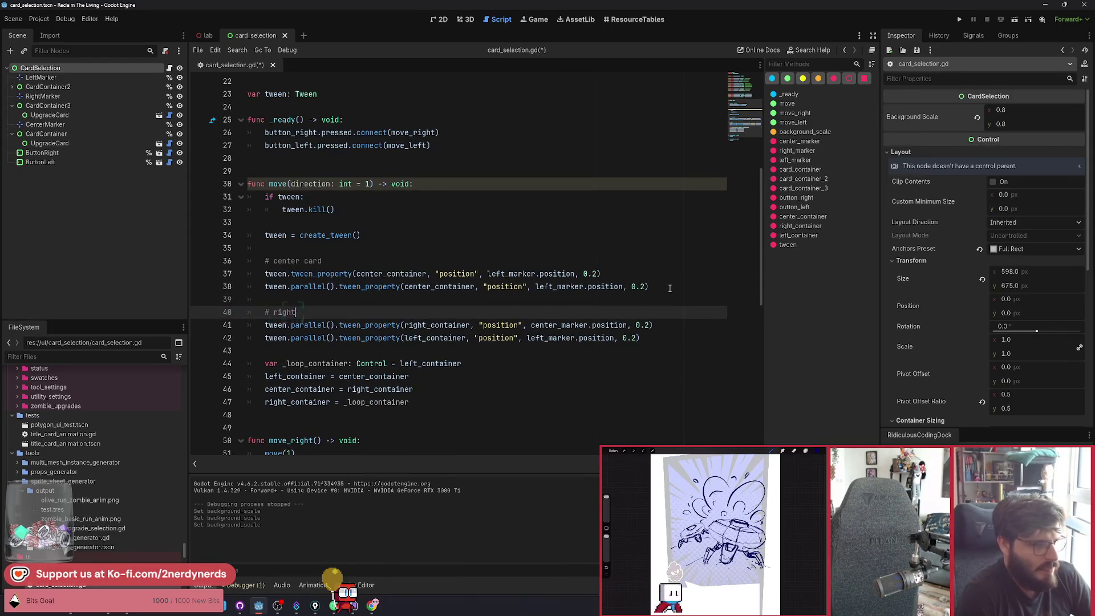
key("Down")
key("Down")
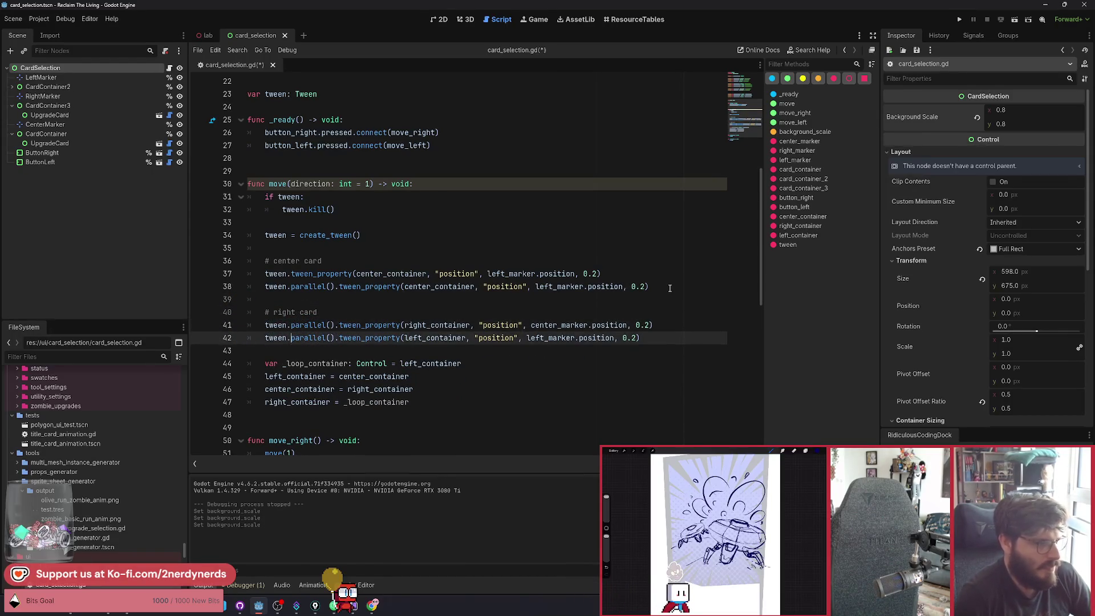
key("Home")
key("Return")
key("Return")
key("Up")
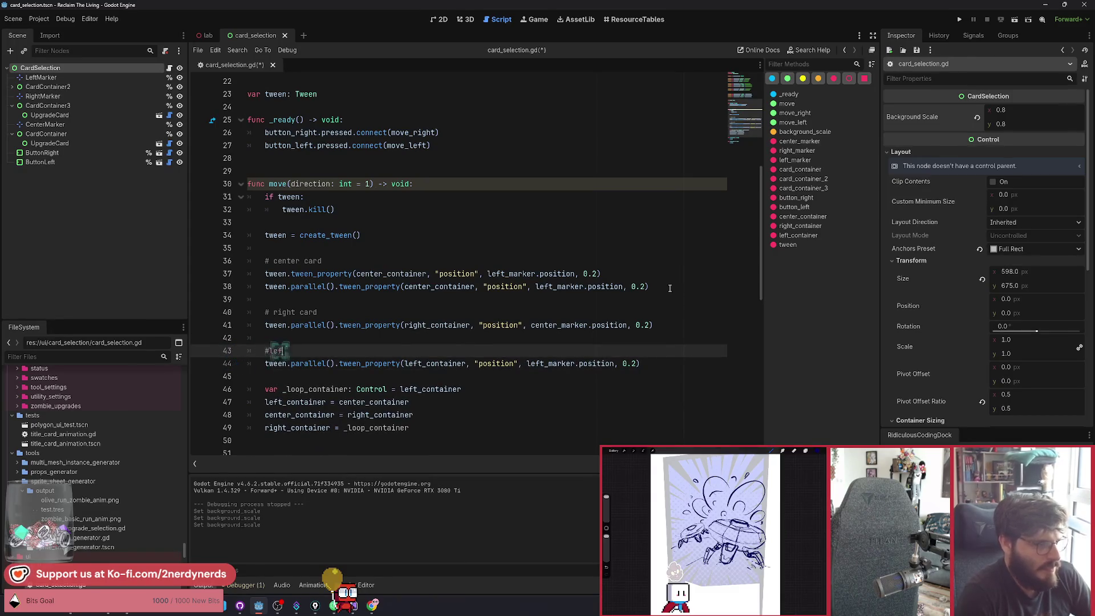
type("eft card")
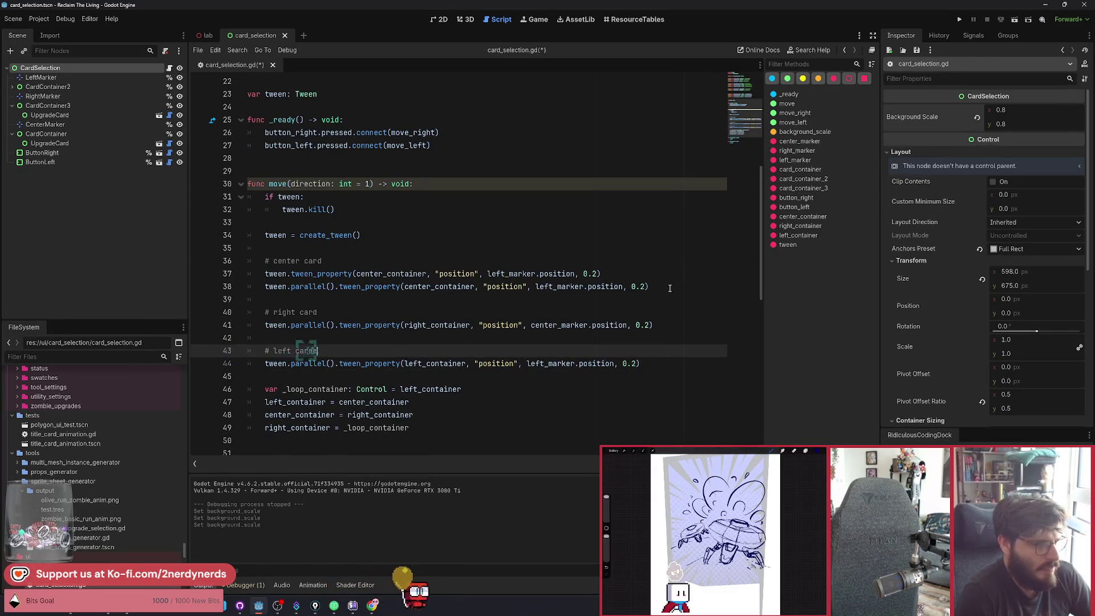
double_click(504, 286)
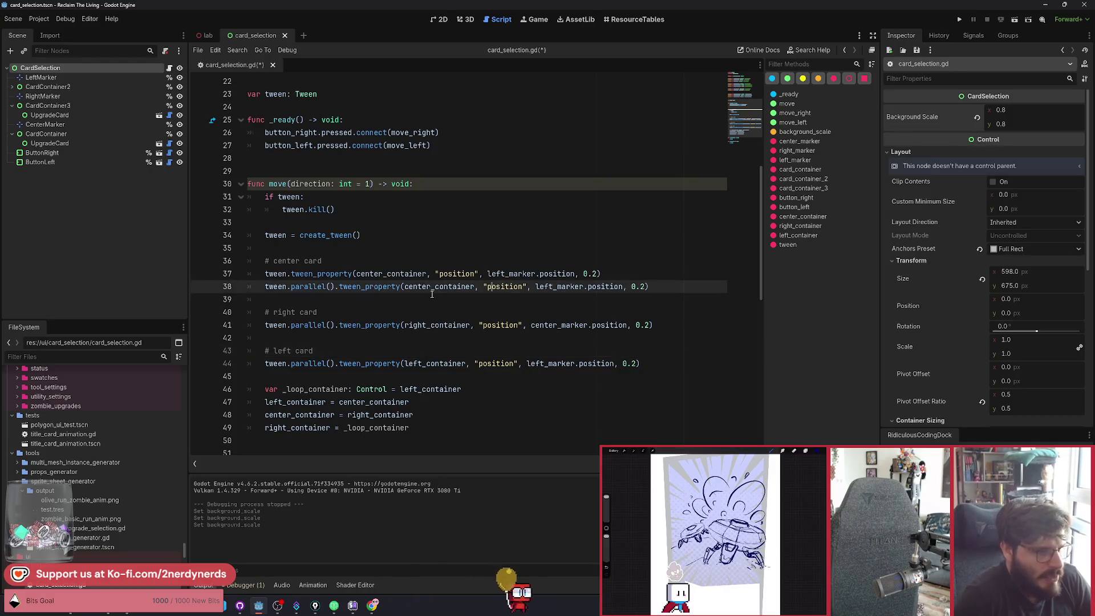
Step: Make line 38 tween the center card's scale to background_scale, and save
type("sa")
key("BackSpace")
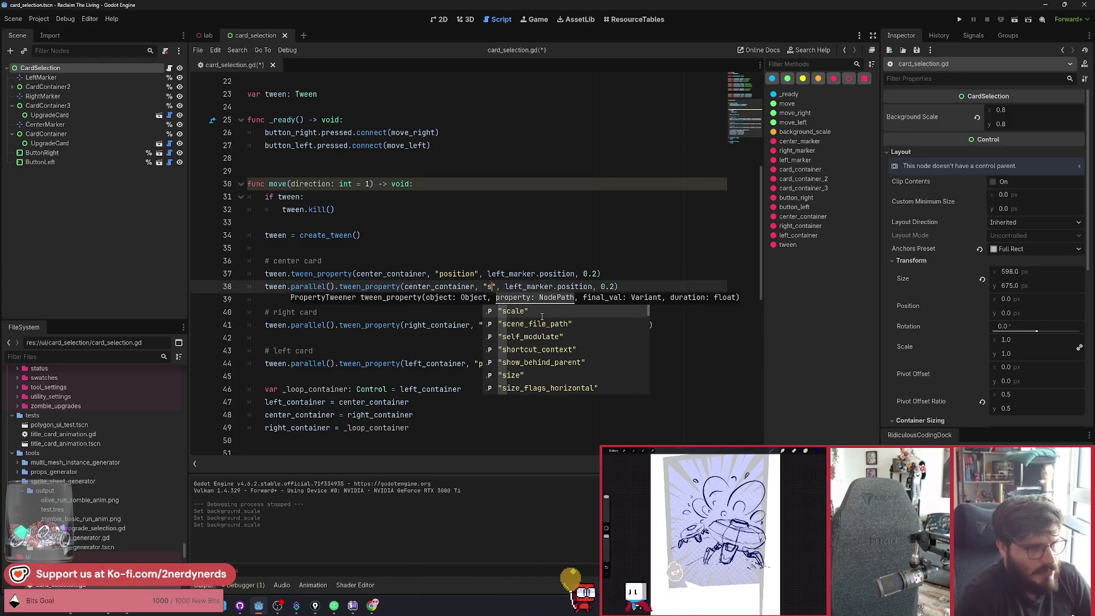
key("Return")
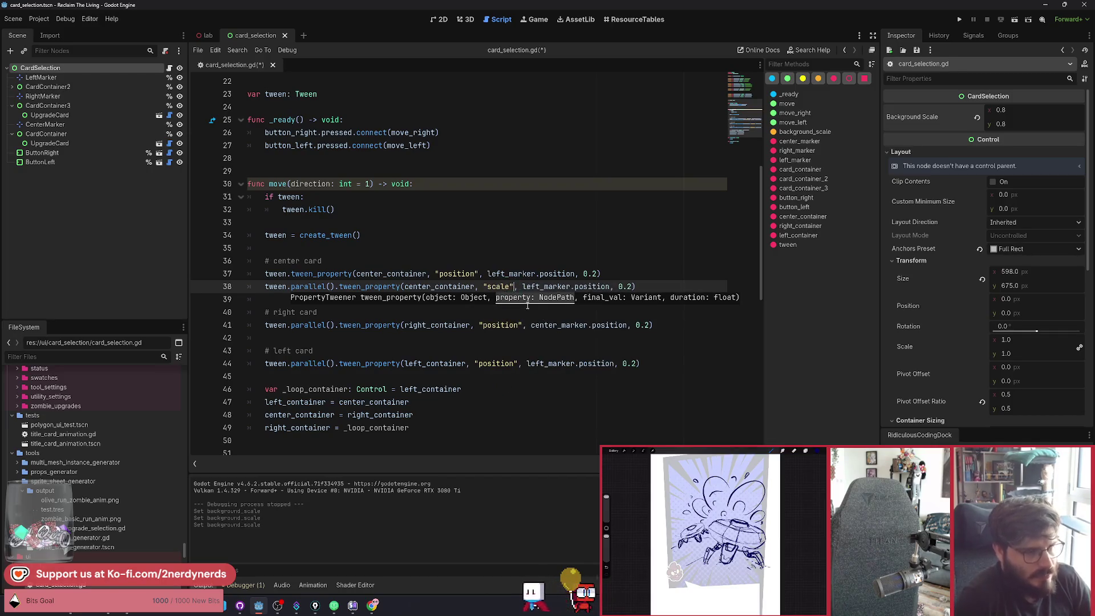
key("Right")
key("Right")
key("Right")
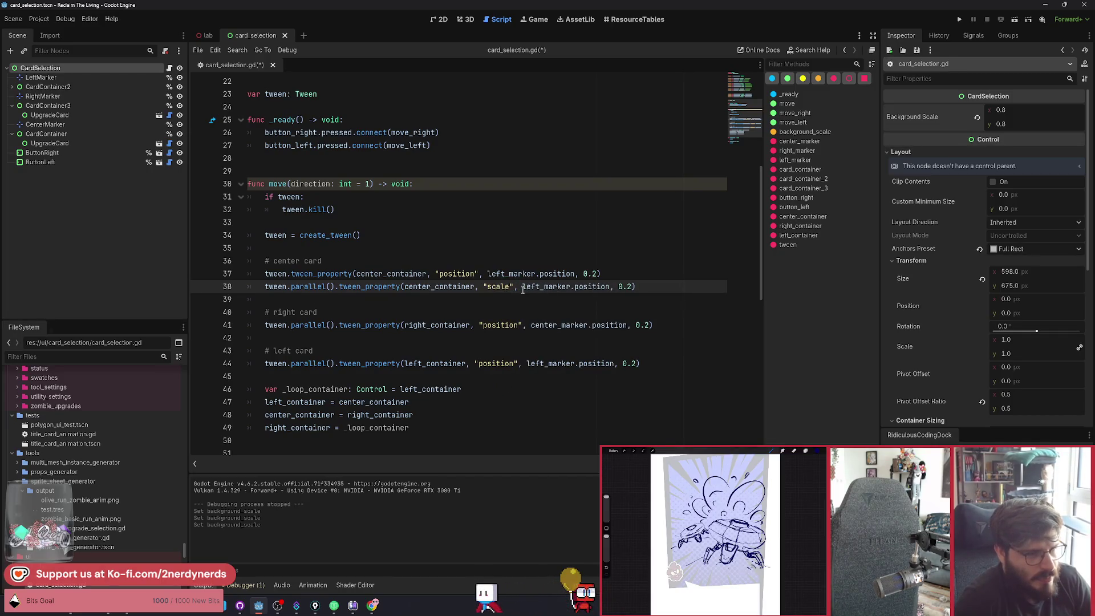
left_click_drag(523, 289, 610, 291)
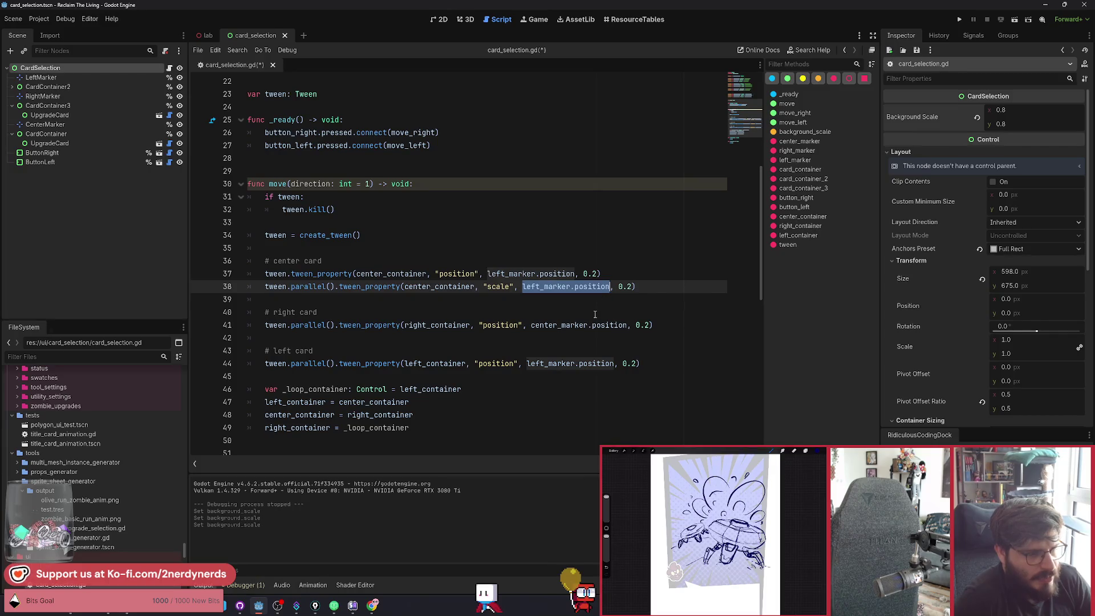
type("back")
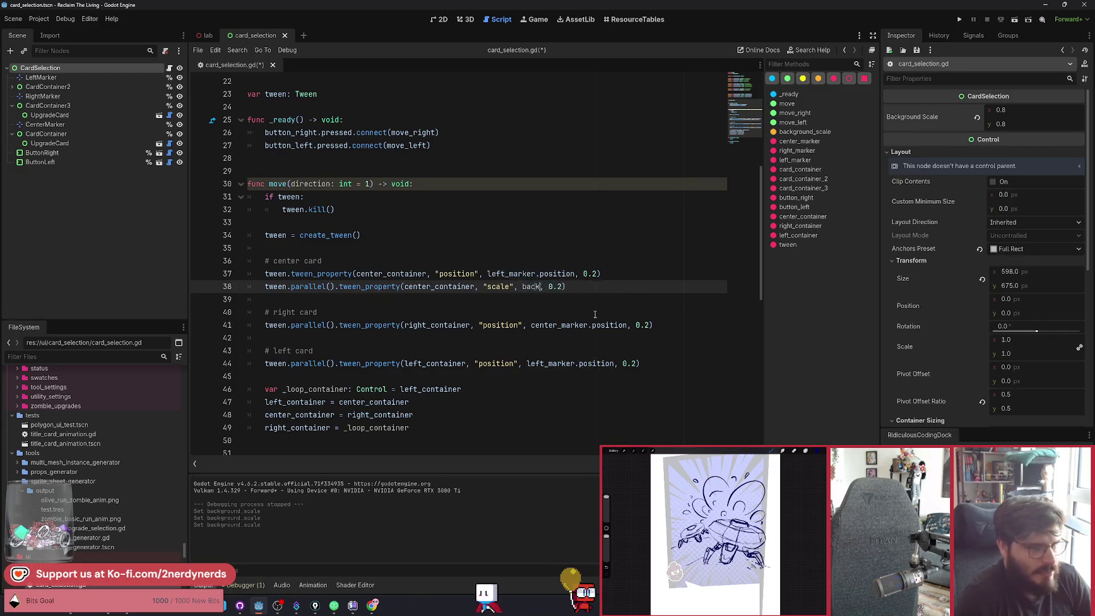
key("Return")
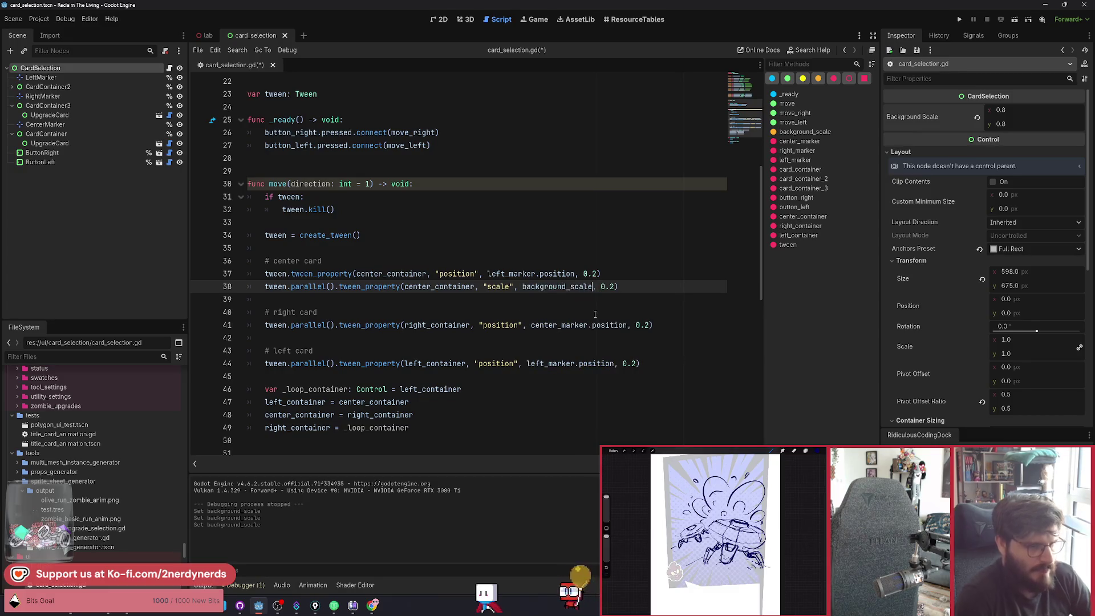
key("ctrl+s")
Step: Paste the scale tween under the right card position line with value Vector2.ONE
key("End")
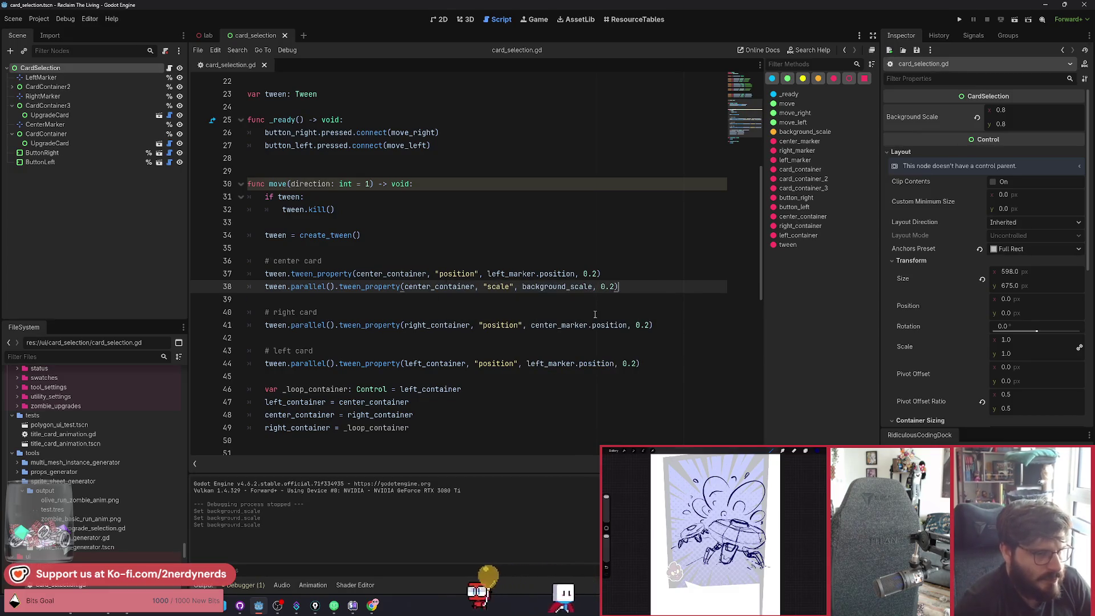
key("ctrl+shift+Left")
key("ctrl+shift+Left")
key("ctrl+shift+Left")
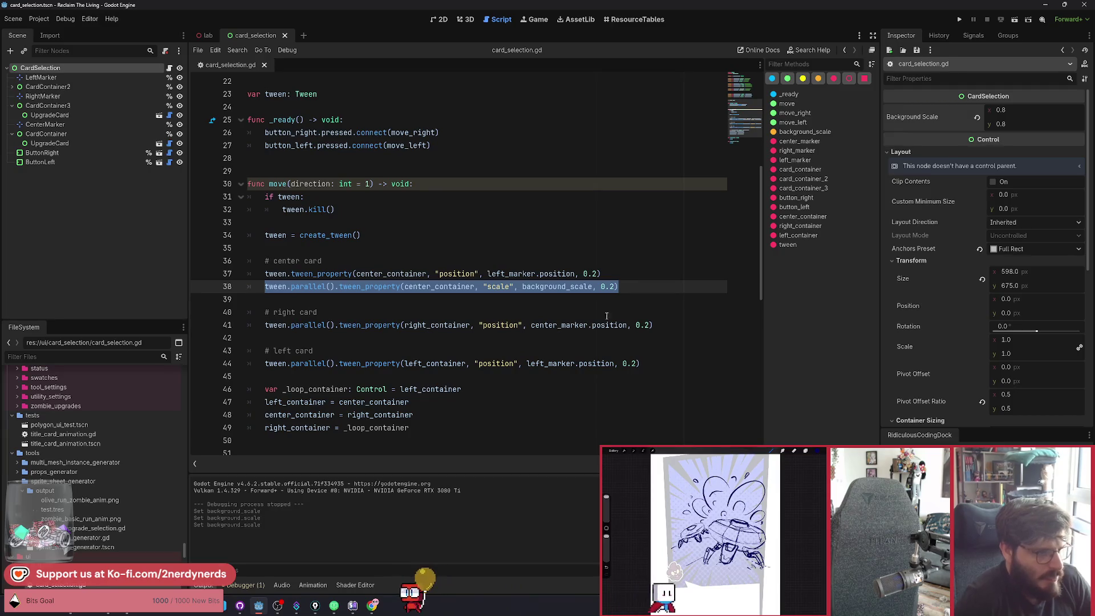
left_click(663, 328)
key("Return")
key("ctrl+v")
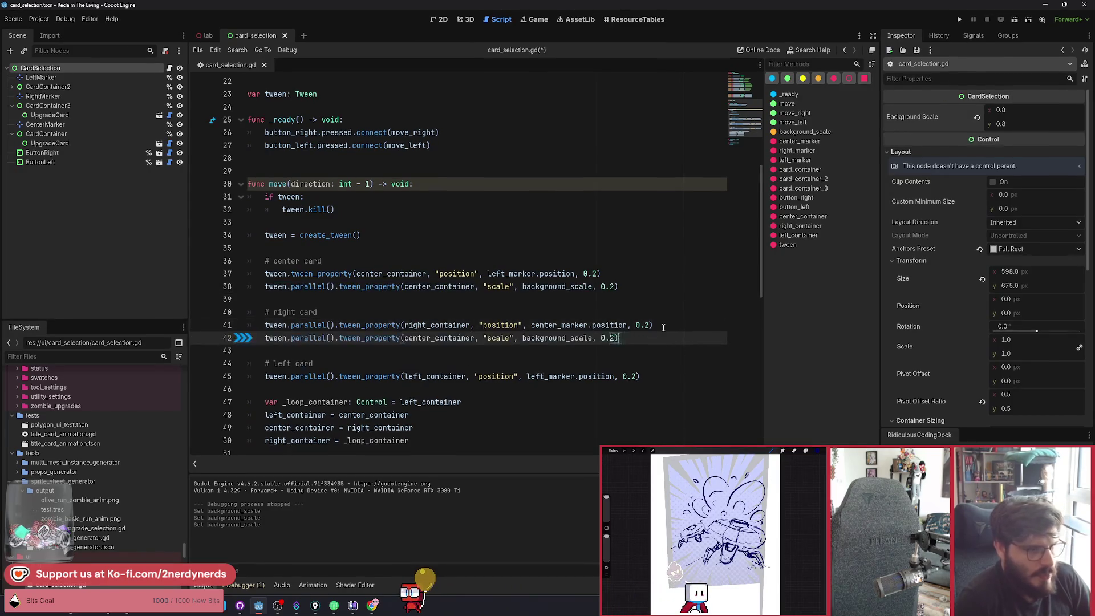
double_click(549, 338)
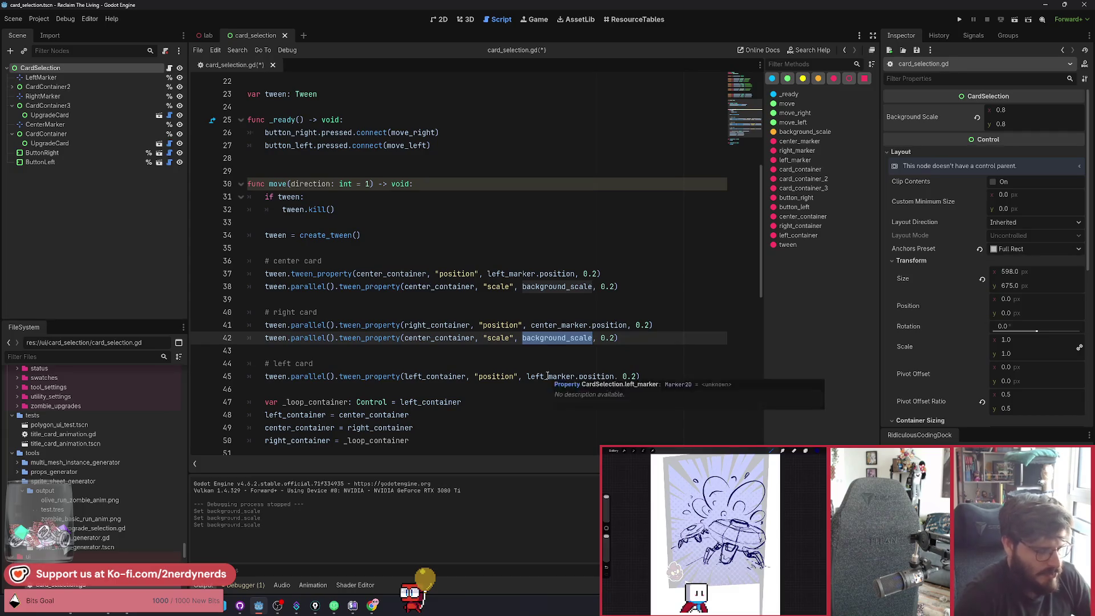
type("Vec")
key("Return")
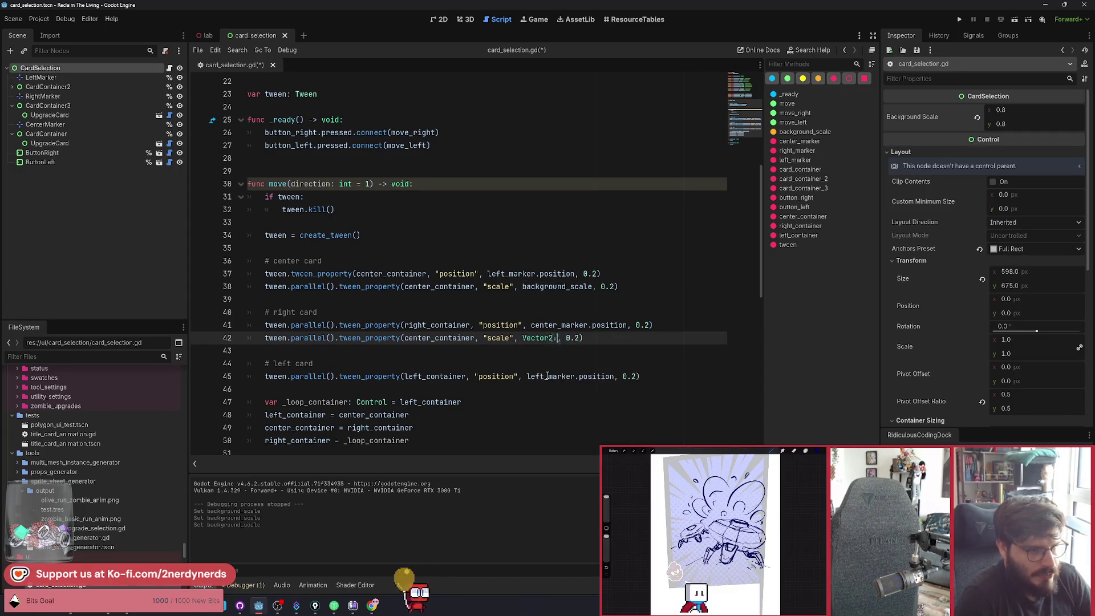
type(".ONE")
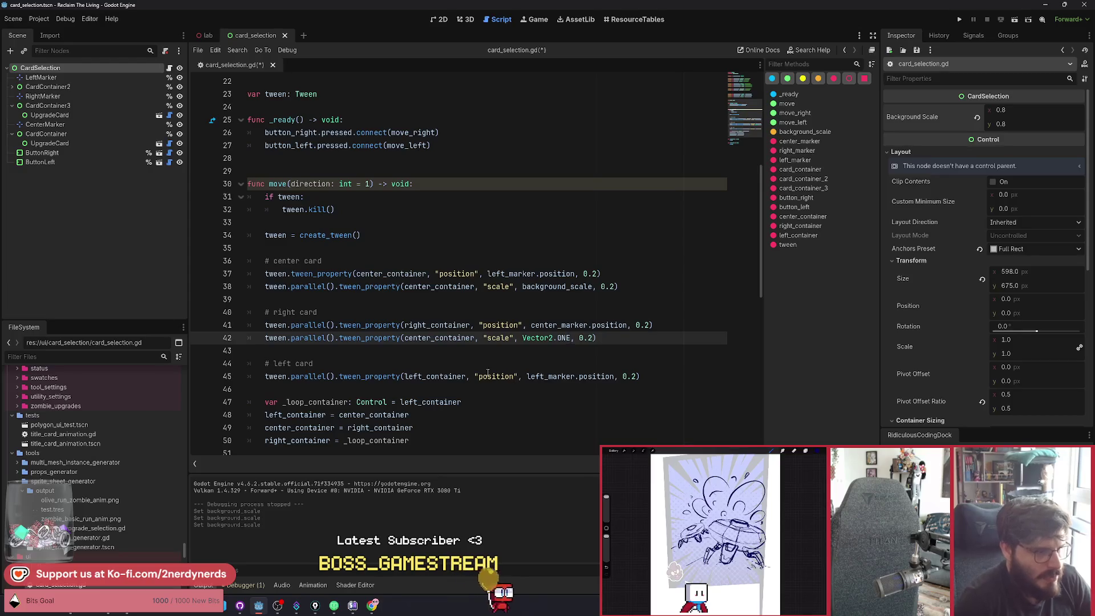
Step: Add a left card scale tween, retargeting lines 42 and 46 to right_container and left_container, and save
left_click(664, 375)
key("Return")
type("tween.parallel().tween_property(center_container, \"scale\", background_scale, 0.2)")
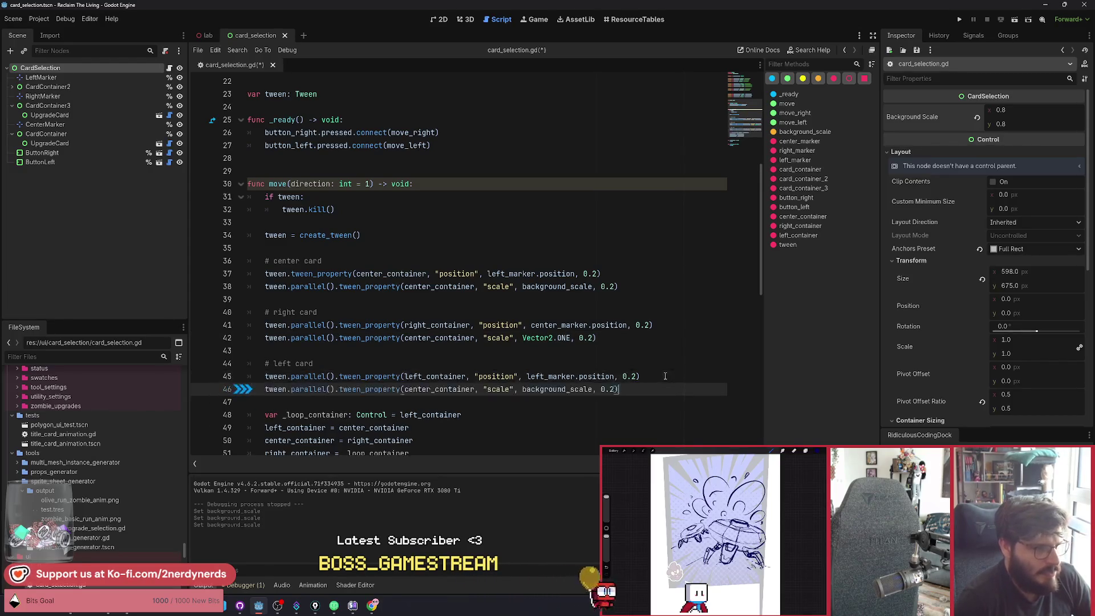
double_click(438, 337)
type("right_container")
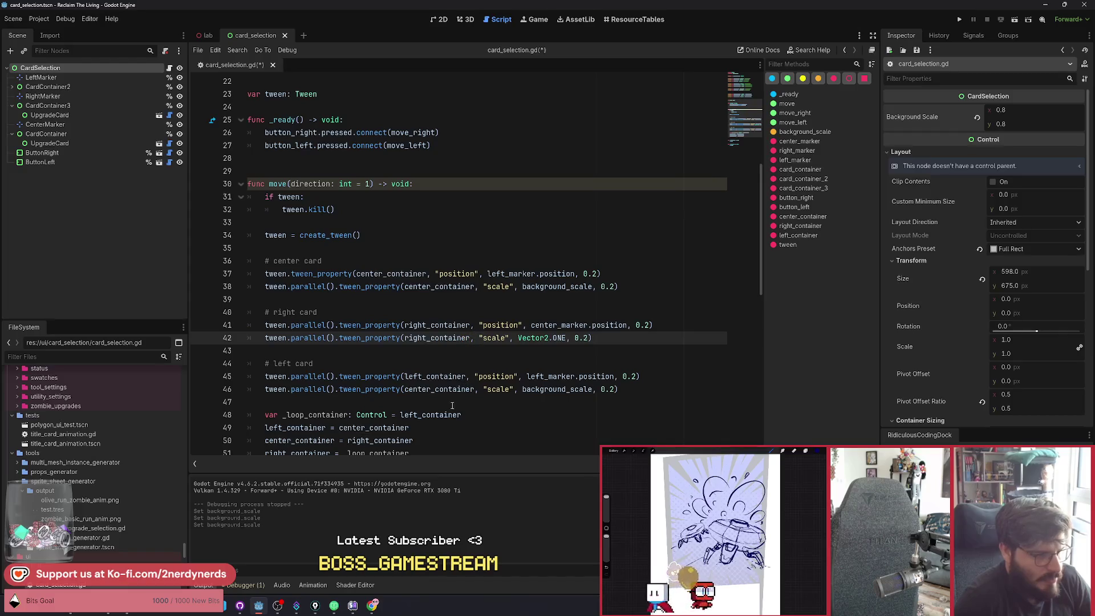
double_click(439, 389)
type("left_container")
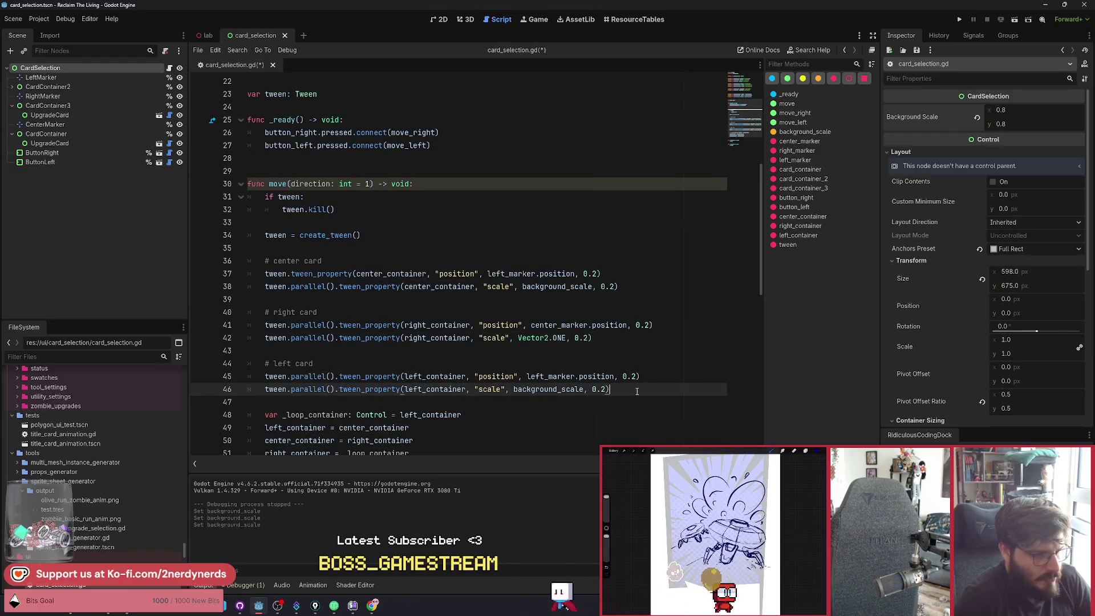
key("ctrl+s")
Step: Toggle line 46's comment off and back on, then run the scene with F6
scroll(521, 405, "down", 2)
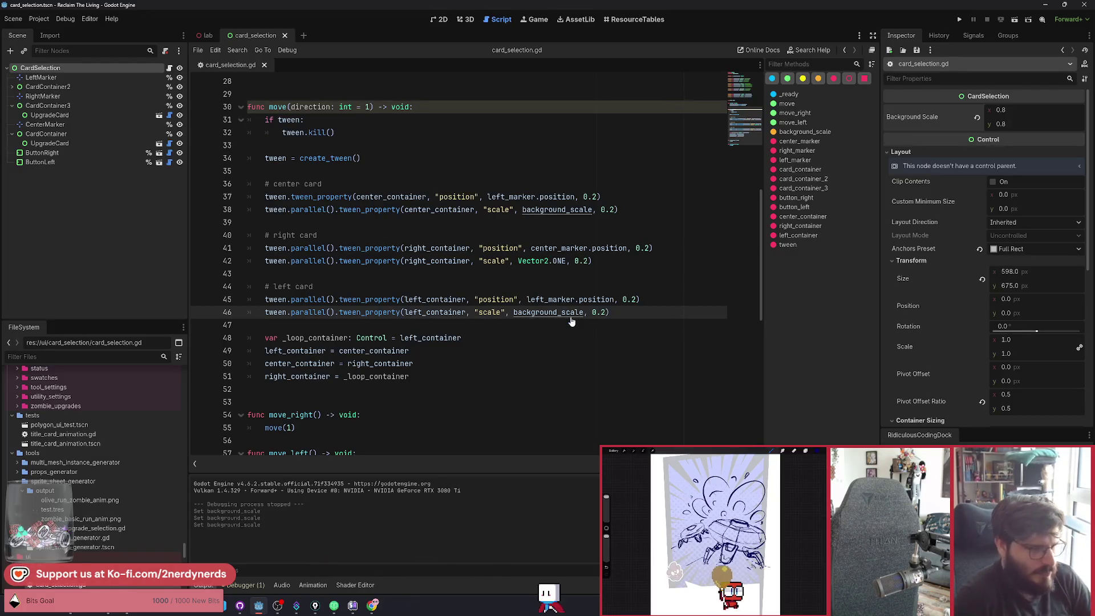
key("ctrl+k")
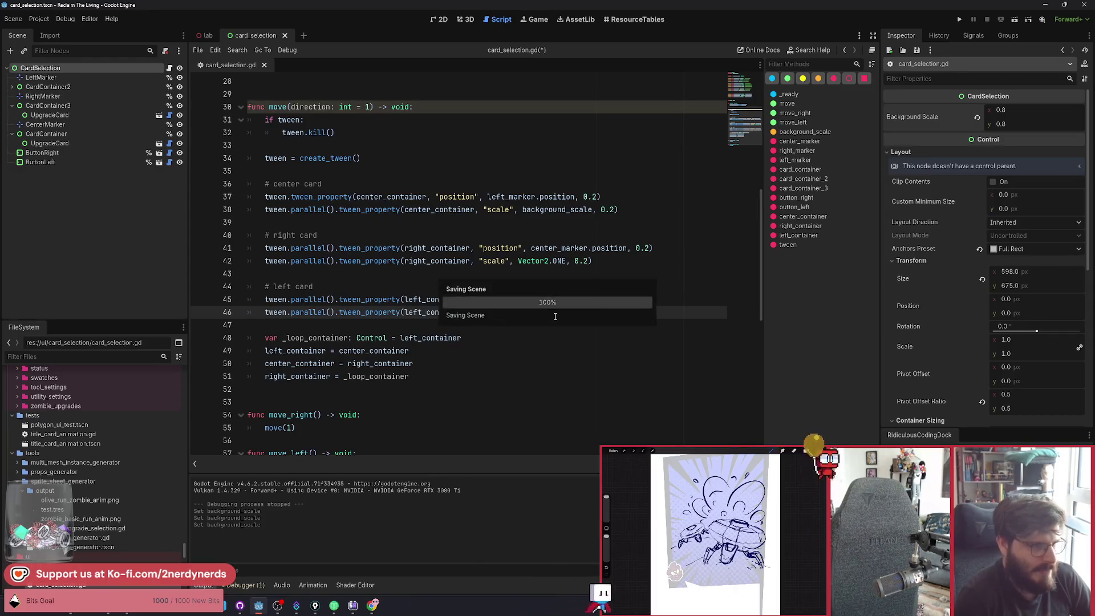
key("ctrl+k")
key("F6")
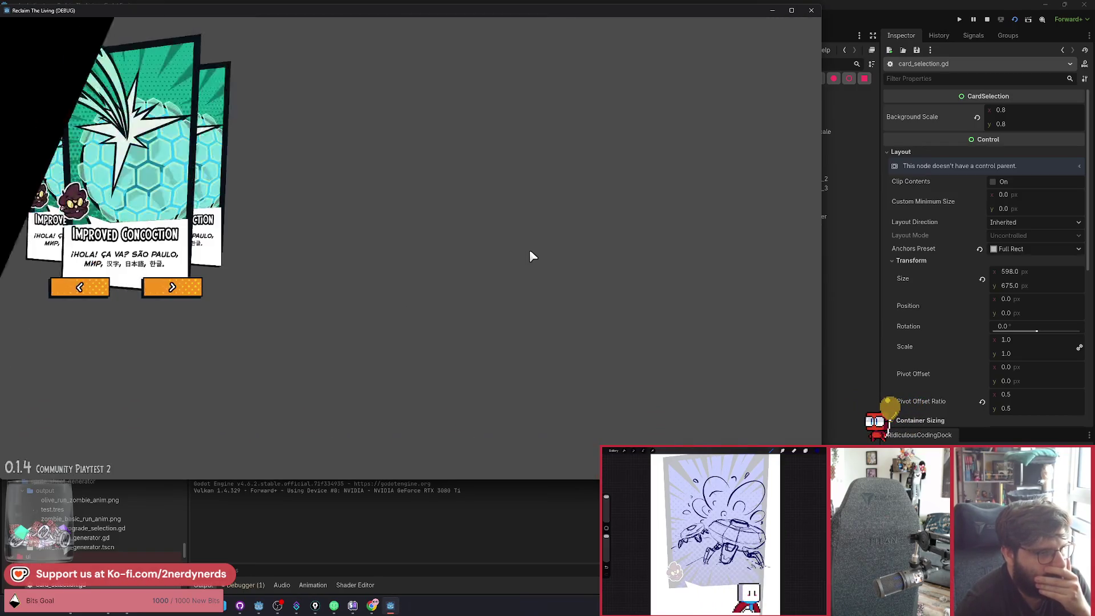
Step: Advance the carousel four times with the right-arrow button, then stop the game
left_click(190, 291)
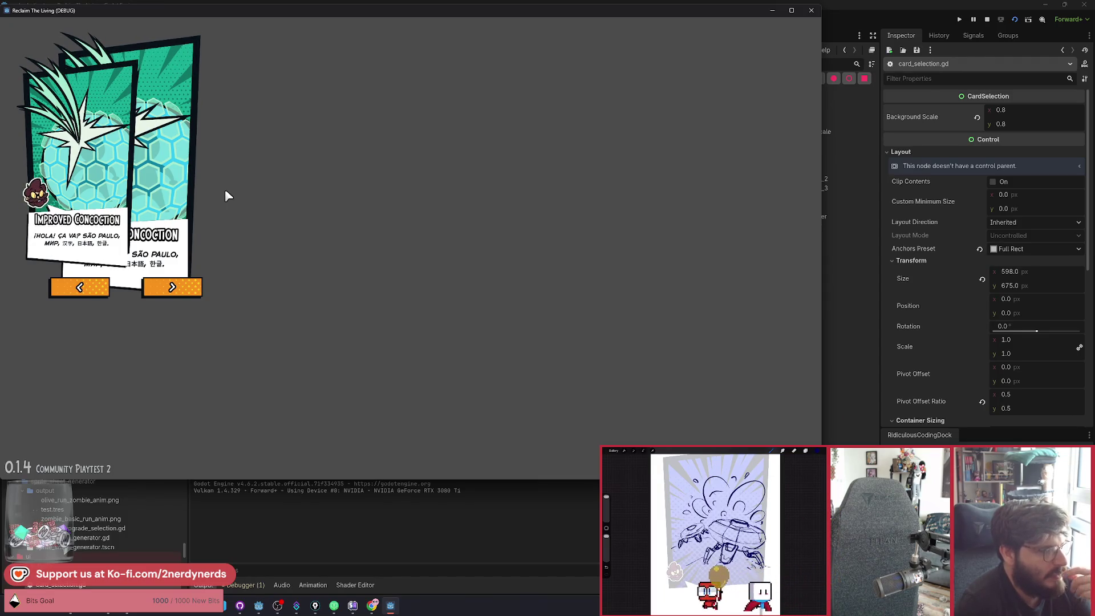
left_click(197, 294)
left_click(197, 294)
left_click(196, 294)
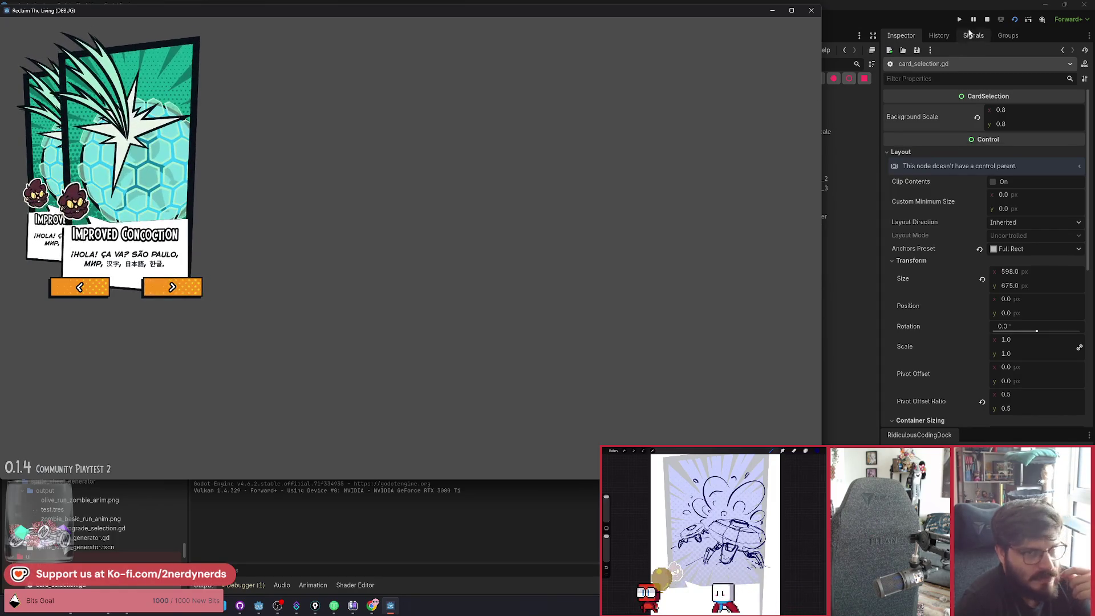
left_click(987, 20)
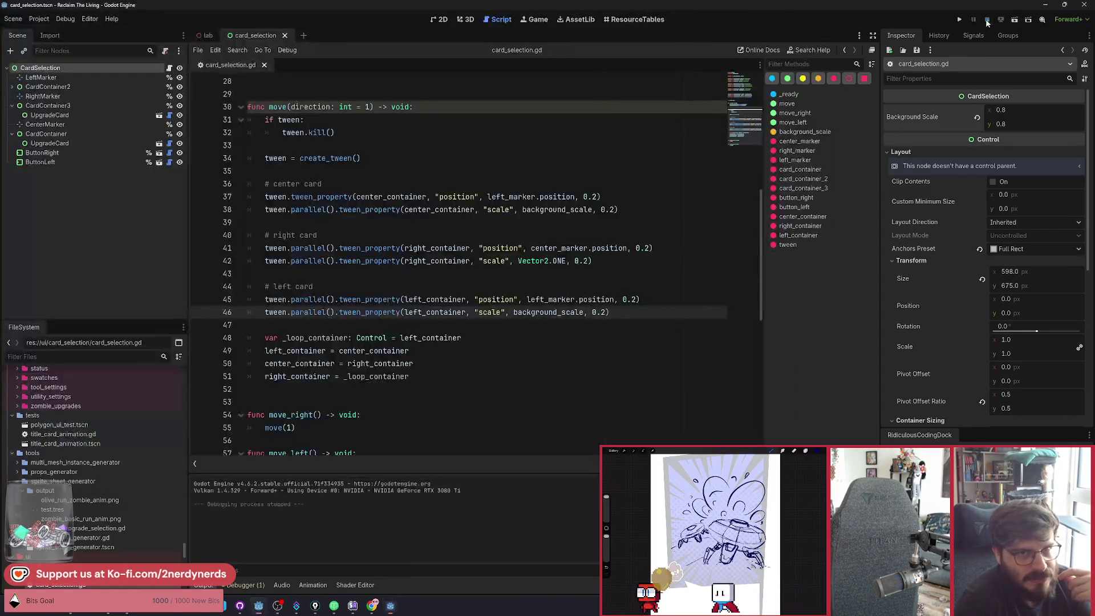
Step: Check CardContainer2's Z Index under Visibility and Ordering in the Inspector
left_click(48, 87)
scroll(940, 274, "down", 5)
left_click(917, 296)
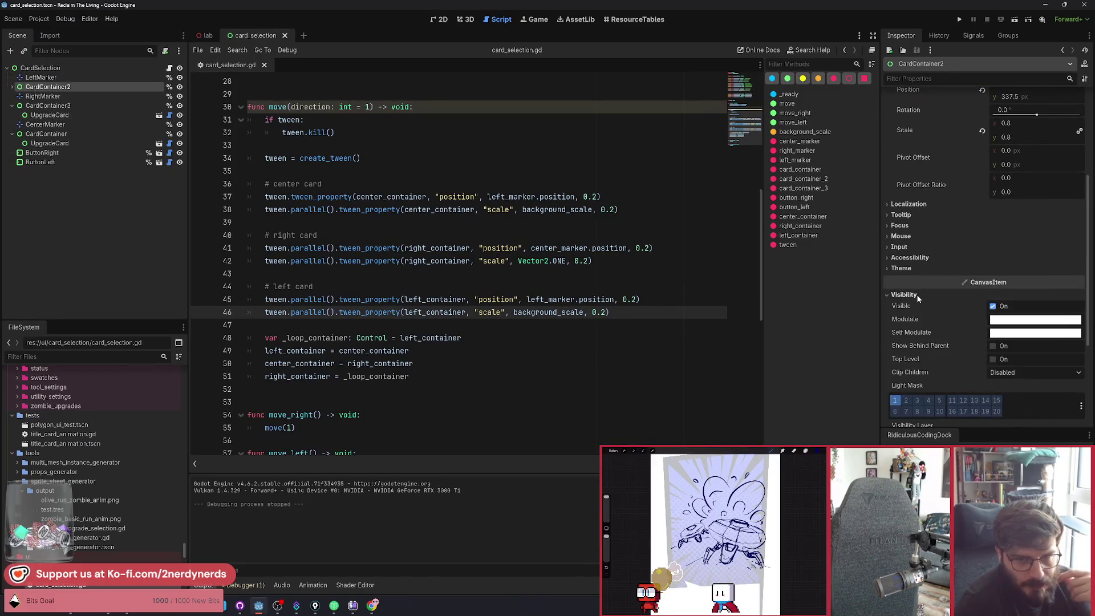
left_click(914, 295)
left_click(921, 306)
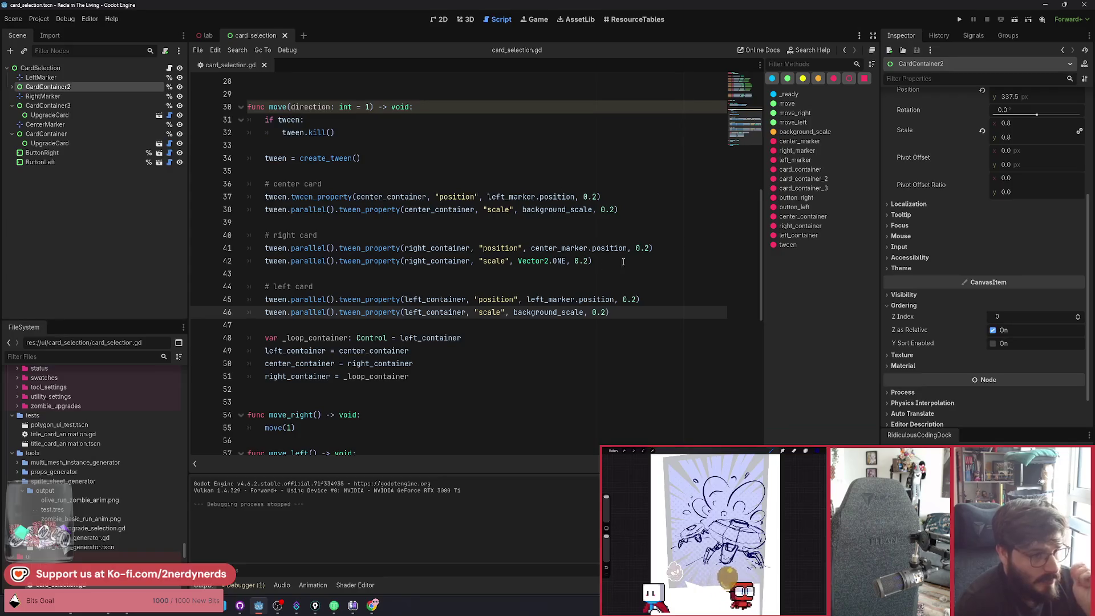
Step: Duplicate the center card's scale tween line on line 38
left_click(681, 249)
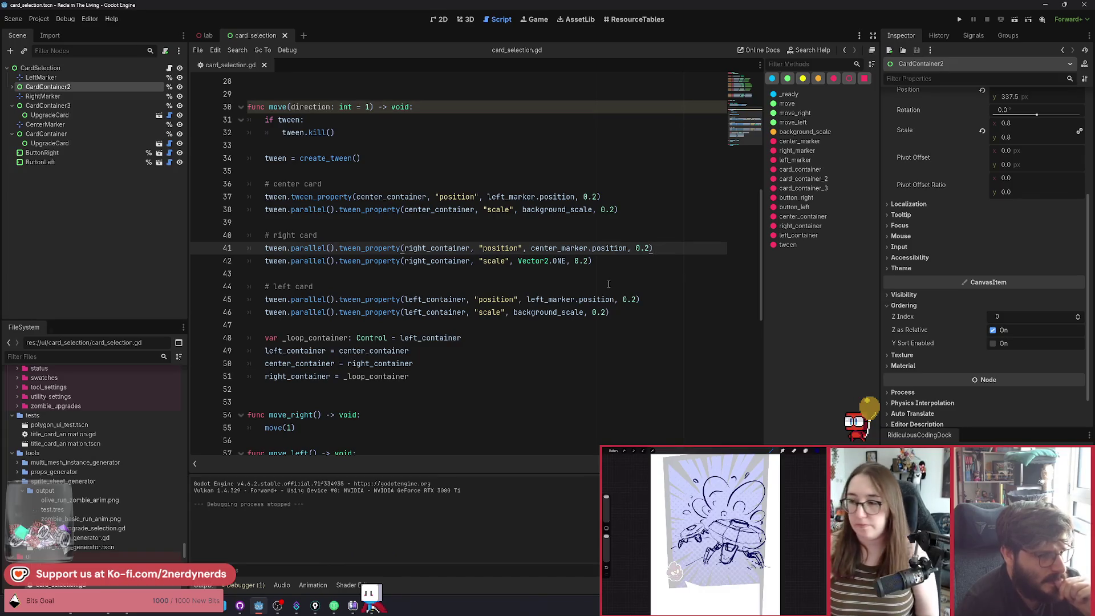
left_click(624, 209)
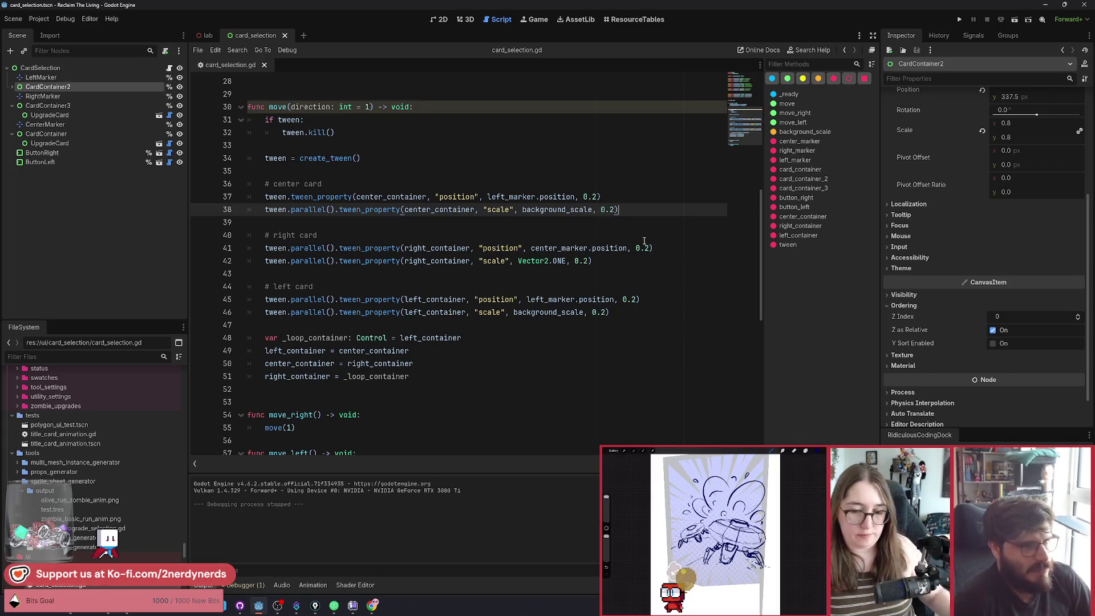
key("ctrl+shift+d")
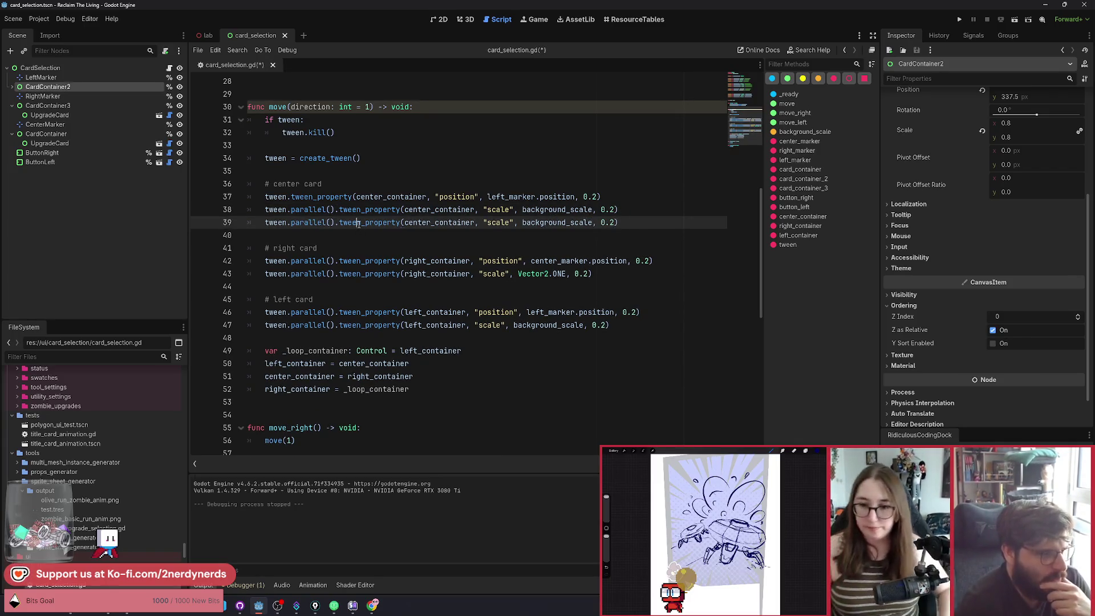
double_click(358, 223)
type("twe")
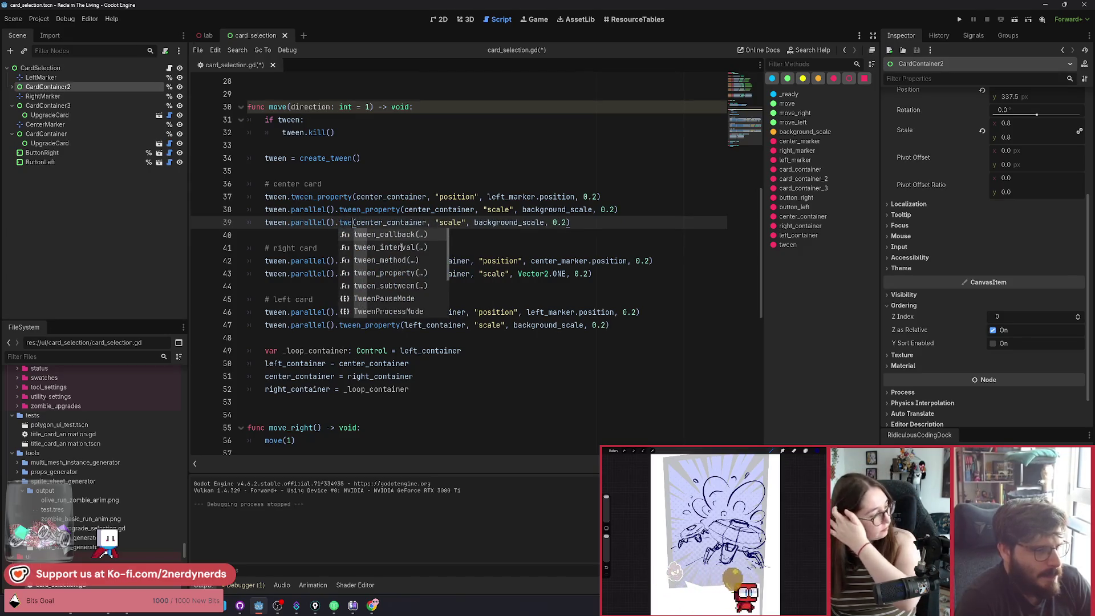
key("Down")
key("Down")
key("Down")
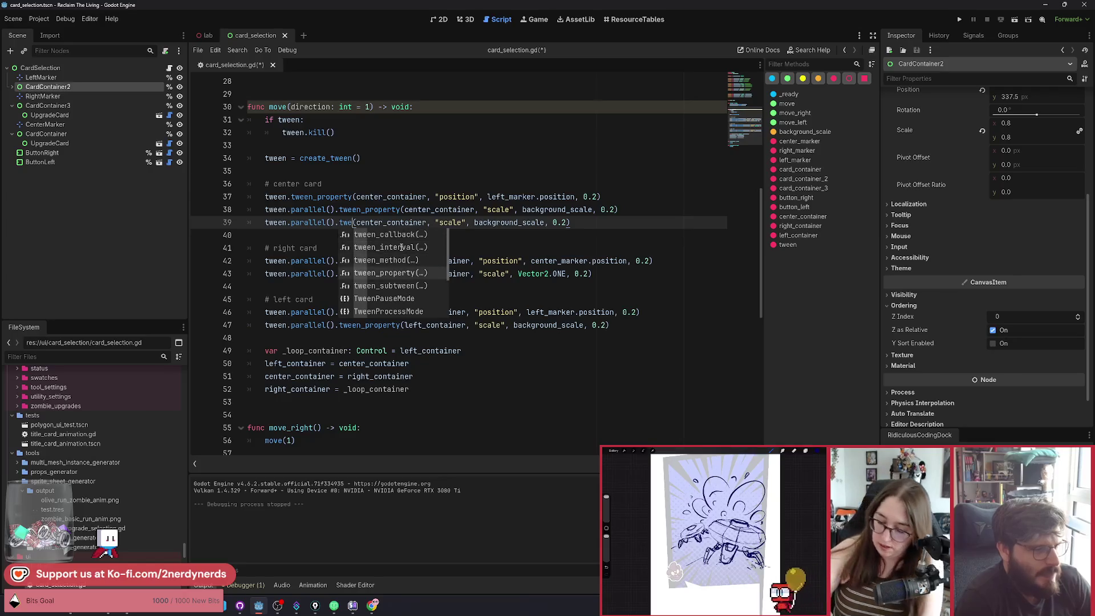
key("Return")
mouse_move(383, 221)
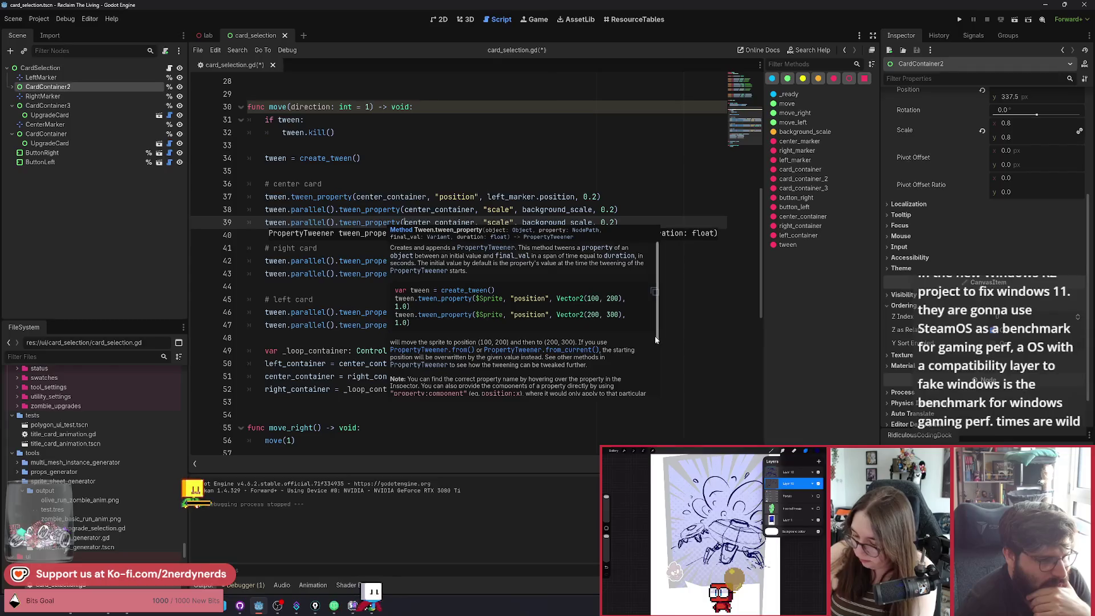
scroll(653, 342, "down", 3)
scroll(653, 376, "down", 2)
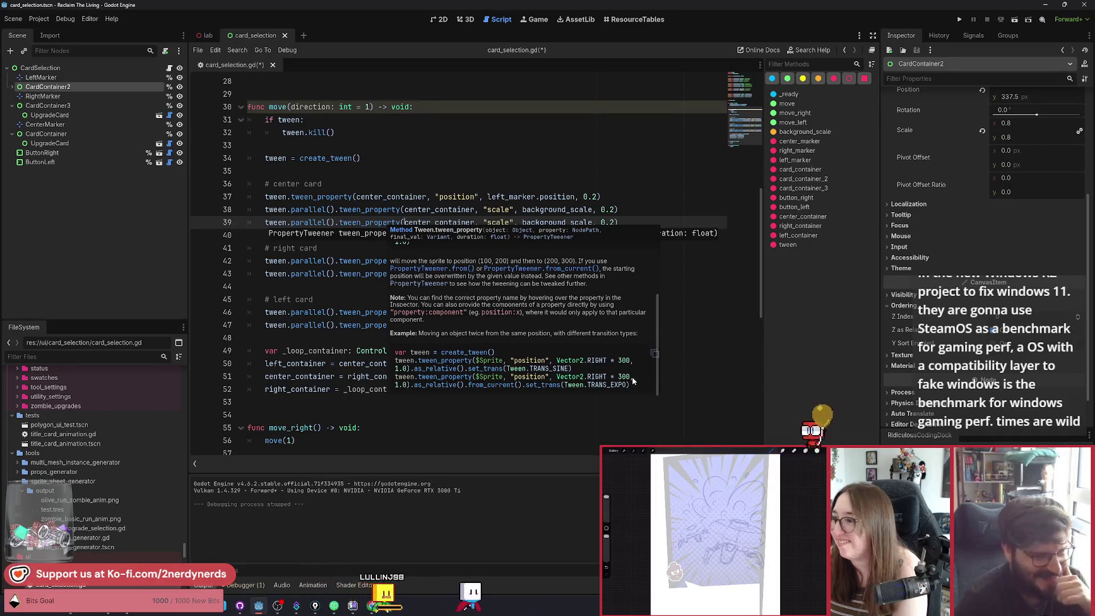
left_click(629, 225)
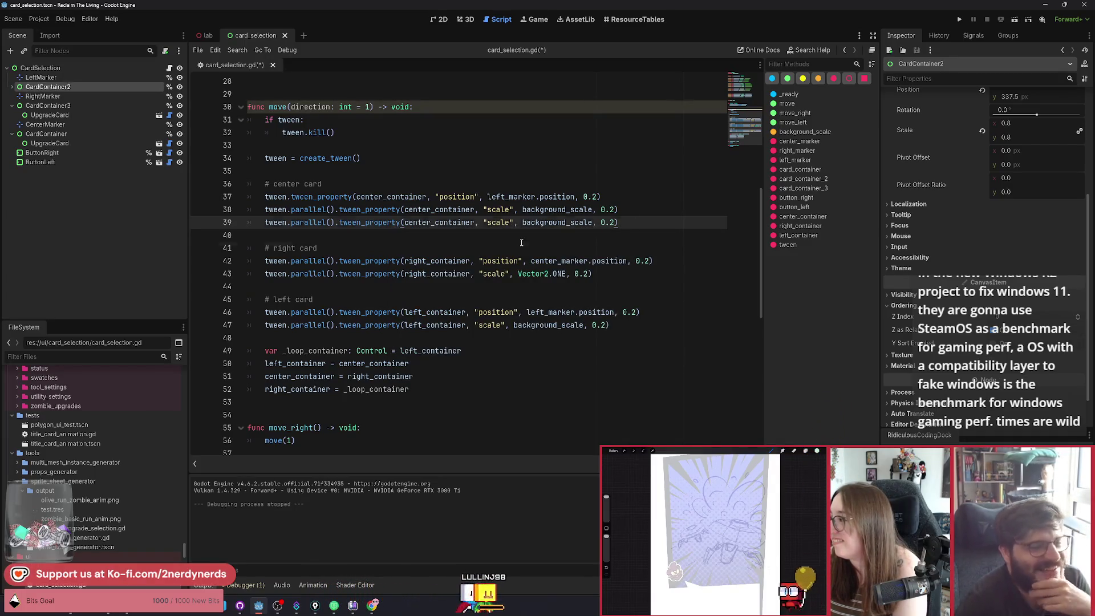
Step: Delete the method name on line 39's duplicated center card scale line
left_click(464, 245)
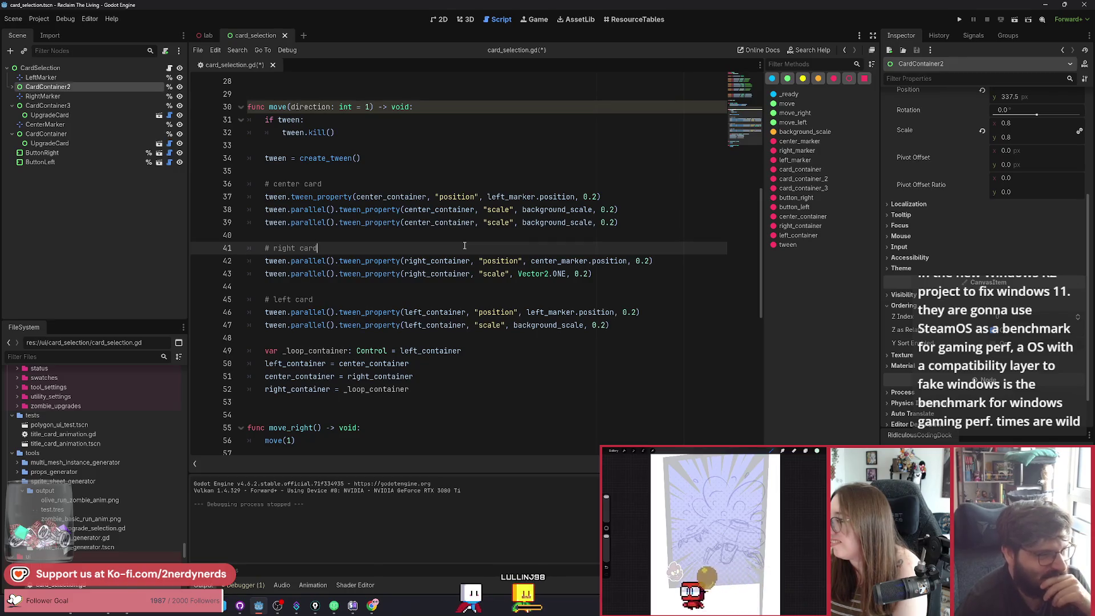
left_click(630, 224)
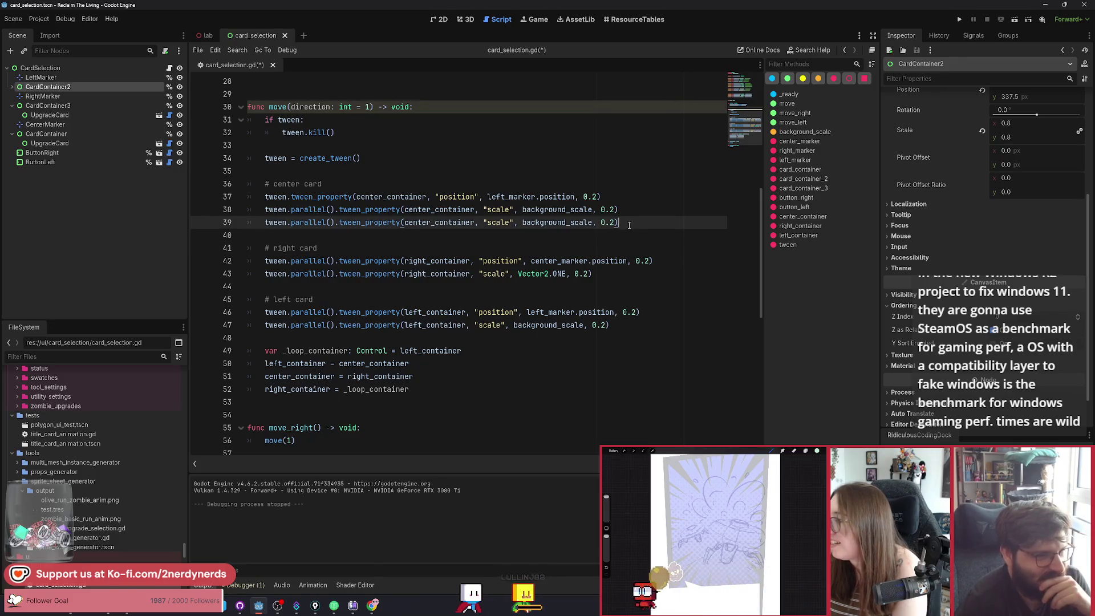
left_click(459, 249)
left_click(636, 317)
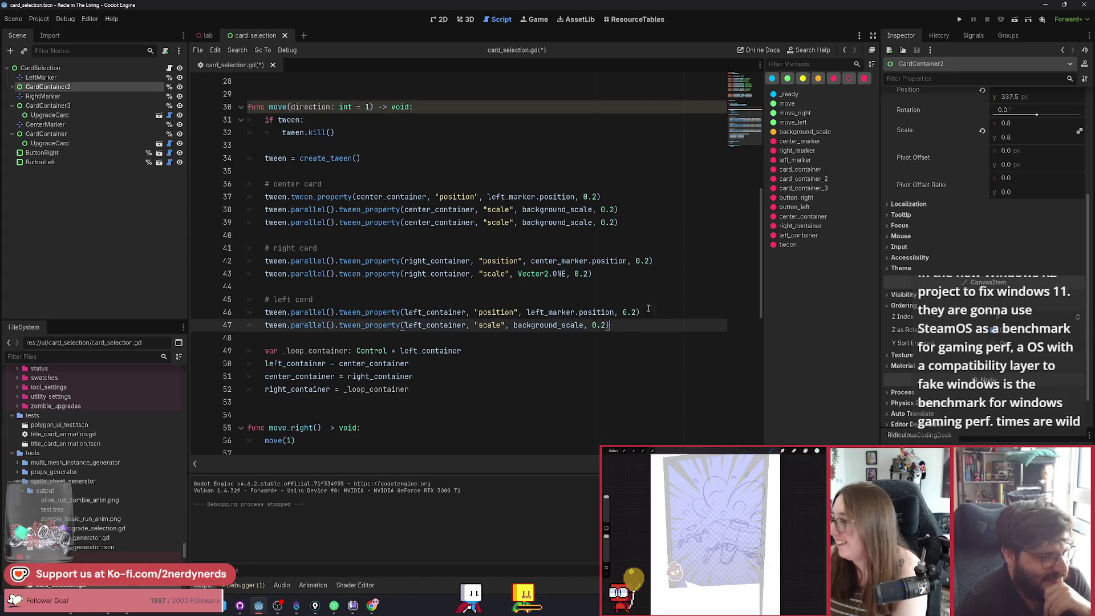
left_click(672, 256)
left_click(621, 223)
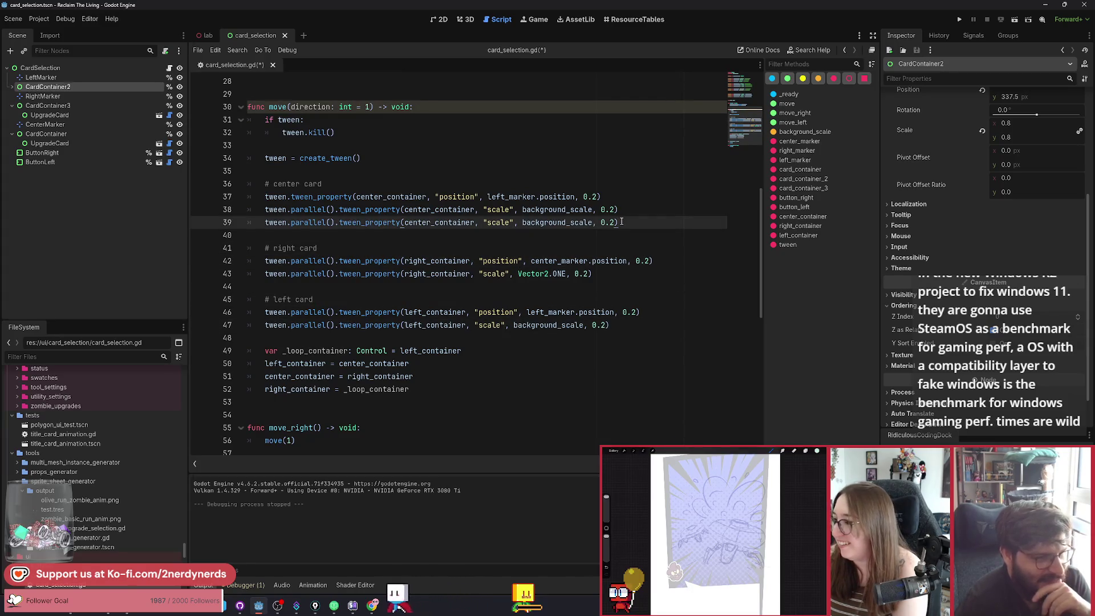
double_click(370, 222)
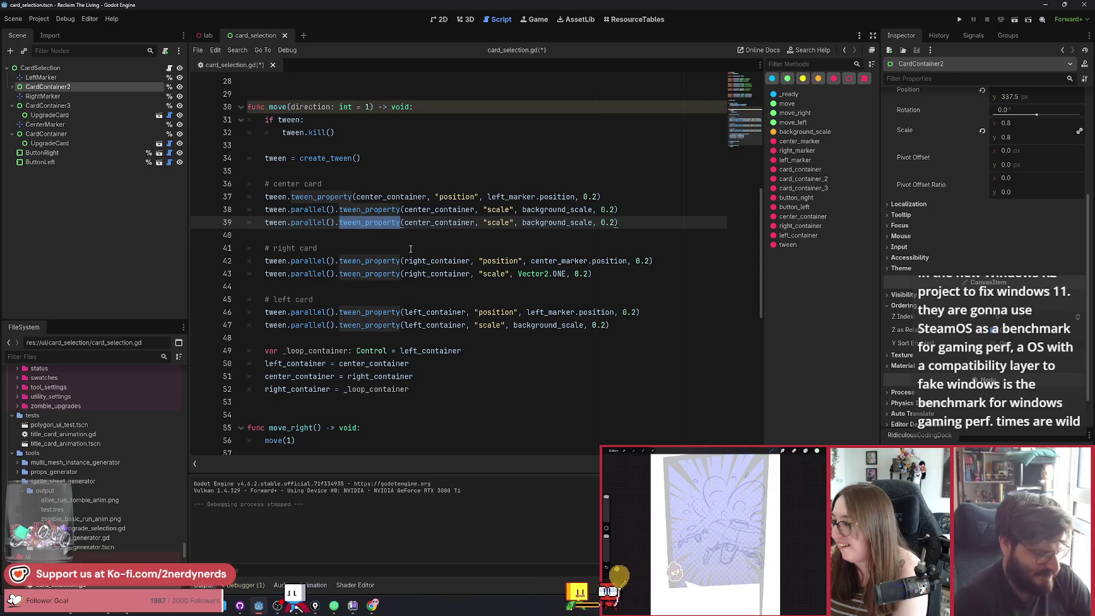
key("BackSpace")
Step: Try tween_callback on line 39, then revert it to set
type("twee")
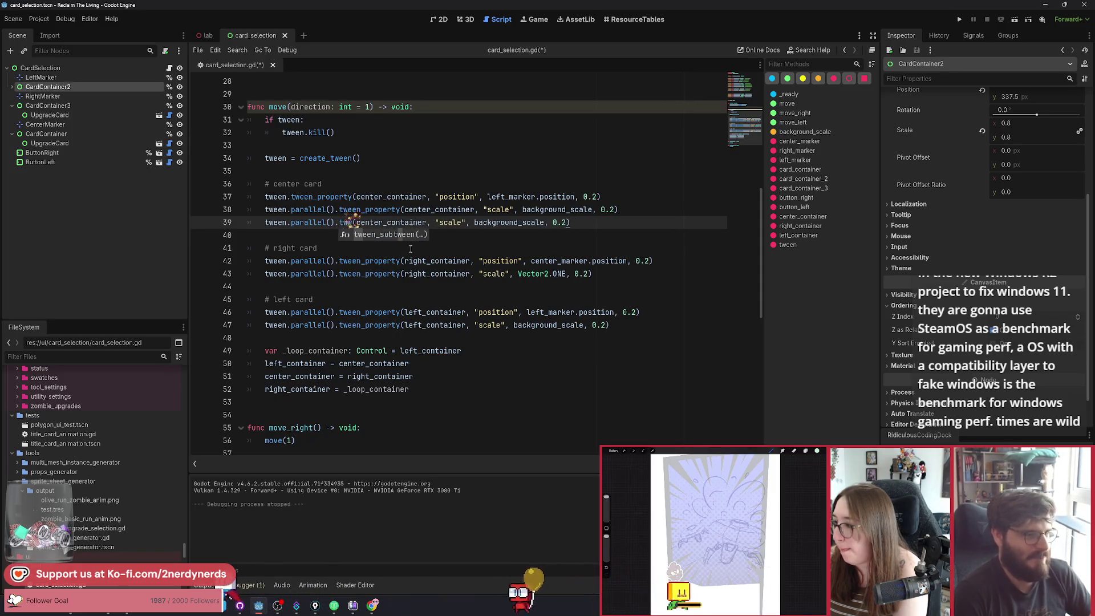
type("n")
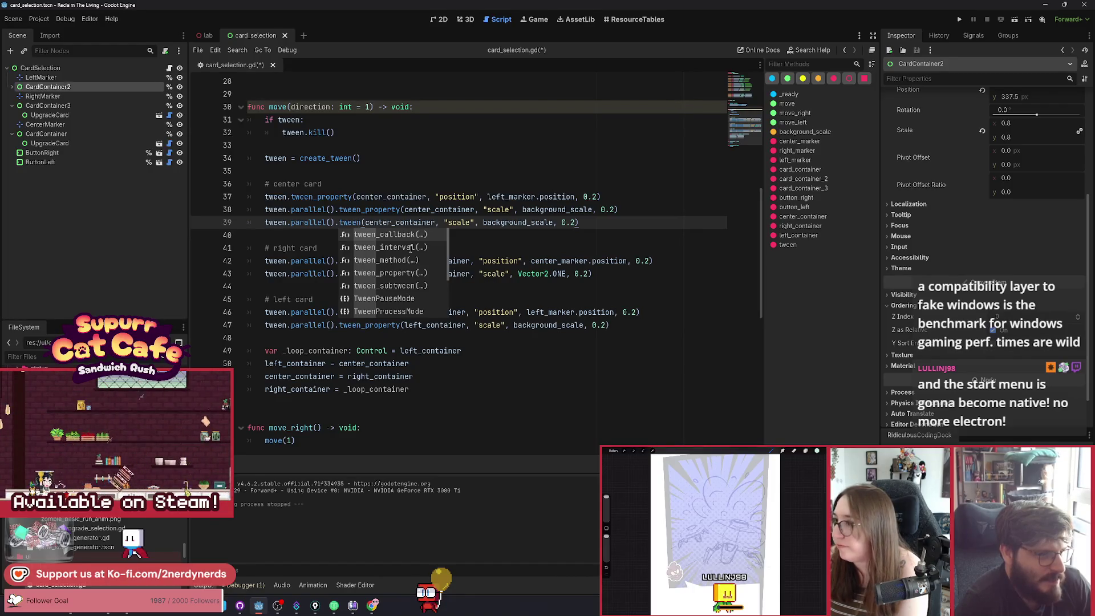
key("Return")
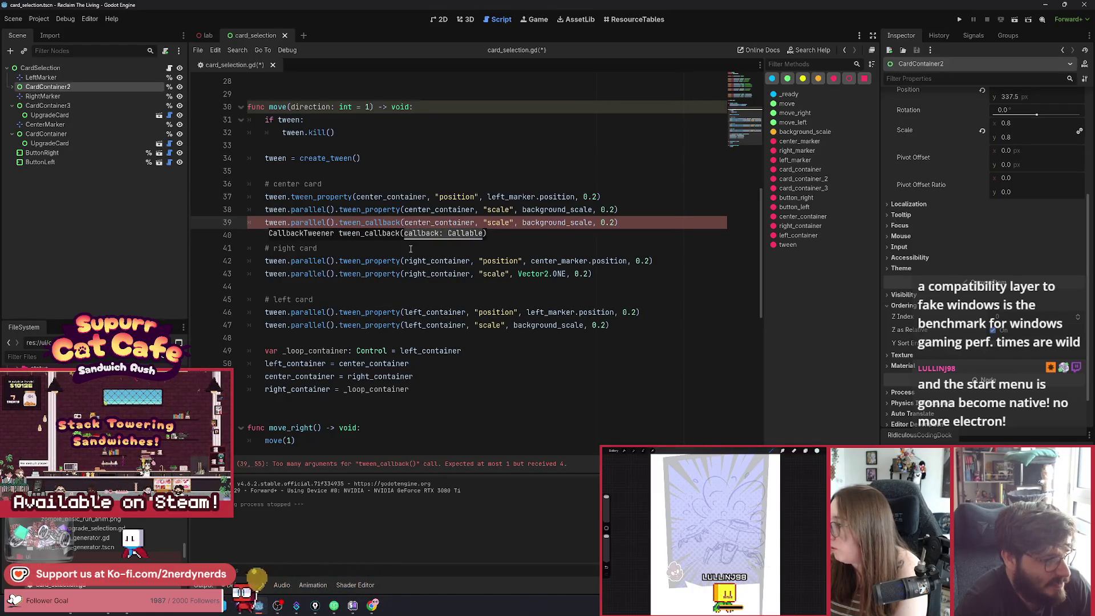
key("Left")
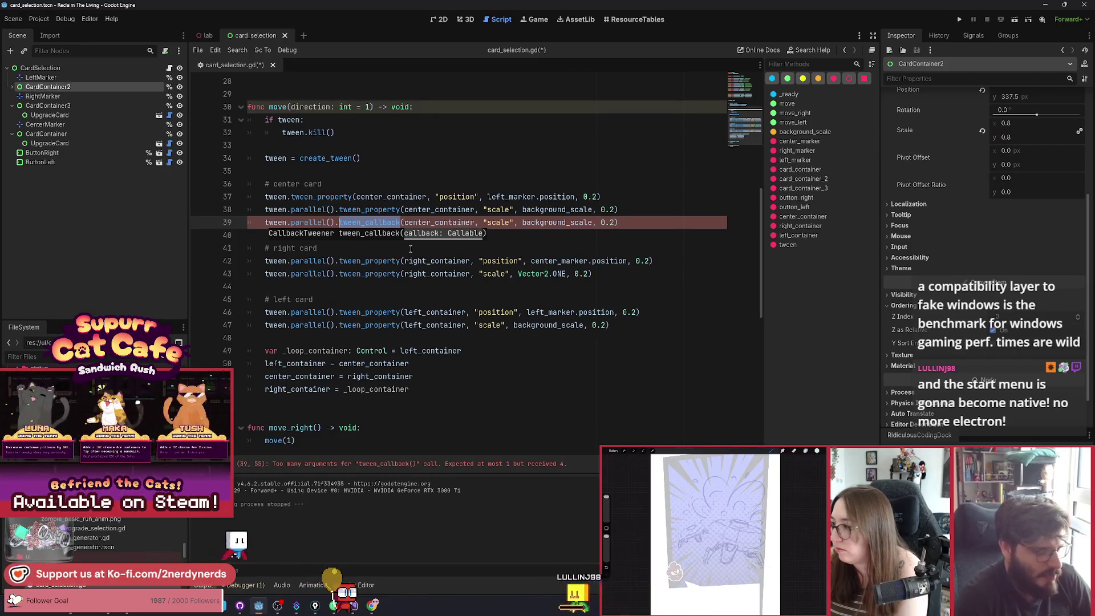
key("ctrl+BackSpace")
type("set")
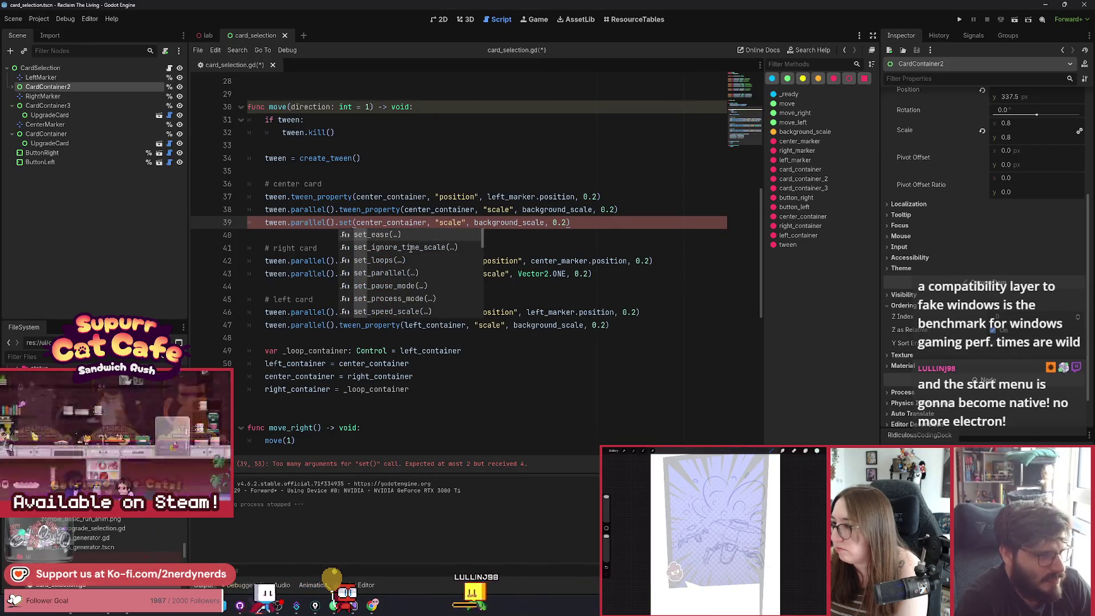
Step: Replace set with tween_callback and start a func(): lambda on a new line
scroll(411, 248, "down", 1)
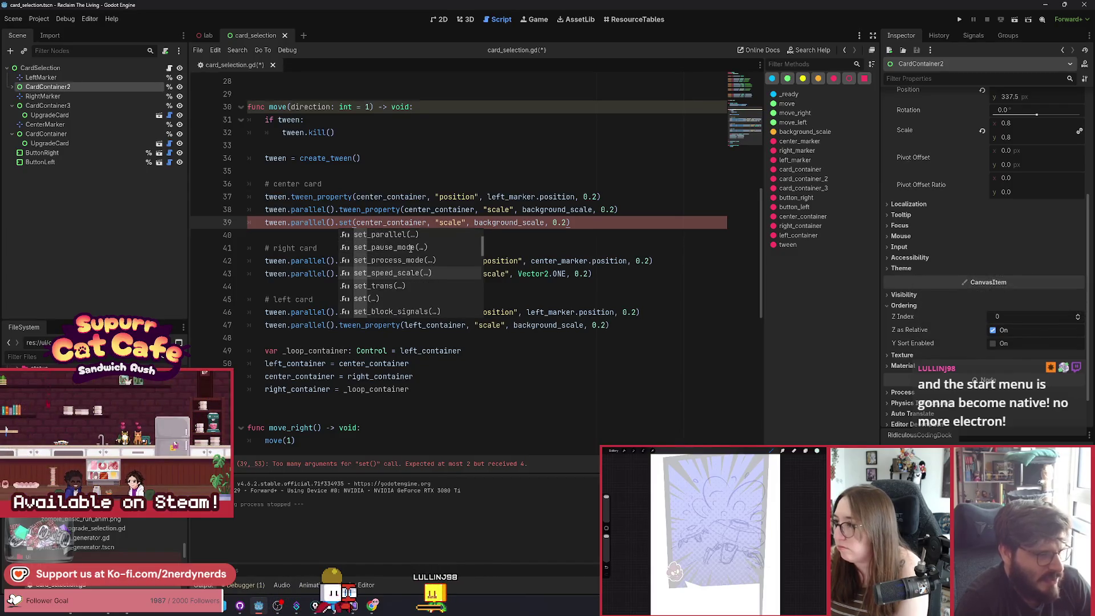
scroll(411, 249, "down", 1)
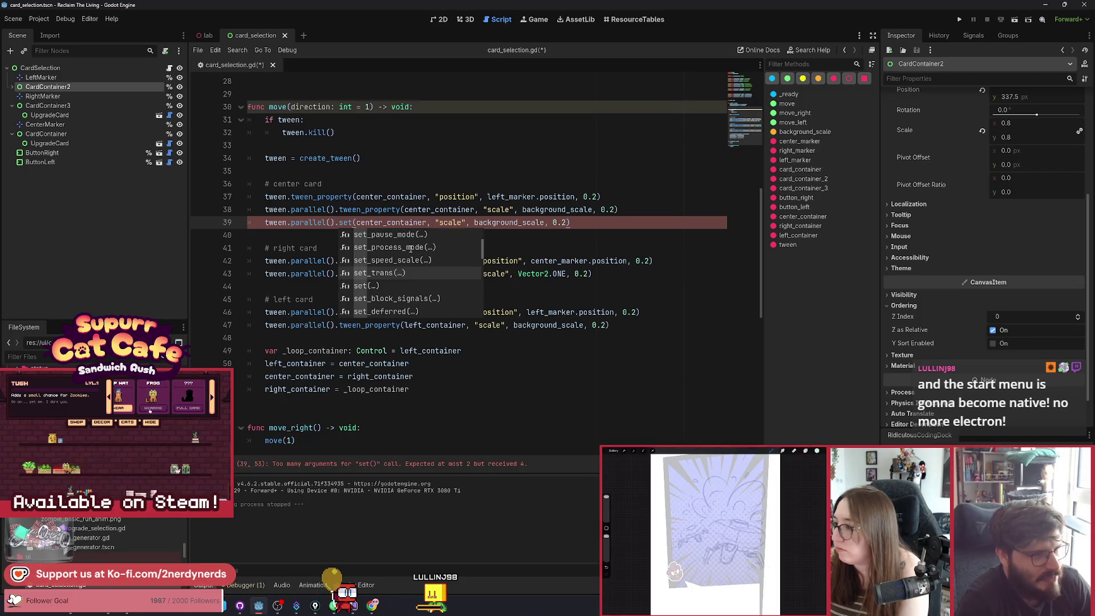
scroll(411, 249, "down", 3)
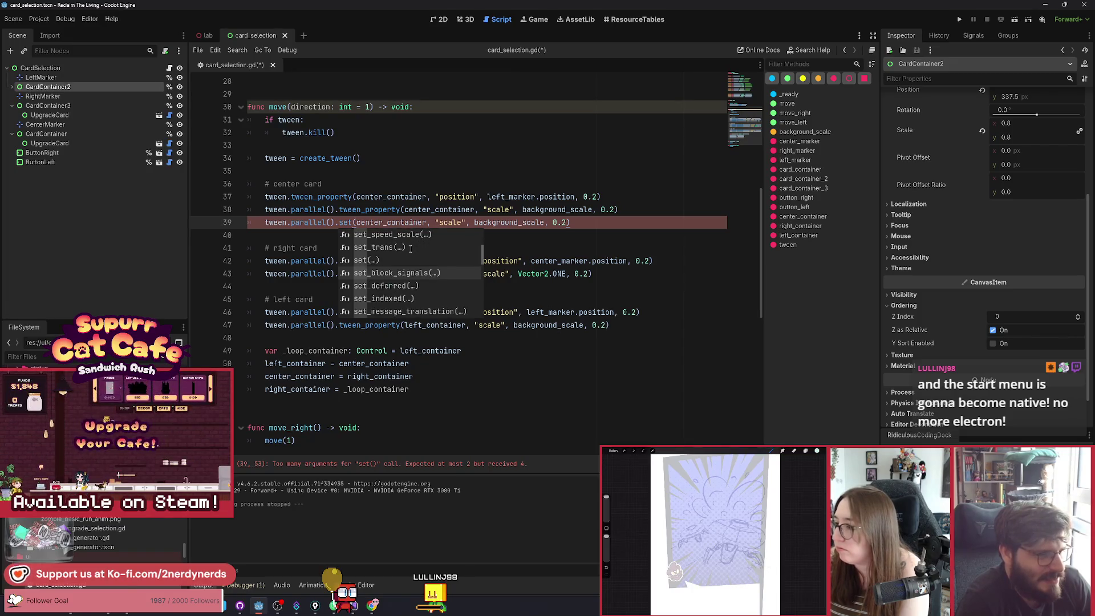
scroll(411, 249, "down", 5)
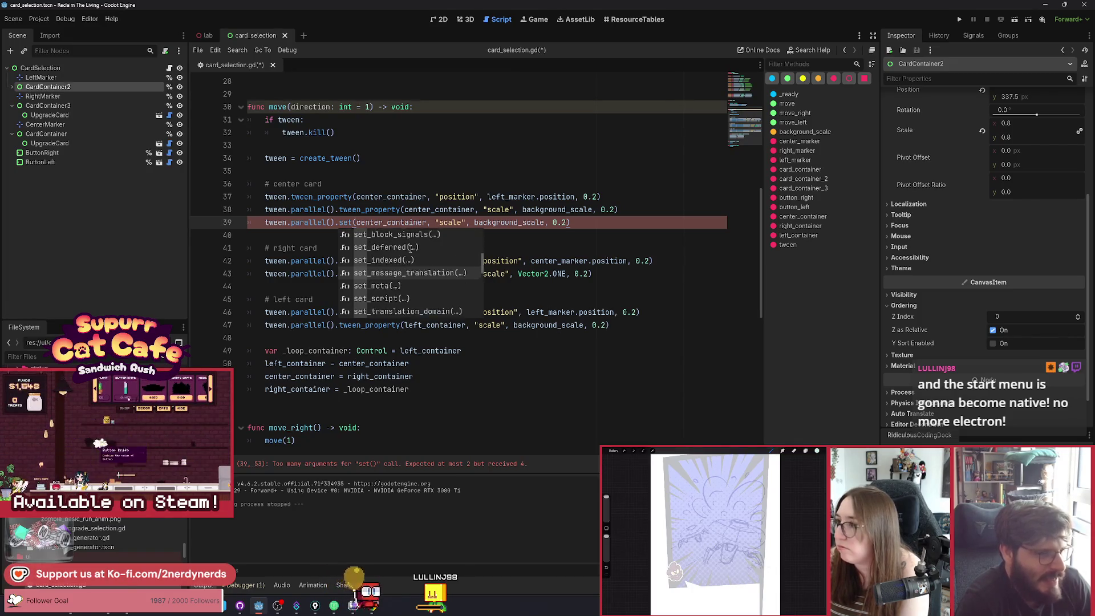
scroll(410, 249, "down", 1)
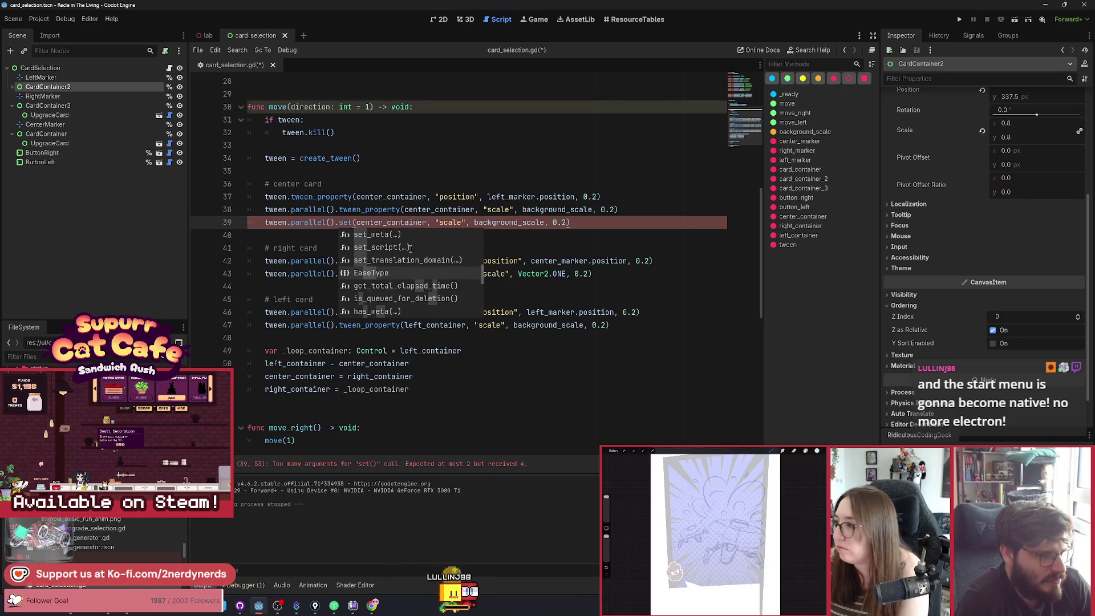
scroll(411, 250, "down", 2)
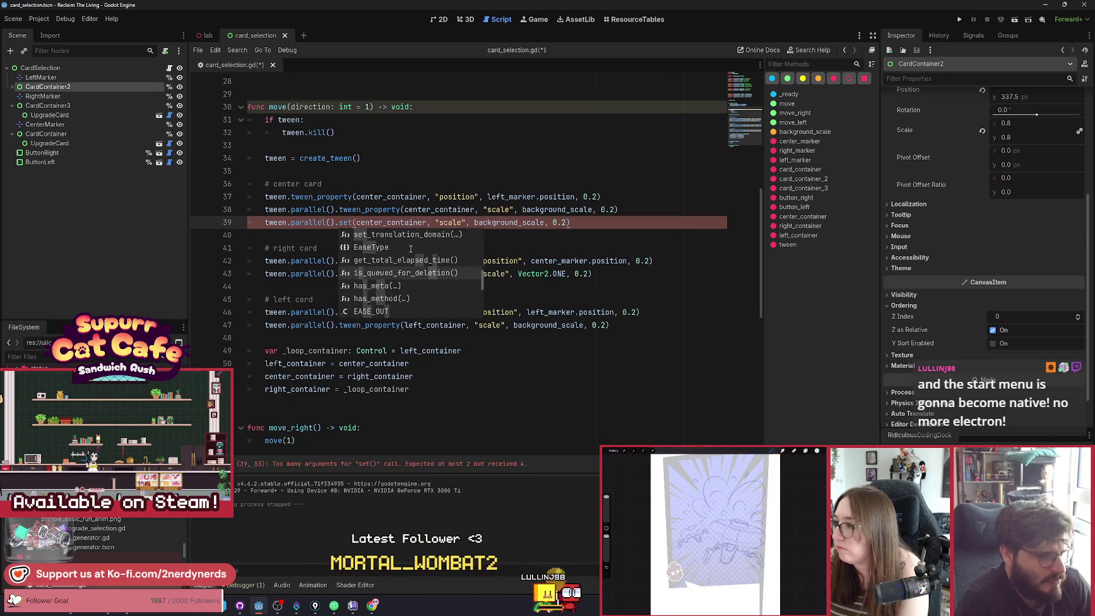
scroll(410, 249, "down", 1)
scroll(410, 250, "down", 2)
scroll(410, 249, "down", 2)
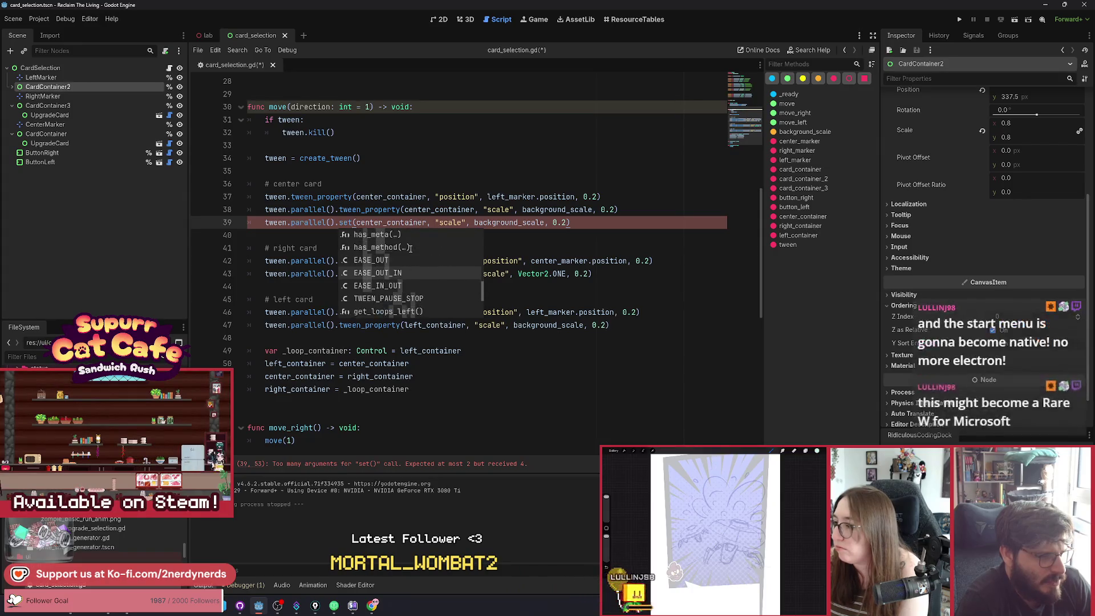
scroll(410, 250, "down", 2)
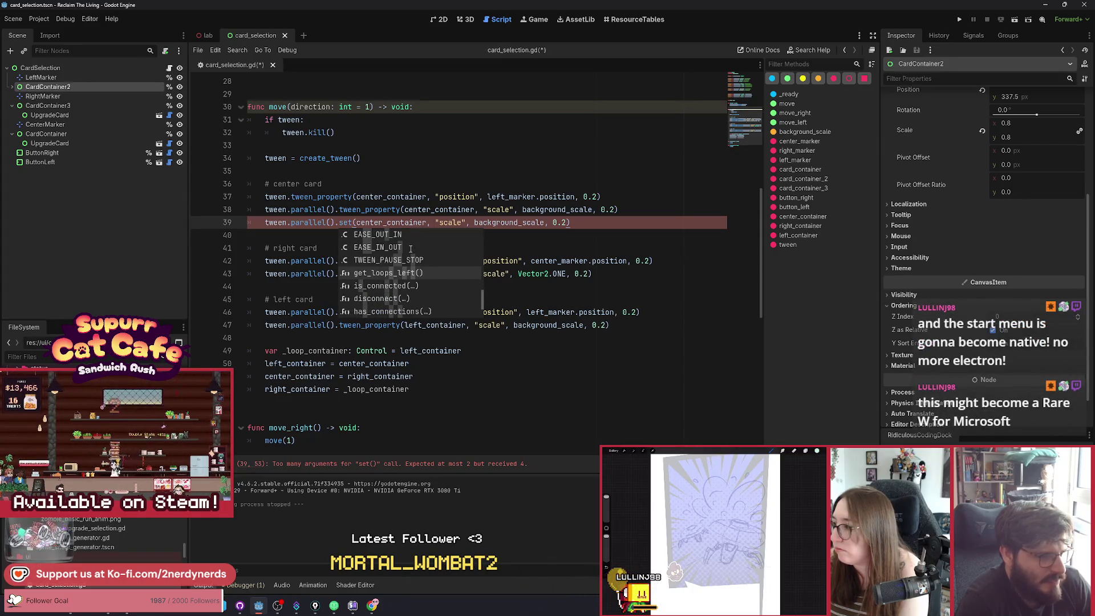
key("BackSpace")
key("BackSpace")
key("BackSpace")
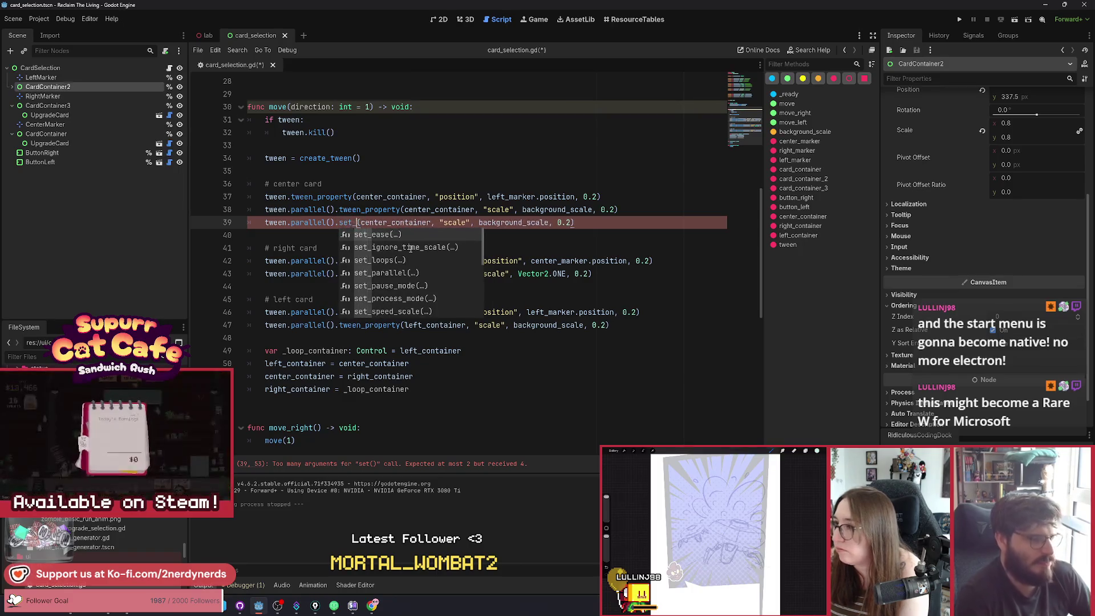
type("tween")
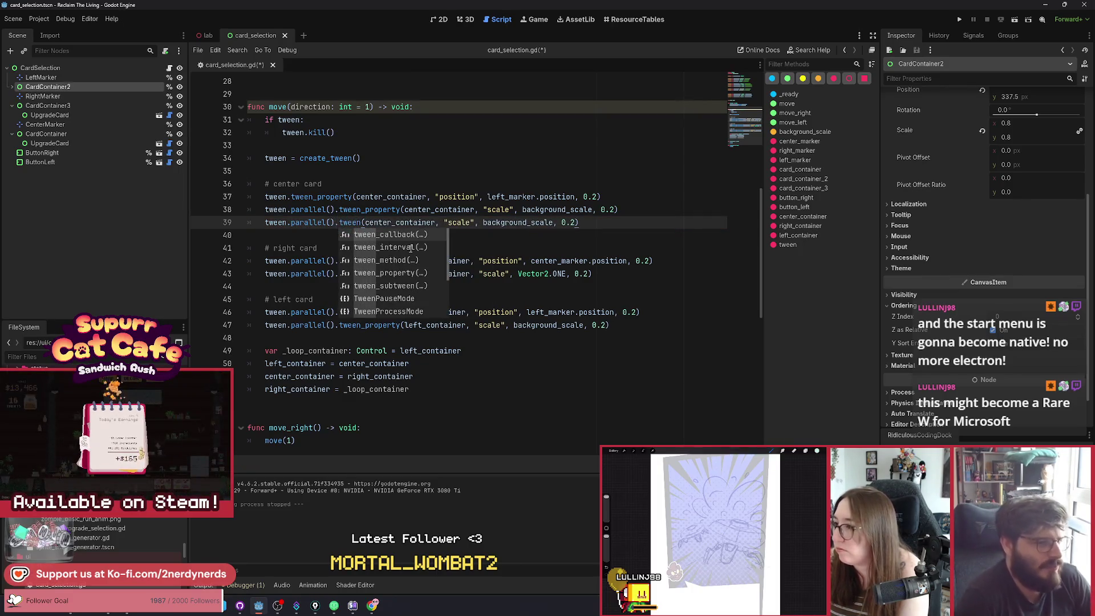
key("Return")
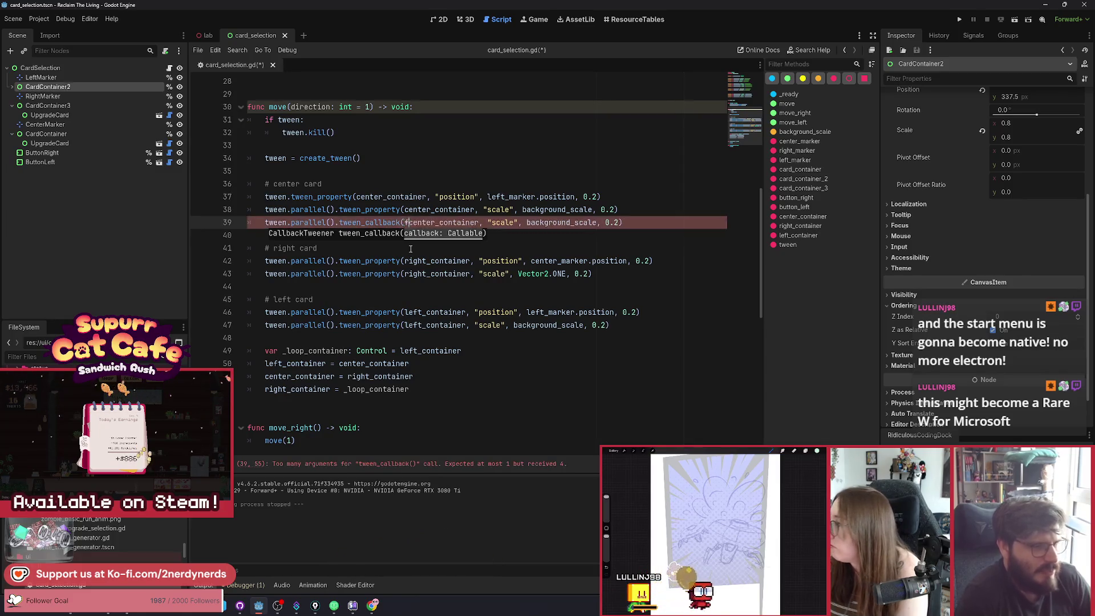
type("func():")
key("Return")
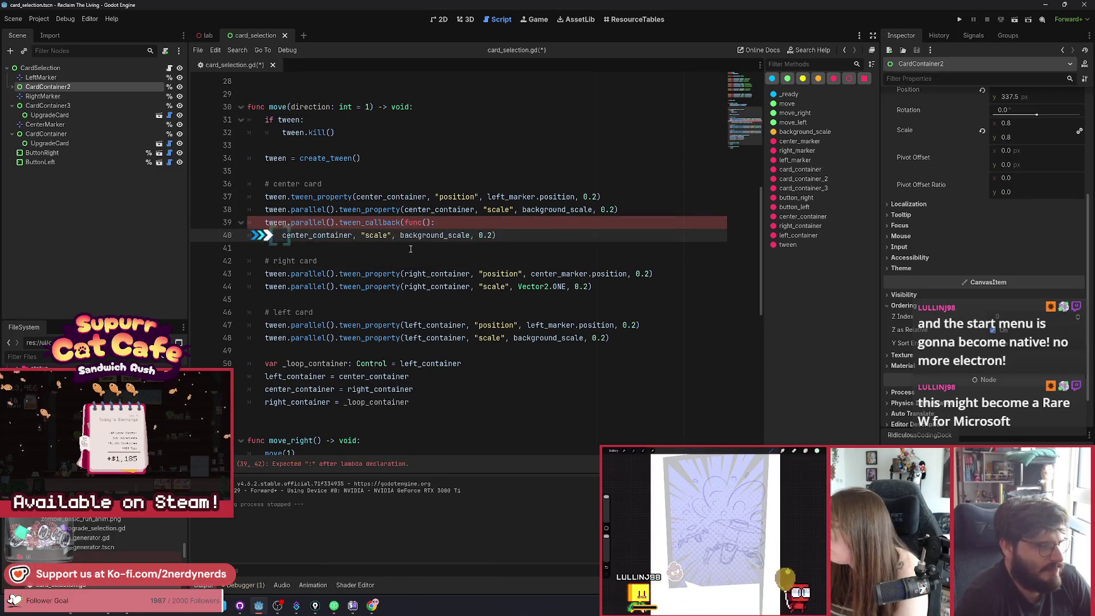
Step: Clear the leftover scale arguments and set center_container.z_index to 0 inside the lambda
key("ctrl+Right")
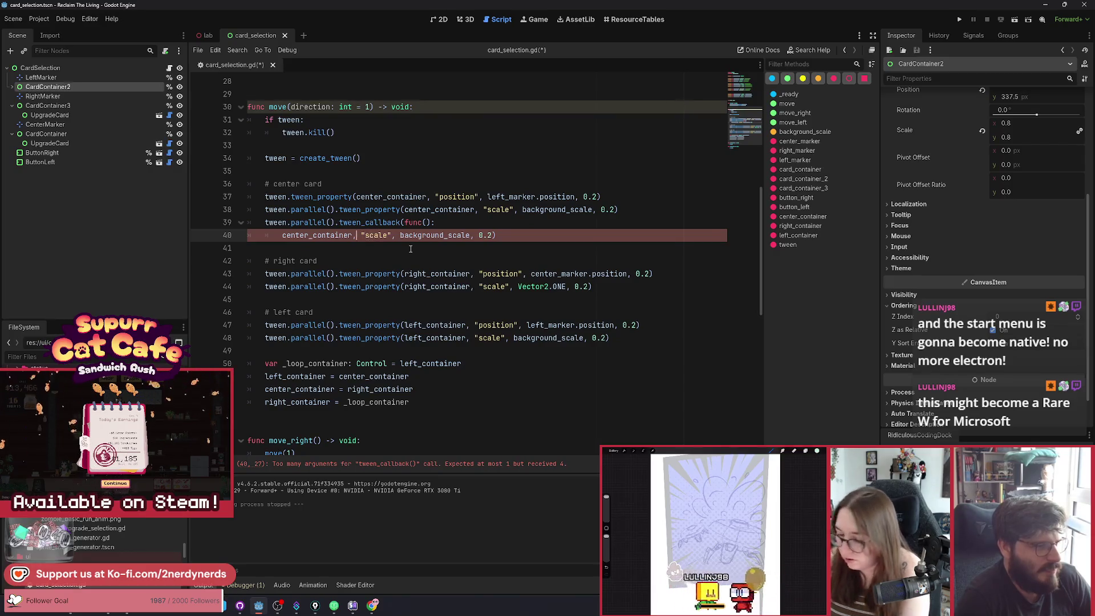
key("shift+End")
key("BackSpace")
key("BackSpace")
key("Return")
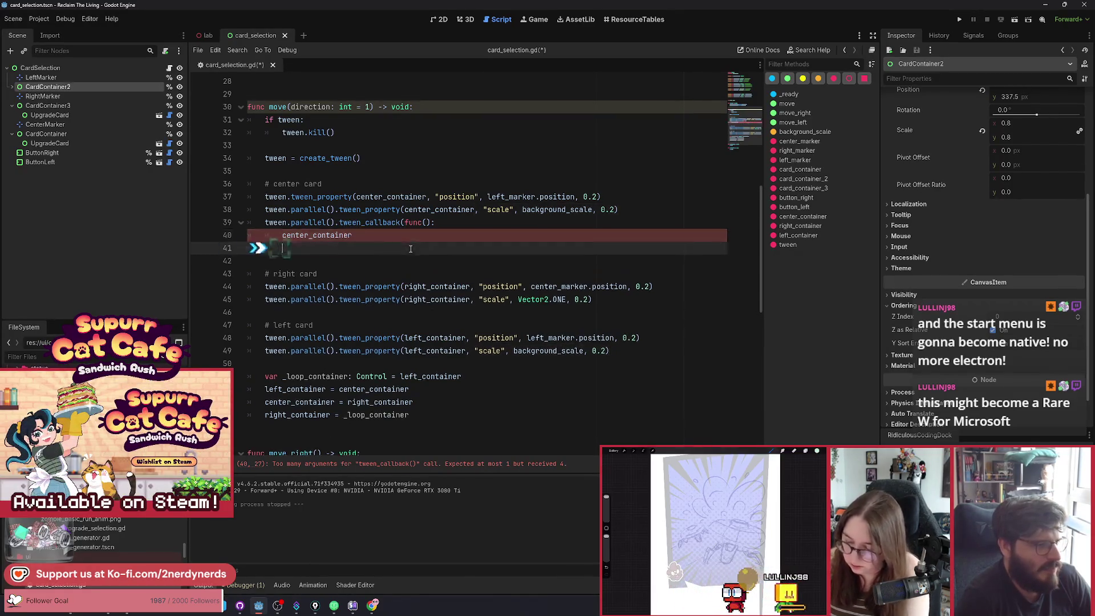
key("Up")
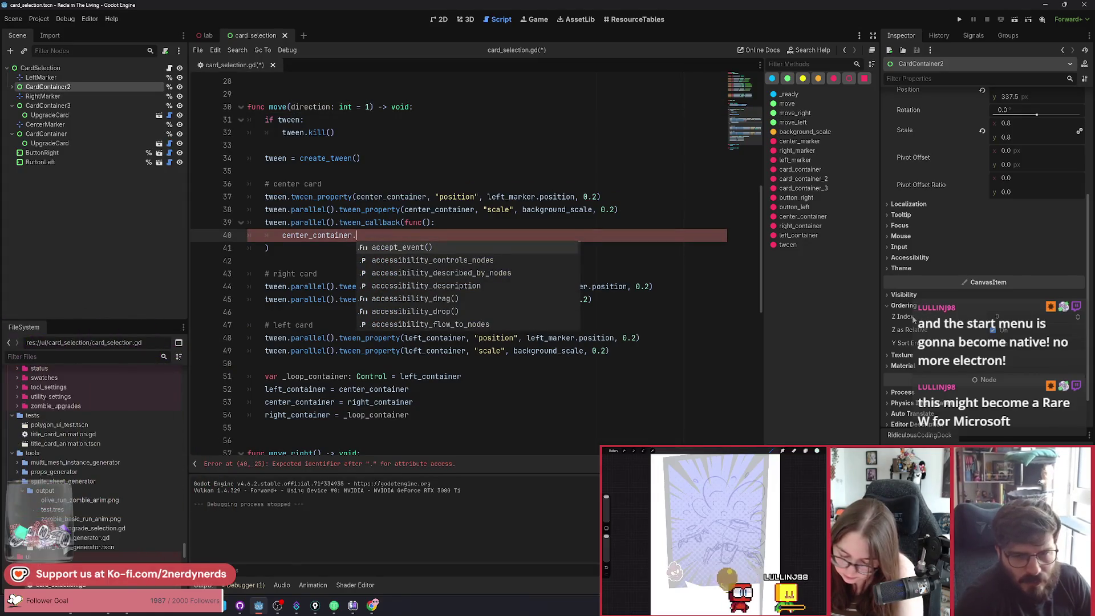
mouse_move(909, 321)
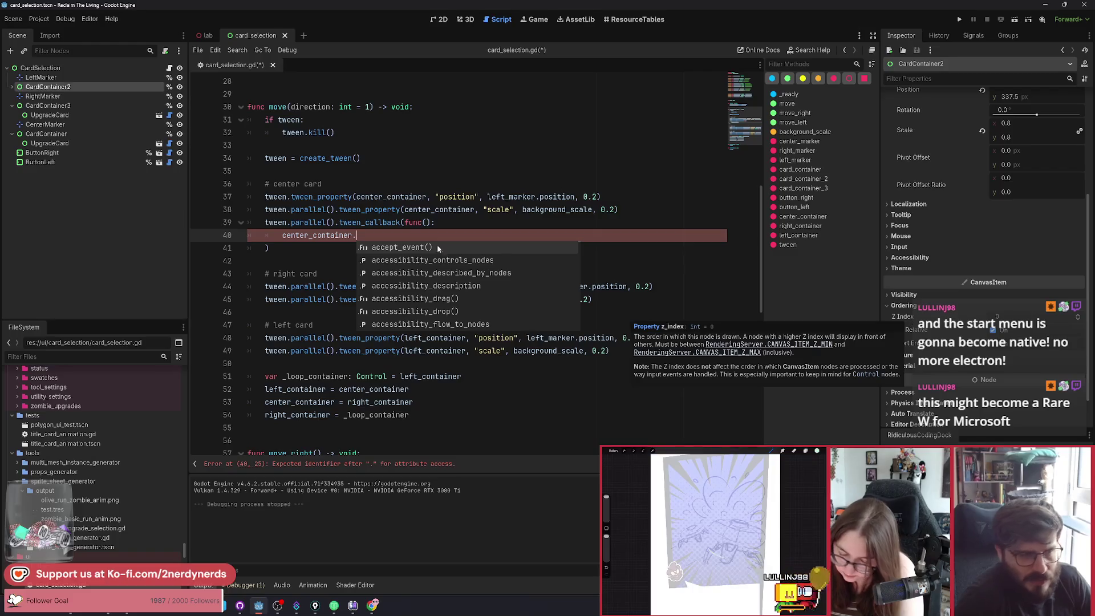
type("z_index = 0")
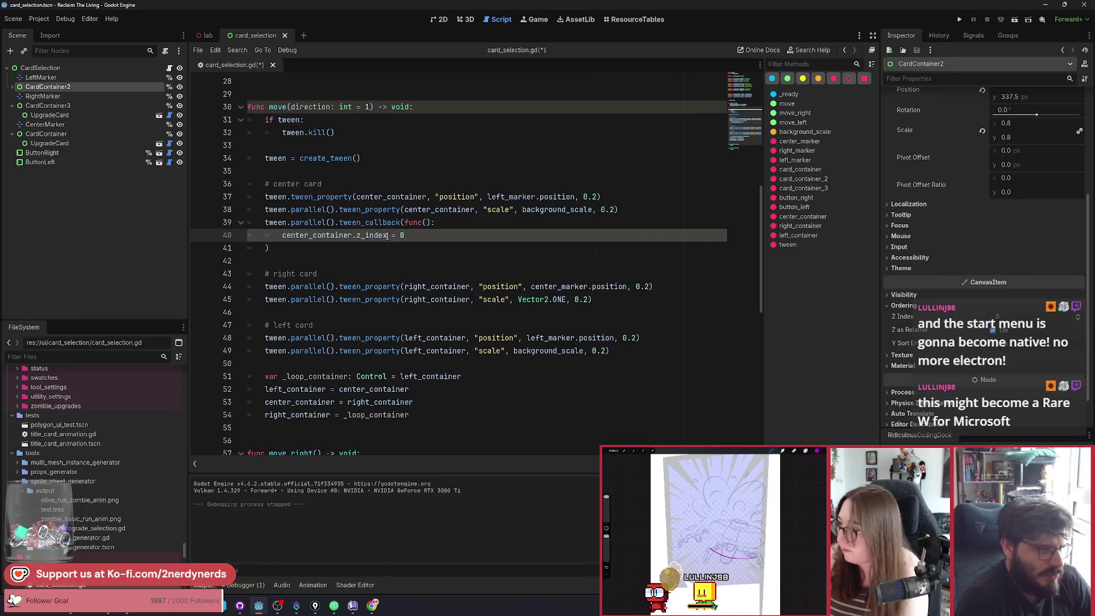
Step: Copy the z_index callback block into the right and left card sections
left_click(431, 261)
left_click_drag(287, 244, 265, 222)
key("ctrl+c")
left_click(640, 309)
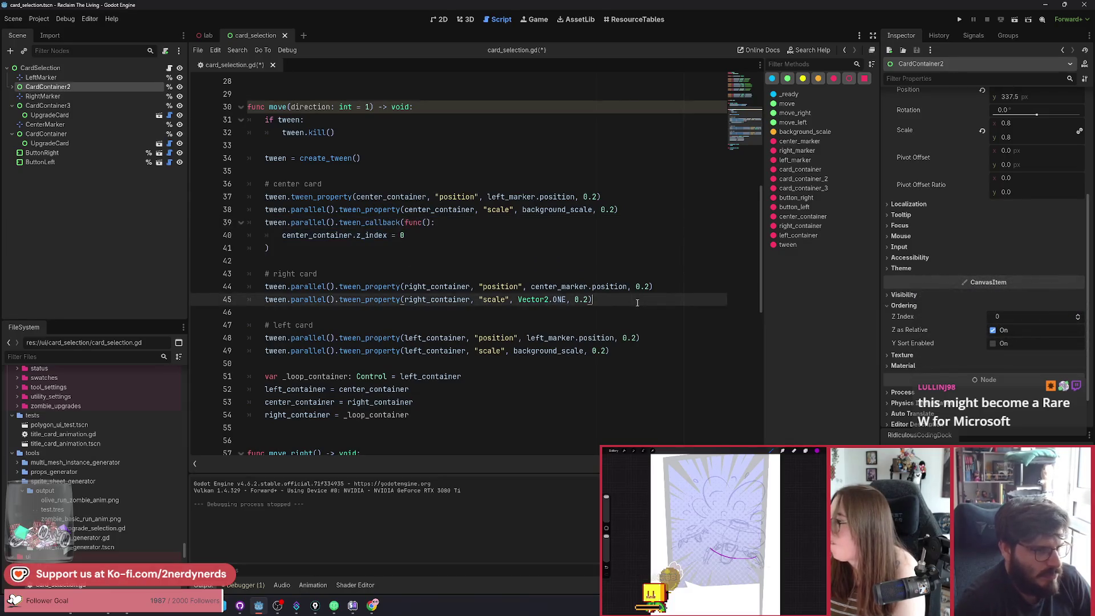
key("ctrl+v")
left_click(600, 394)
key("Return")
key("ctrl+v")
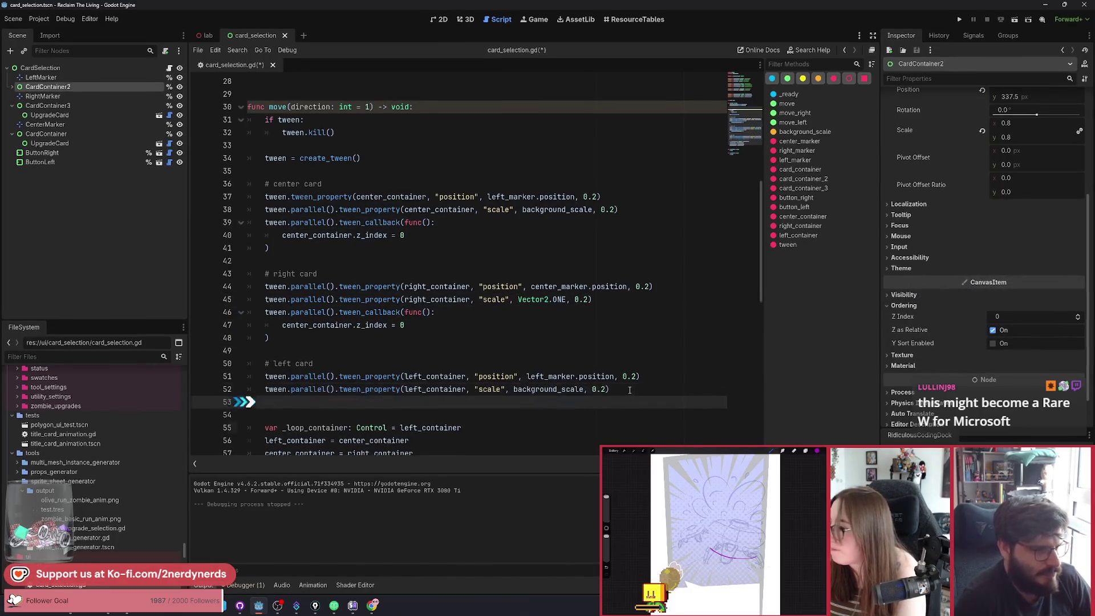
Step: Point the pasted callbacks at right_container and left_container, then save the script
double_click(444, 300)
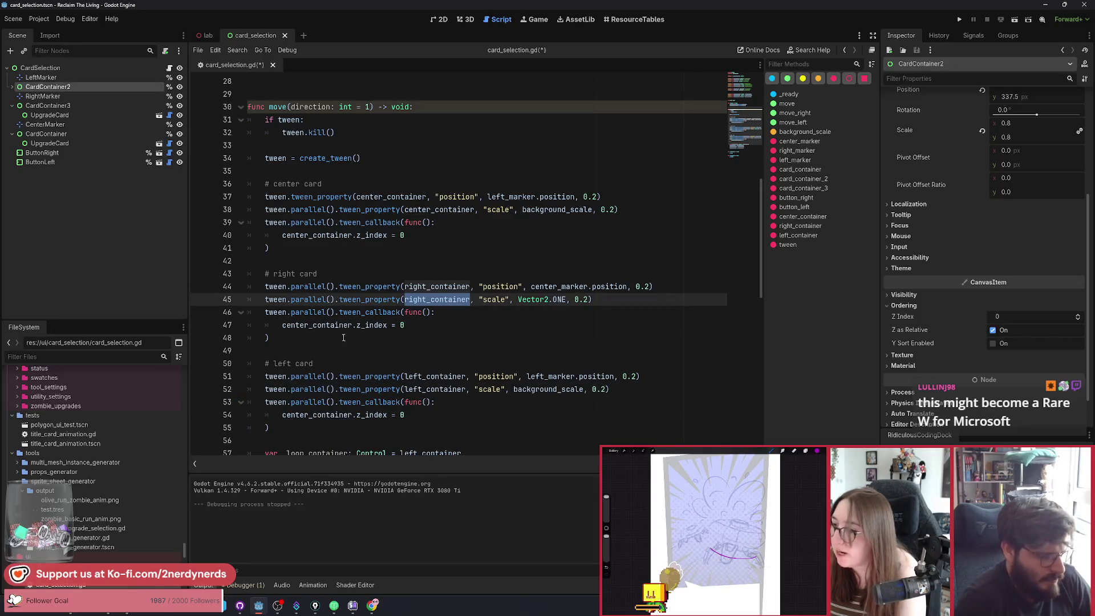
left_click(327, 326)
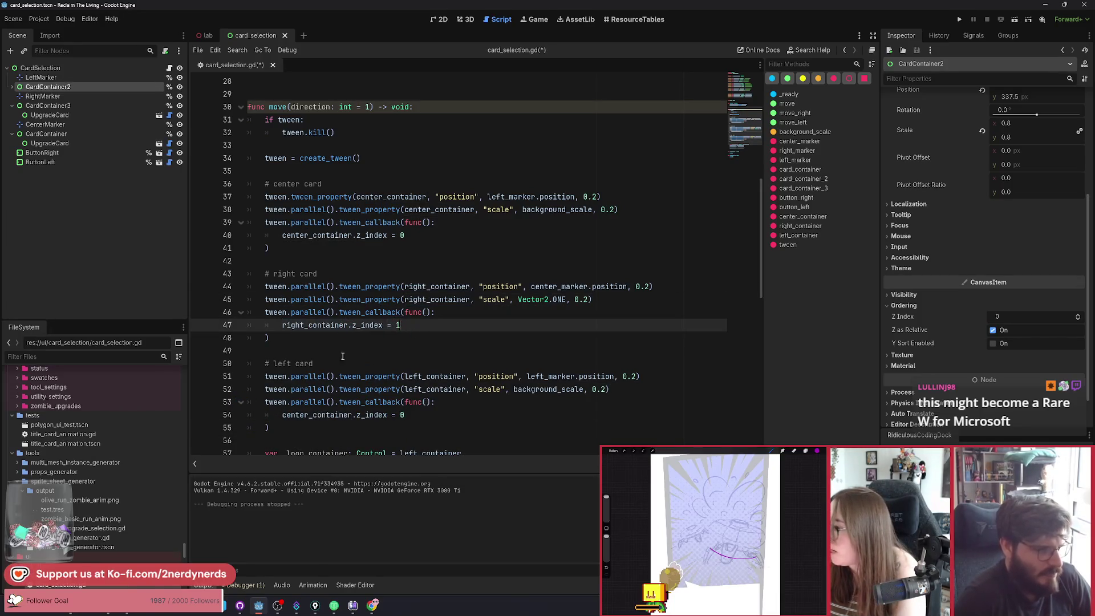
double_click(432, 388)
key("ctrl+c")
double_click(312, 415)
key("ctrl+v")
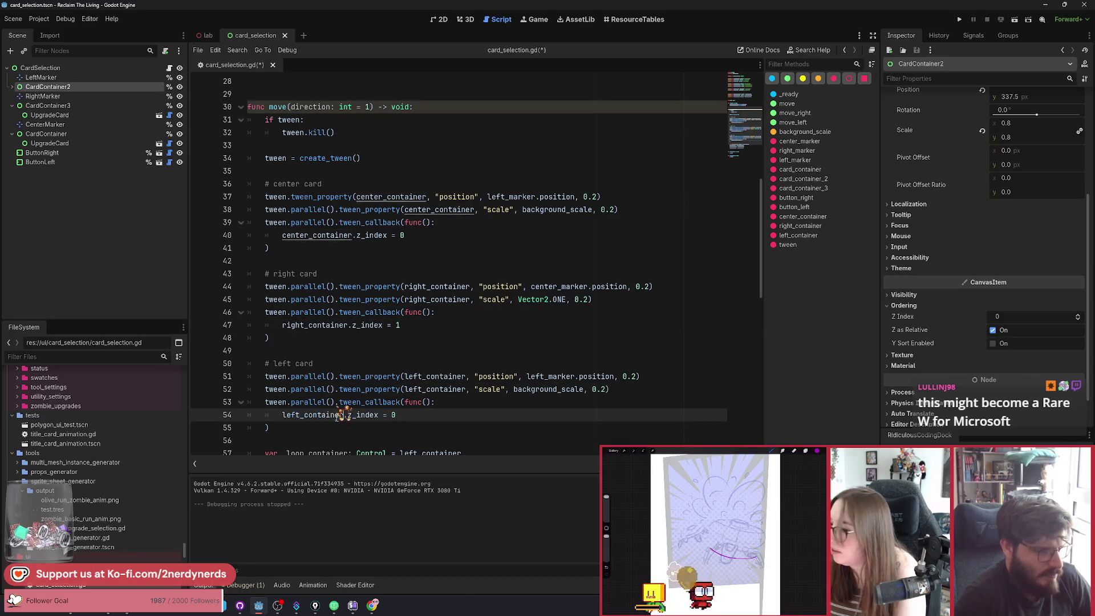
key("ctrl+s")
left_click(342, 350)
scroll(343, 352, "down", 1)
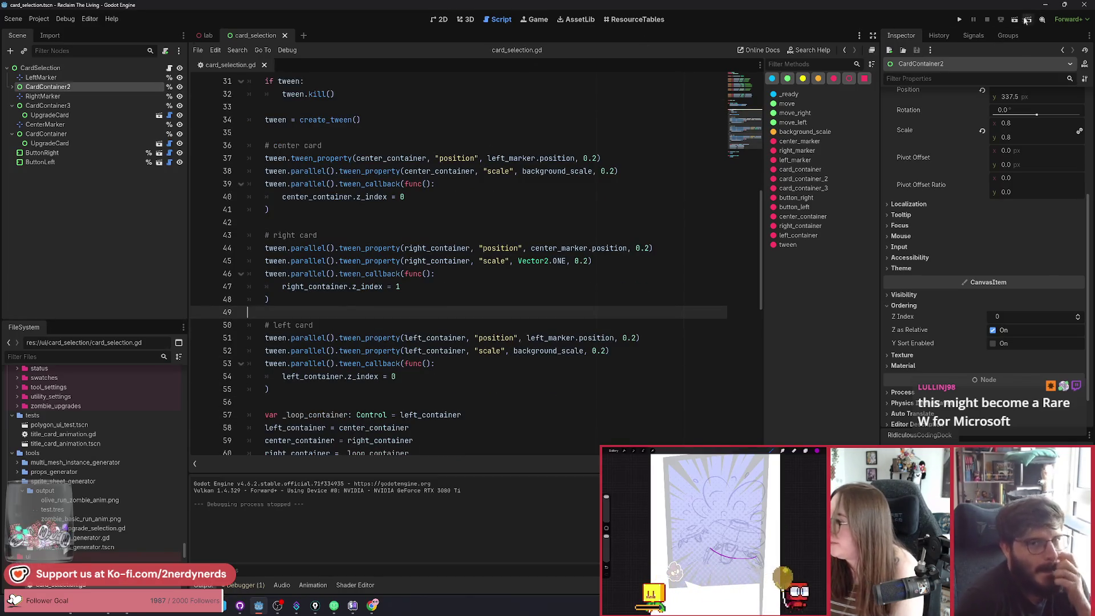
Step: Run the game with F5 and cycle the carousel seven times with the right arrow
key("F5")
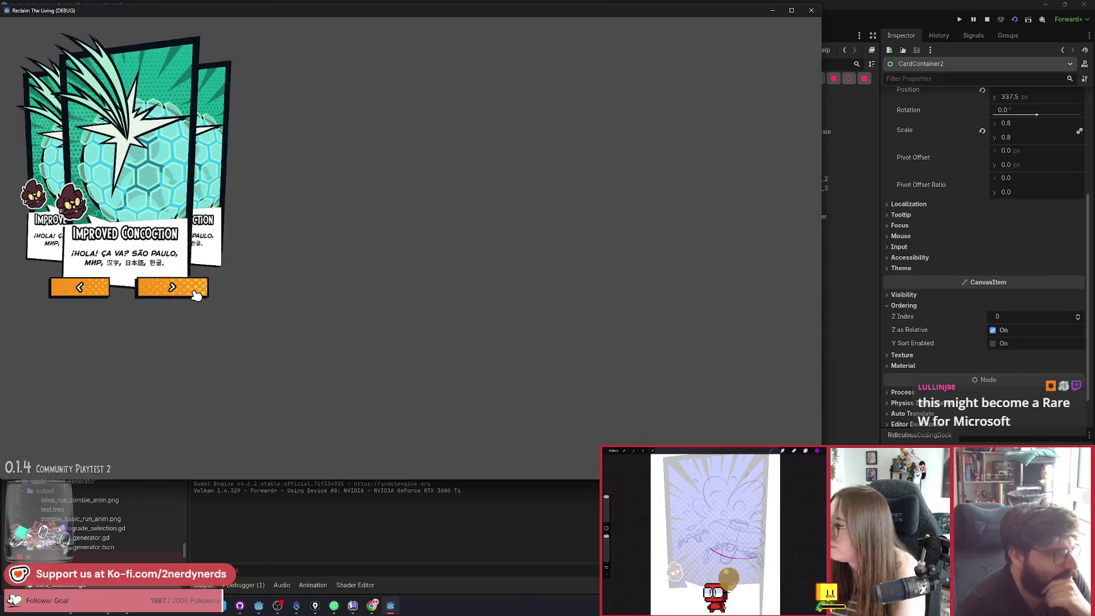
left_click(196, 291)
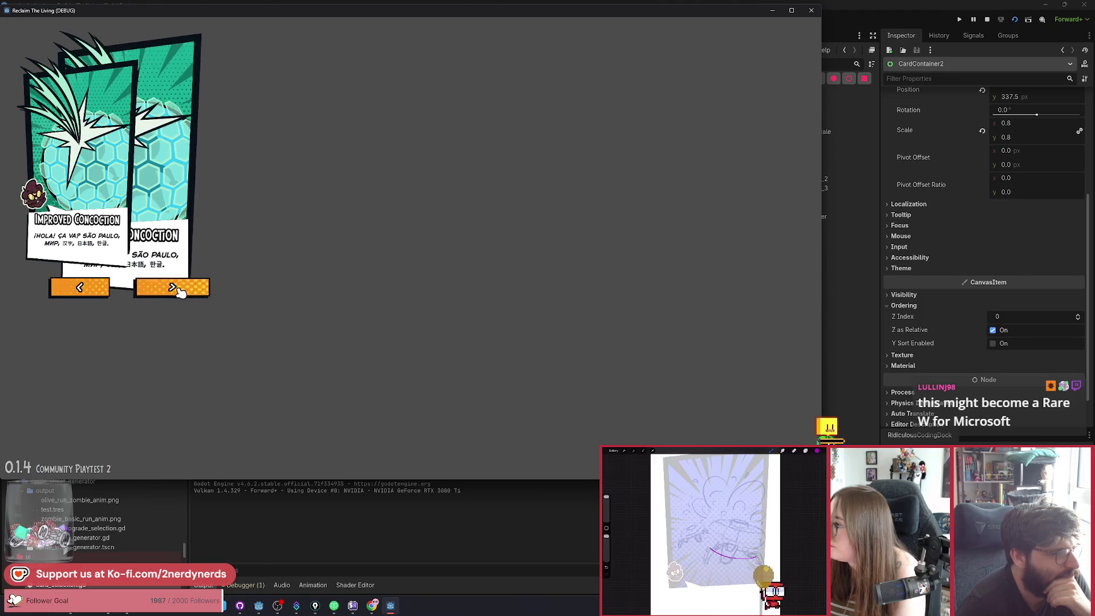
left_click(183, 289)
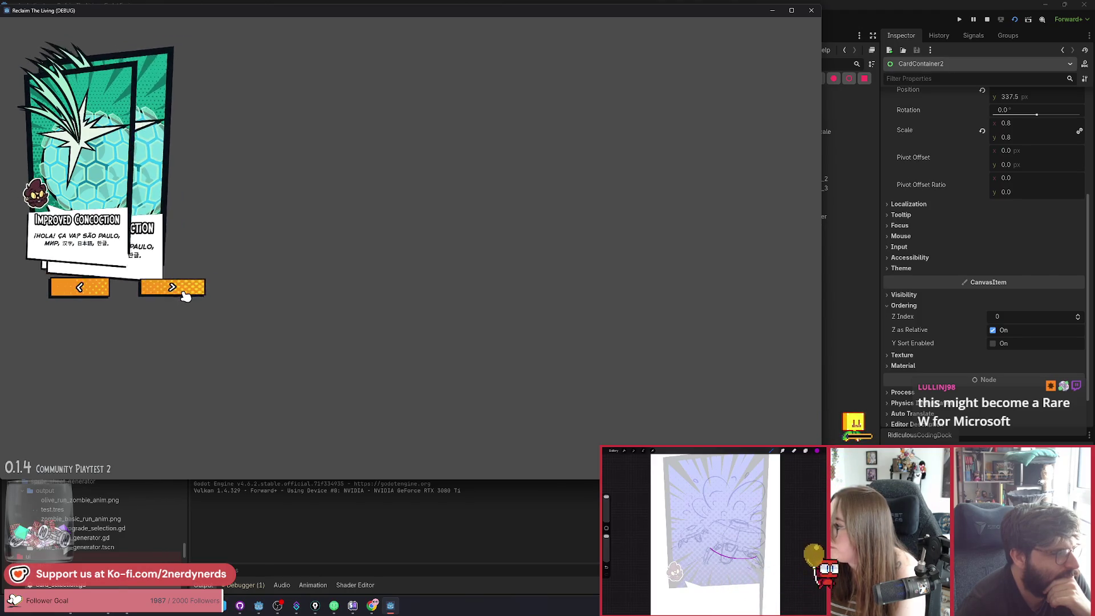
left_click(186, 294)
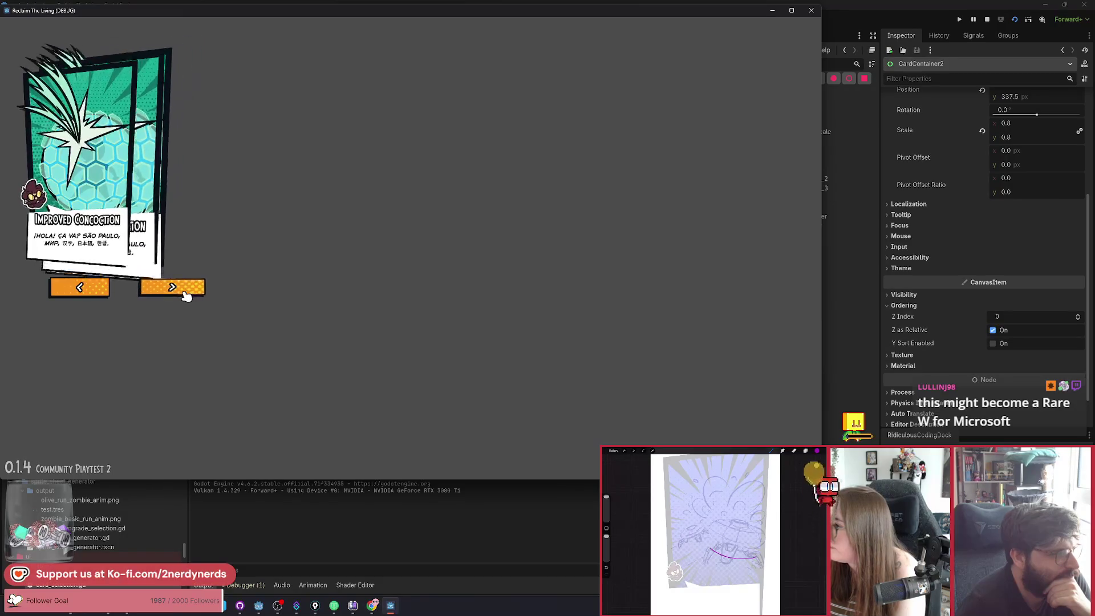
left_click(187, 295)
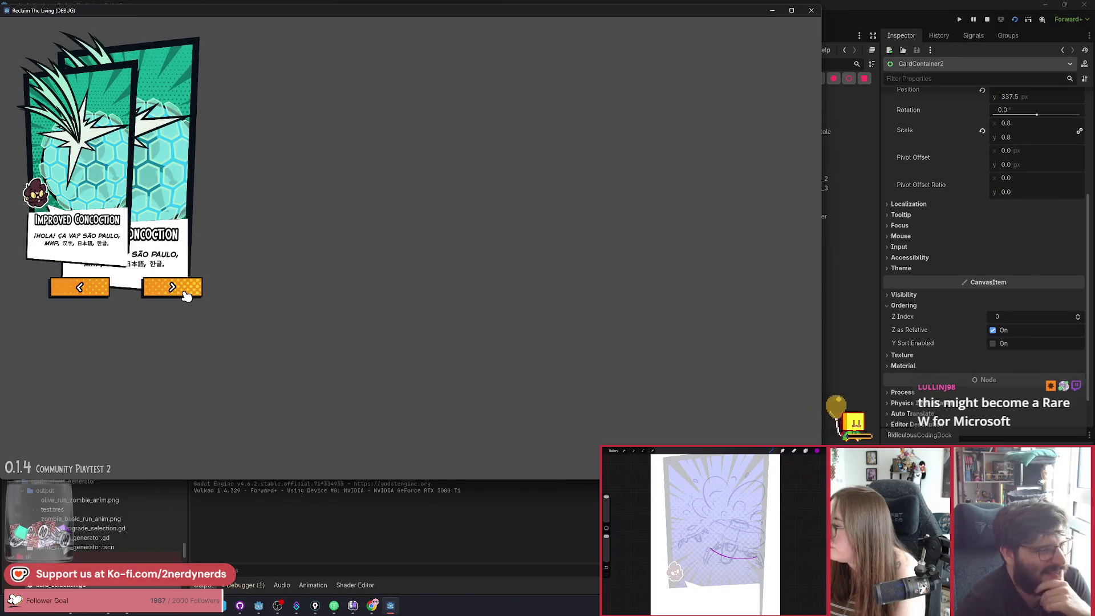
left_click(186, 295)
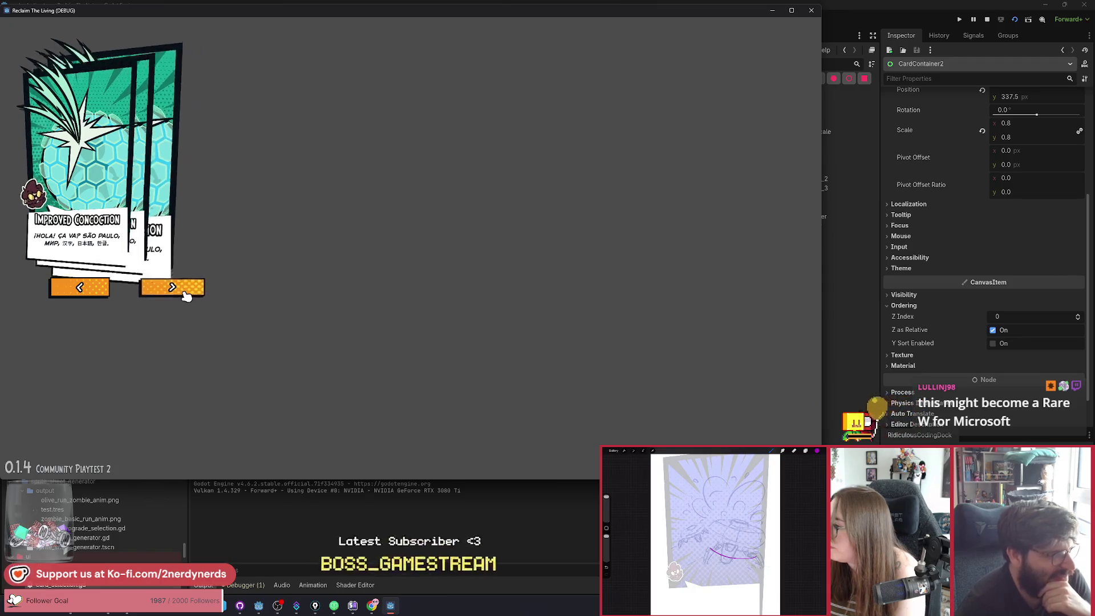
left_click(186, 295)
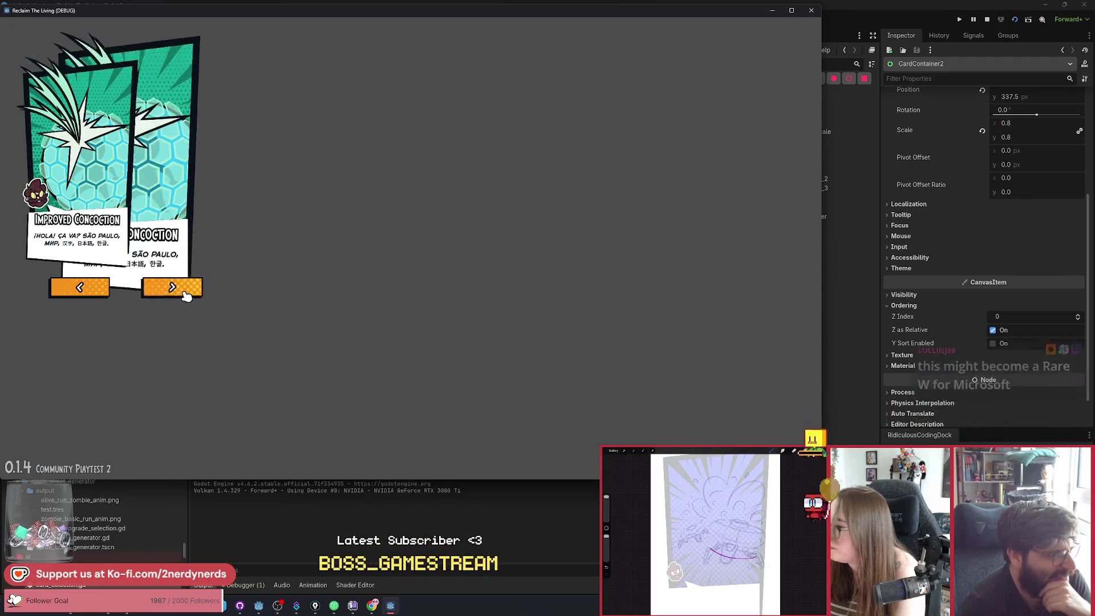
left_click(186, 295)
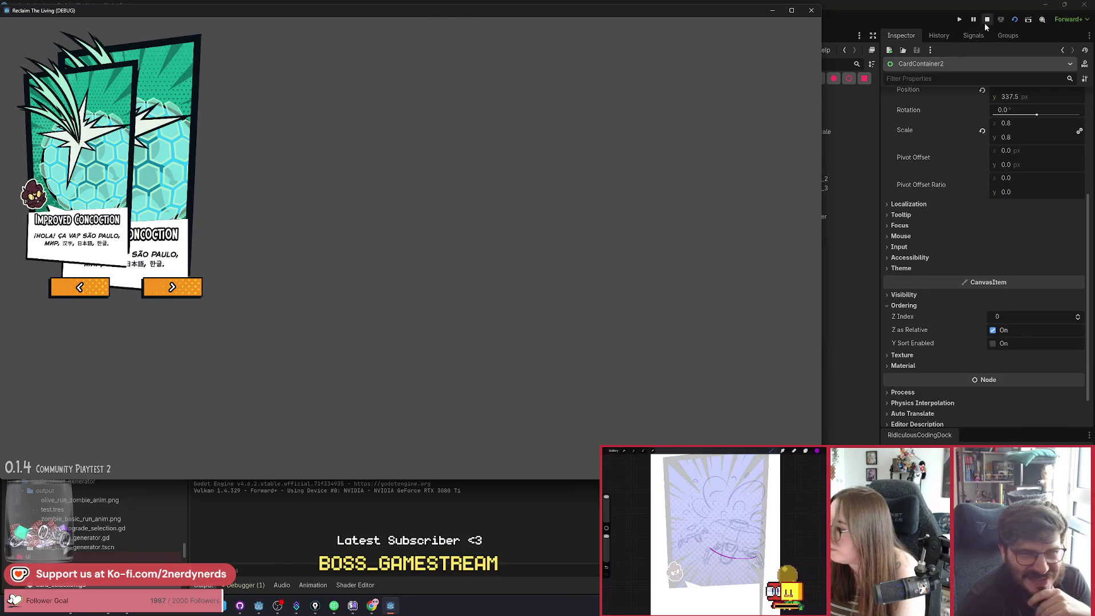
Step: Stop the game and switch to the Game workspace
left_click(987, 19)
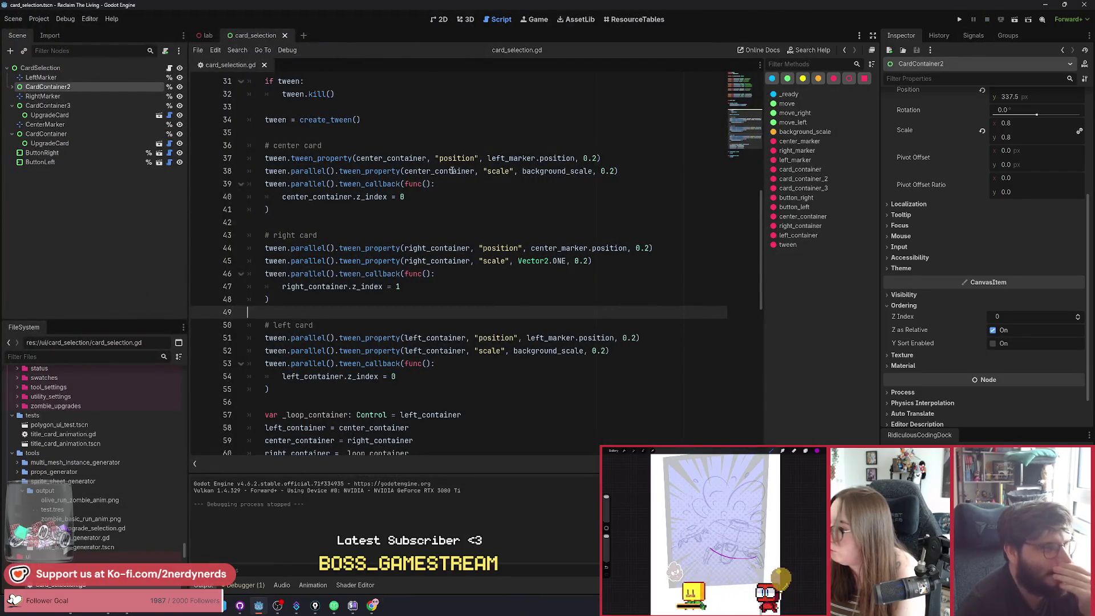
left_click(526, 21)
left_click(445, 50)
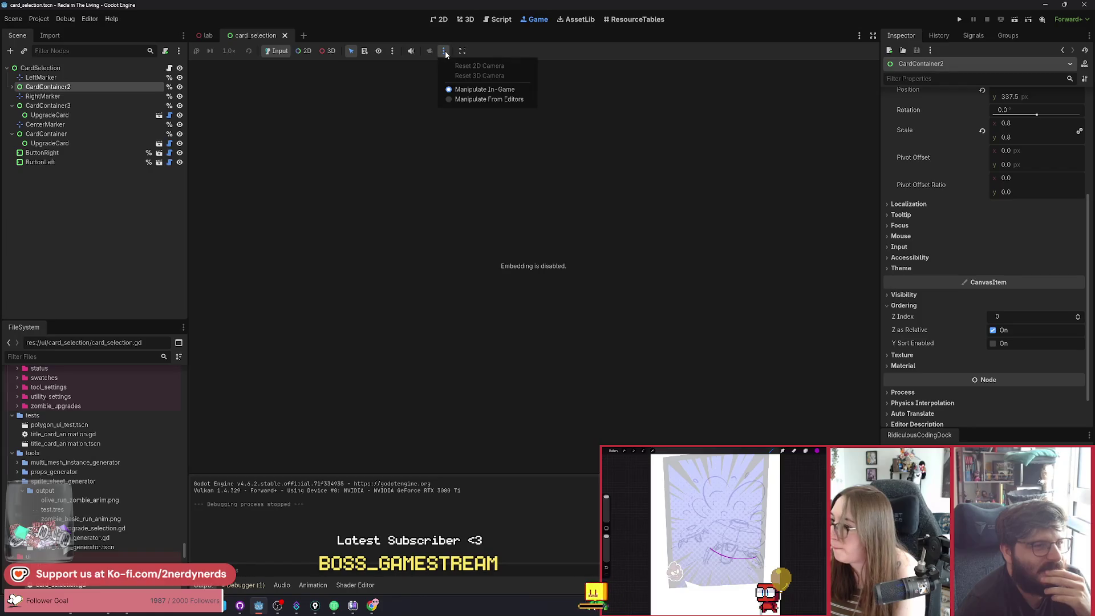
Step: Change the Game tab's embedding options and run the card selection scene embedded
left_click(463, 50)
left_click(463, 50)
left_click(494, 65)
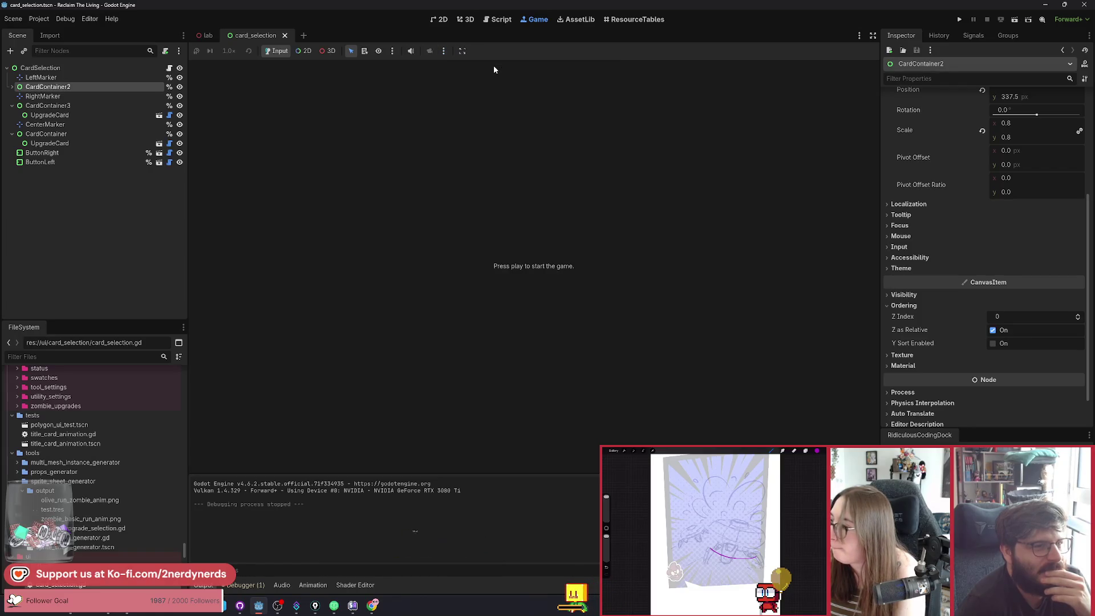
left_click(458, 52)
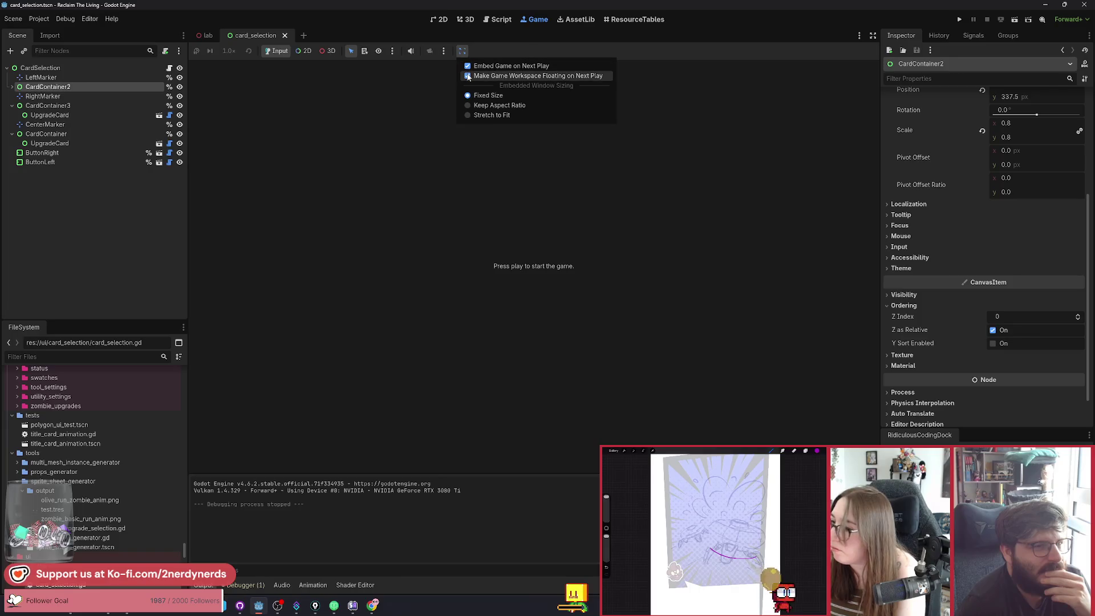
left_click(467, 77)
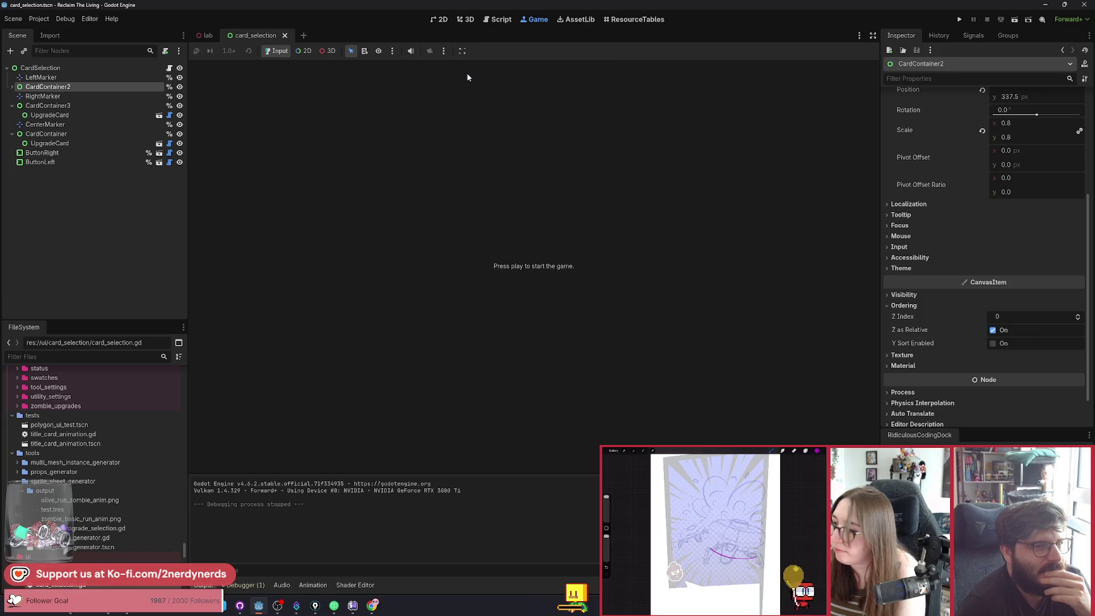
left_click(1010, 23)
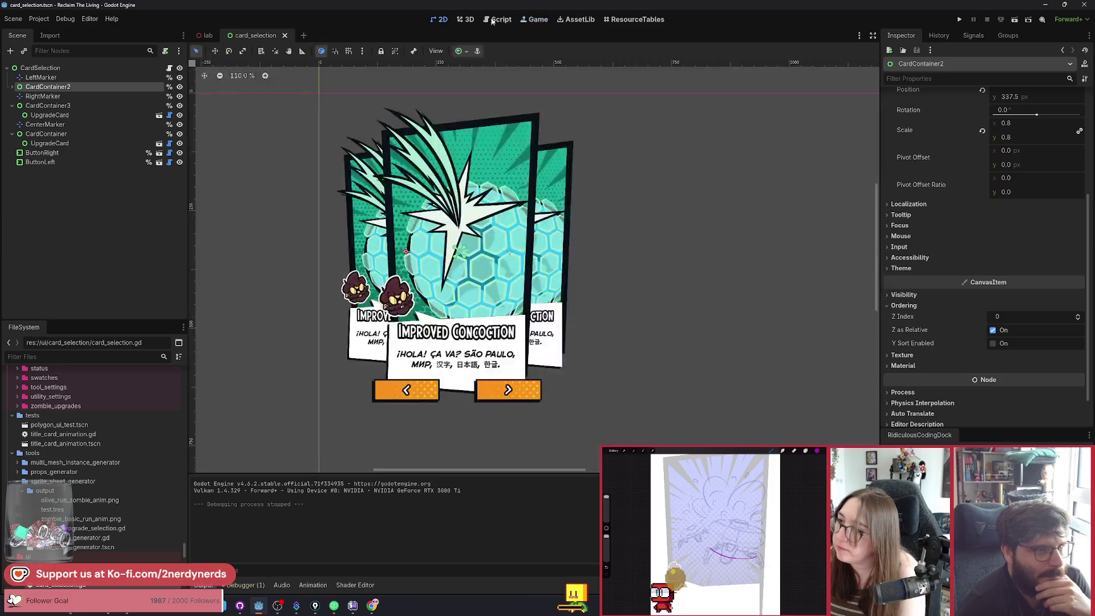
left_click(1010, 23)
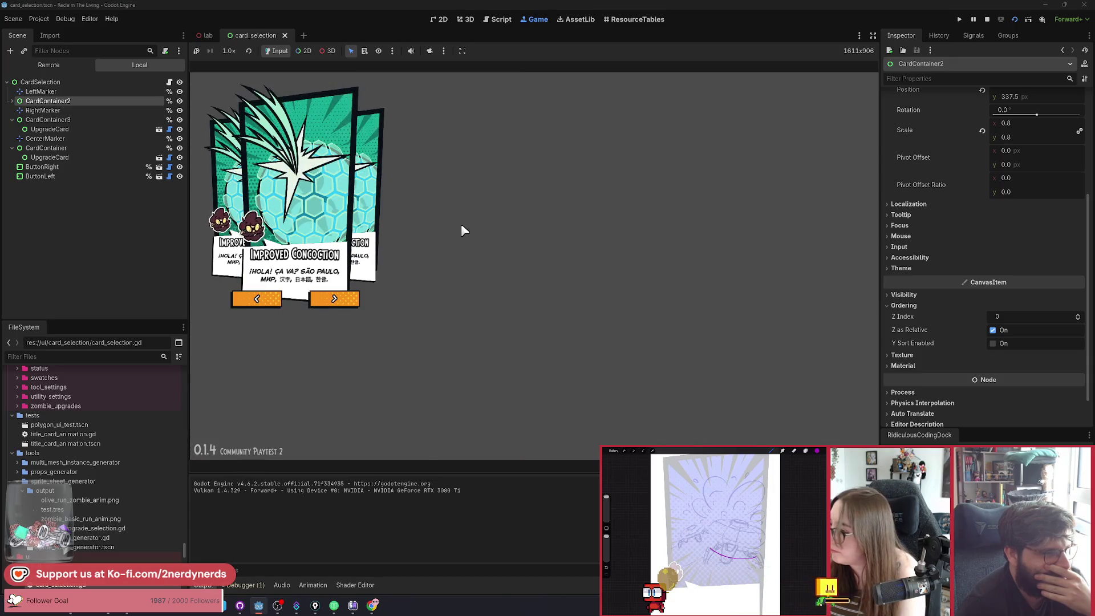
Step: Show the Remote scene tree with CardSelection expanded and rotate the carousel once
left_click(54, 83)
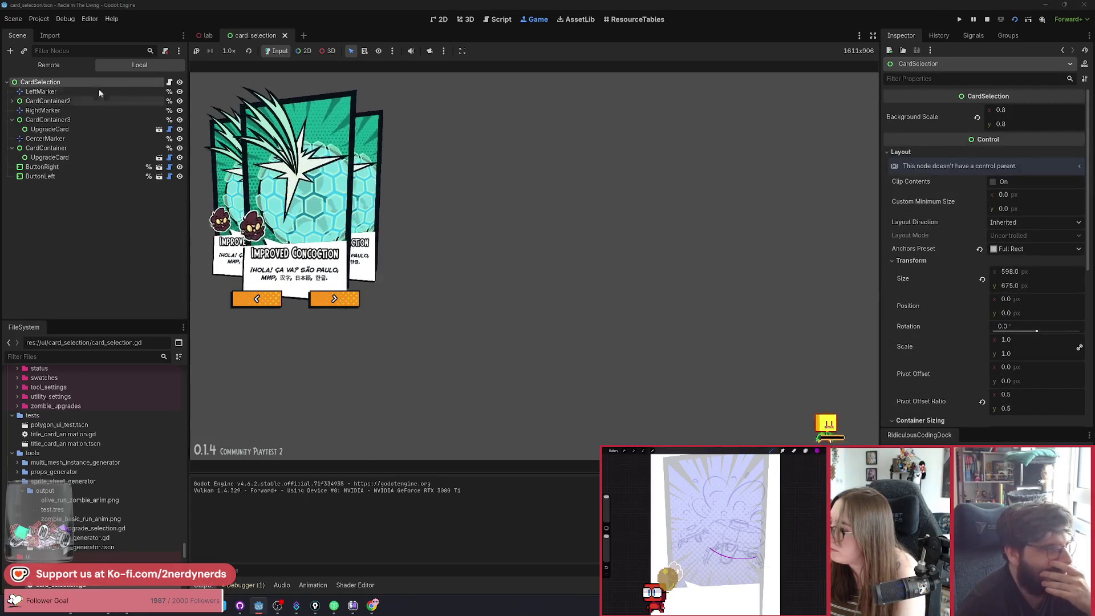
left_click(63, 70)
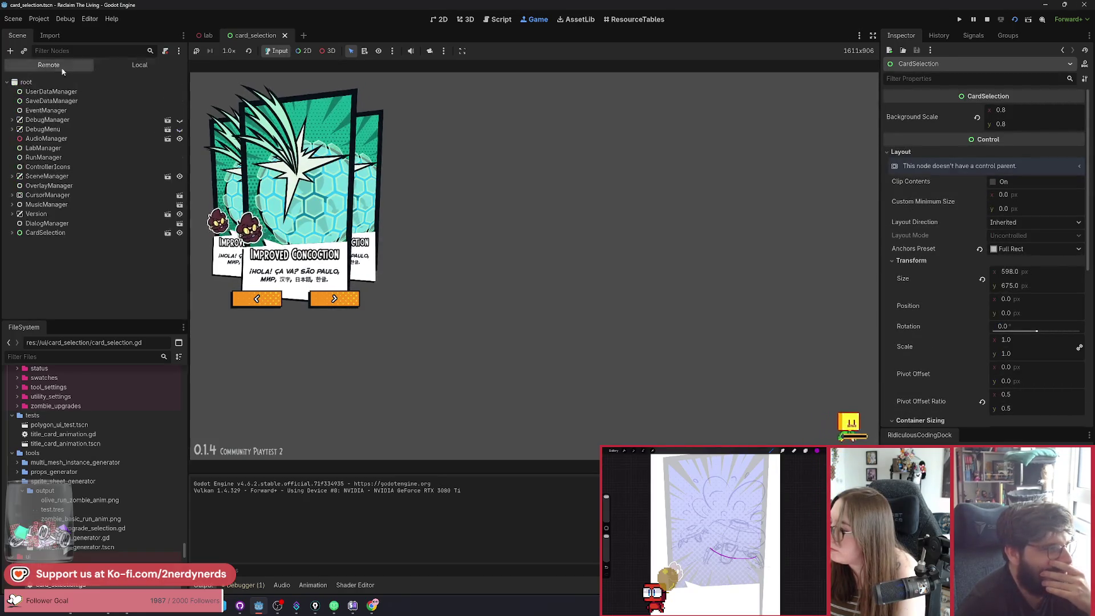
left_click(90, 237)
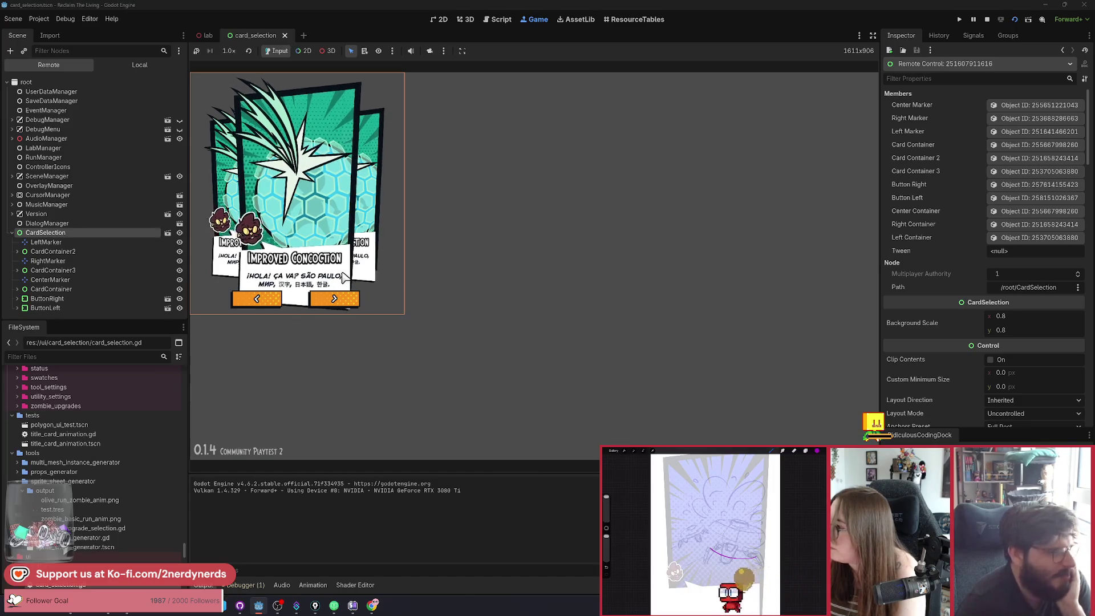
left_click(355, 305)
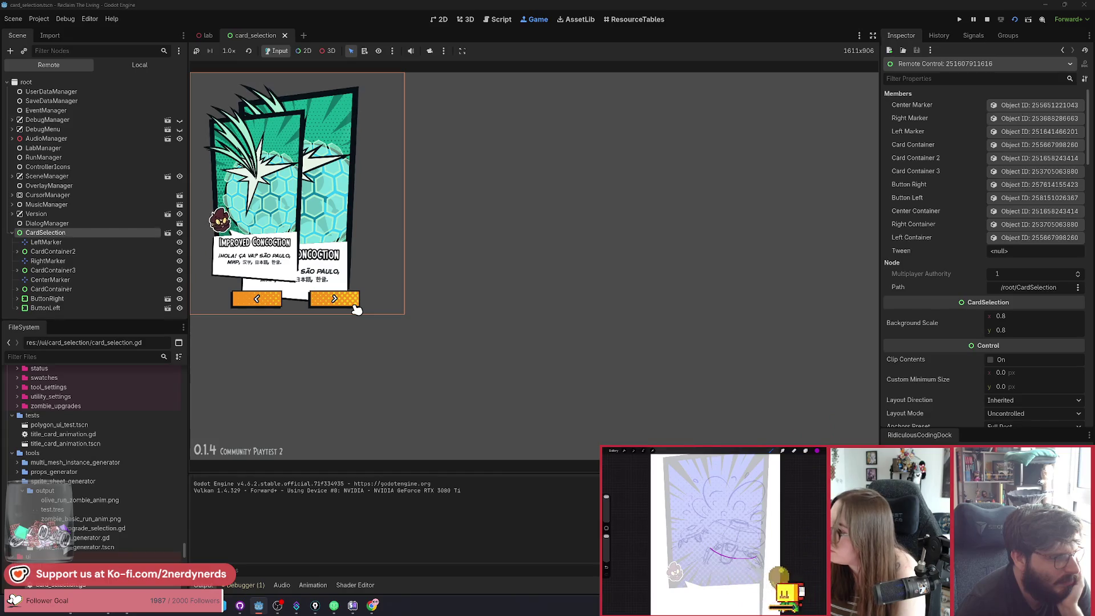
Step: Inspect the live CardContainer2 and CardContainer3 nodes, briefly picking a node from the game
left_click(57, 251)
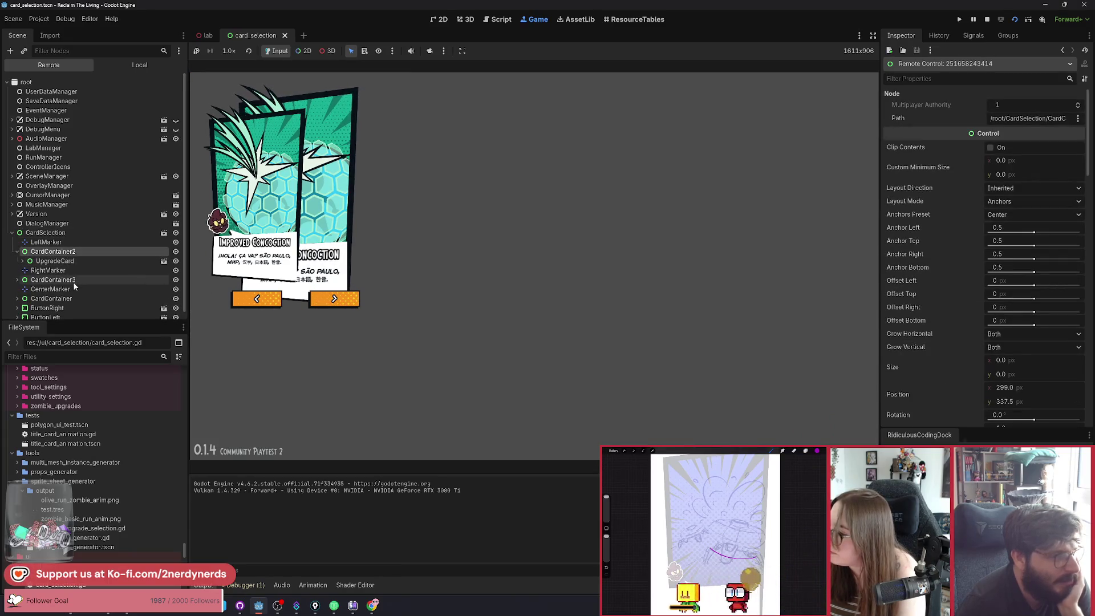
left_click(53, 280)
left_click(84, 251)
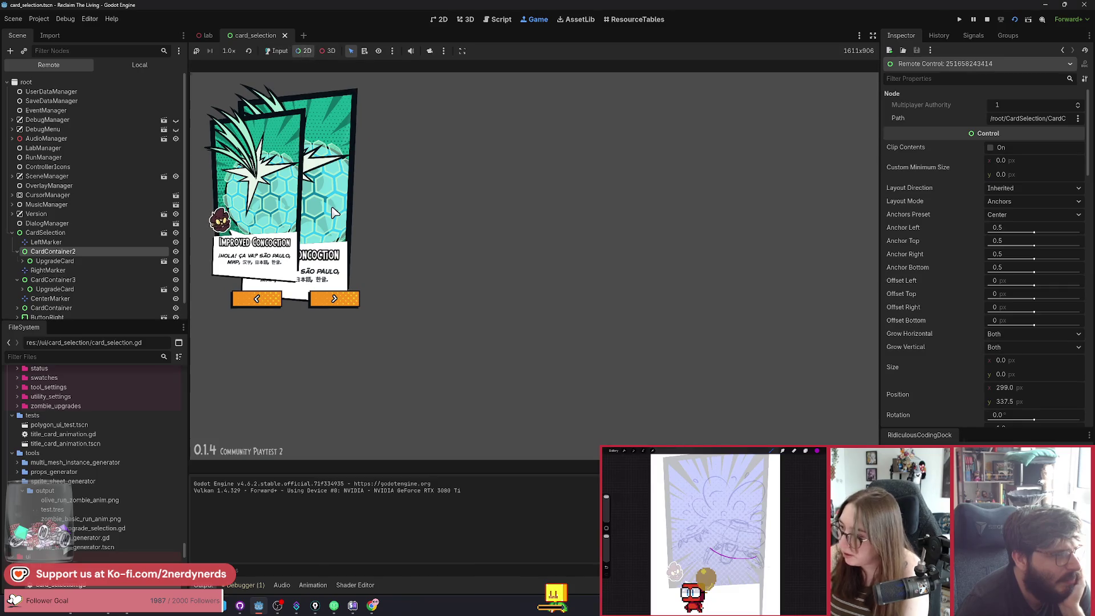
left_click(333, 213)
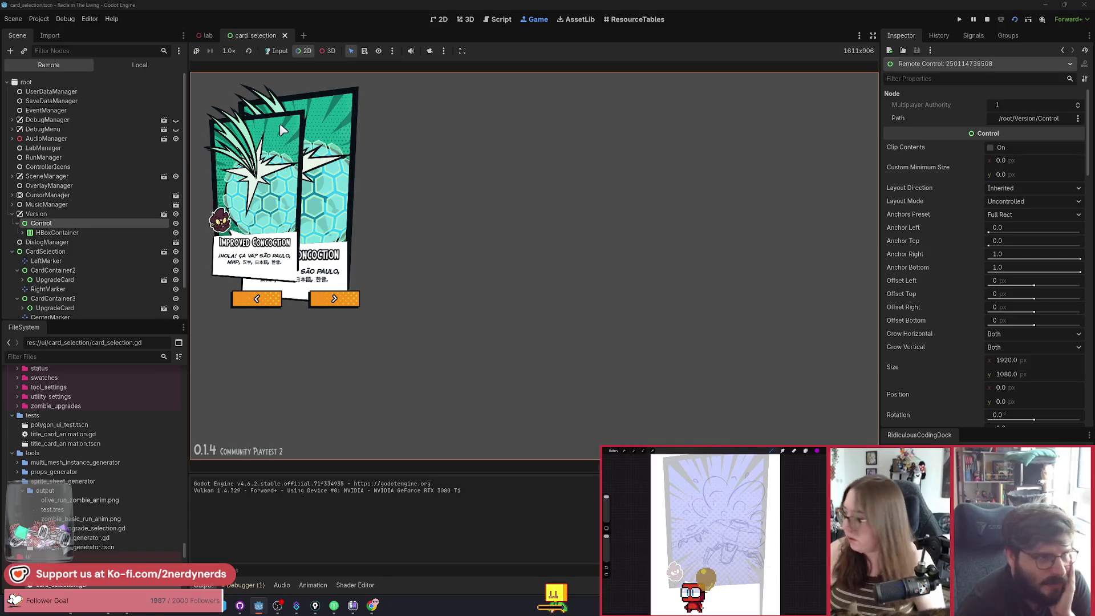
left_click(277, 51)
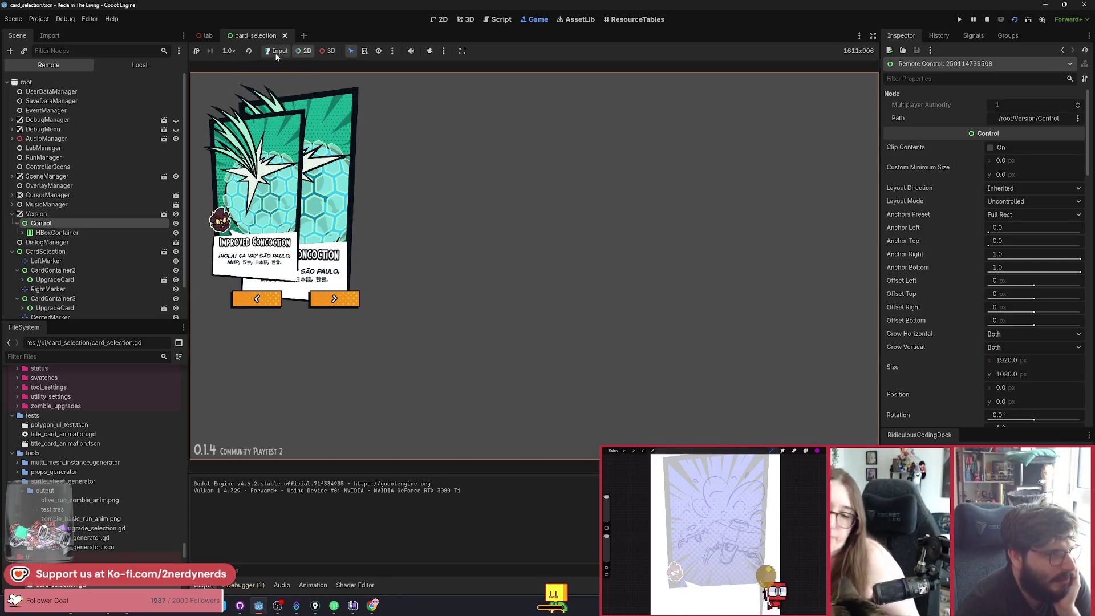
Step: Toggle the live CardContainer2's visibility off and on twice and scroll its properties
left_click(46, 252)
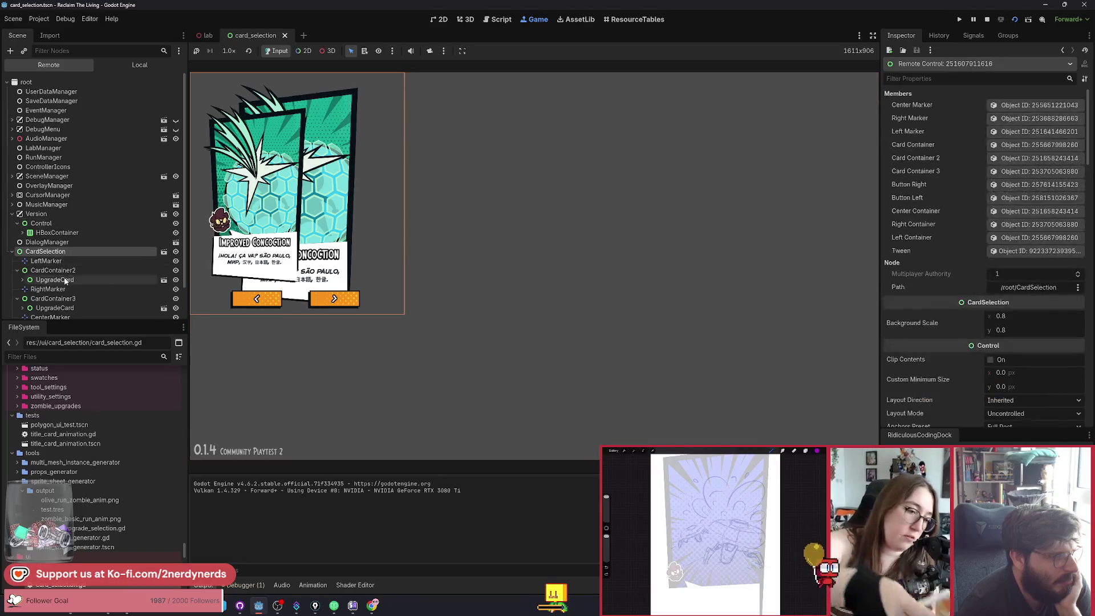
left_click(60, 270)
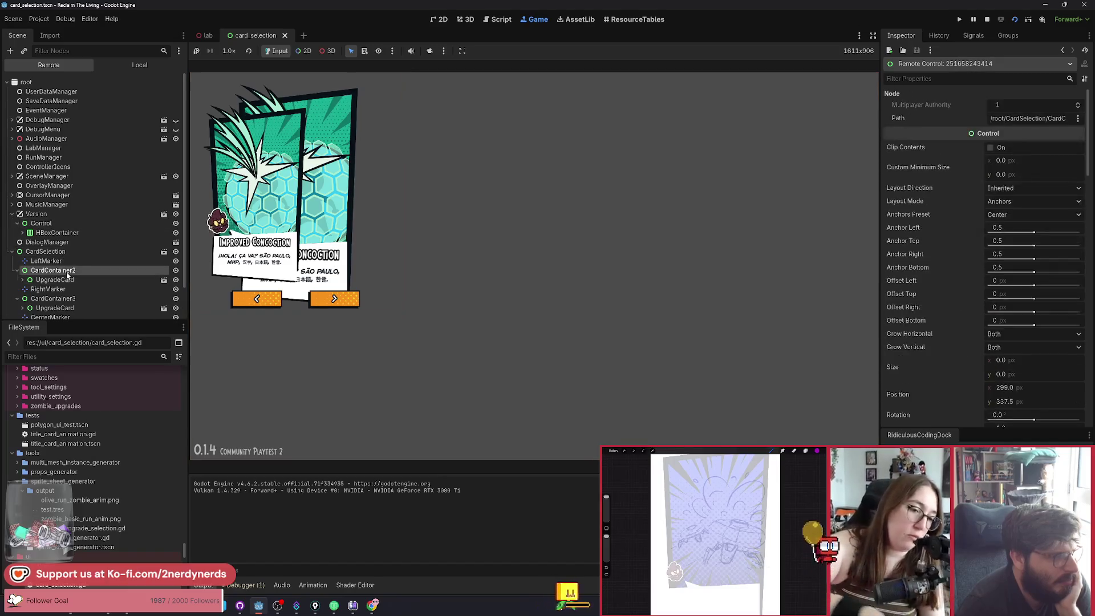
left_click(175, 271)
left_click(175, 271)
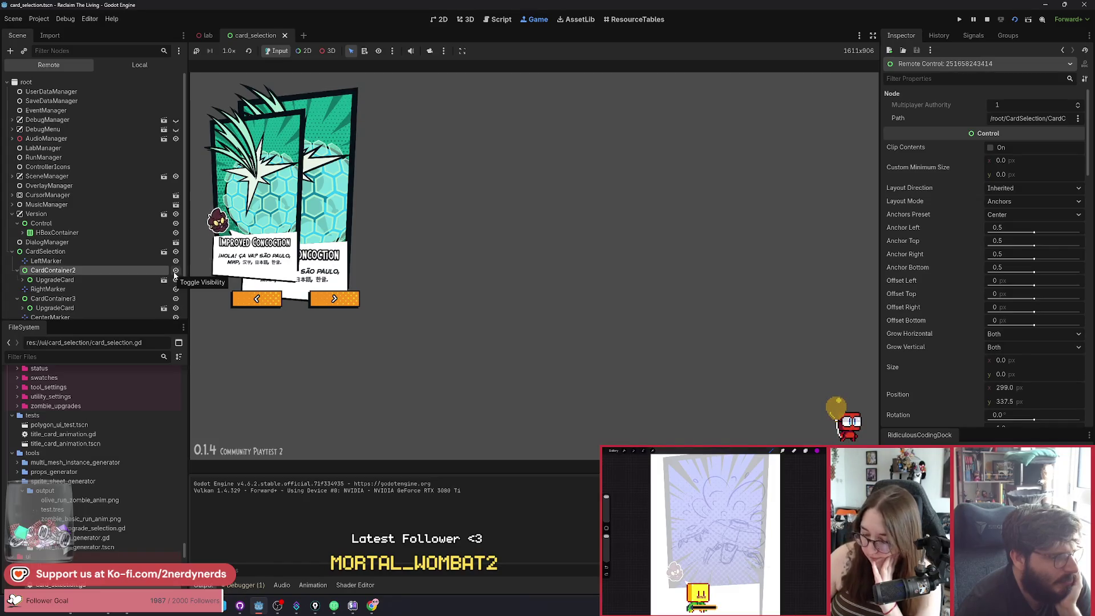
left_click(175, 274)
left_click(175, 274)
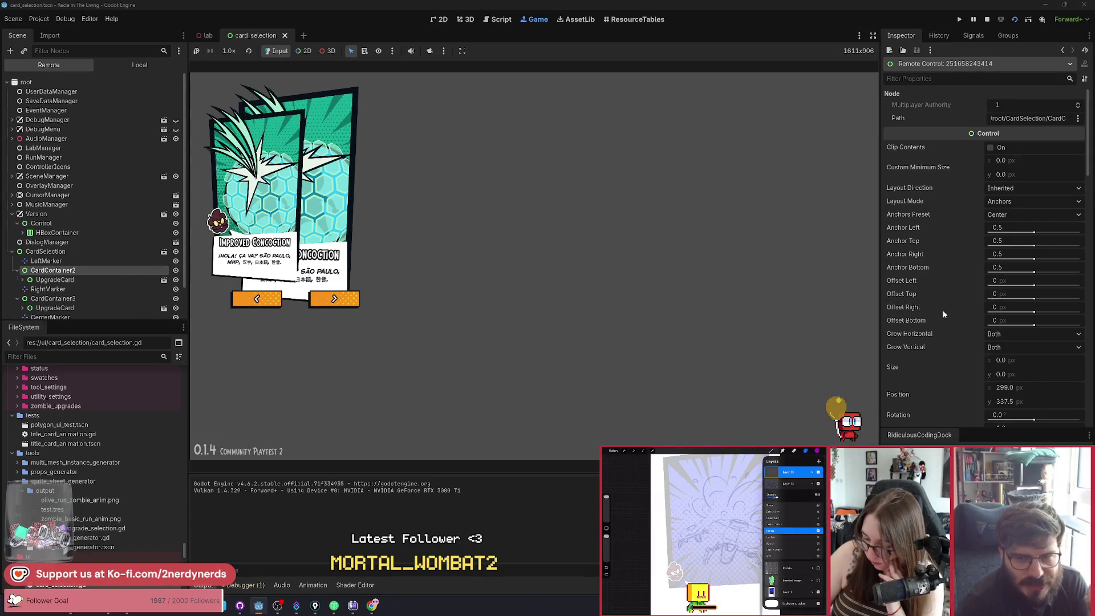
scroll(943, 314, "down", 5)
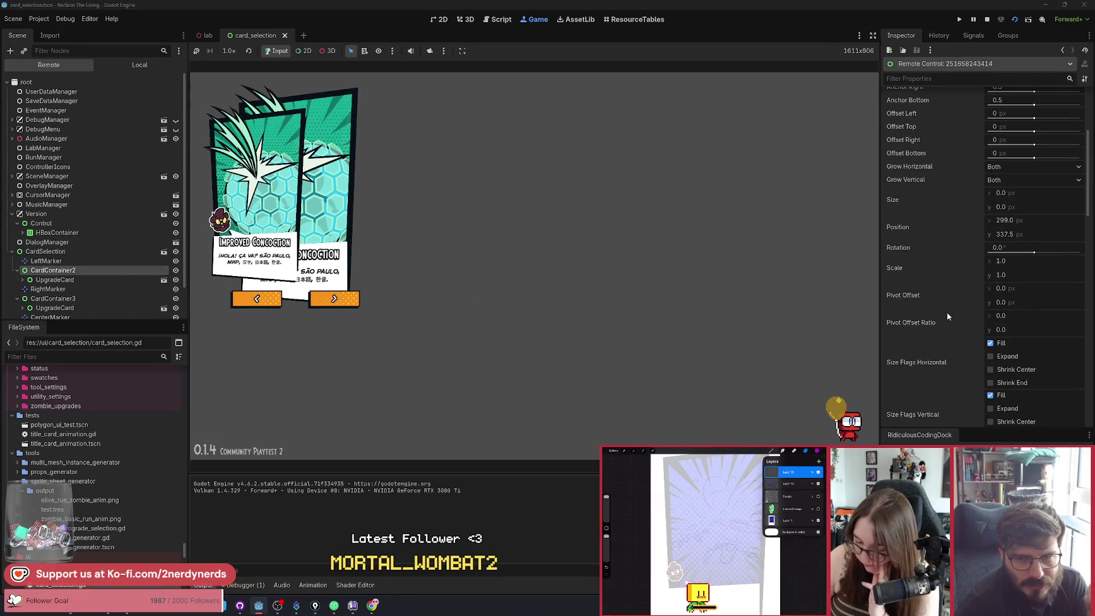
scroll(946, 315, "down", 7)
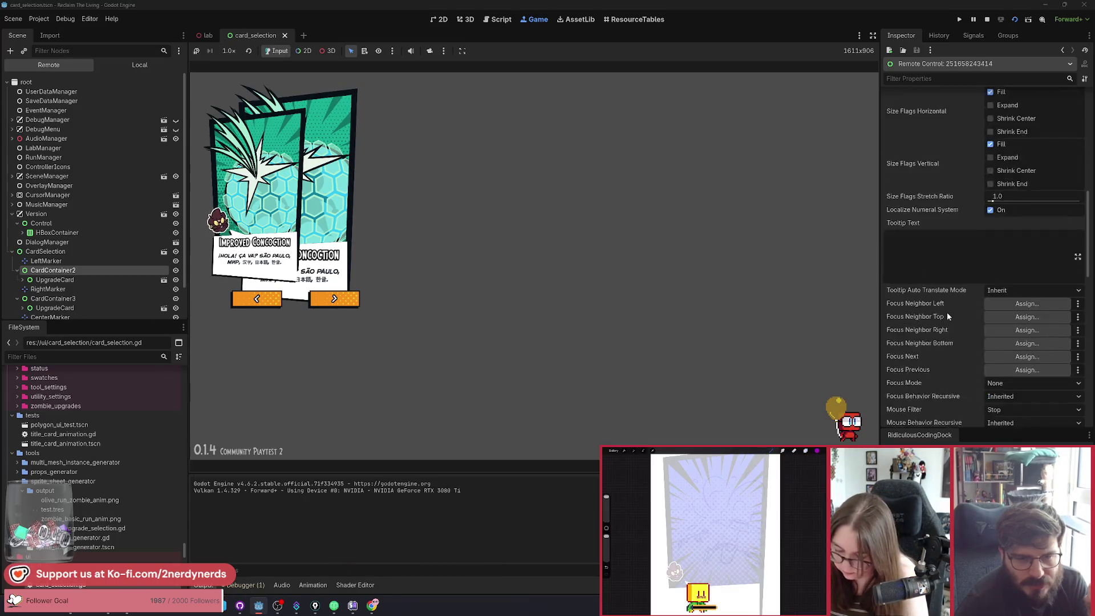
scroll(947, 316, "down", 8)
scroll(948, 315, "down", 6)
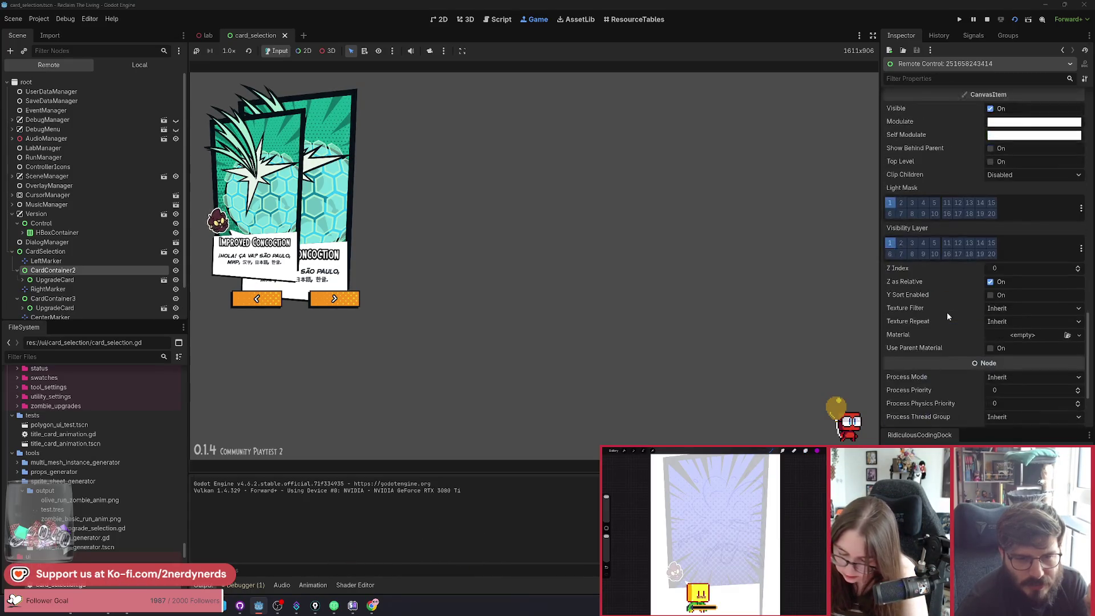
scroll(946, 314, "down", 1)
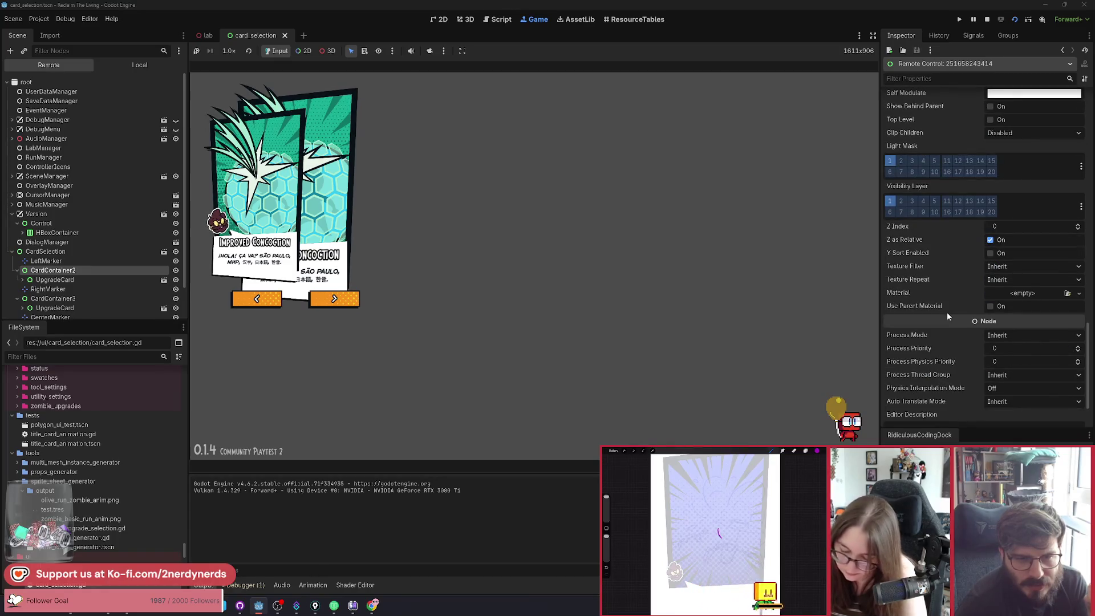
scroll(946, 312, "up", 2)
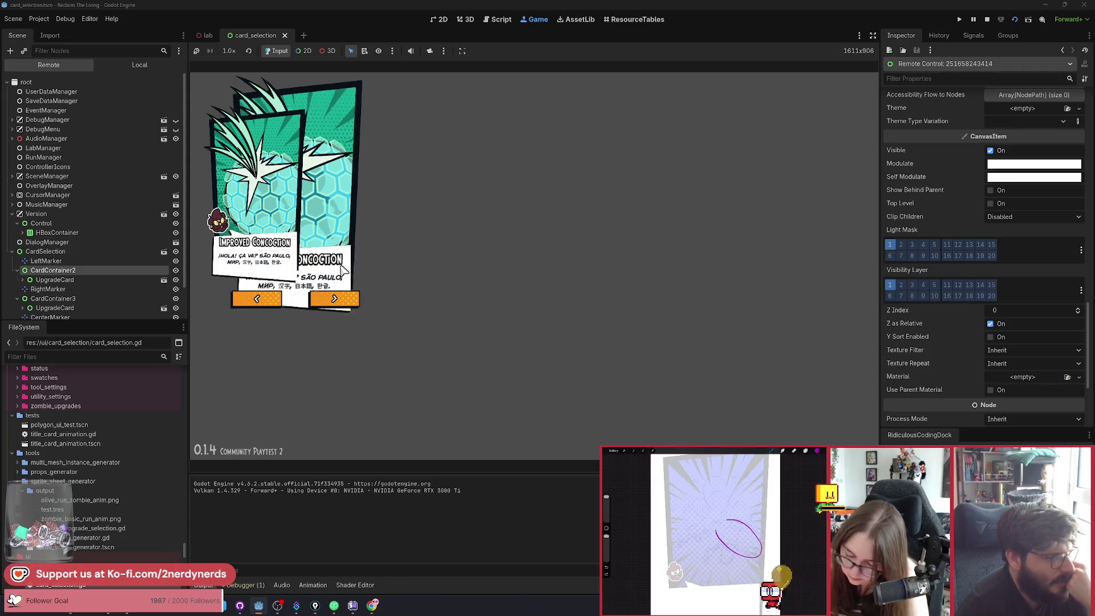
scroll(78, 295, "down", 1)
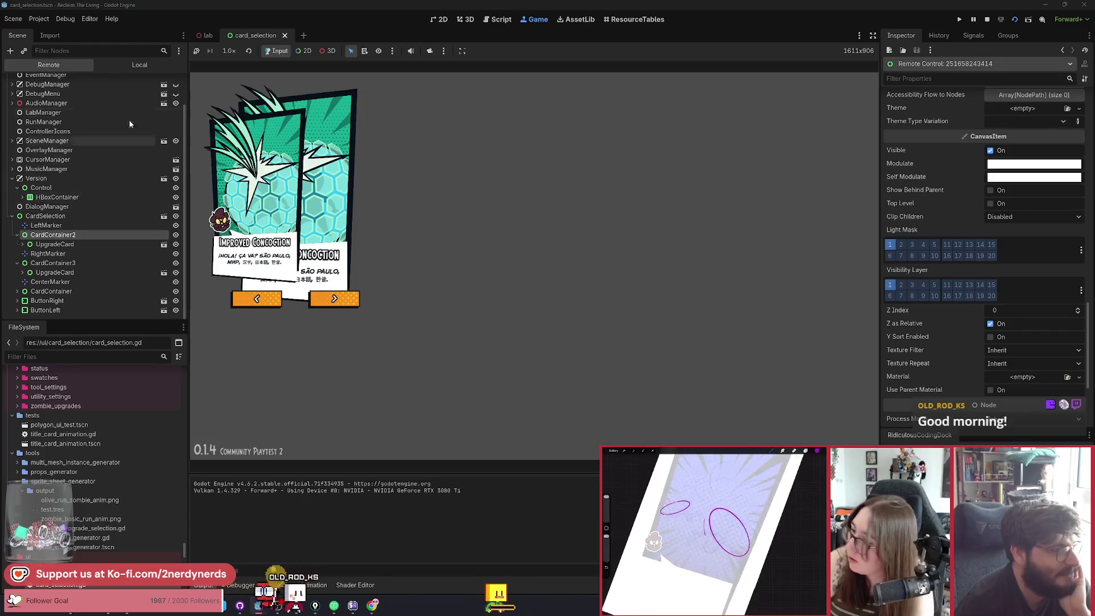
Step: Stop the game and compare CardContainer2, CardContainer3 and CardContainer properties
left_click(987, 20)
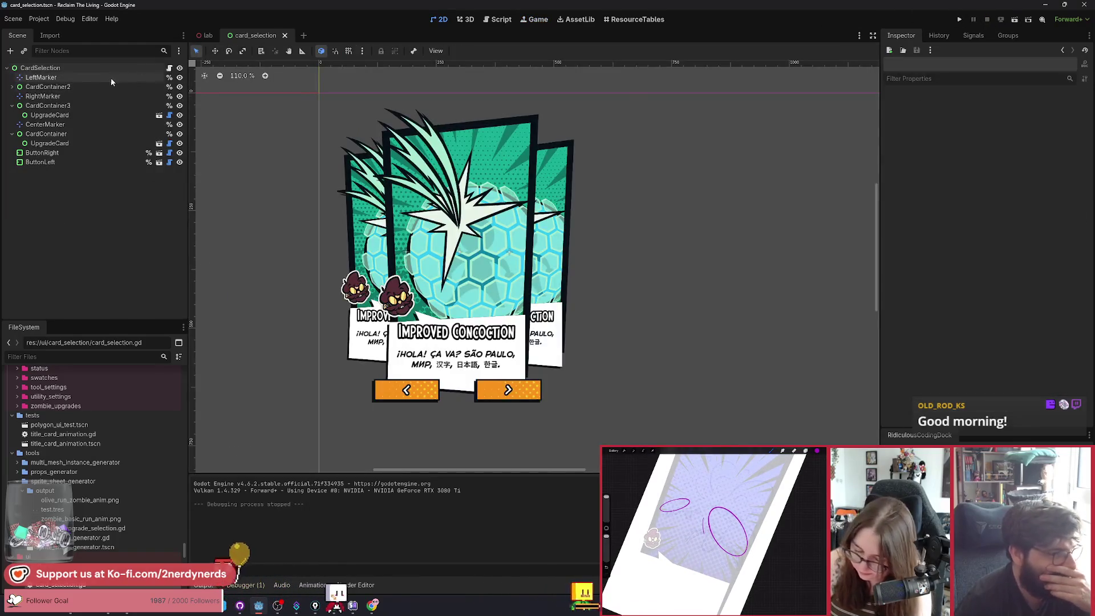
left_click(73, 87)
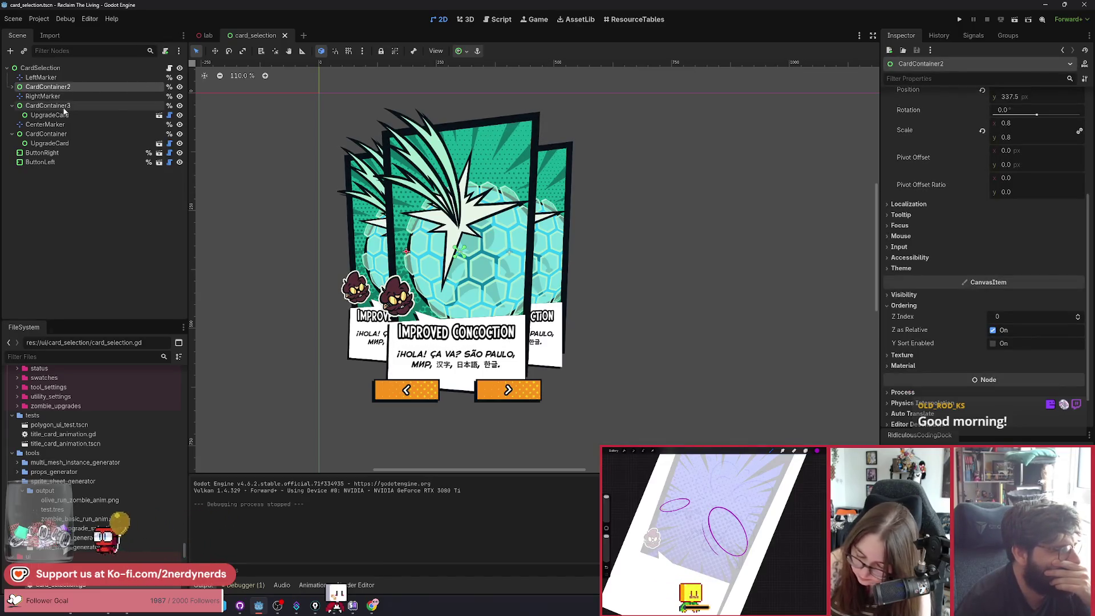
left_click(57, 106)
left_click(65, 134)
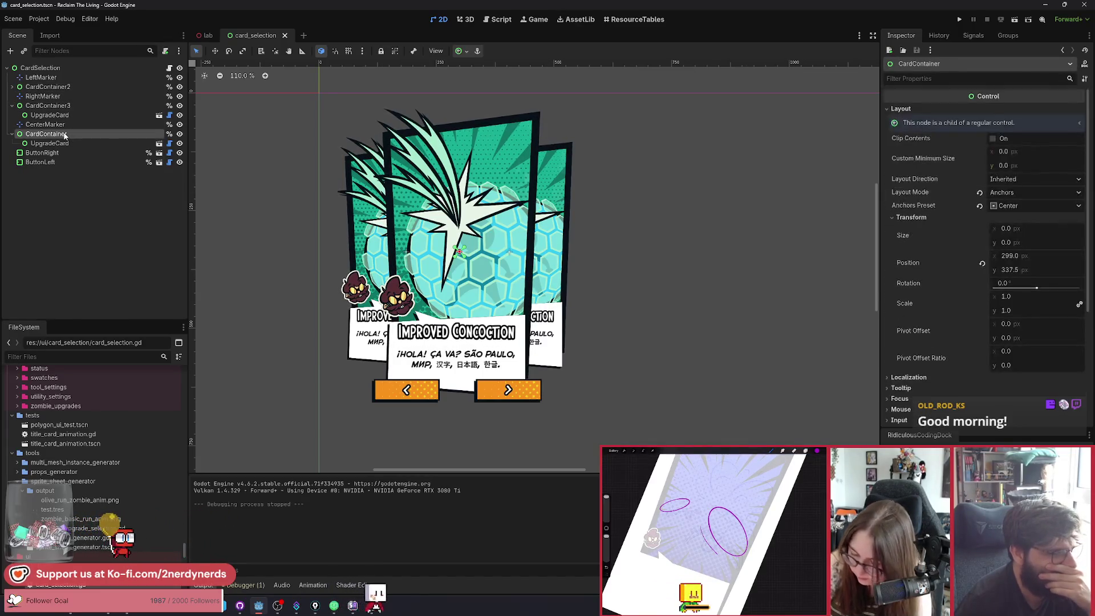
left_click(66, 107)
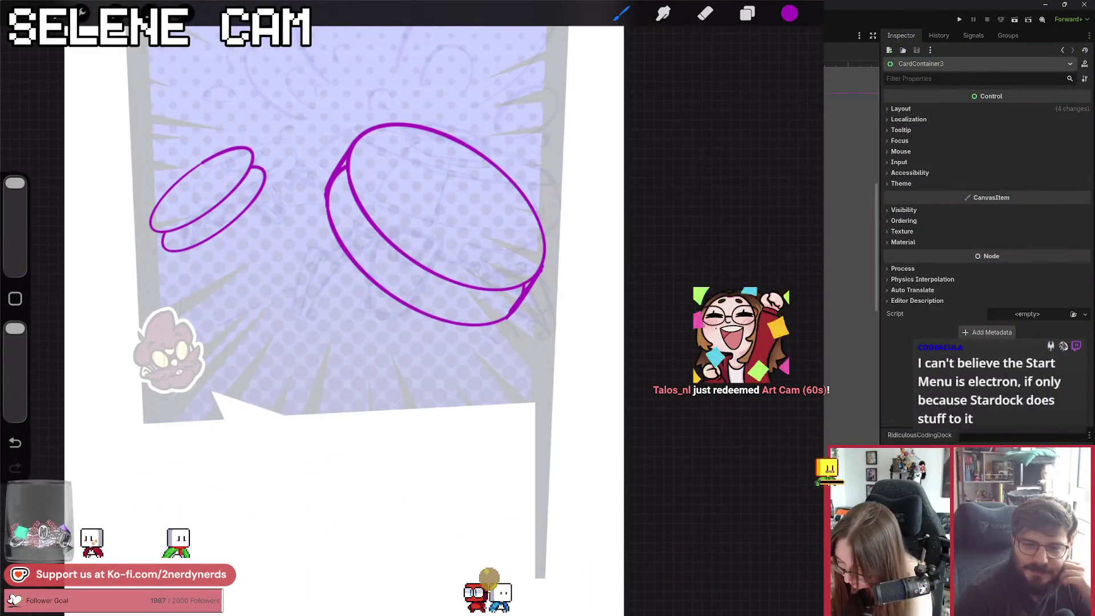
Step: Redraw the big ellipse's lower-right edge in Procreate, undoing unwanted strokes
key("ctrl+z")
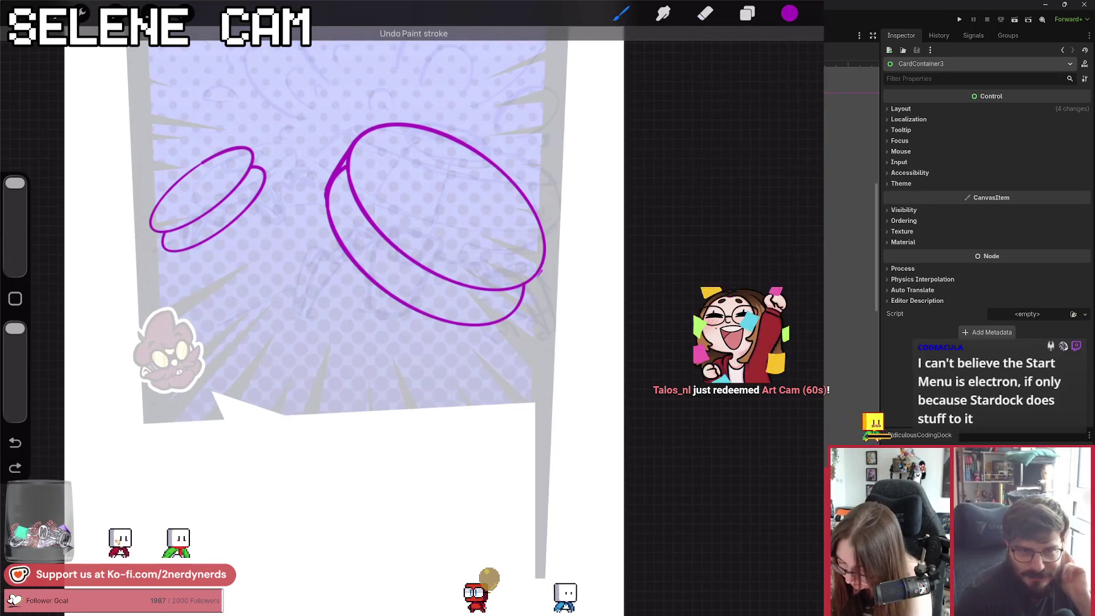
left_click_drag(541, 268, 509, 318)
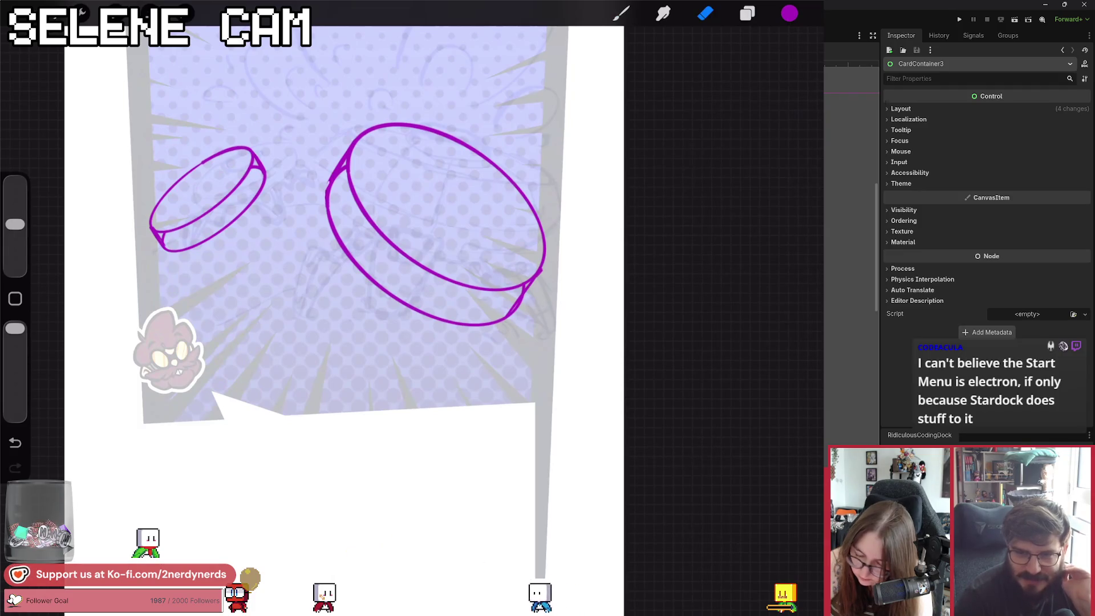
key("ctrl+z")
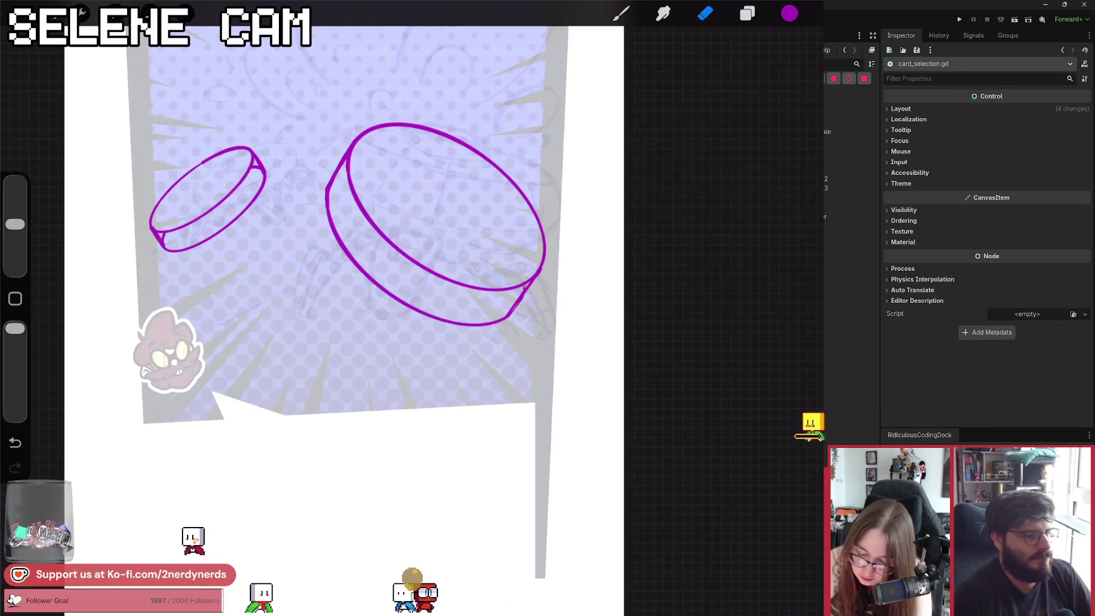
Step: Rerun the card scene, return to the paint brush, and toggle Godot's script and 2D views
left_click(1012, 23)
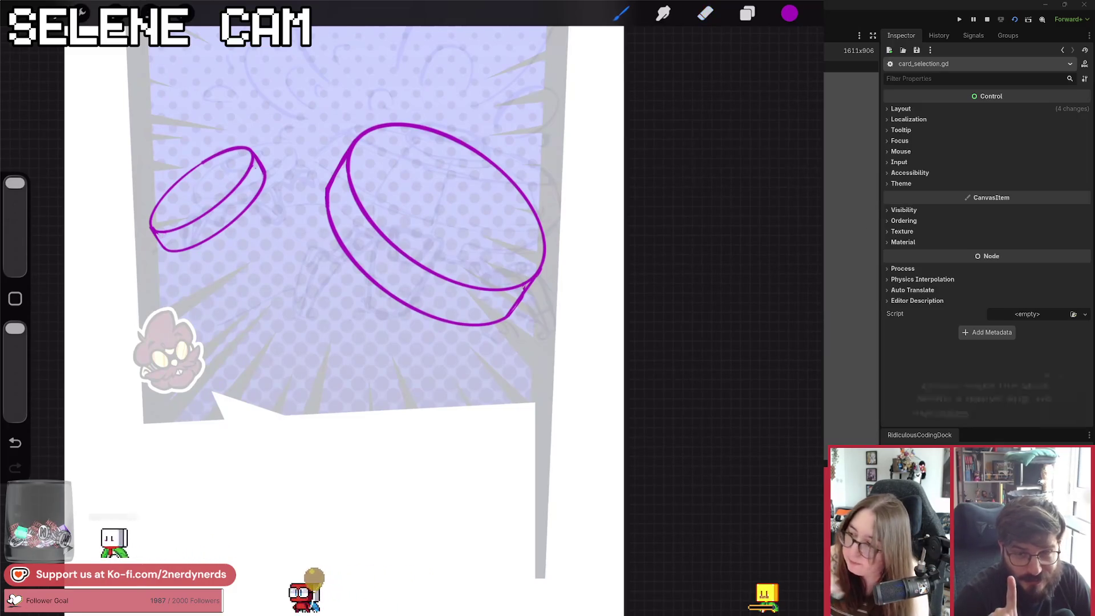
left_click(620, 14)
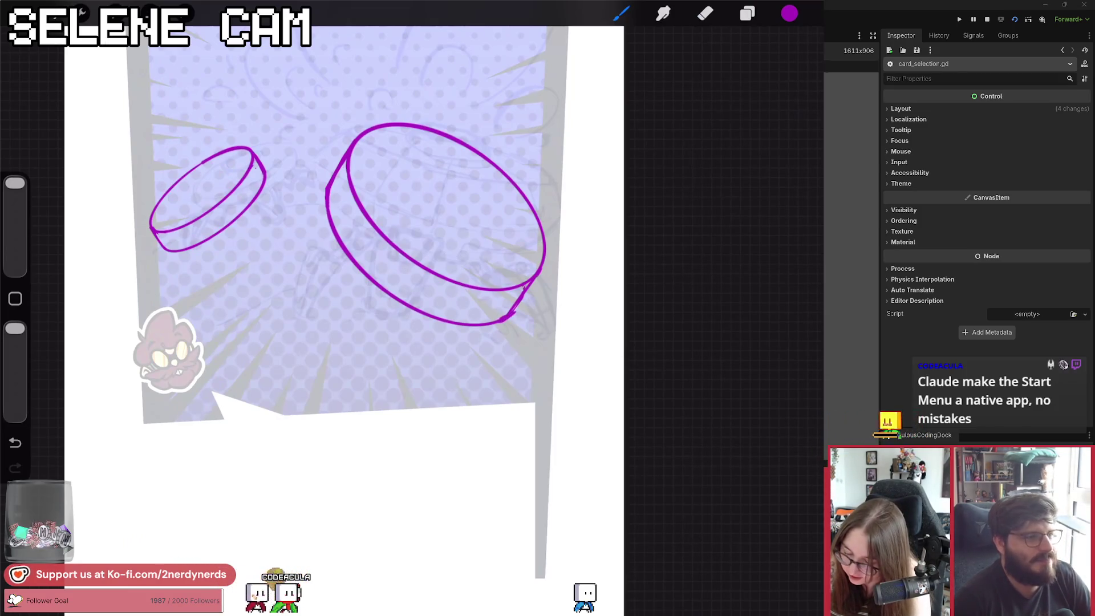
key("ctrl+F3")
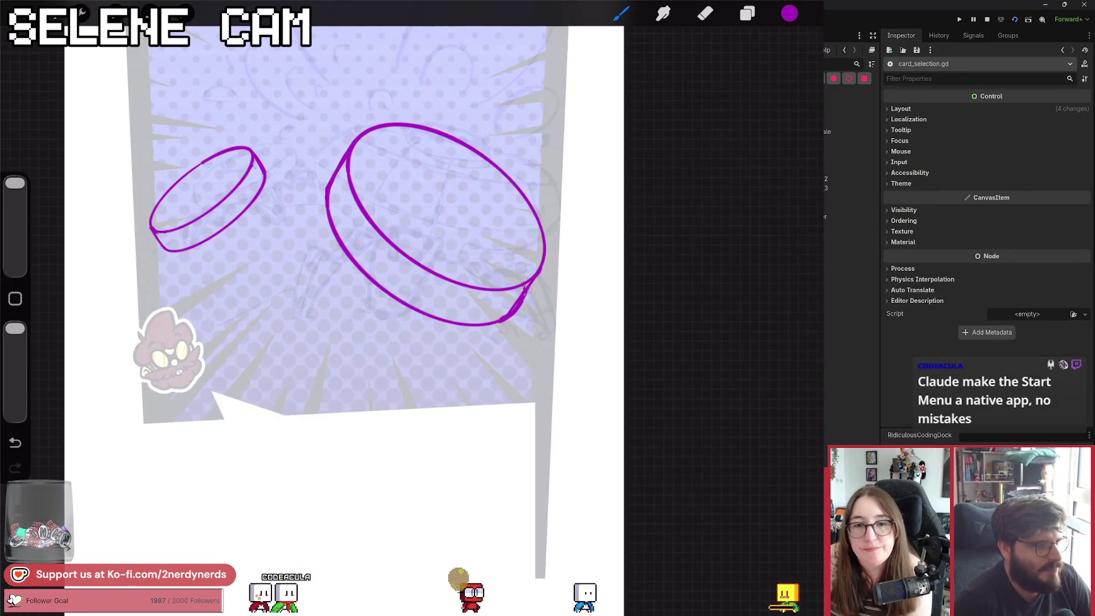
key("ctrl+F1")
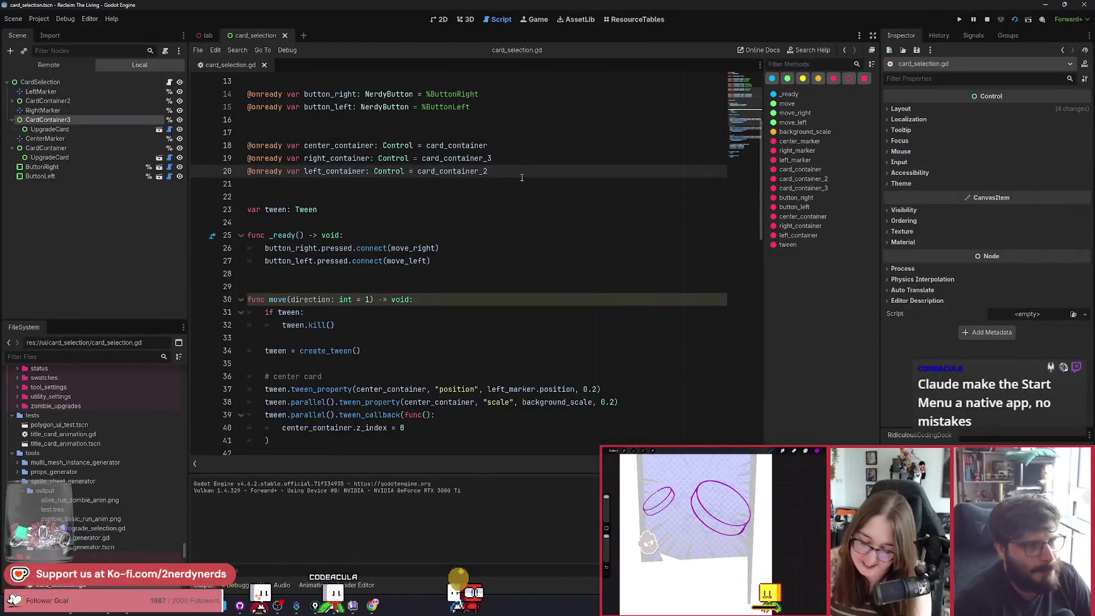
Step: Comment out lines 43–55 (right and left card tweens) with Ctrl+K and run the scene
scroll(515, 175, "down", 7)
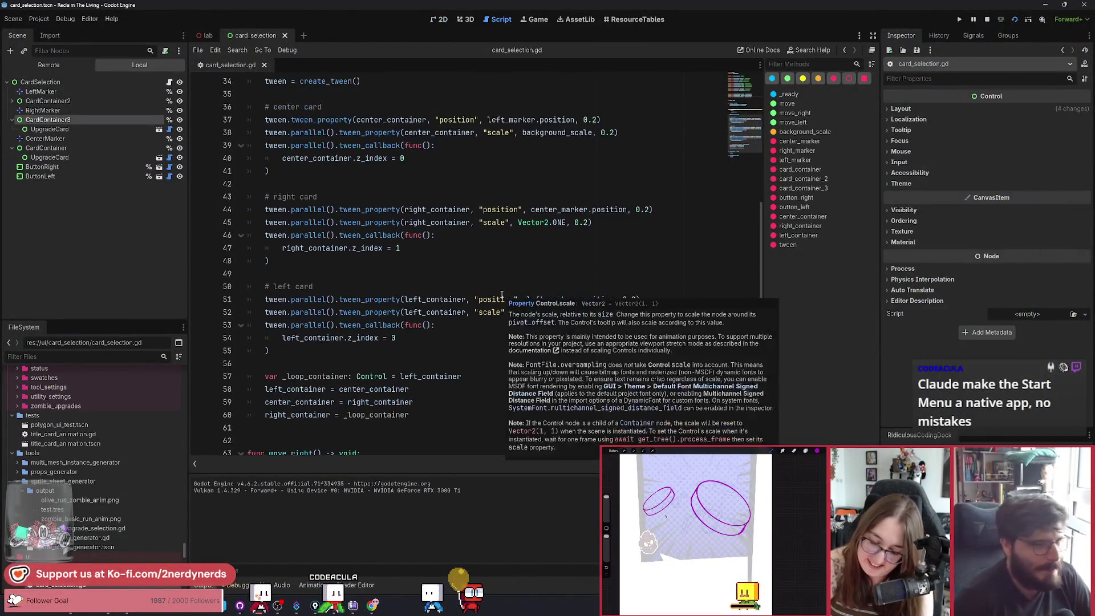
left_click(430, 251)
scroll(476, 318, "up", 1)
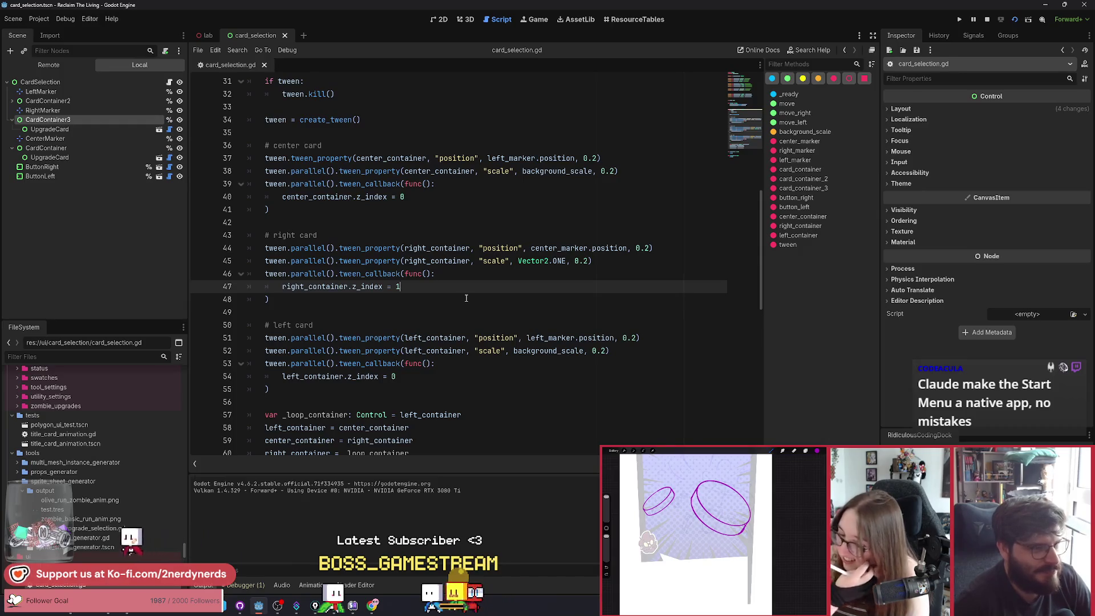
left_click(273, 388)
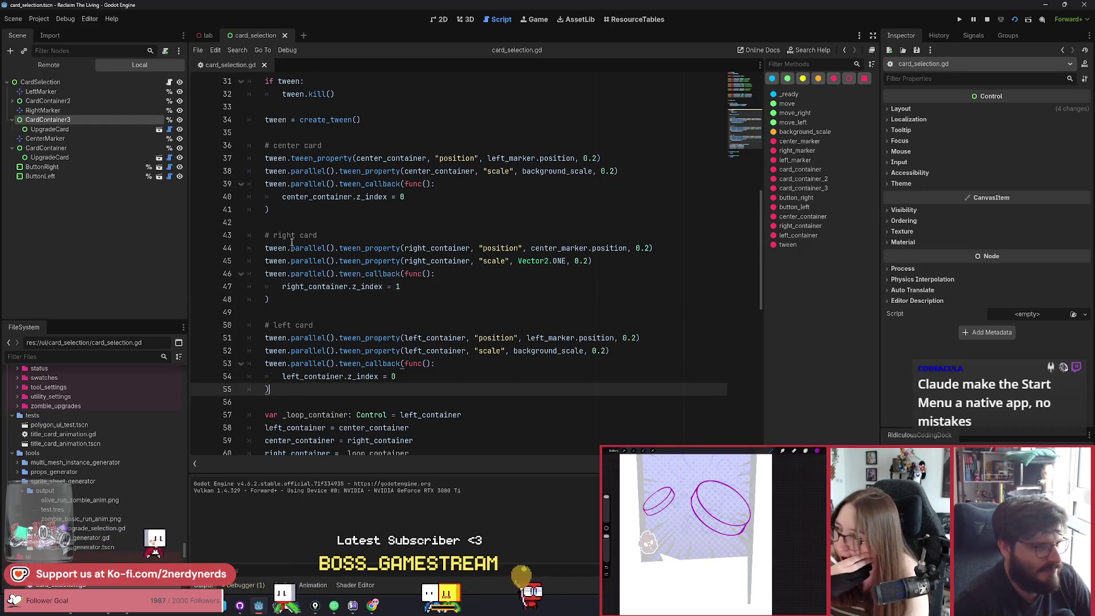
left_click(290, 239, "shift")
key("ctrl+k")
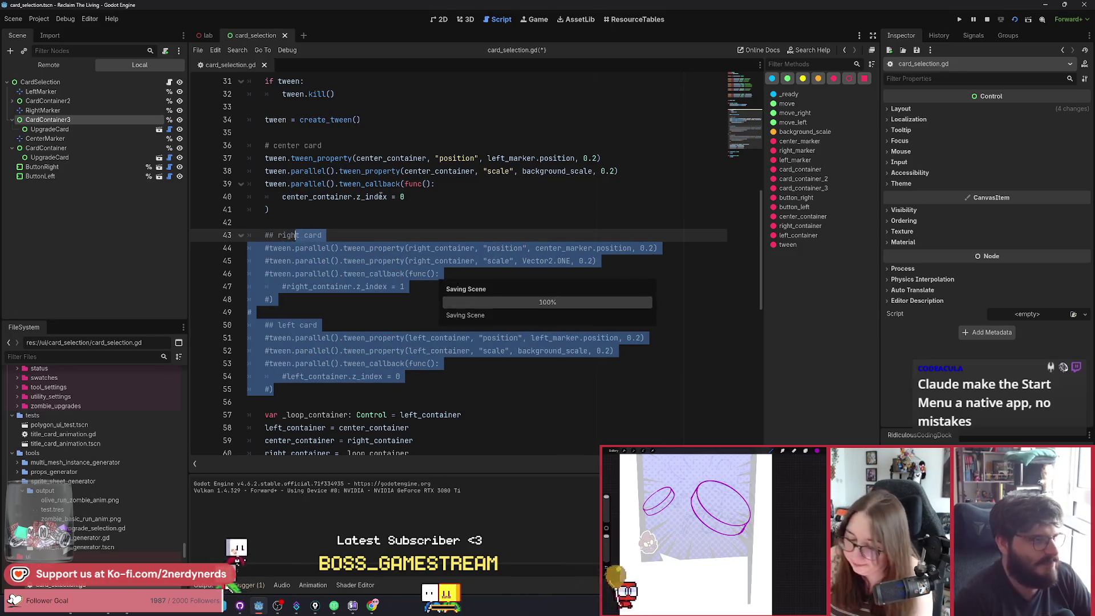
left_click(1015, 20)
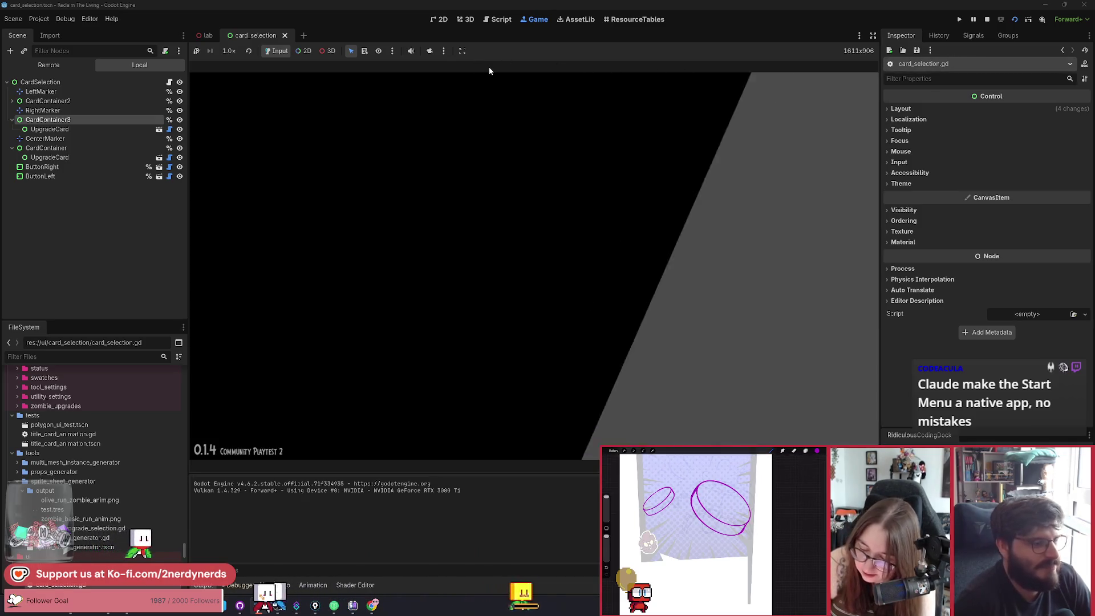
Step: Cycle the cards once in game, then uncheck Embed Game on Next Play
left_click(358, 302)
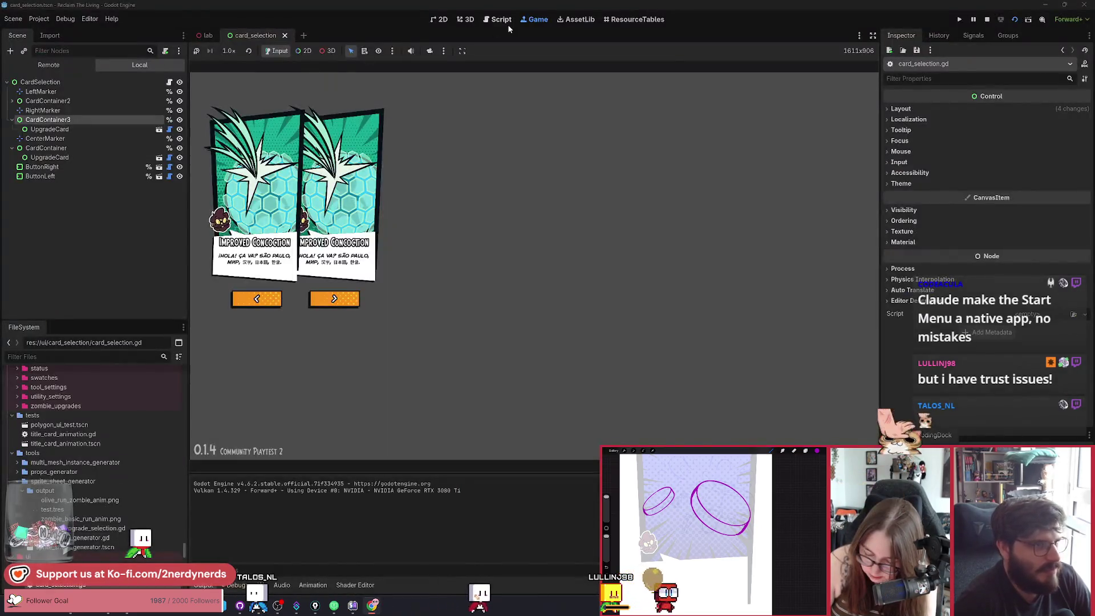
left_click(498, 19)
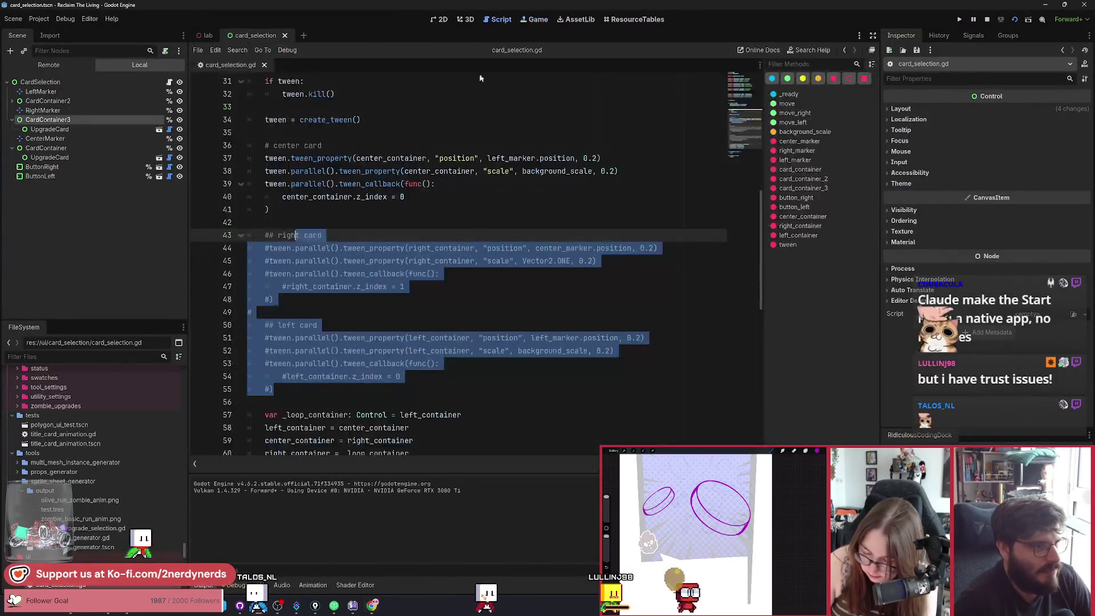
left_click(276, 299)
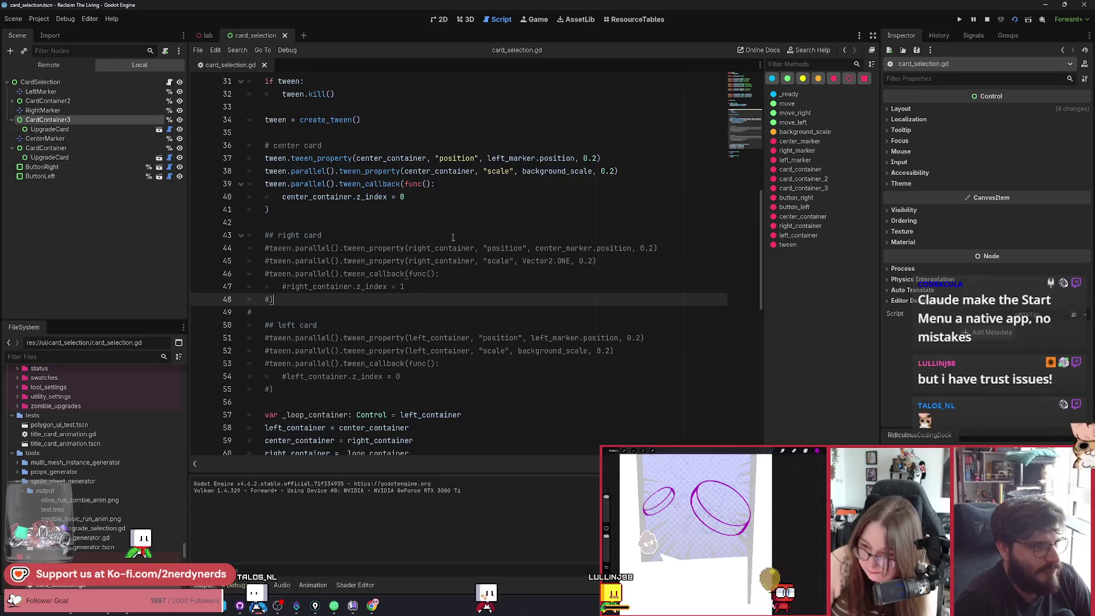
left_click(544, 22)
left_click(462, 50)
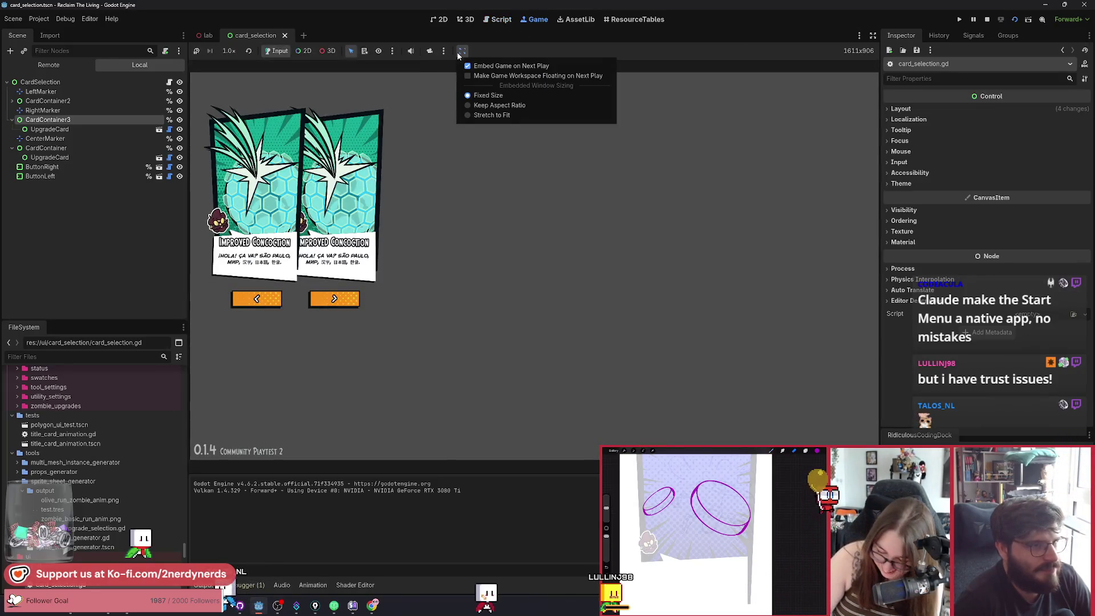
left_click(481, 67)
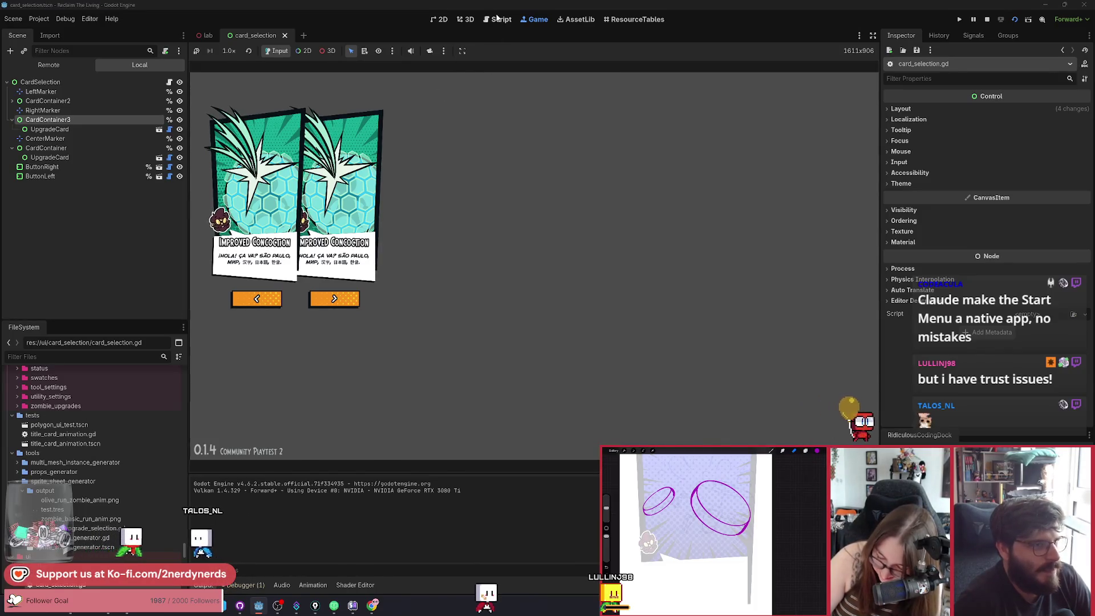
Step: Uncomment the right-card tween block and test-run the game
left_click(498, 19)
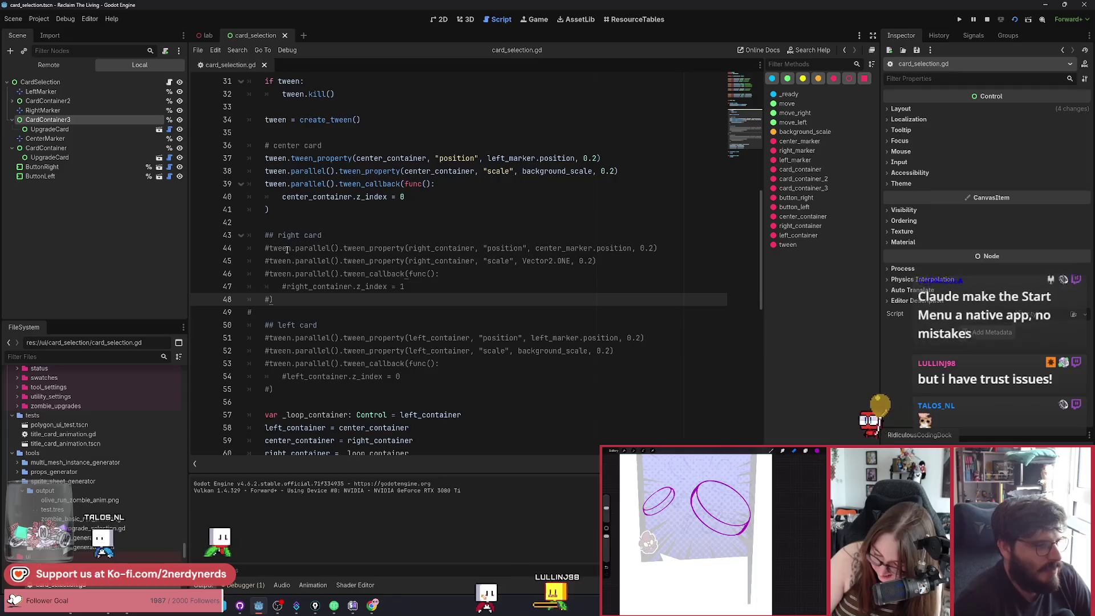
left_click_drag(278, 235, 273, 301)
key("ctrl+k")
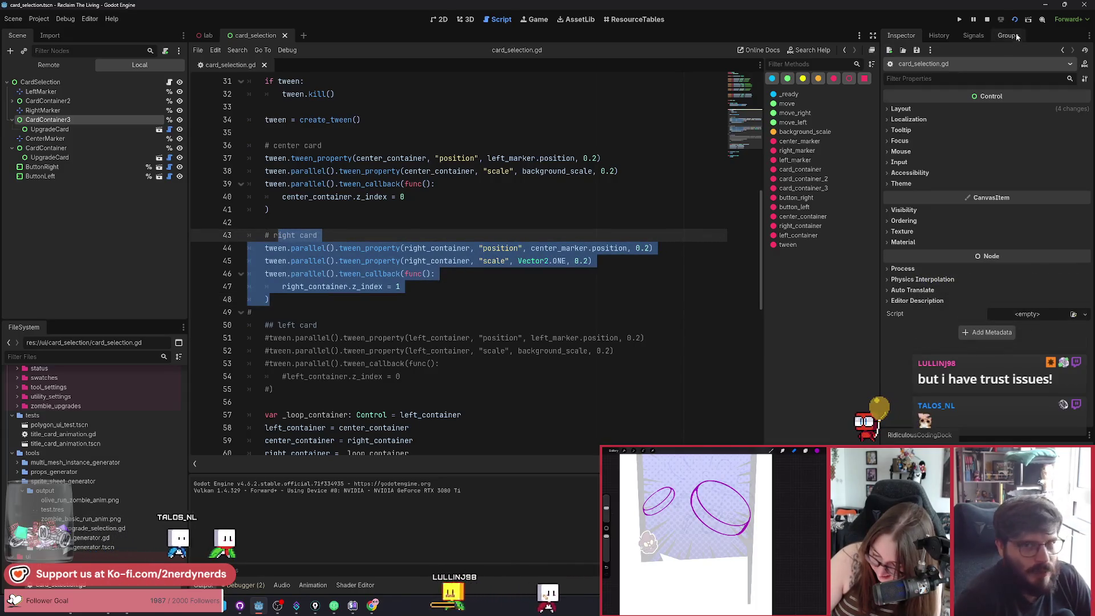
key("F5")
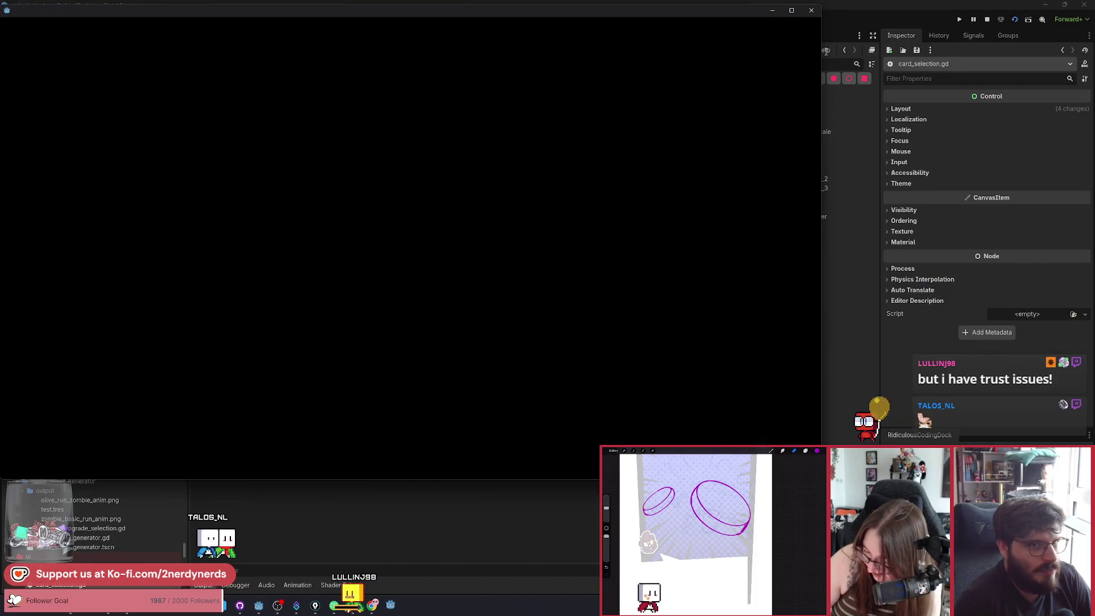
key("F8")
Step: Comment out the centre-card tween block, save the script, and run the scene
left_click(289, 208)
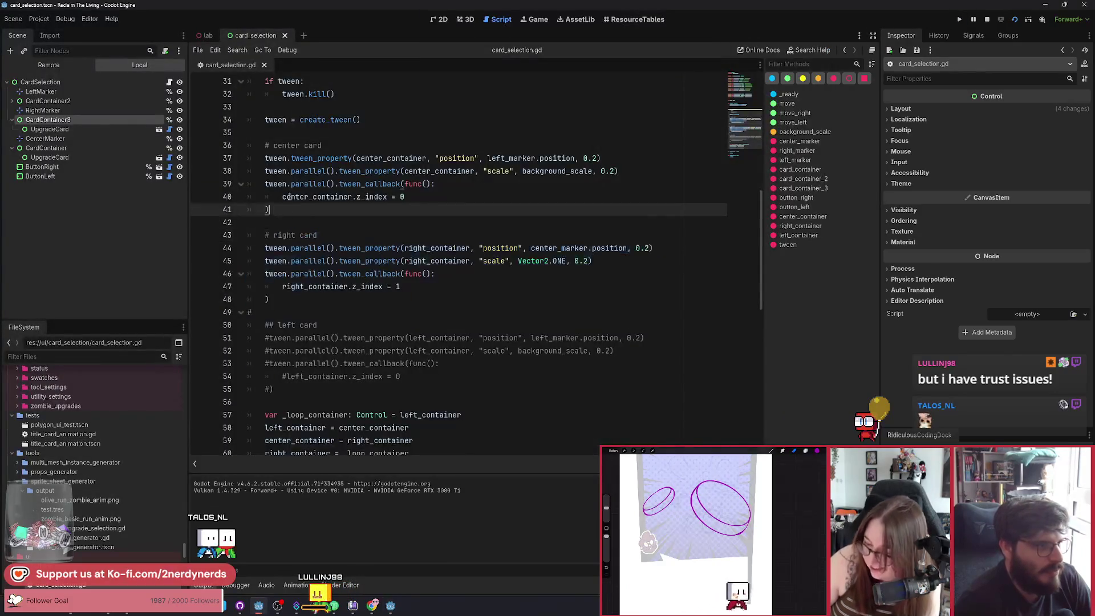
left_click(289, 158, "shift")
key("ctrl+k")
key("ctrl+s")
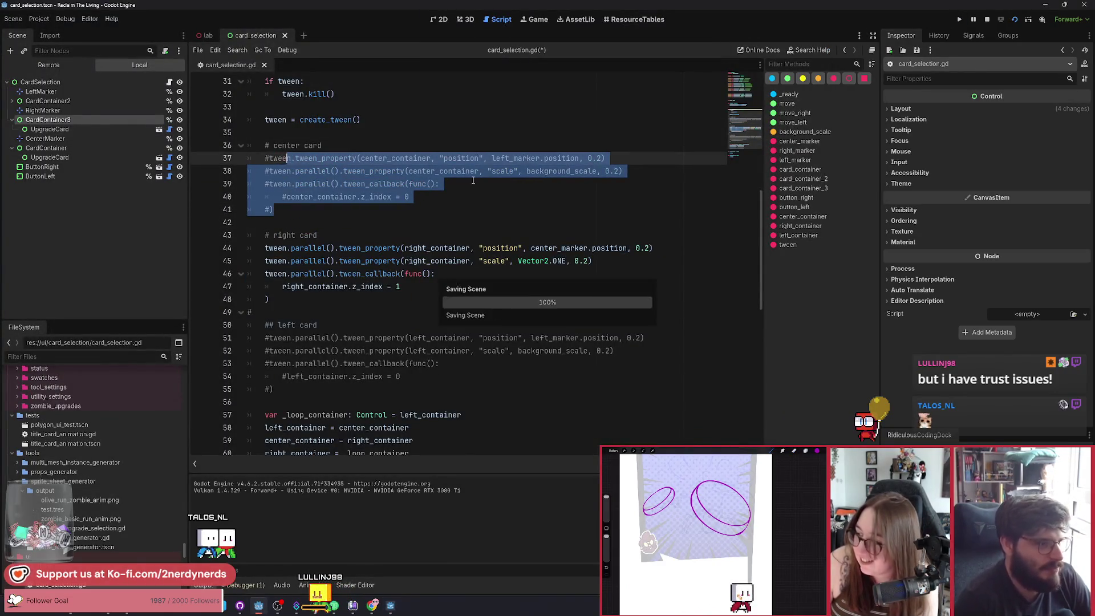
left_click(1015, 20)
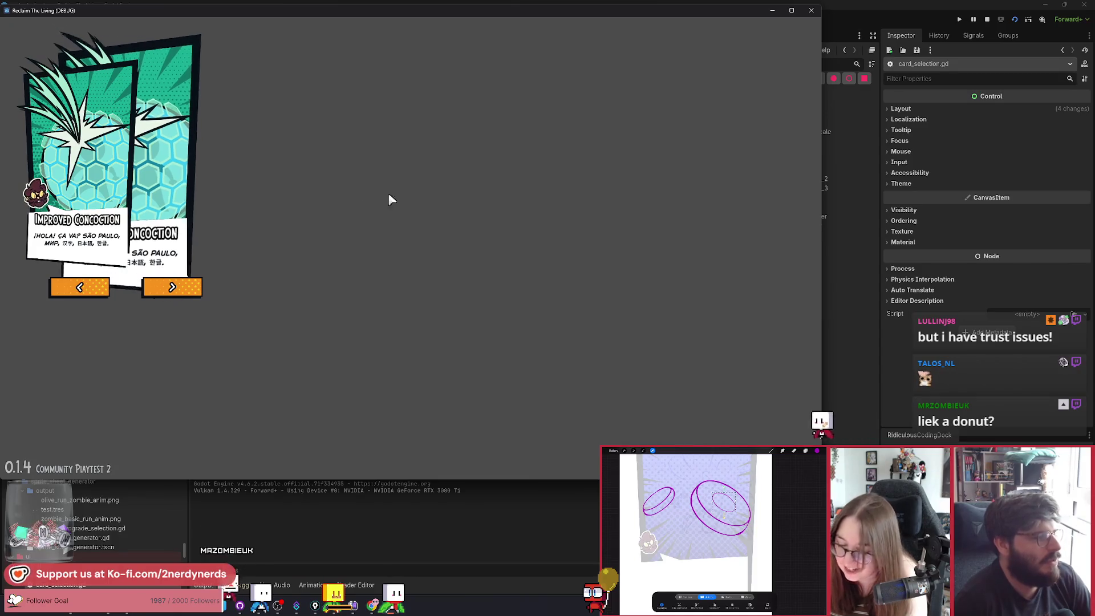
Step: Restart the game, advance the card carousel three times, then stop the run
left_click(1013, 21)
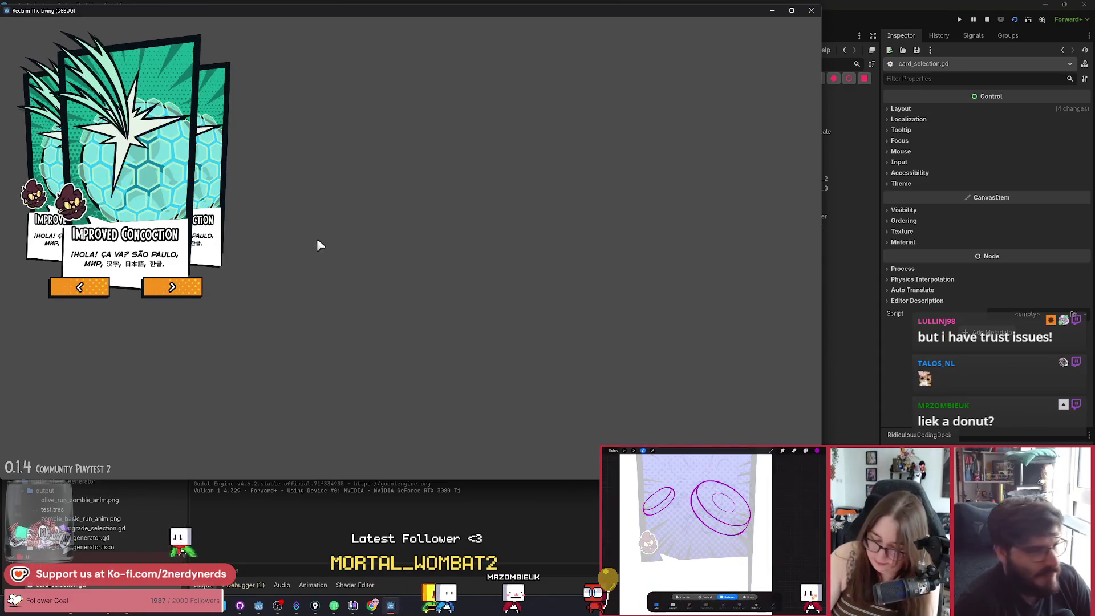
left_click(203, 288)
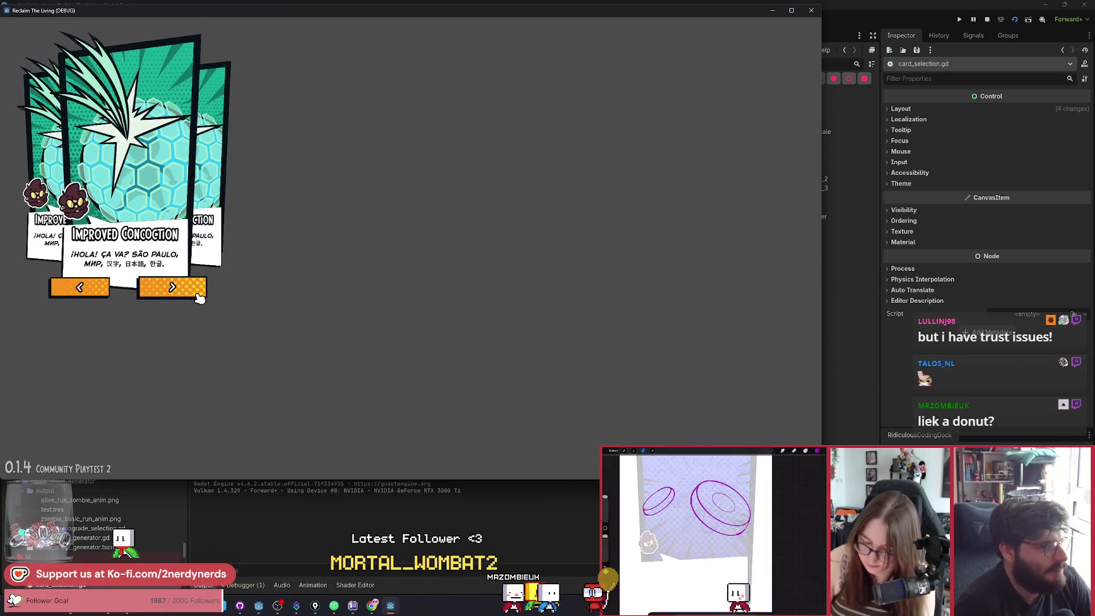
left_click(199, 297)
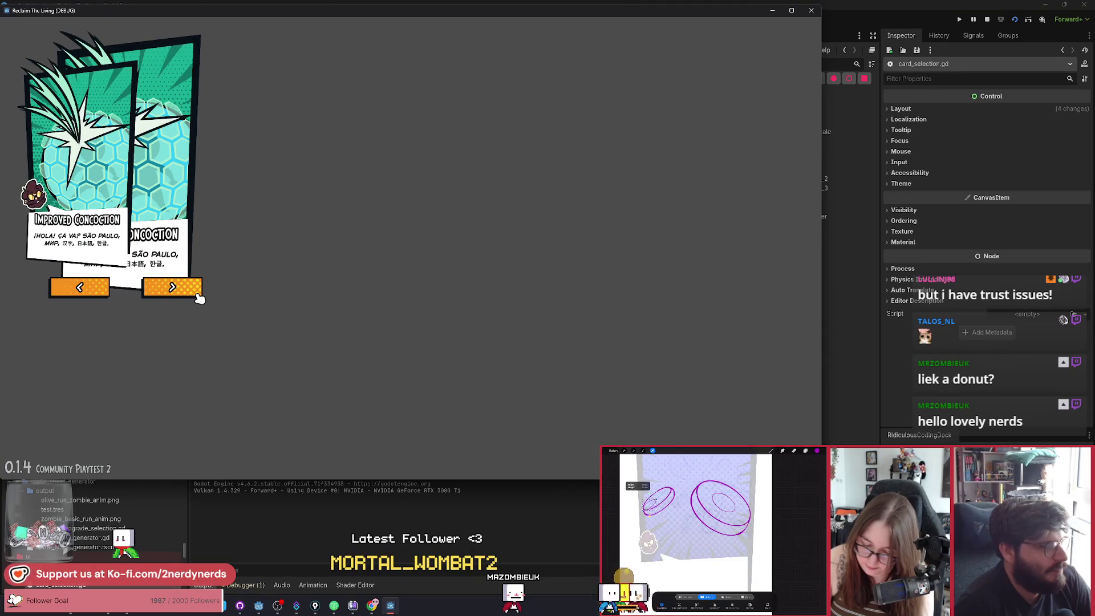
left_click(191, 289)
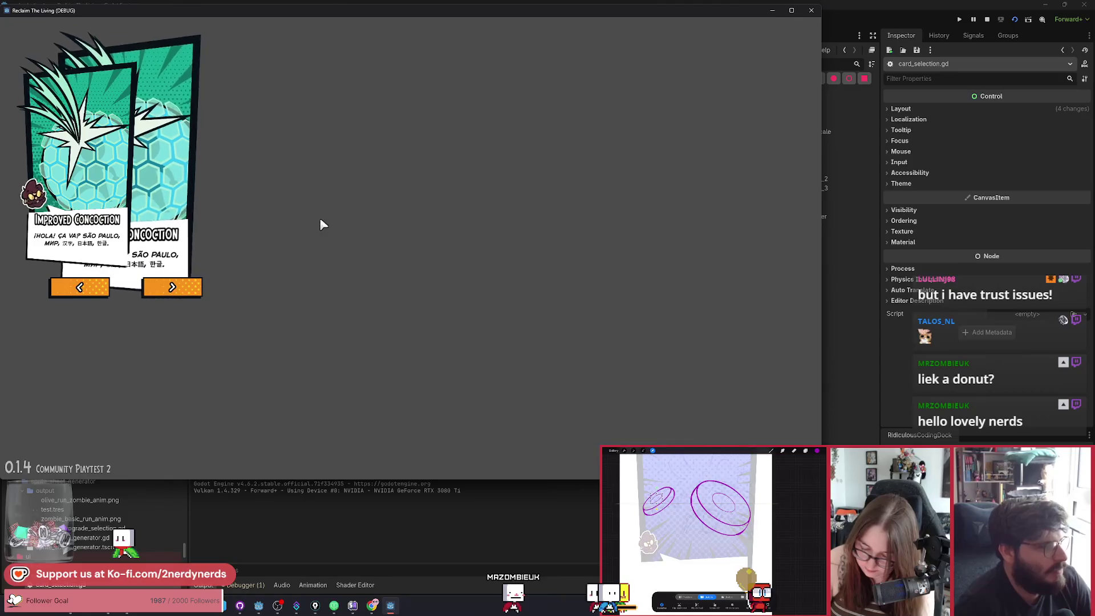
left_click(988, 20)
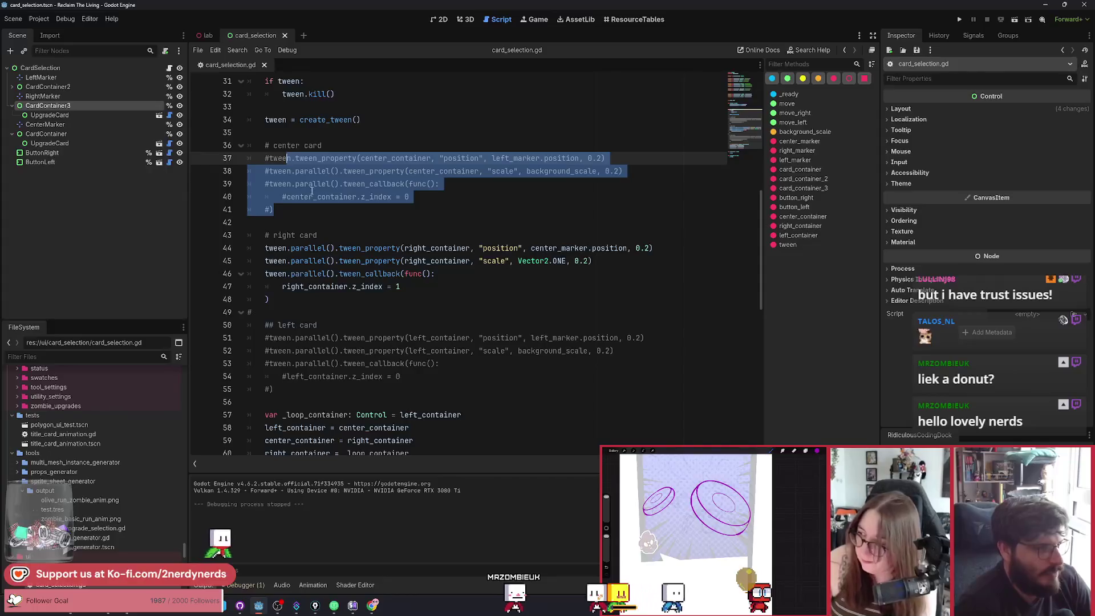
Step: Uncomment the left-card tween and comment out the centre and right card blocks
left_click(281, 325)
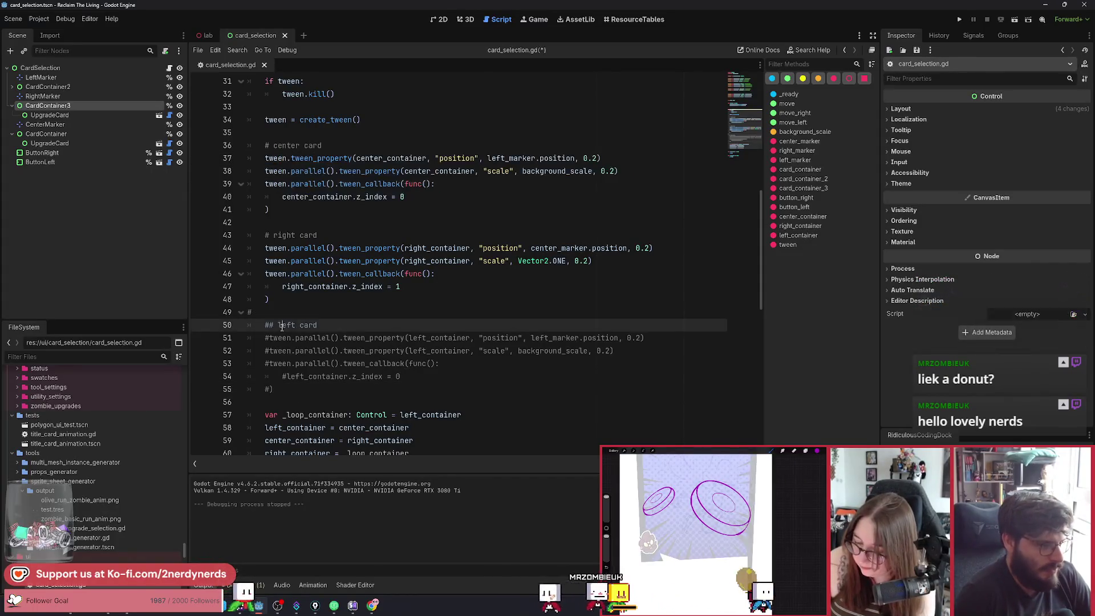
left_click_drag(279, 325, 269, 388)
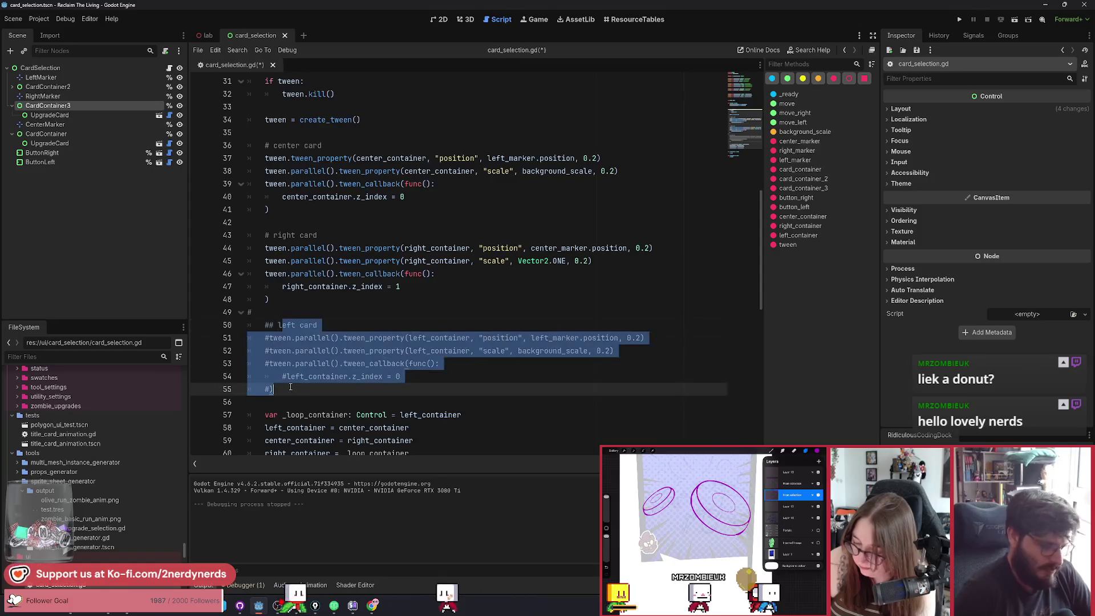
key("ctrl+k")
left_click(303, 296)
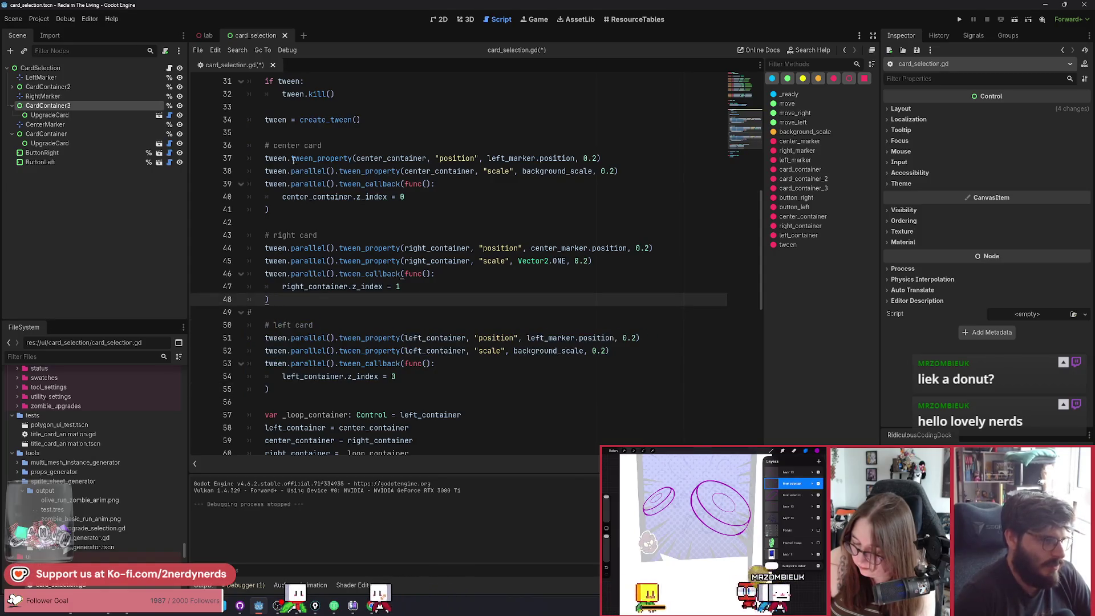
left_click_drag(304, 295, 291, 150)
key("ctrl+k")
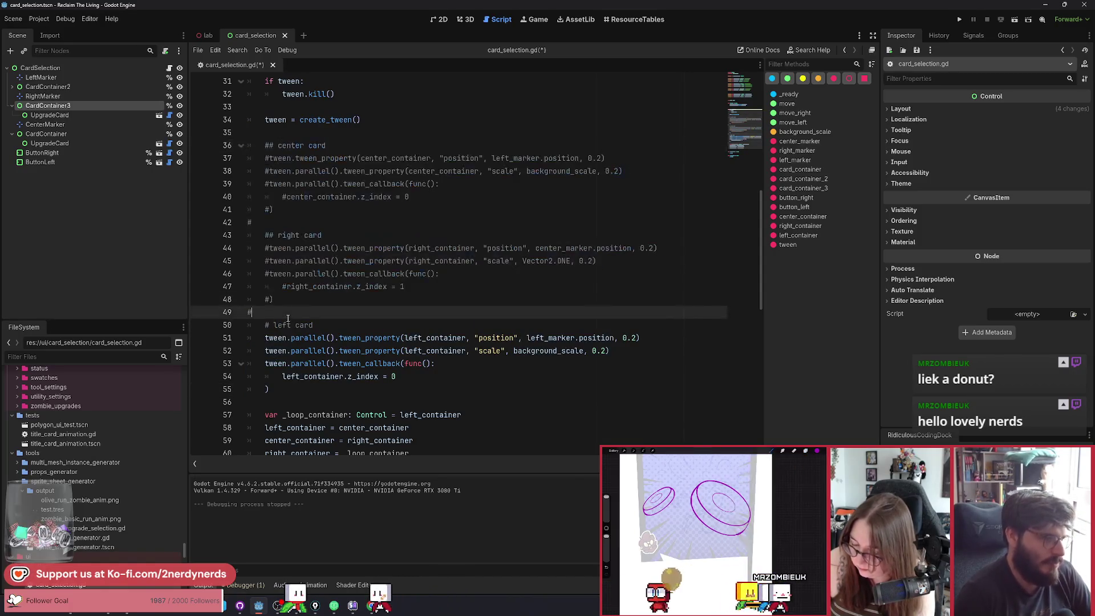
Step: Delete the stray # on line 49, save, and test the carousel once before stopping
left_click(513, 312)
key("BackSpace")
key("ctrl+s")
left_click(1010, 23)
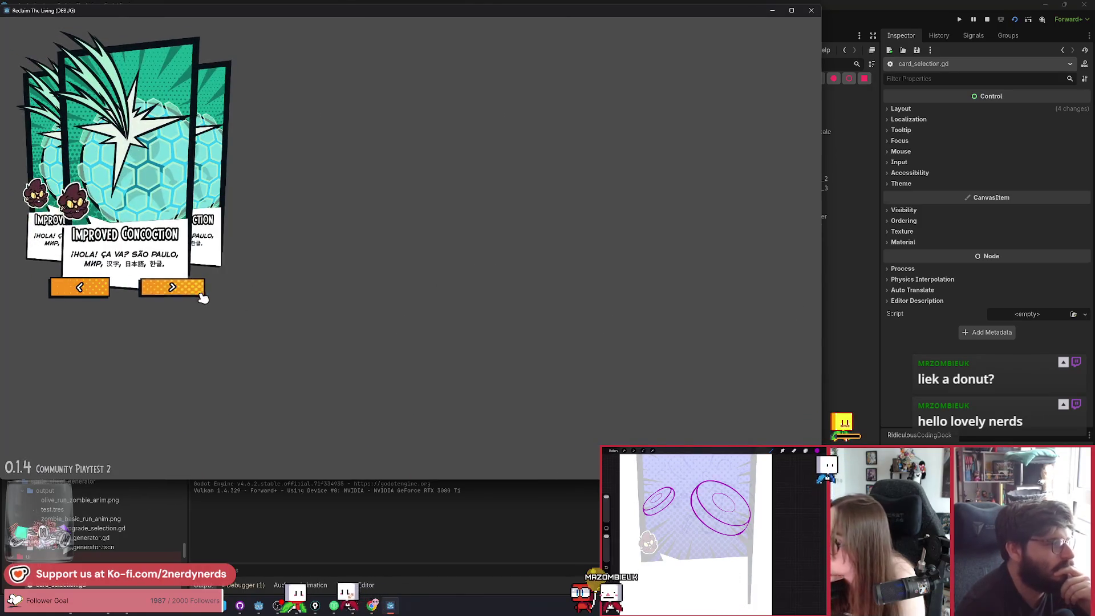
left_click(202, 295)
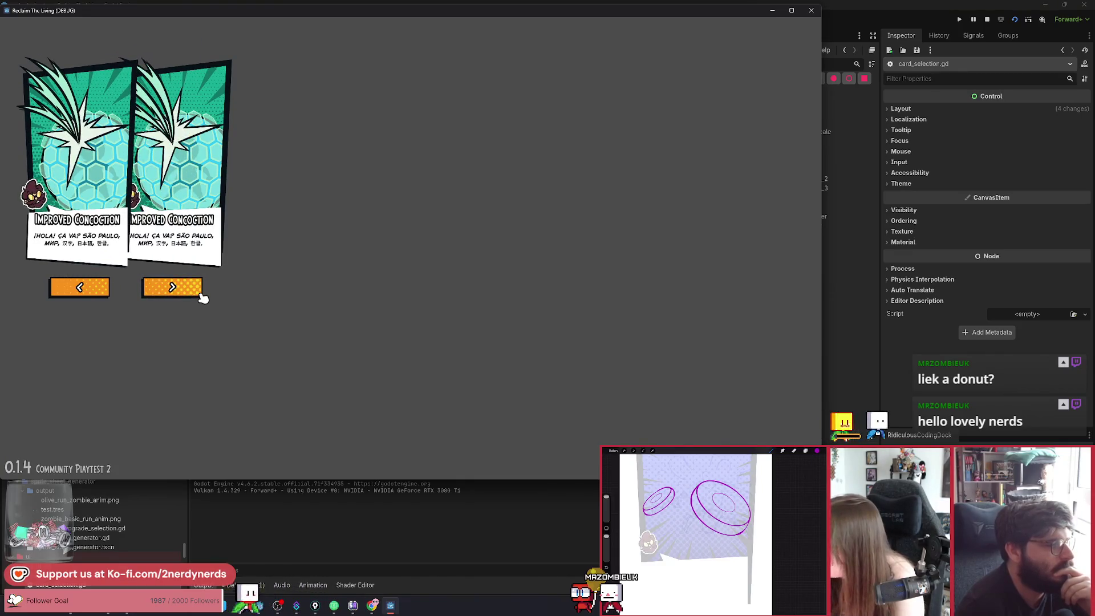
left_click(988, 21)
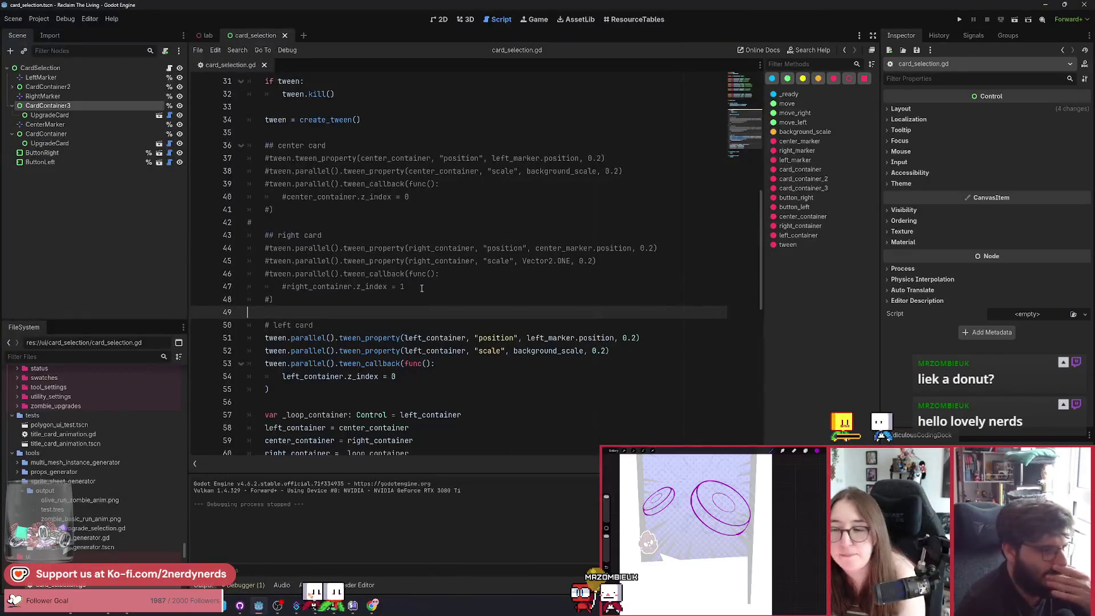
Step: Replace left_marker with right_marker on line 51 and save card_selection.gd
left_click(378, 305)
double_click(439, 340)
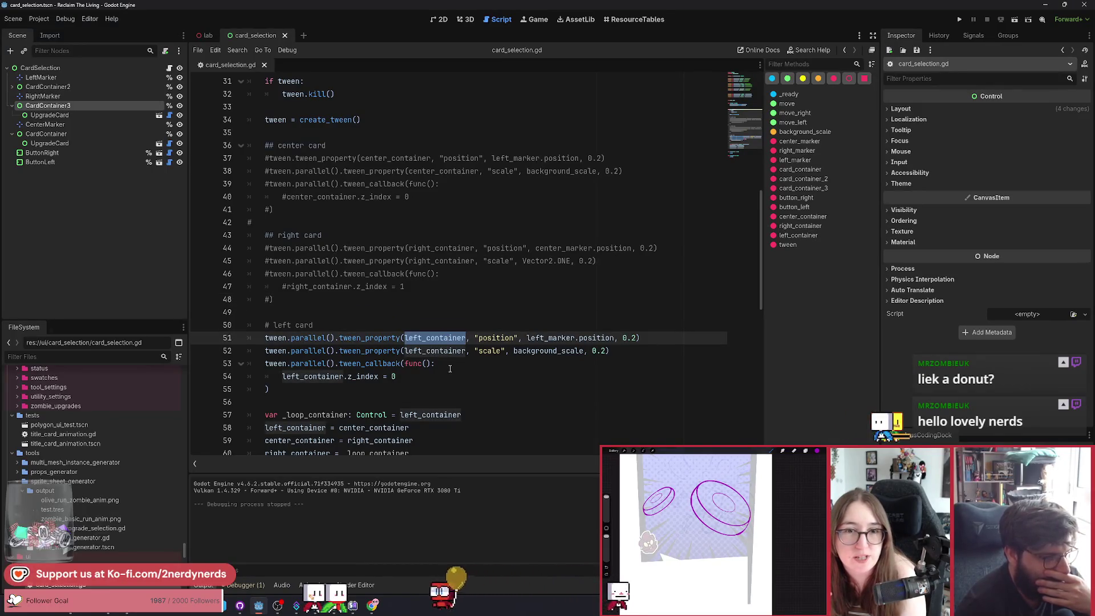
double_click(551, 339)
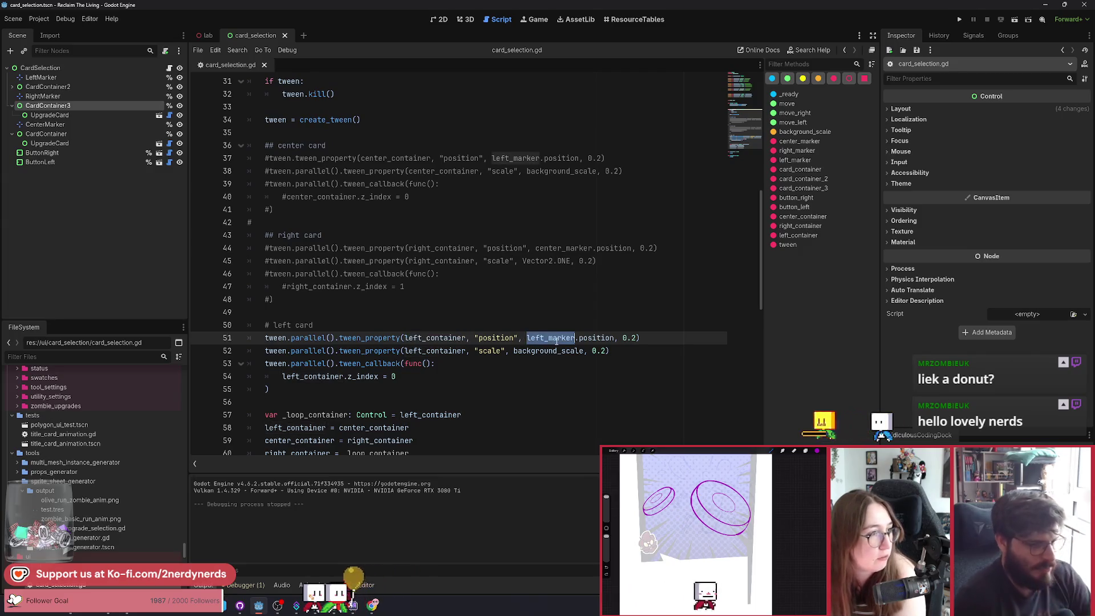
type("right")
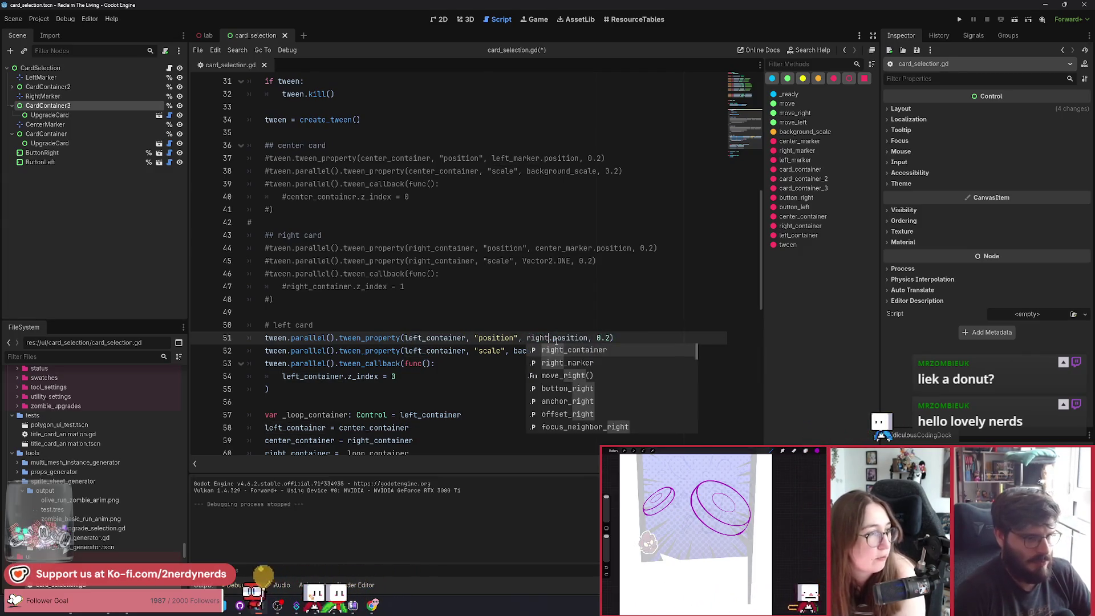
key("Down")
key("Return")
key("ctrl+s")
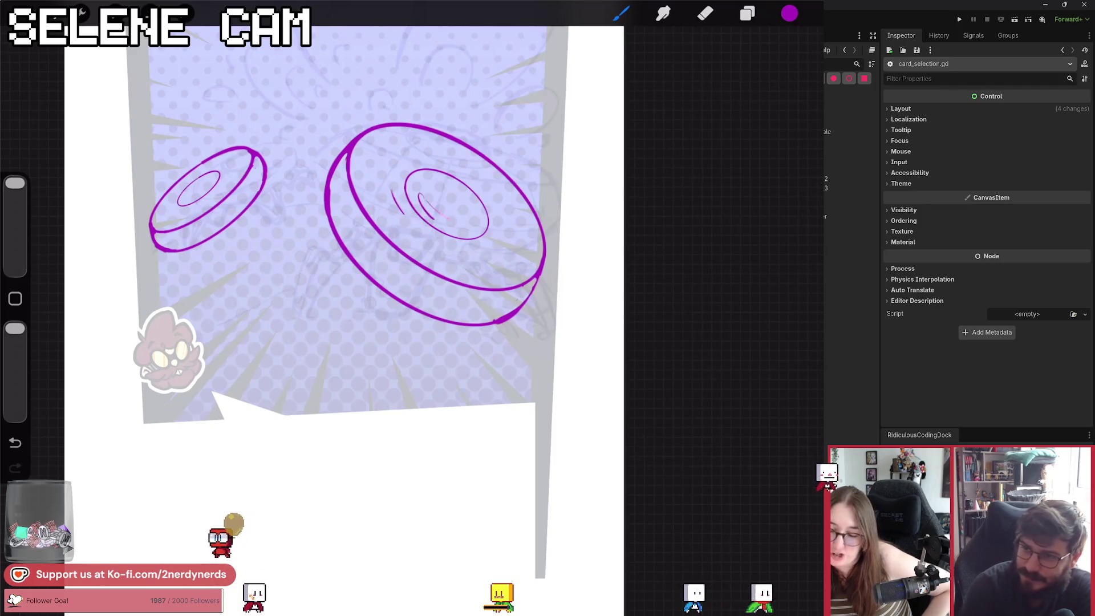
Step: Draw an arc above the big ring's inner ellipse, undoing the trial strokes beside it
left_click_drag(419, 208, 462, 194)
key("ctrl+z")
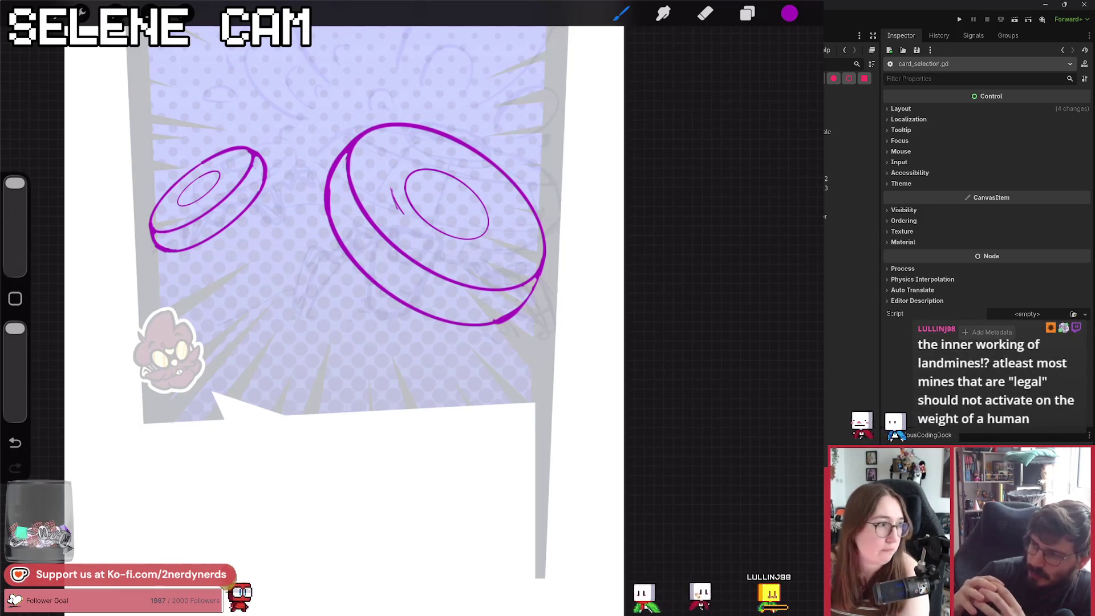
key("ctrl+z")
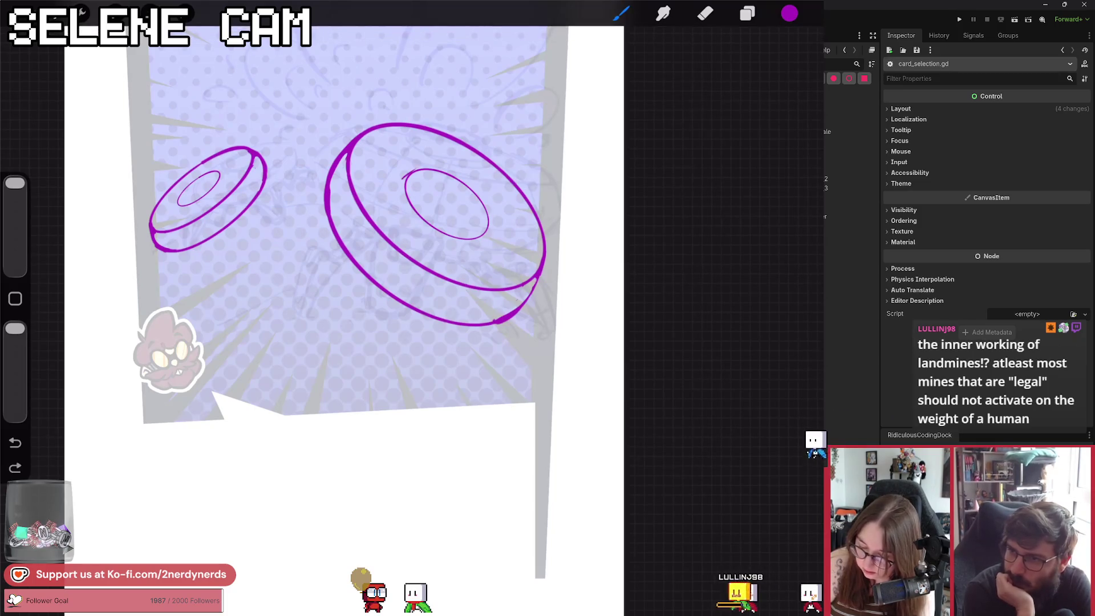
mouse_move(403, 179)
left_mouse_down()
mouse_move(431, 163)
mouse_move(493, 235)
left_mouse_up()
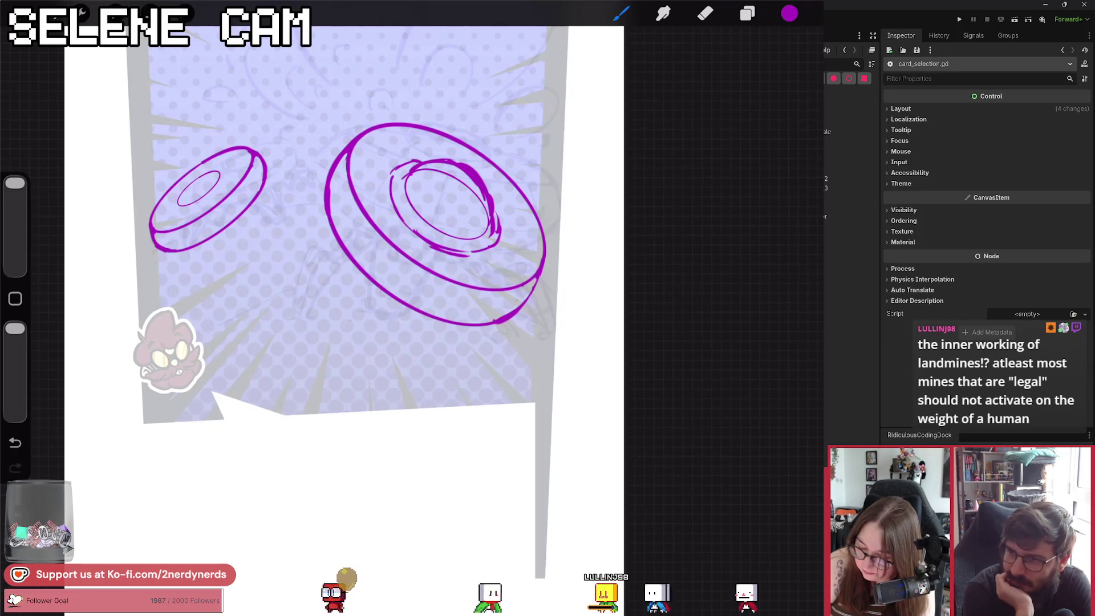
left_click_drag(389, 145, 391, 171)
key("ctrl+z")
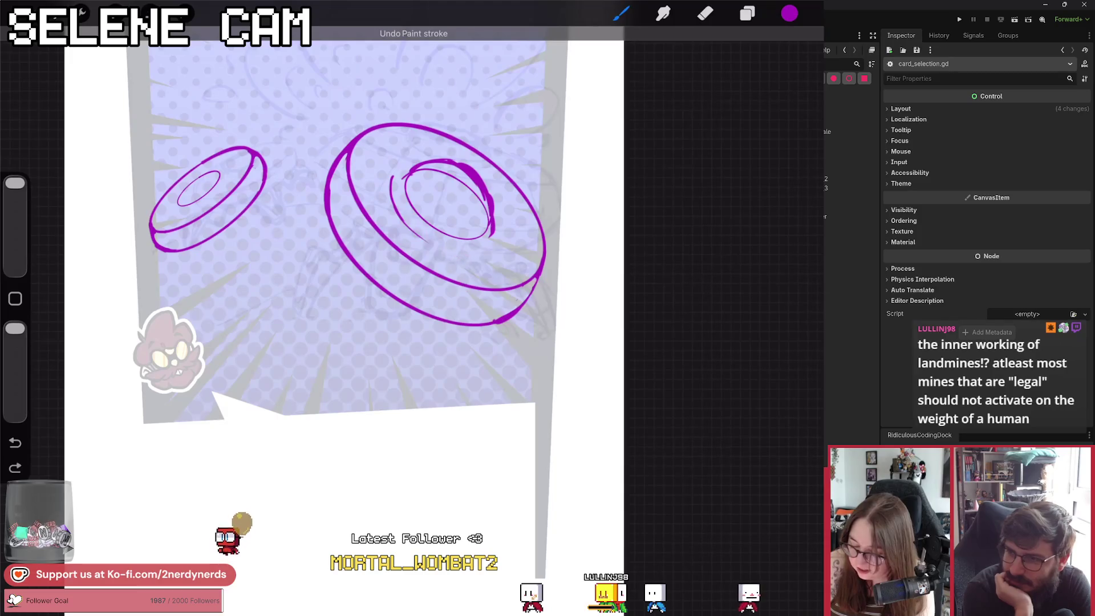
scroll(399, 285, "up", 3)
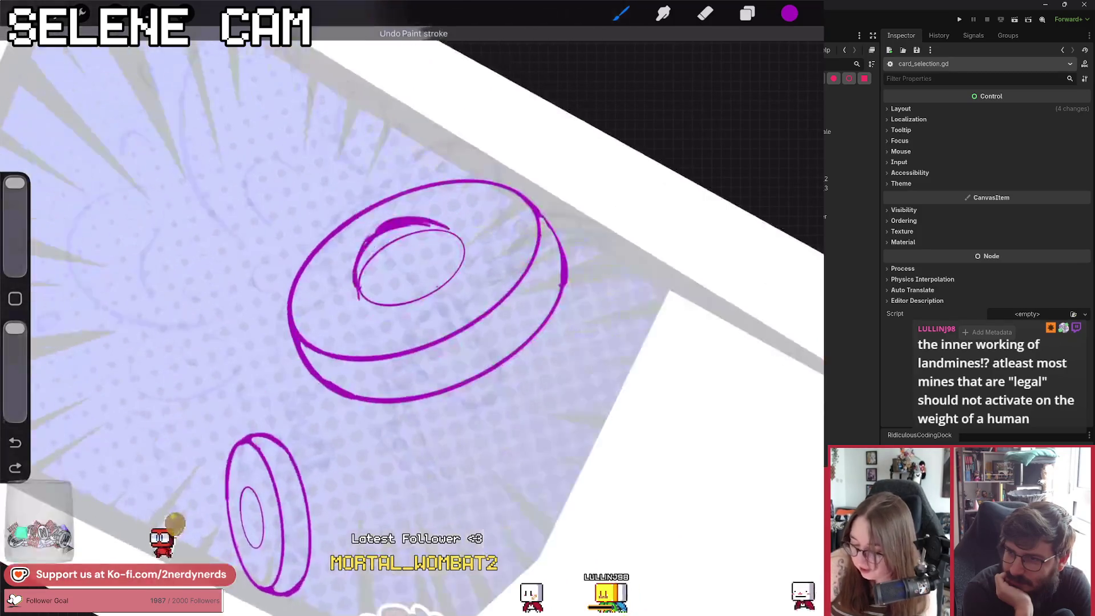
Step: Redraw the arc over the top of the big ring's inner ellipse and reframe both rings
key("ctrl+z")
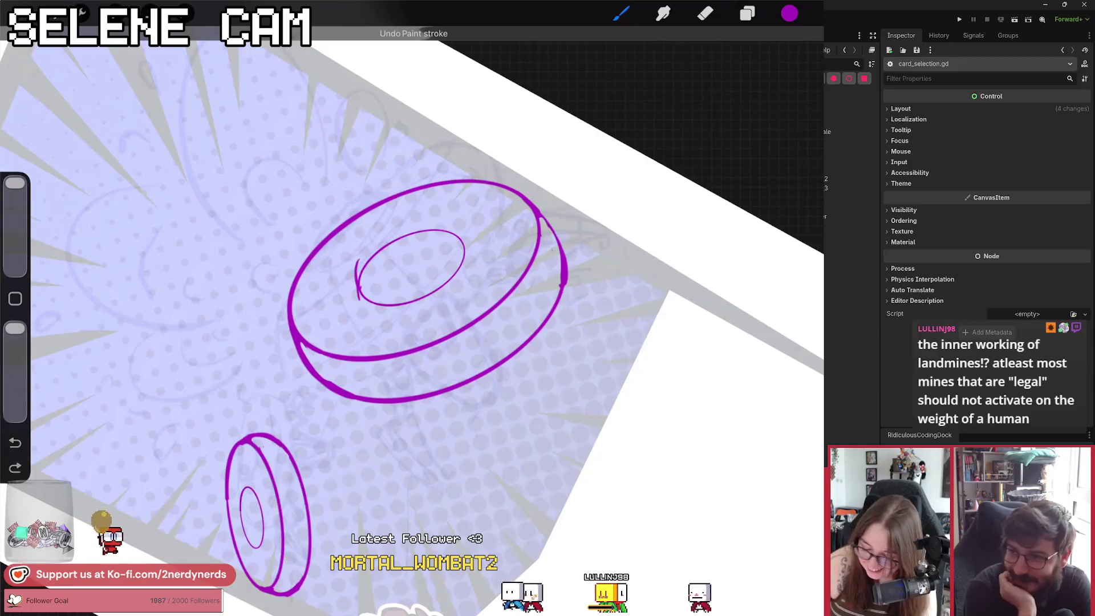
key("ctrl+shift+z")
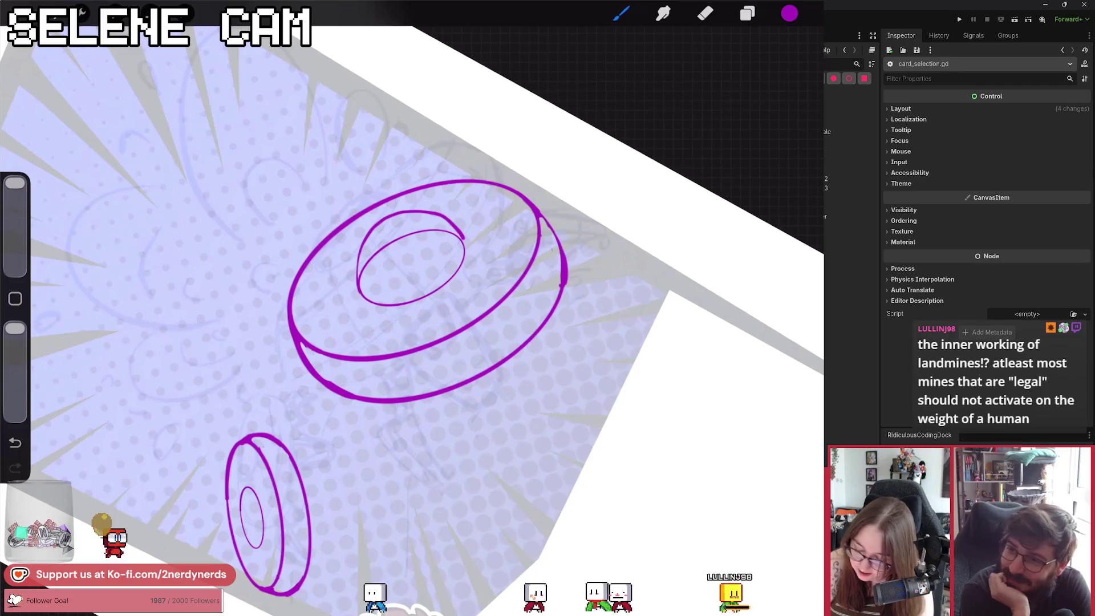
left_click_drag(358, 282, 461, 237)
mouse_move(428, 291)
left_mouse_down()
mouse_move(501, 256)
mouse_move(648, 289)
mouse_move(679, 317)
left_mouse_up()
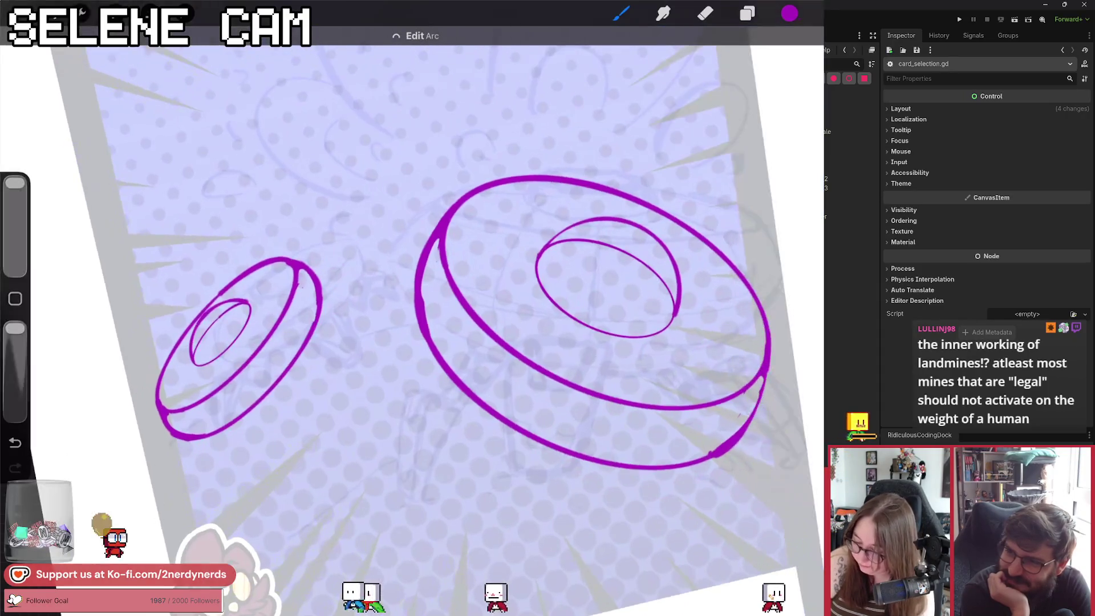
left_click_drag(514, 319, 405, 336)
Step: Brush swirls and a centre dot into both rings, plus a faint arc and a side stroke
left_click_drag(584, 231, 593, 300)
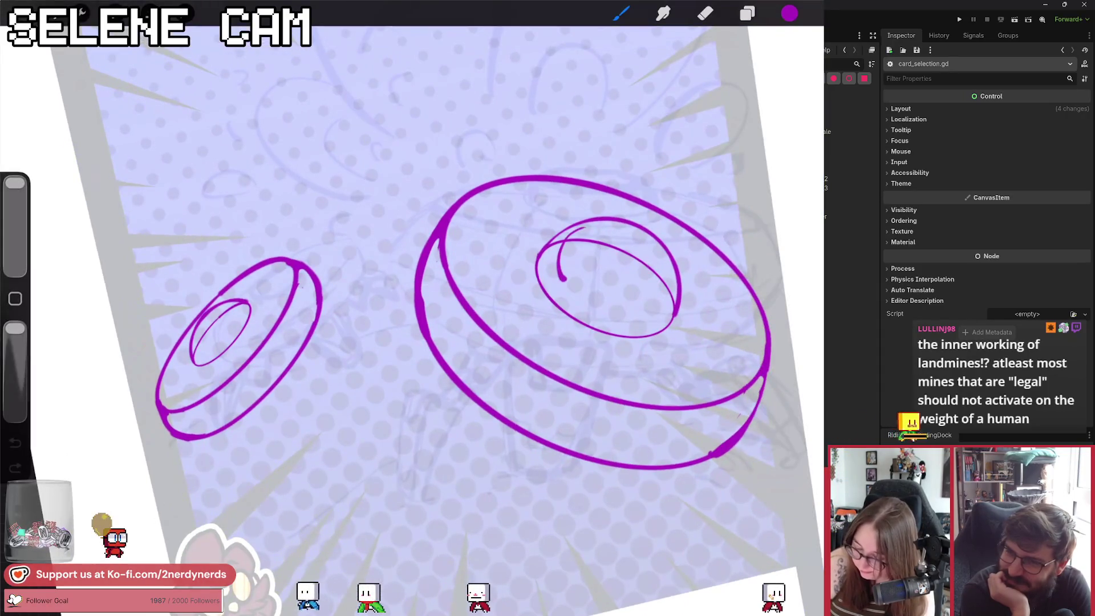
mouse_move(561, 245)
left_mouse_down()
mouse_move(572, 287)
mouse_move(616, 275)
mouse_move(639, 319)
left_mouse_up()
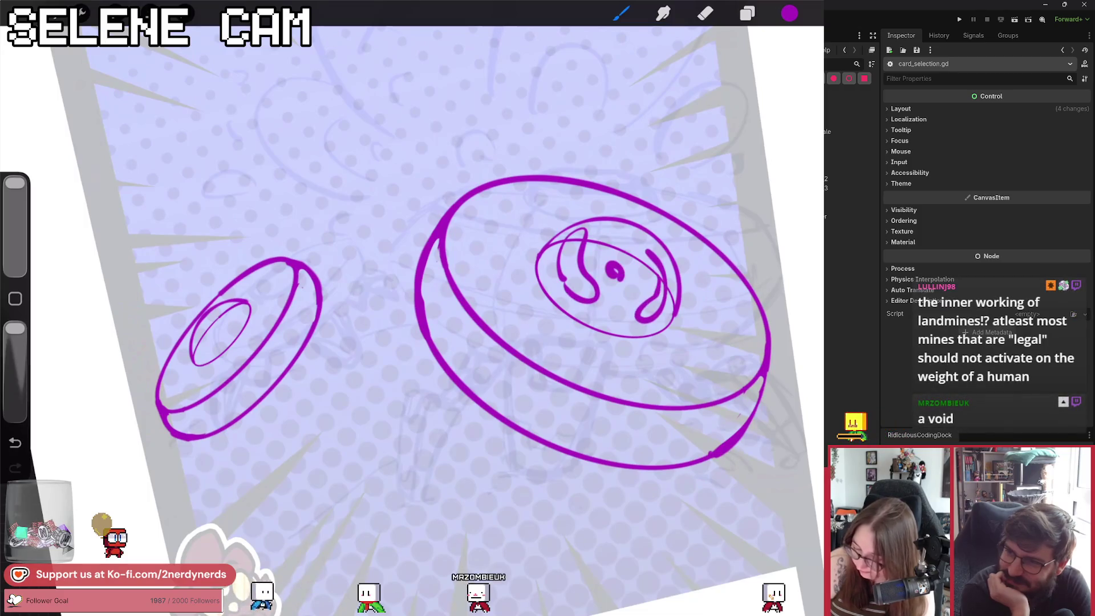
left_click_drag(208, 334, 223, 349)
mouse_move(231, 305)
left_mouse_down()
mouse_move(239, 336)
mouse_move(218, 324)
mouse_move(228, 332)
left_mouse_up()
scroll(410, 307, "down", 3)
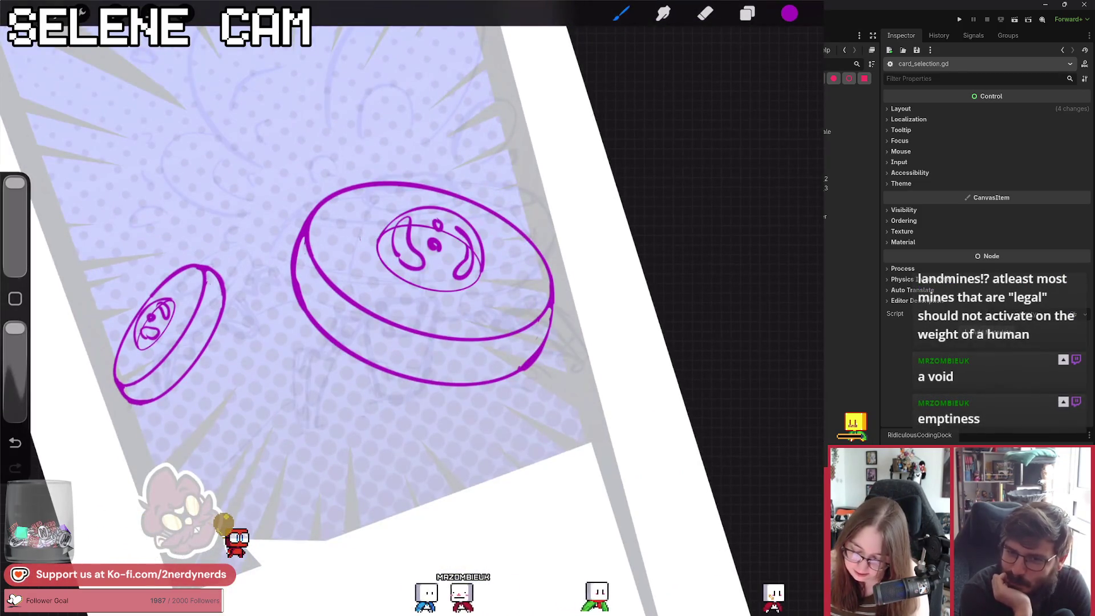
mouse_move(359, 236)
left_mouse_down()
mouse_move(358, 259)
mouse_move(485, 296)
mouse_move(360, 227)
left_mouse_up()
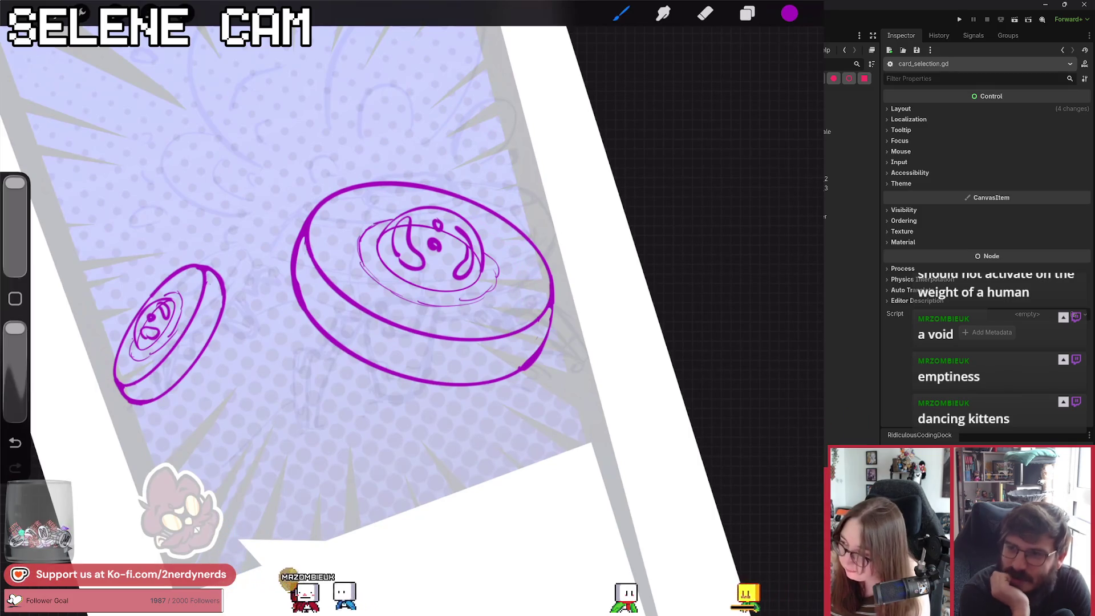
left_click_drag(341, 297, 331, 337)
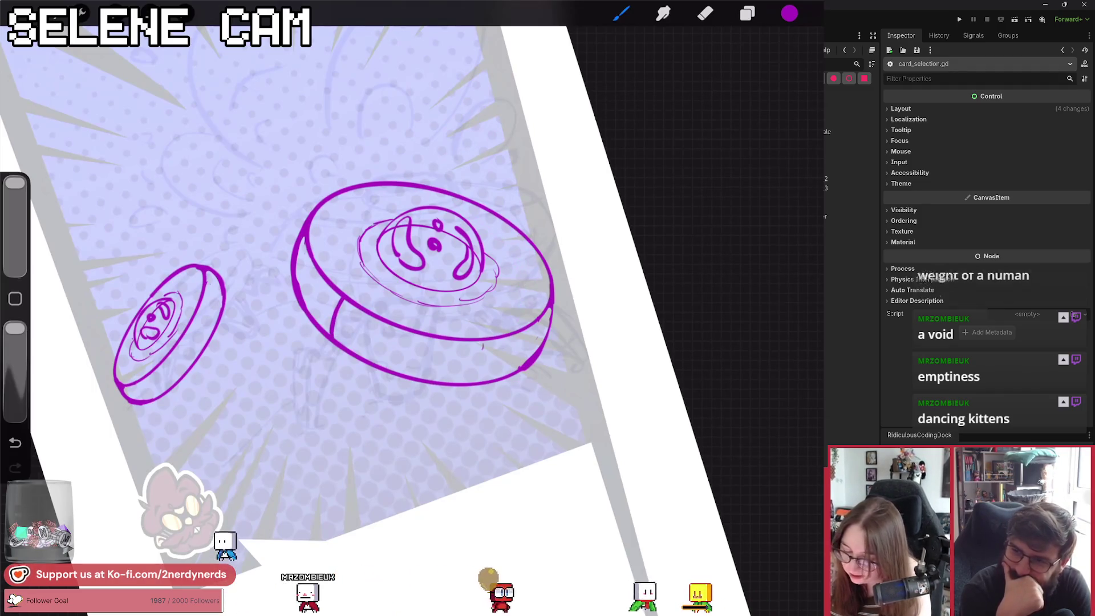
Step: Undo the stray side strokes and draw vertical ridge lines around the big disc's side
key("ctrl+z")
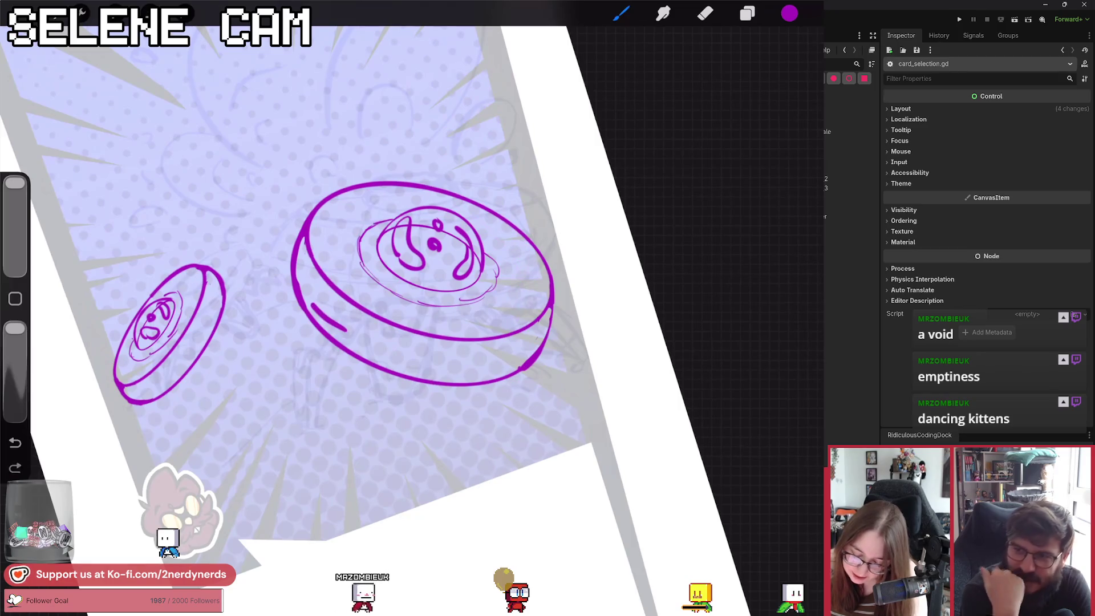
key("ctrl+z")
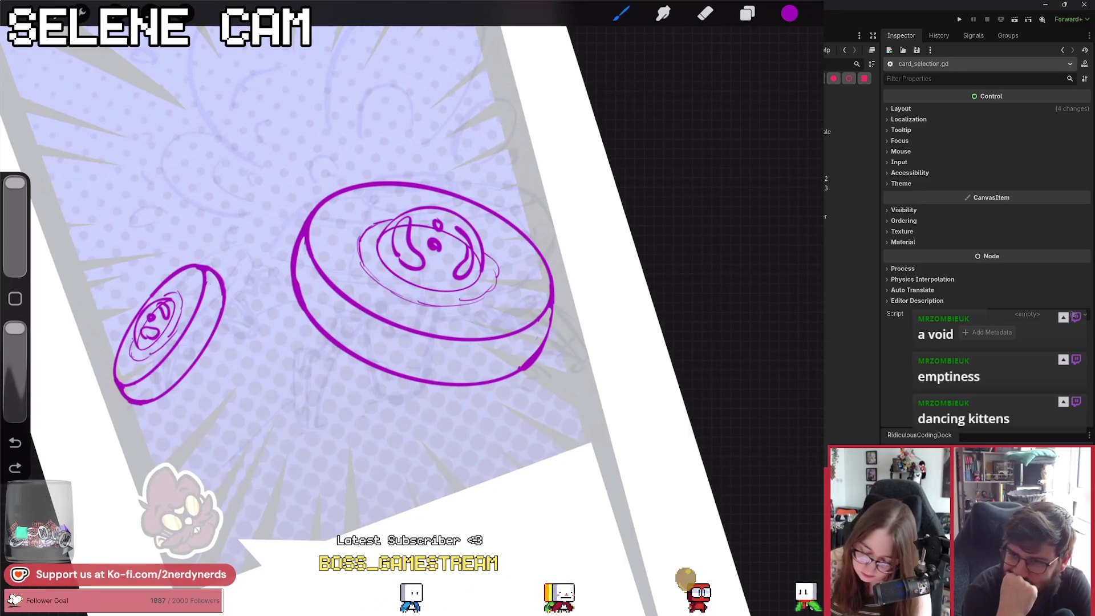
left_click_drag(328, 293, 321, 328)
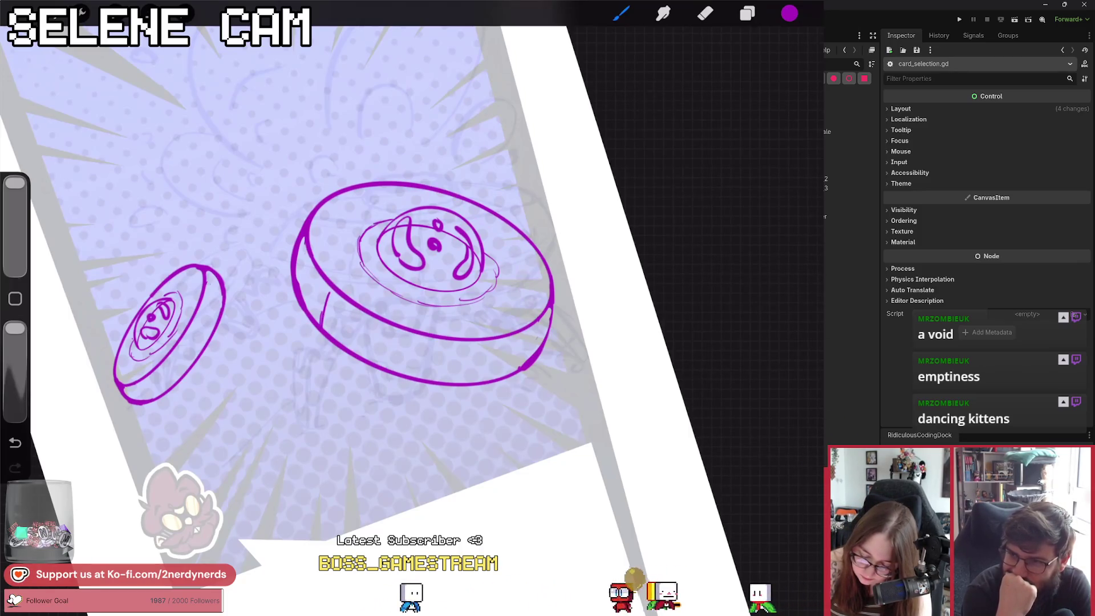
left_click_drag(408, 358, 401, 376)
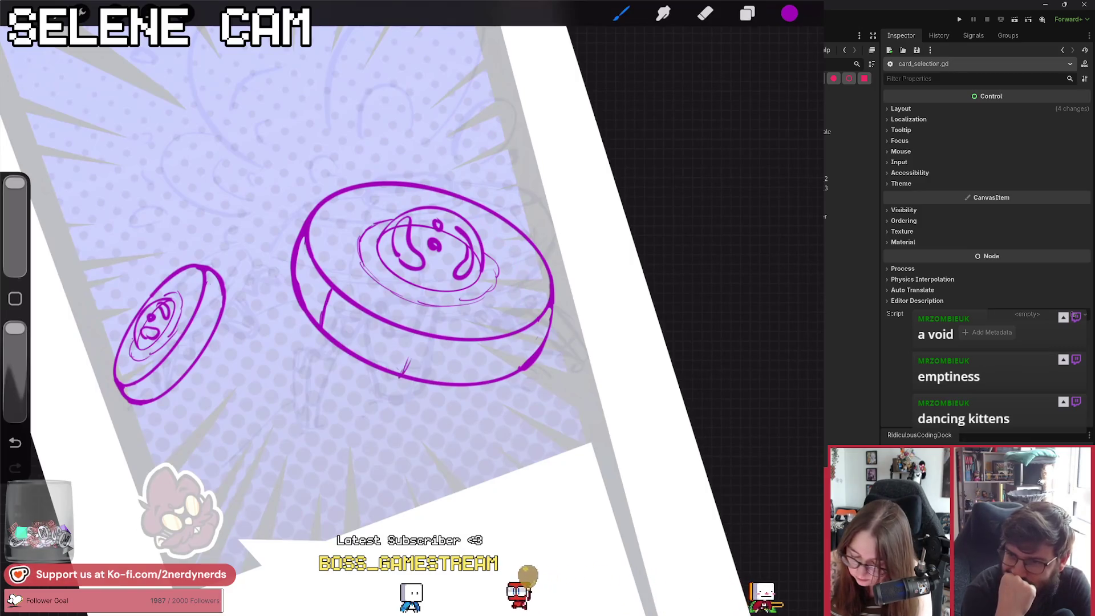
left_click_drag(416, 335, 402, 376)
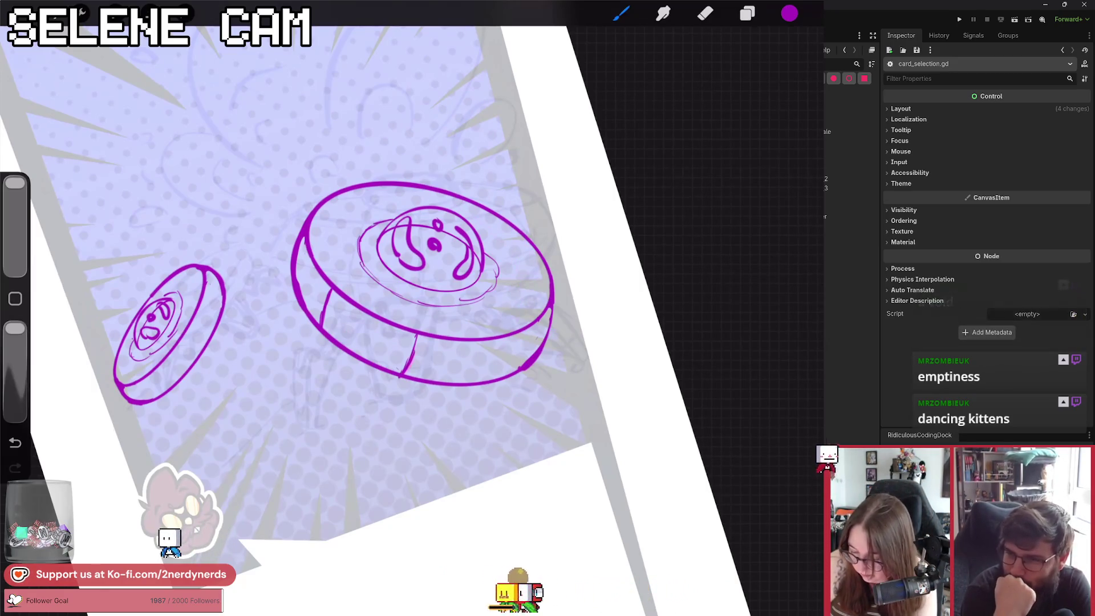
left_click_drag(501, 340, 491, 376)
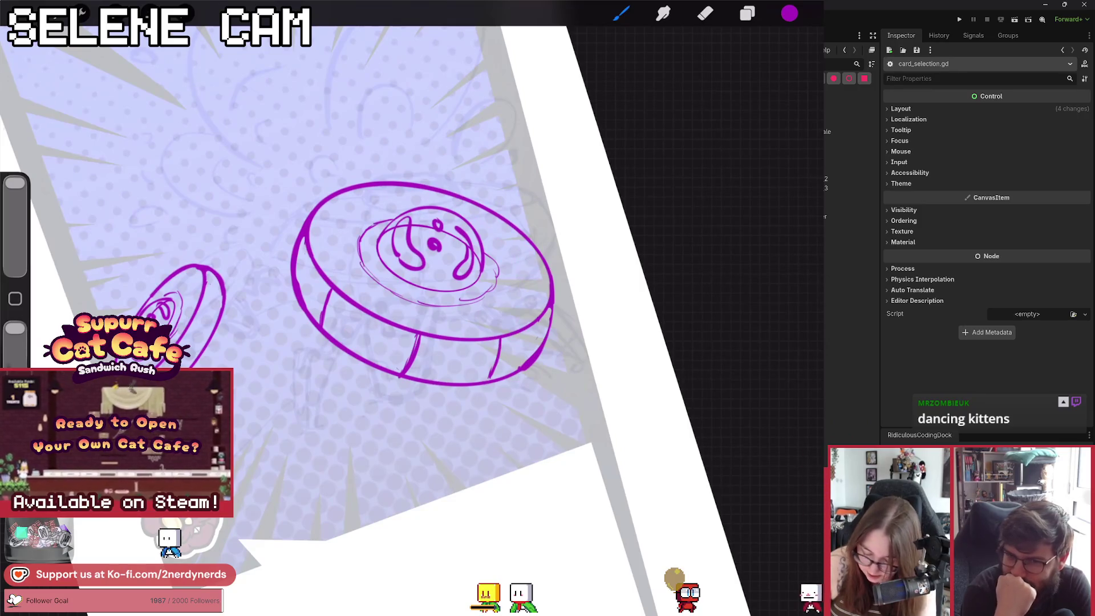
key("ctrl+z")
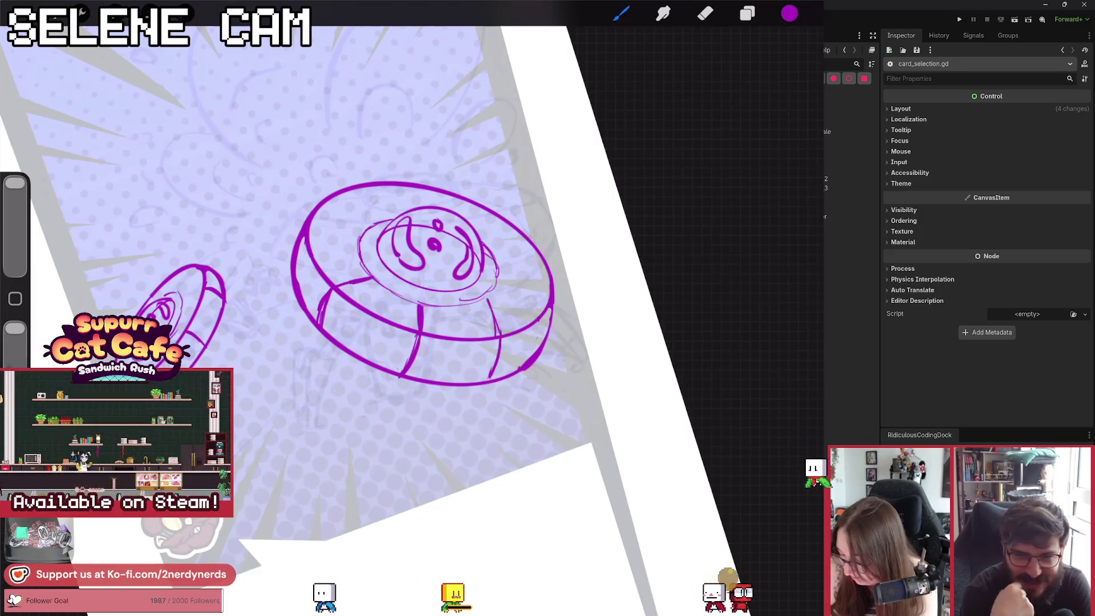
Step: Add radial marks across the big disc's top rim, right and upper-left of centre
left_click_drag(502, 275, 548, 282)
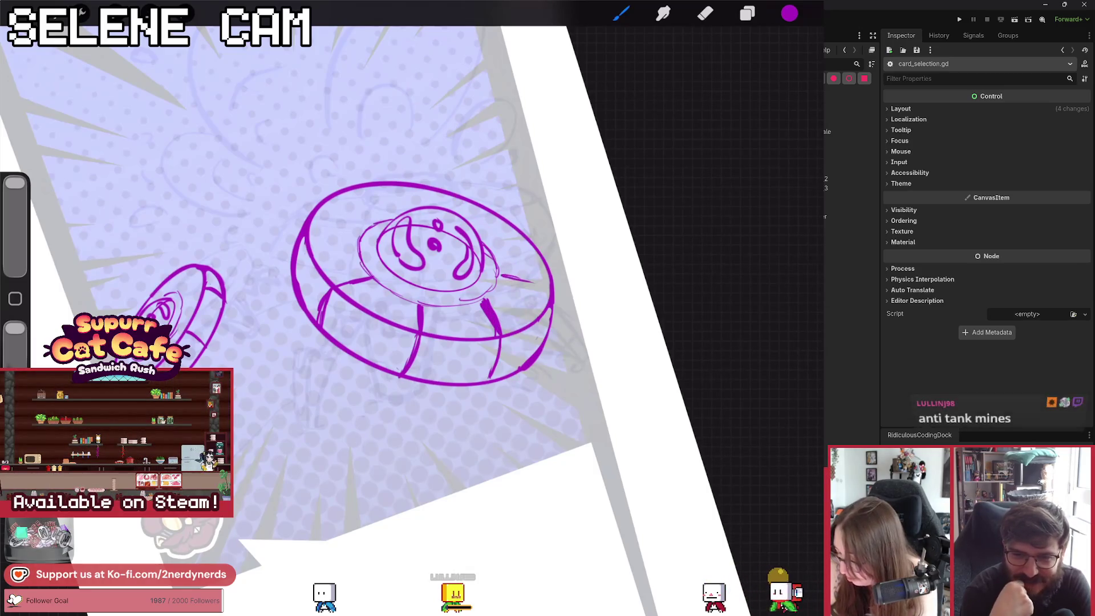
left_click_drag(312, 218, 368, 229)
left_click_drag(377, 194, 392, 218)
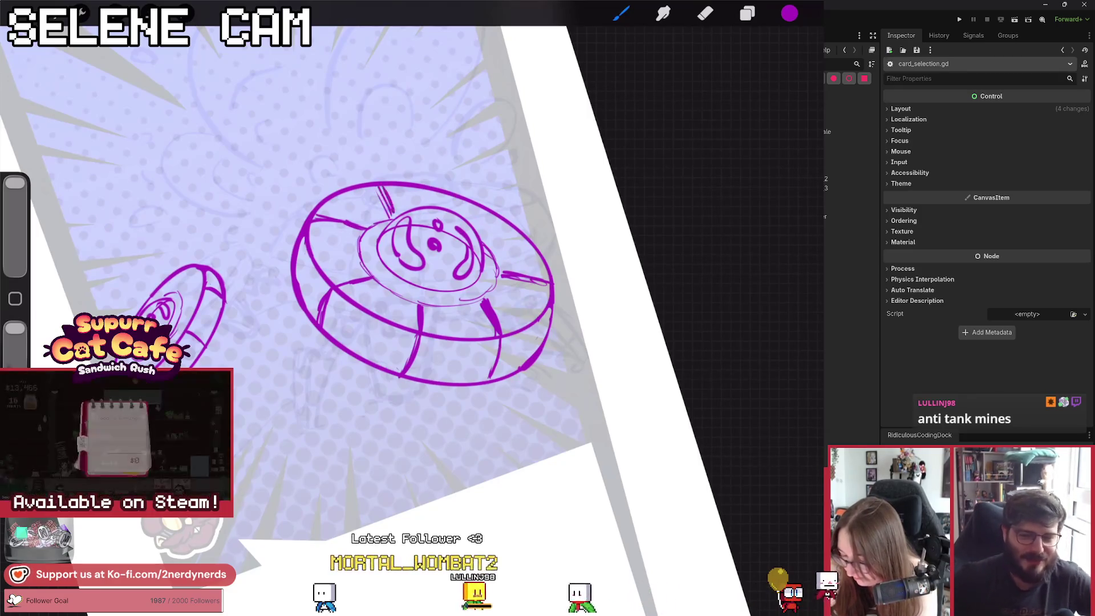
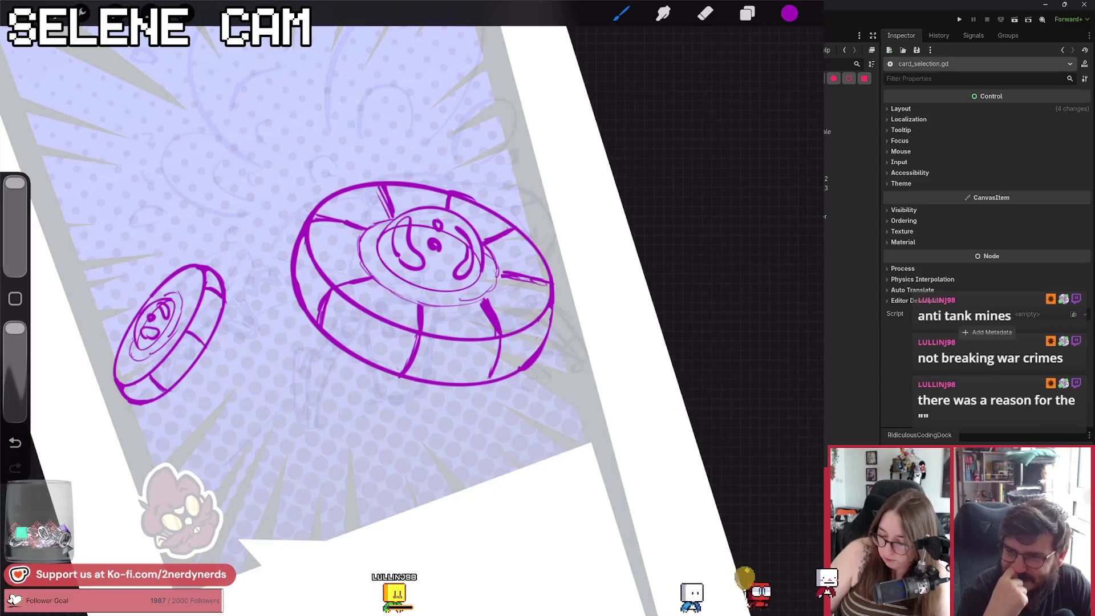
Step: Undo the stray teardrop, diamond and debris strokes around the wheel sketch
key("ctrl+z")
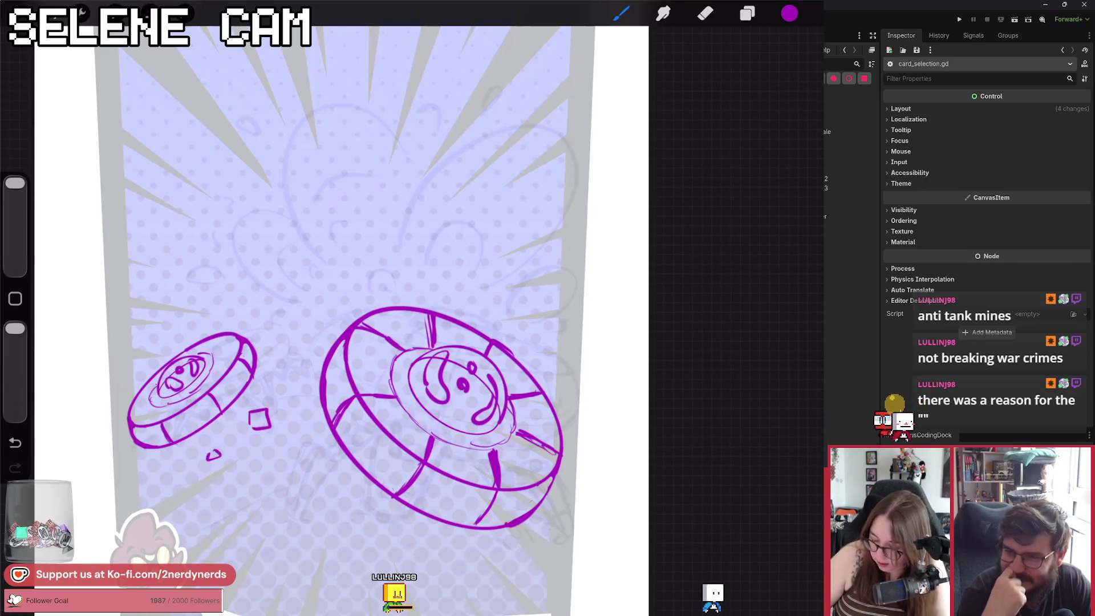
left_click_drag(330, 475, 346, 494)
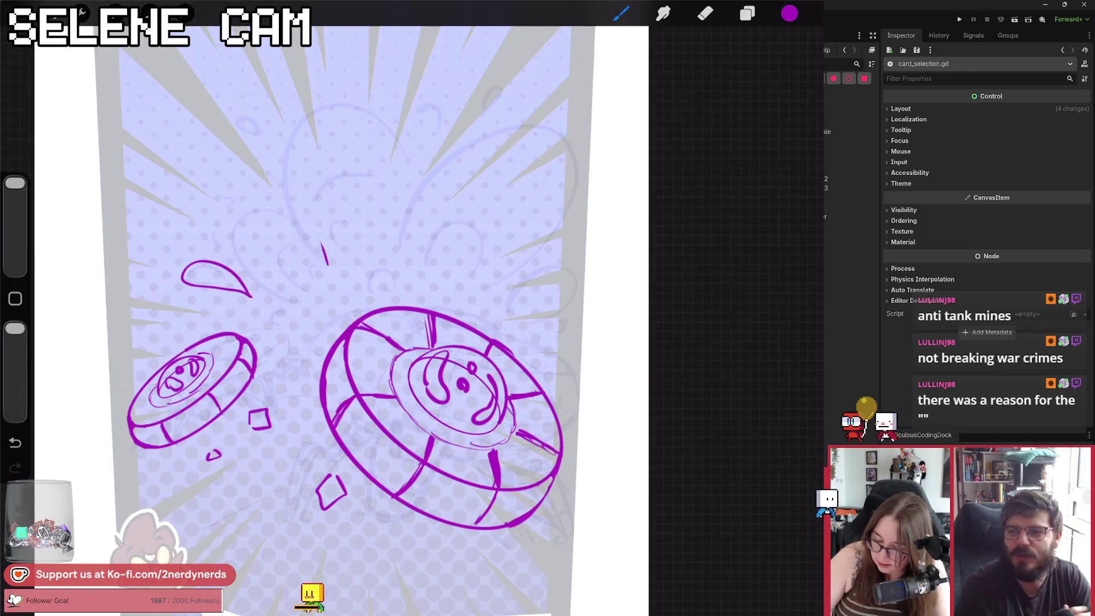
left_click_drag(328, 262, 341, 328)
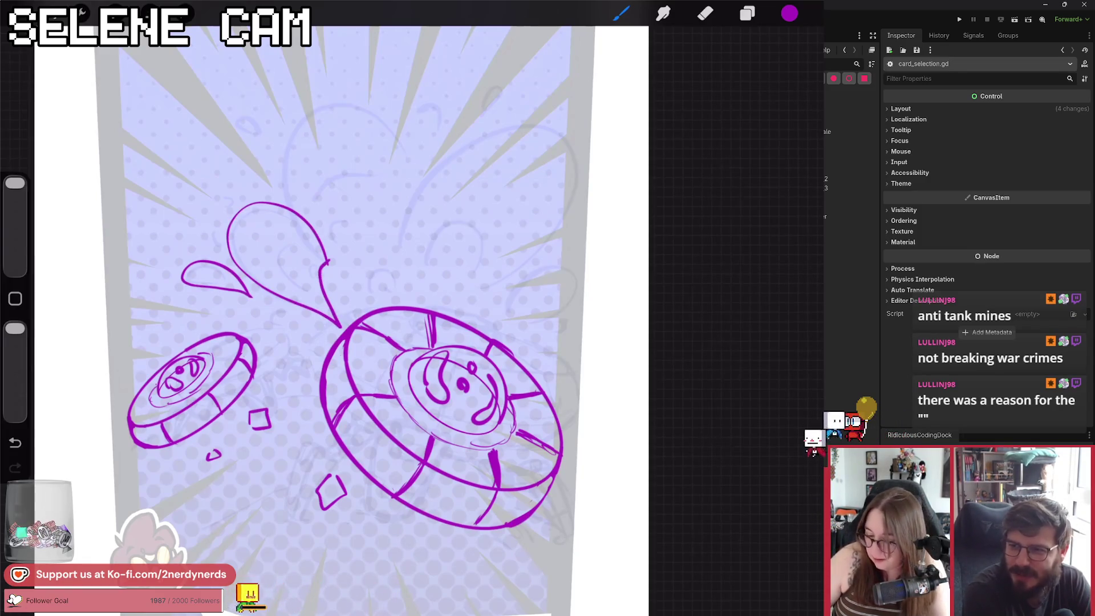
key("ctrl+z")
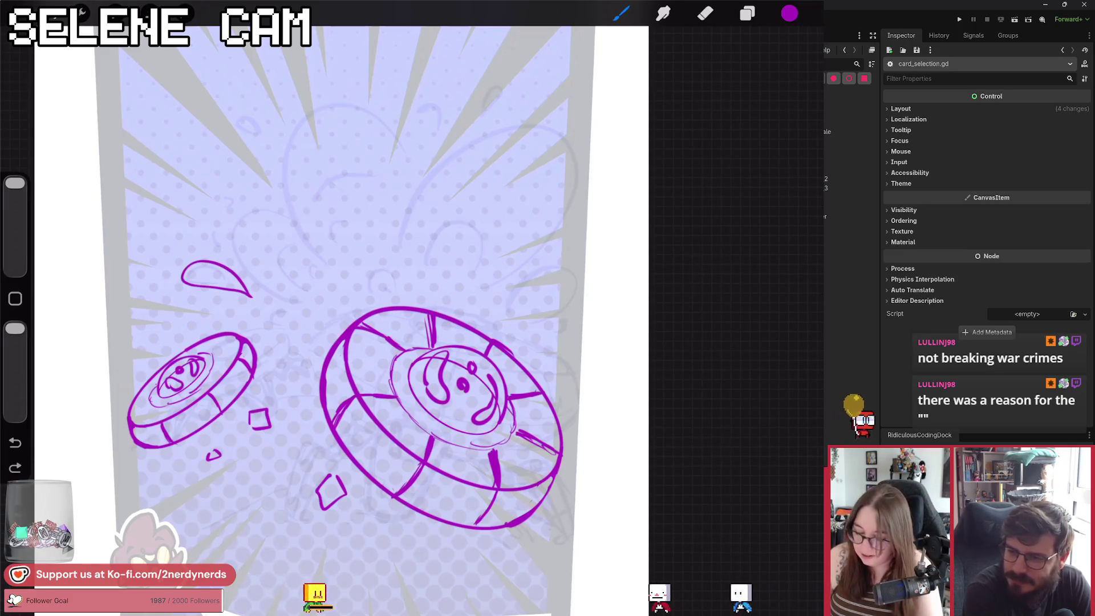
key("ctrl+z")
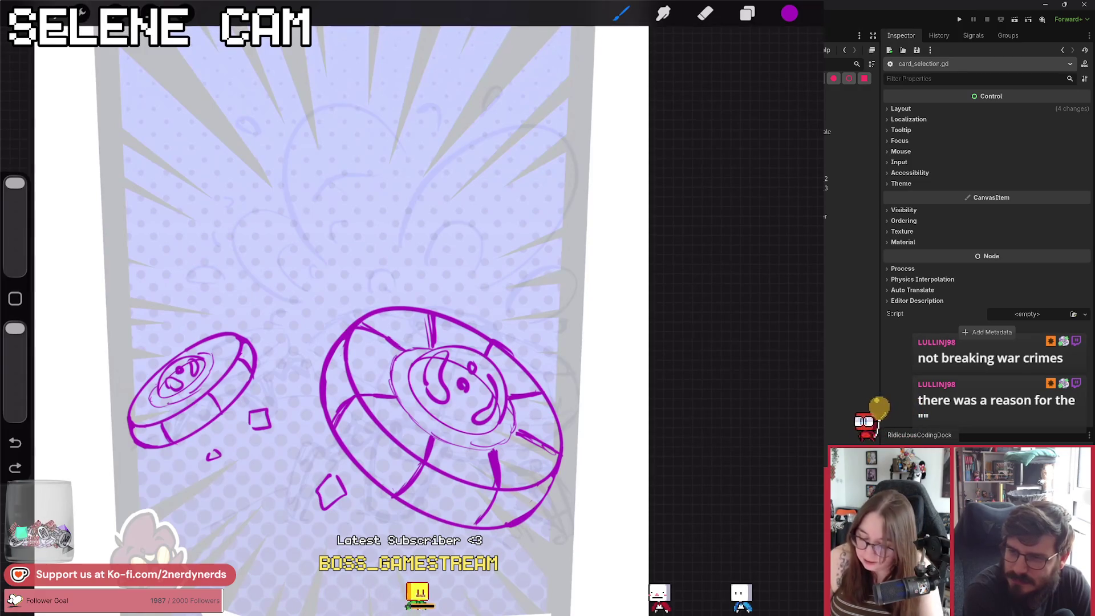
key("ctrl+z")
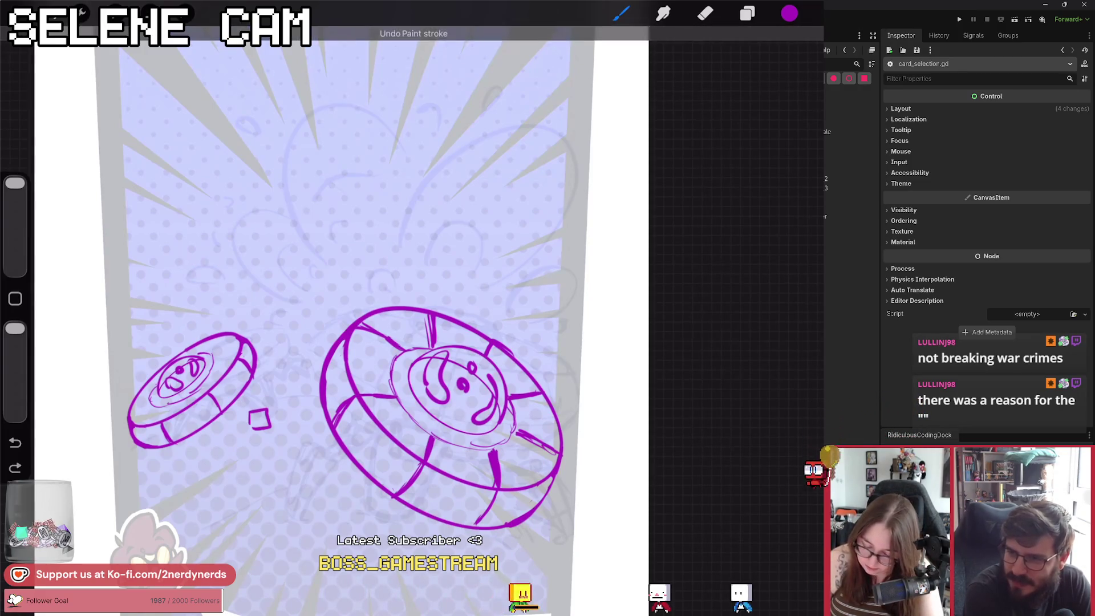
key("ctrl+z")
scroll(399, 342, "down", 2)
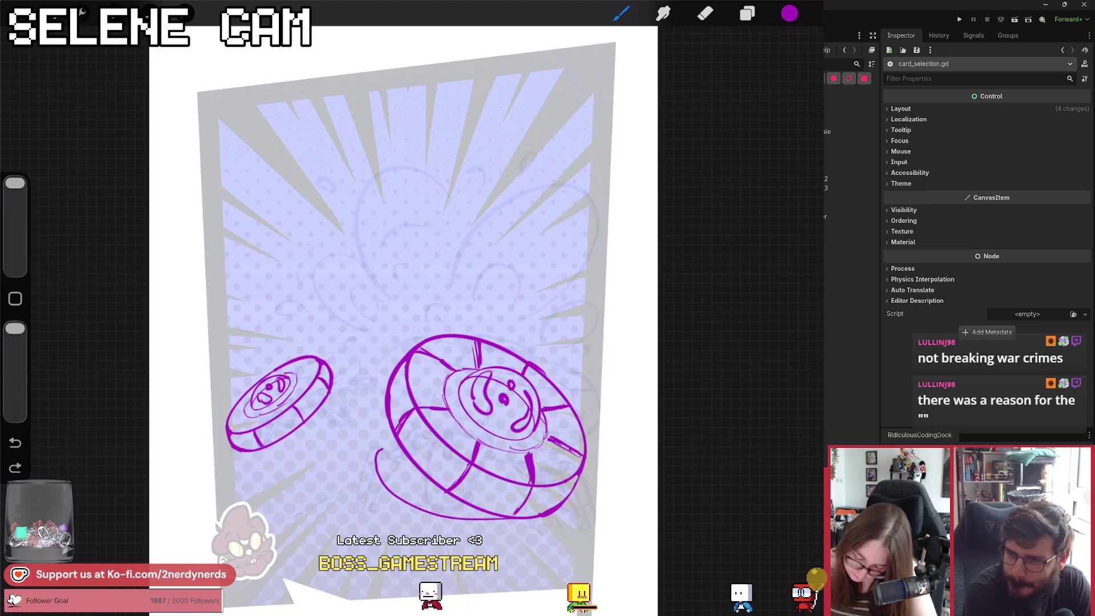
Step: Draw a loop beneath the big wheel, try a purple fill, and undo the canvas-wide flood
left_click_drag(409, 444, 377, 454)
left_click_drag(789, 13, 376, 459)
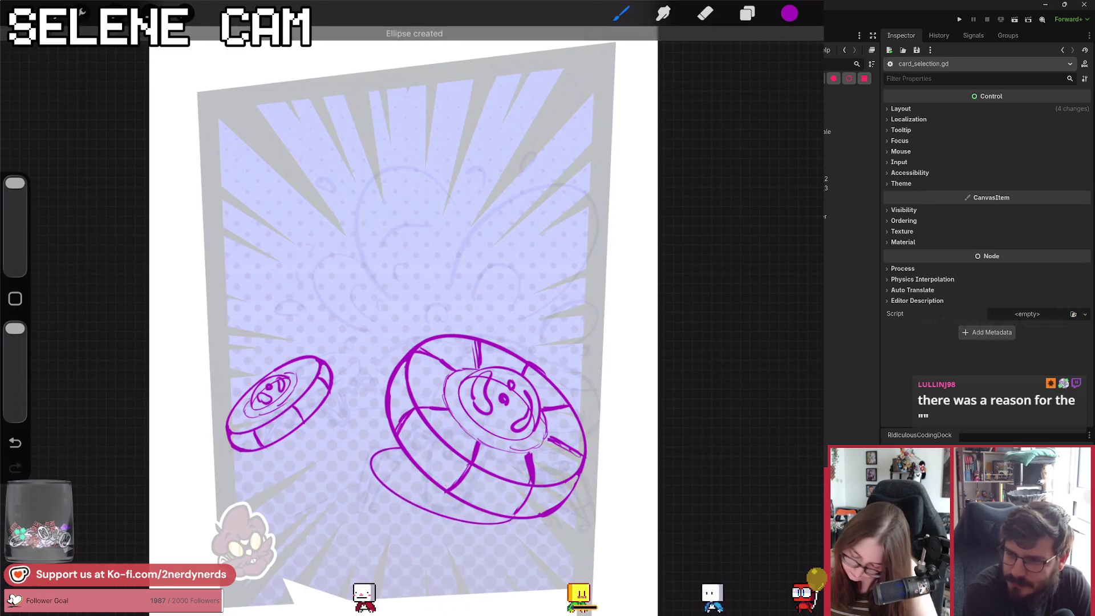
left_click(392, 464)
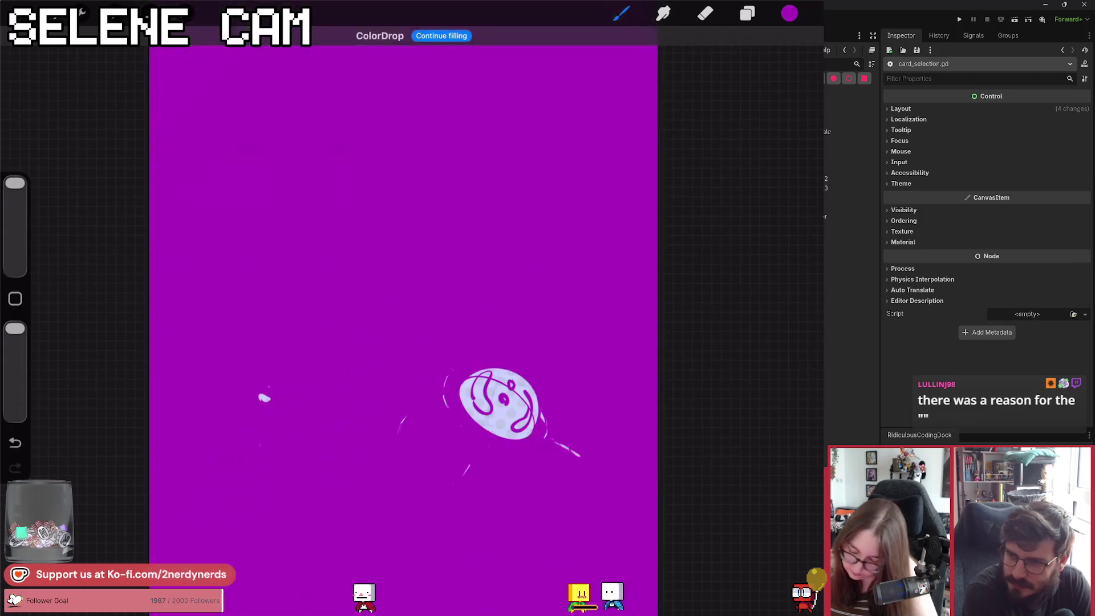
key("ctrl+z")
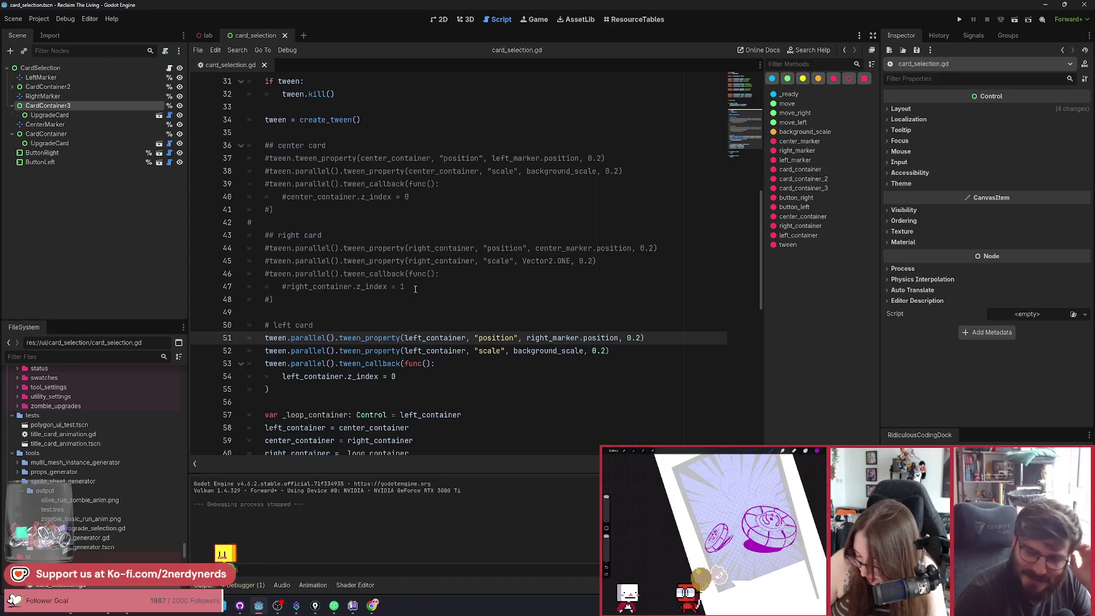
Step: Review the commented right card tween code on lines 46–47
left_click(415, 288)
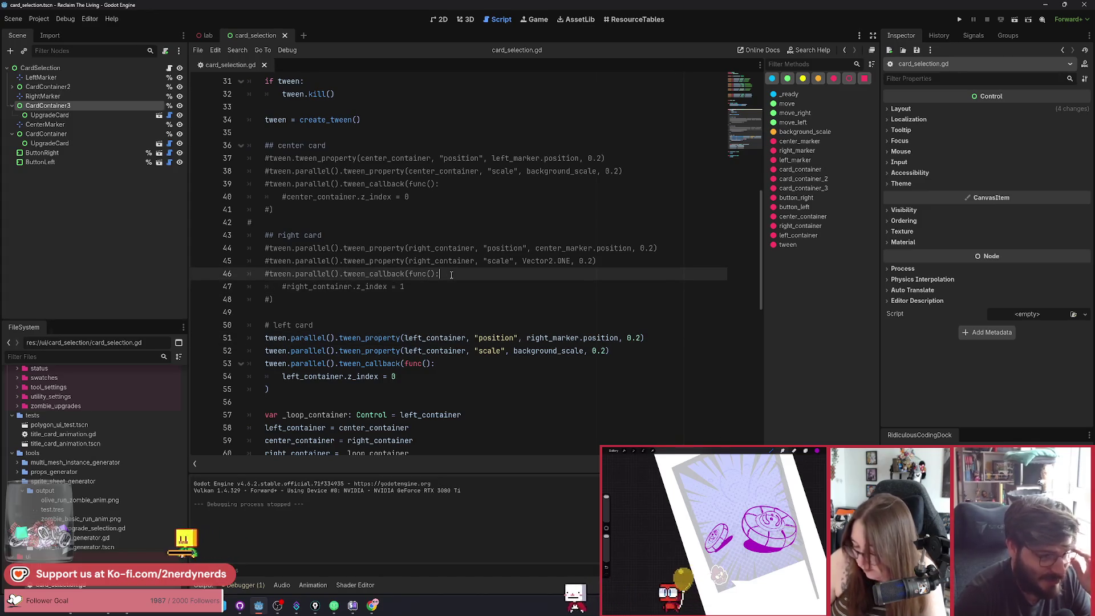
left_click(451, 275)
left_click(440, 287)
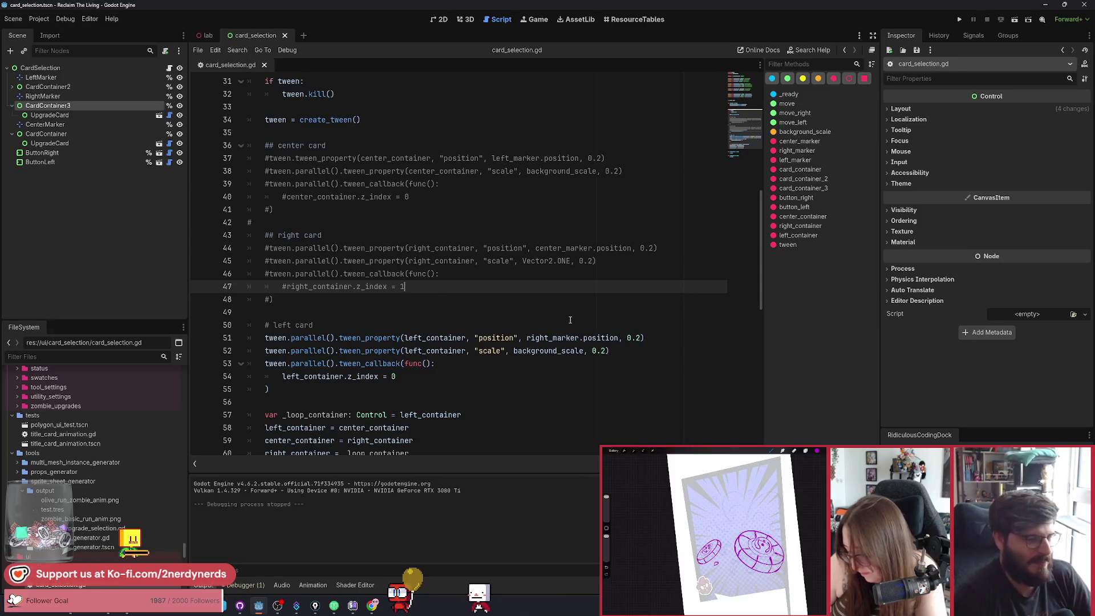
scroll(488, 334, "down", 1)
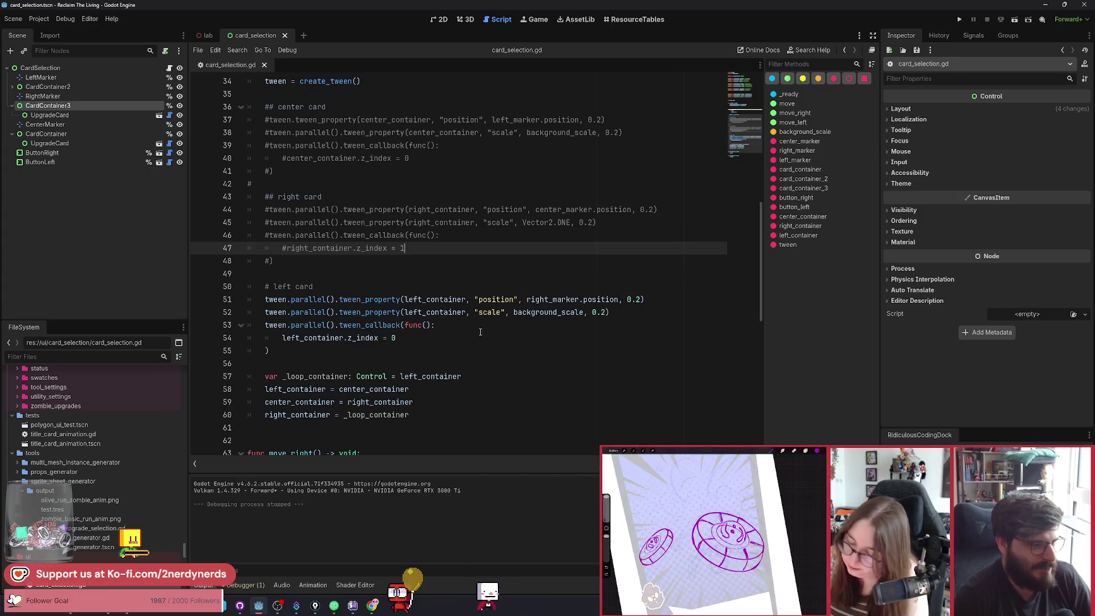
Step: Run the card selection scene, stop it, and select lines 36–48
left_click(1015, 20)
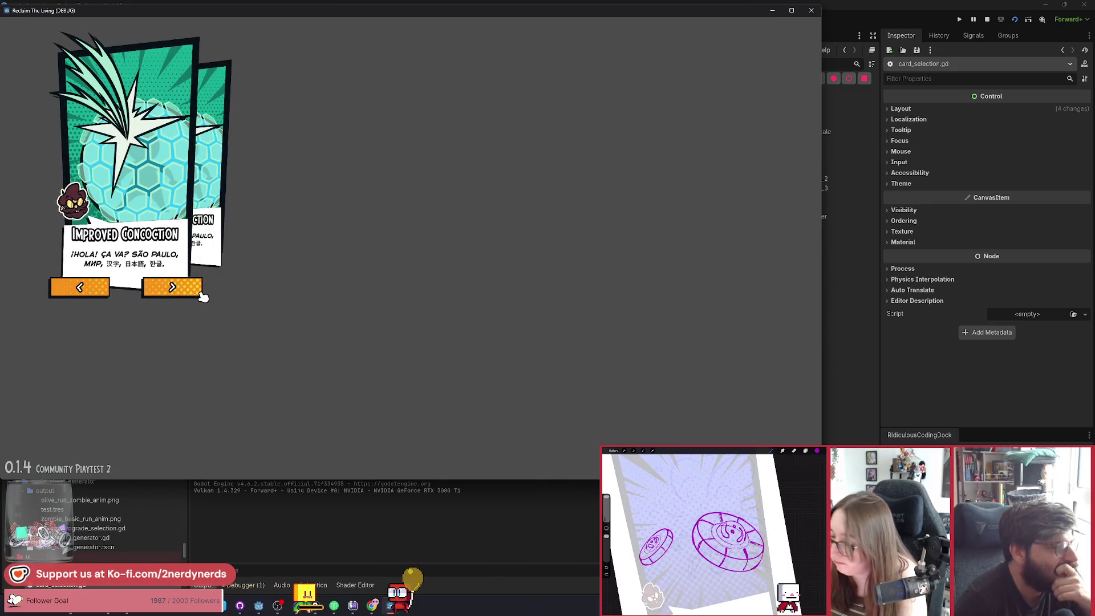
left_click(984, 21)
left_click_drag(324, 269, 292, 107)
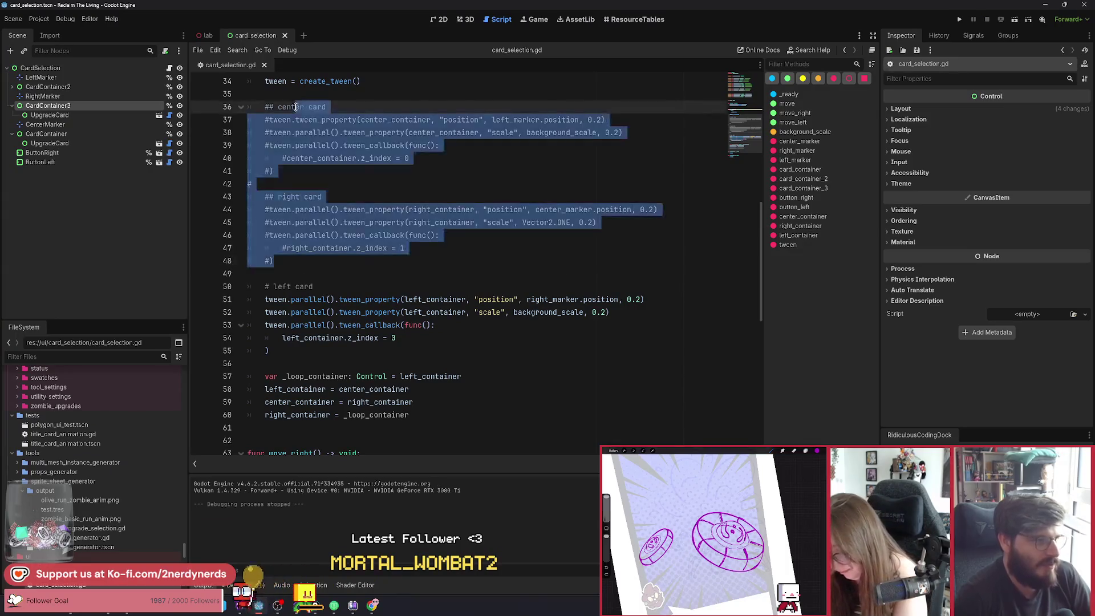
Step: Uncomment lines 36–48 to restore the center and right card tweens, save, and run the scene
key("ctrl+k")
key("ctrl+s")
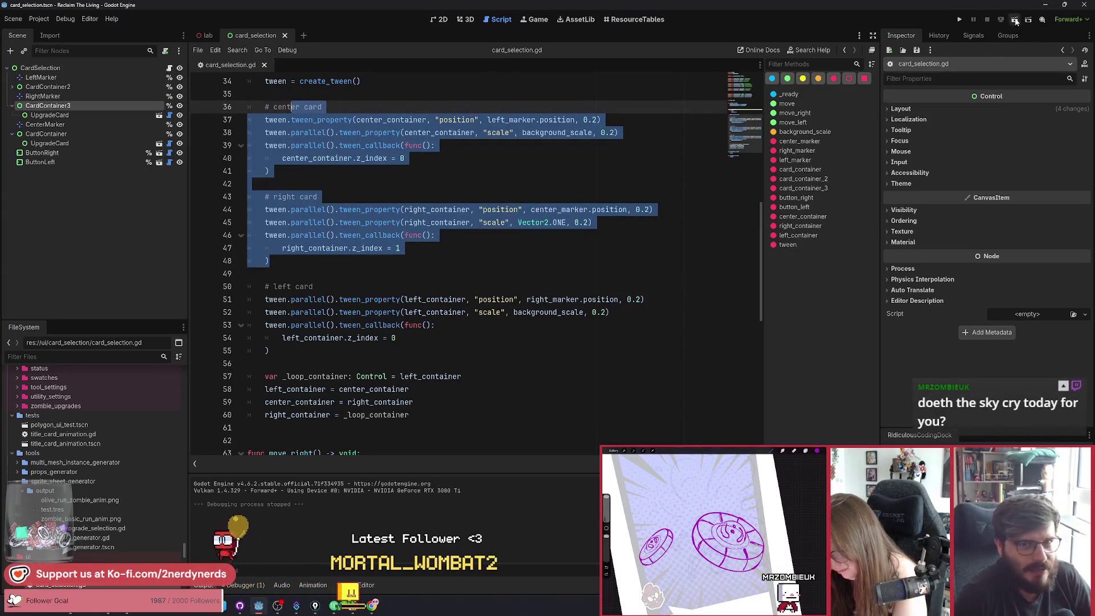
key("F6")
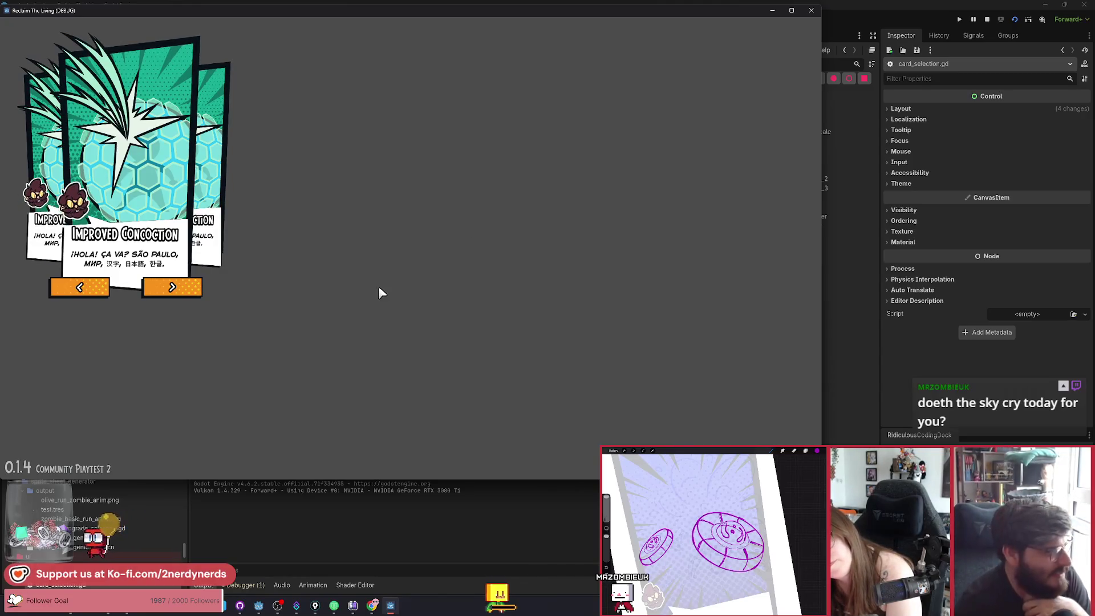
Step: Advance the carousel nine cards with the arrow button, then stop the game
left_click(199, 292)
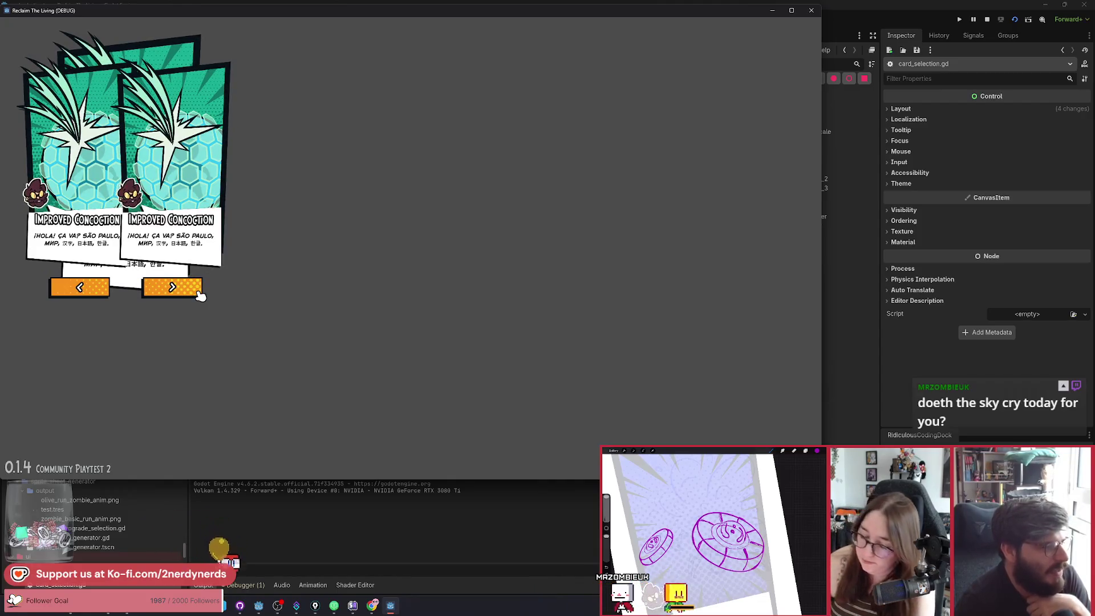
left_click(199, 292)
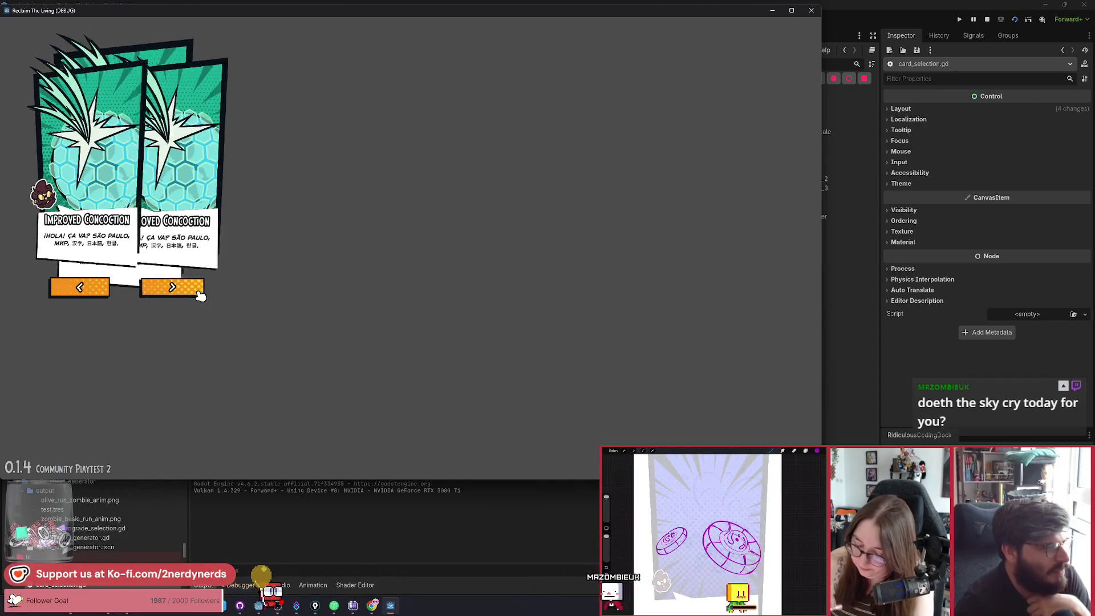
left_click(199, 292)
left_click(198, 292)
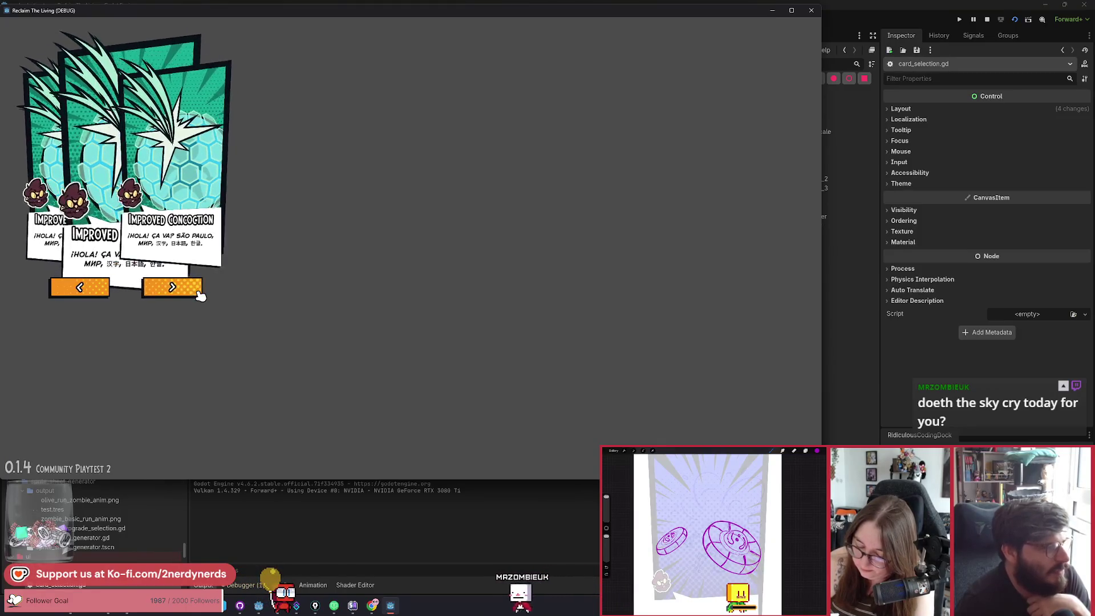
left_click(198, 292)
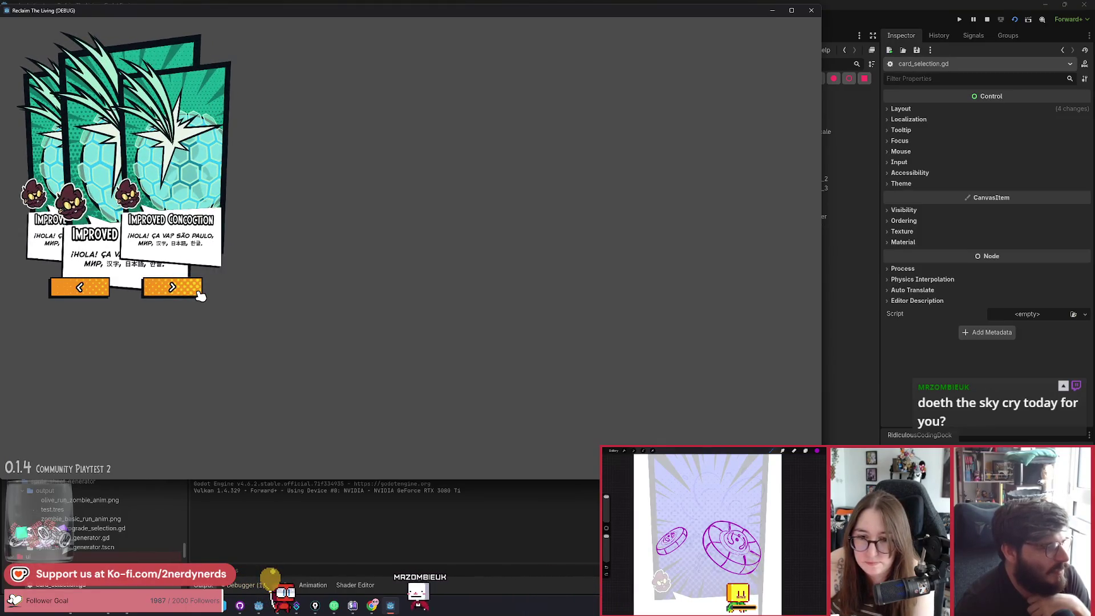
left_click(198, 292)
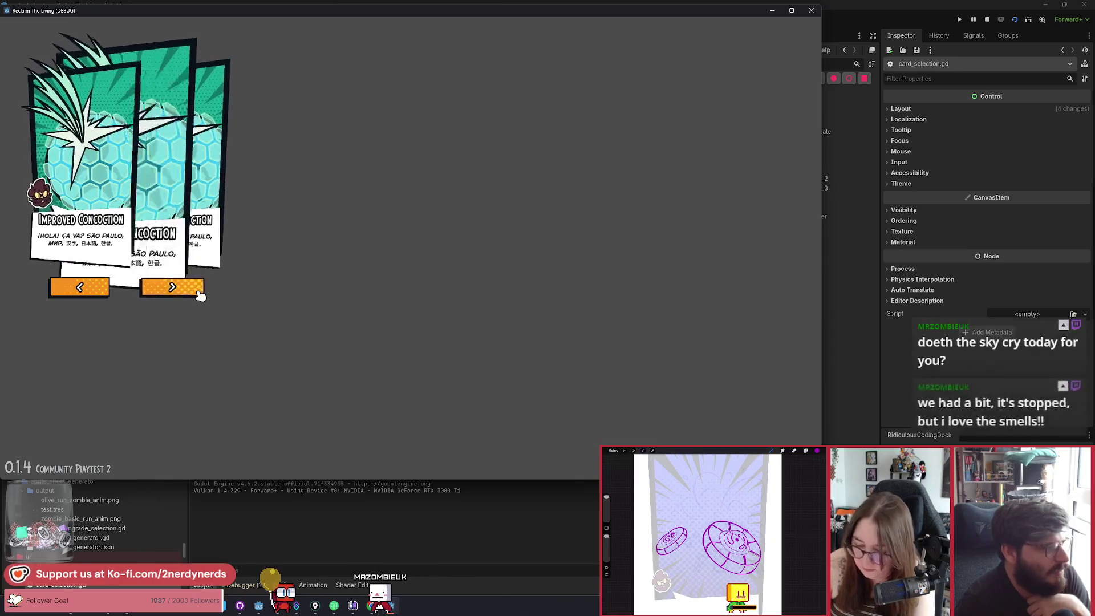
left_click(199, 292)
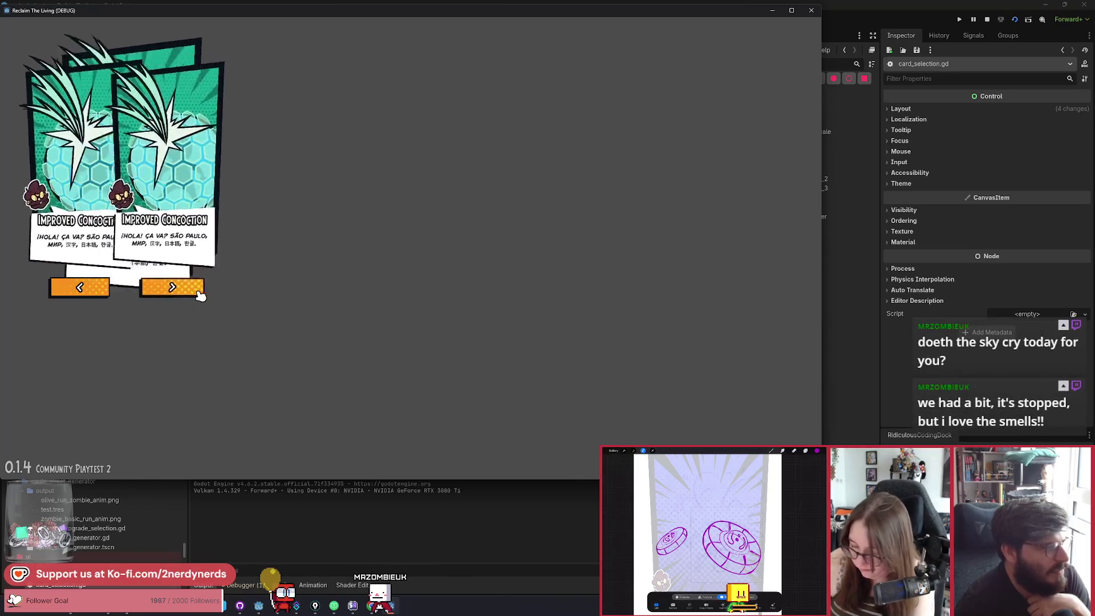
left_click(198, 292)
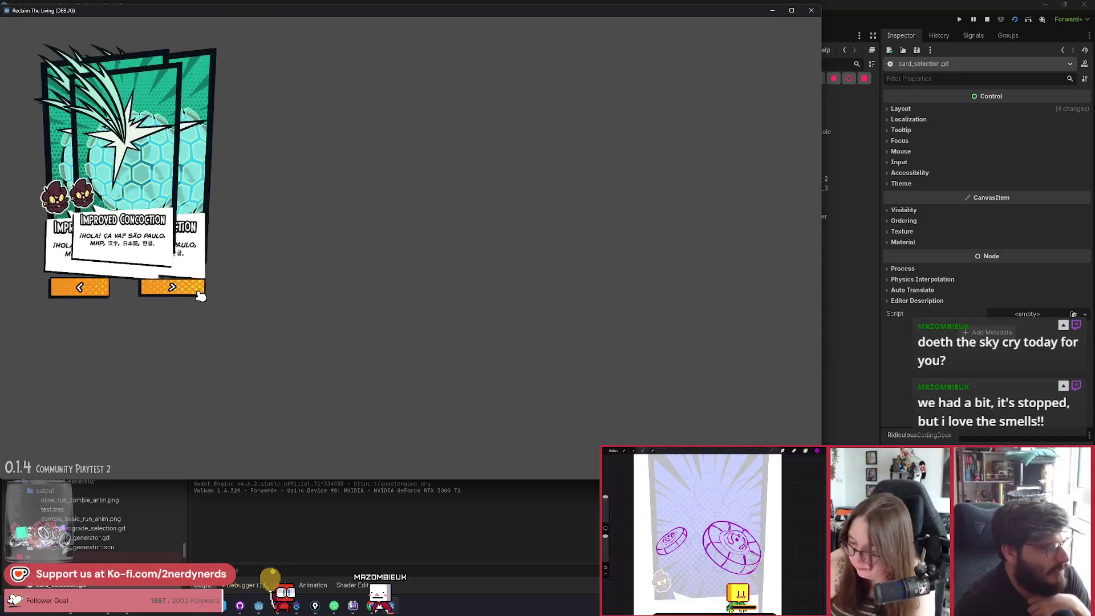
left_click(198, 292)
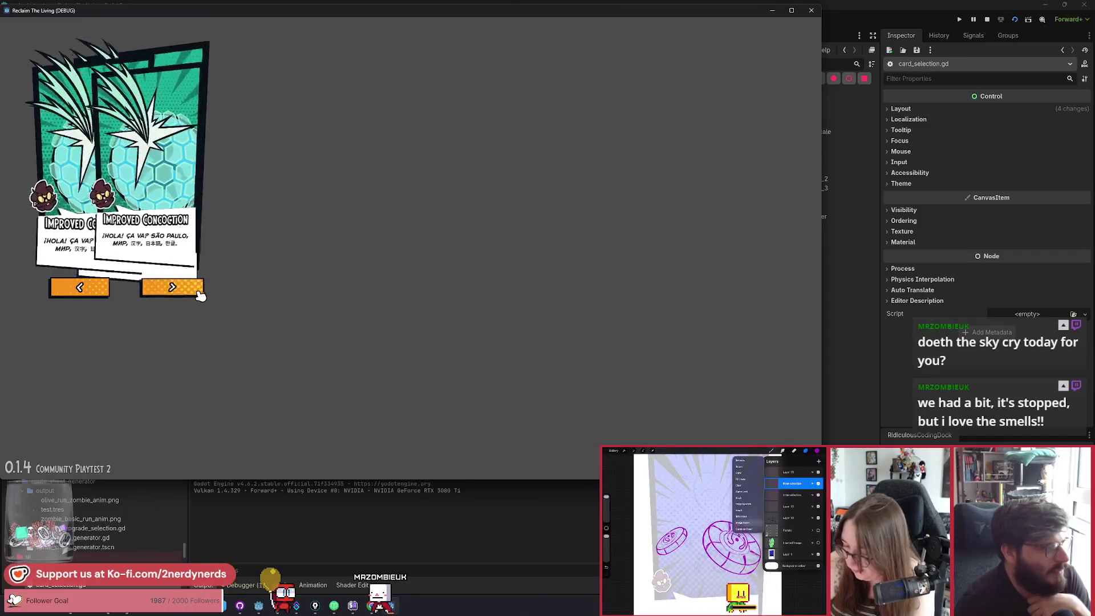
left_click(987, 20)
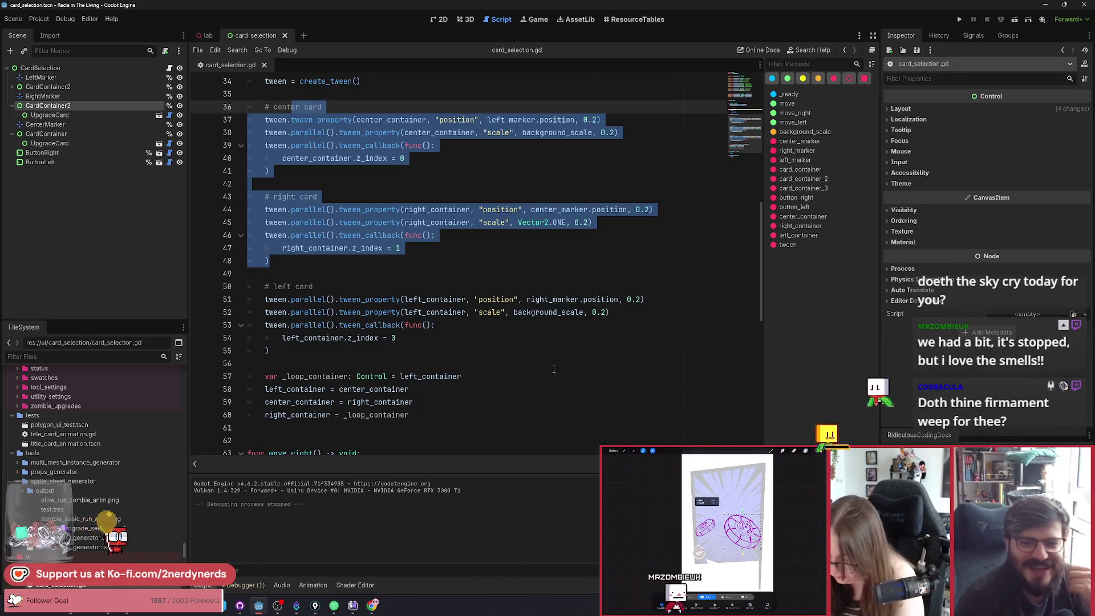
Step: Scroll through the card-moving code and check the z_index documentation tooltip on line 47
left_click(502, 338)
left_click(425, 249)
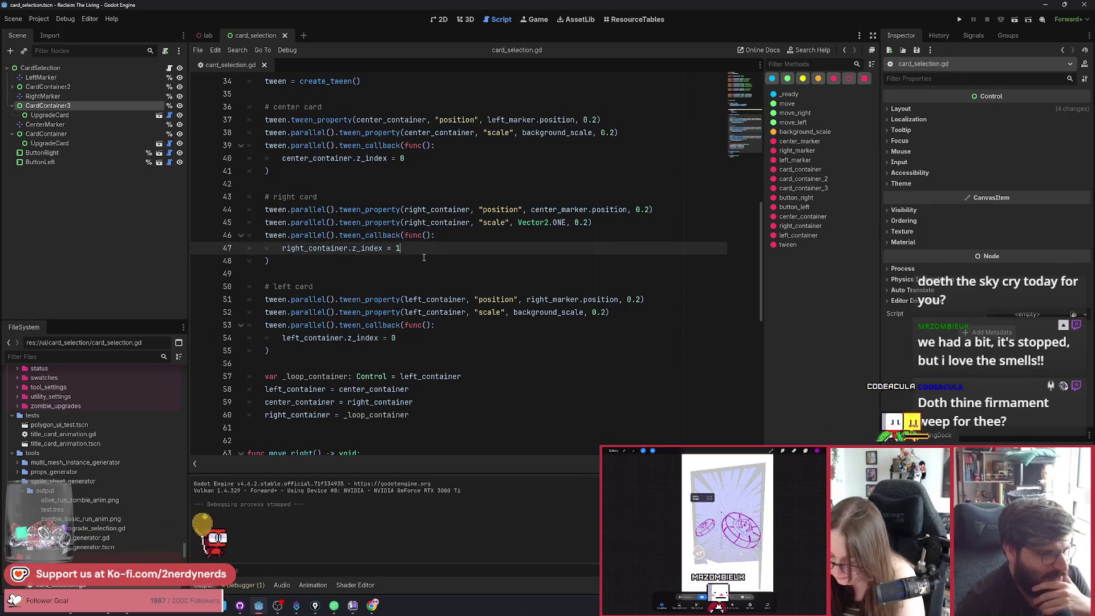
scroll(429, 317, "down", 1)
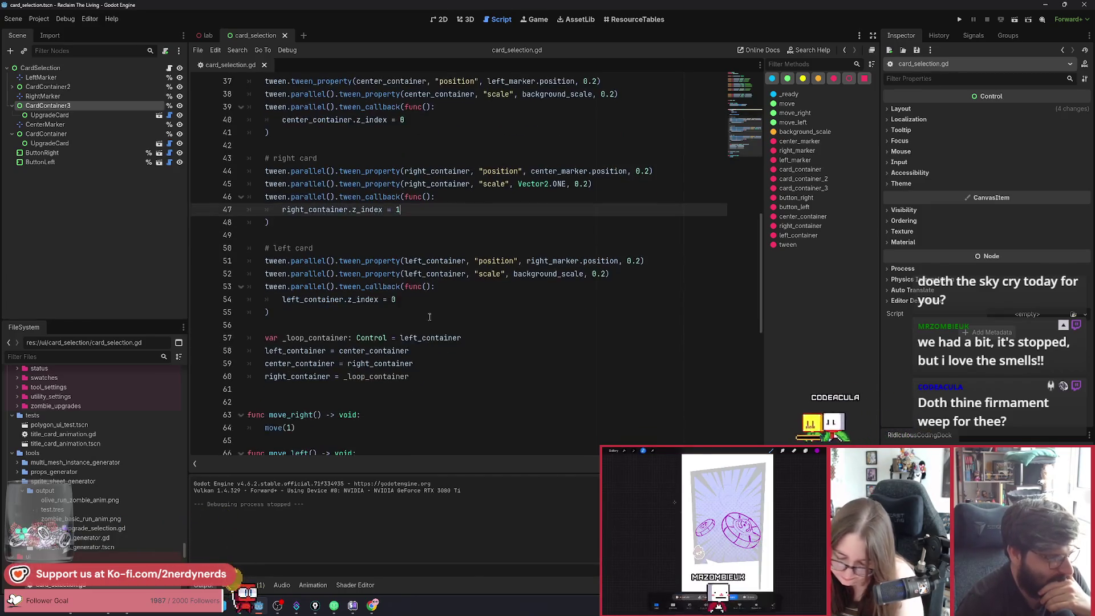
left_click(431, 300)
scroll(432, 301, "up", 1)
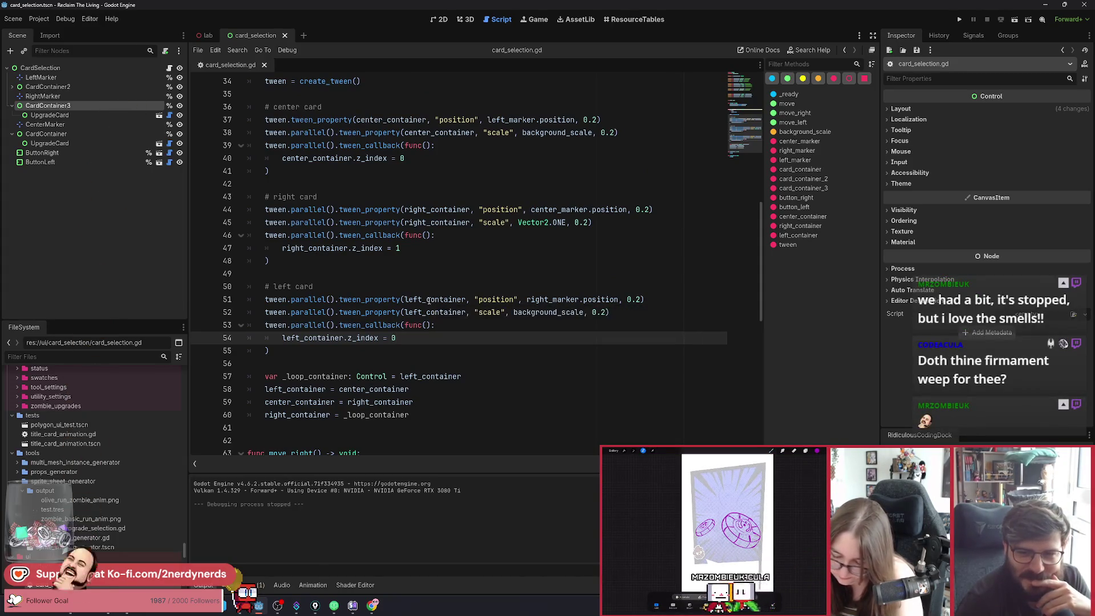
scroll(426, 302, "down", 1)
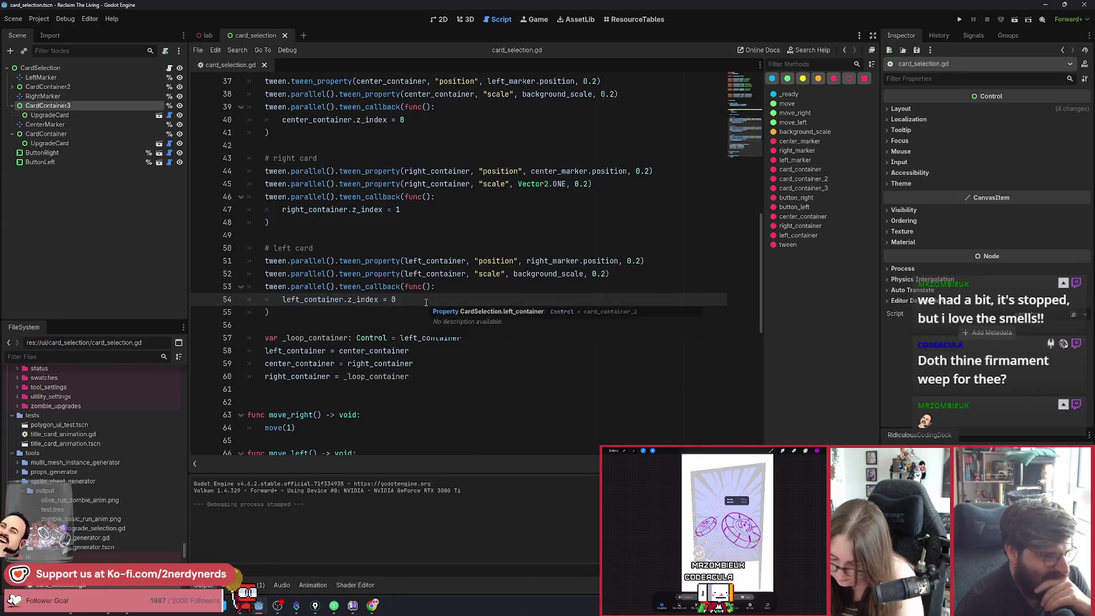
scroll(426, 302, "up", 1)
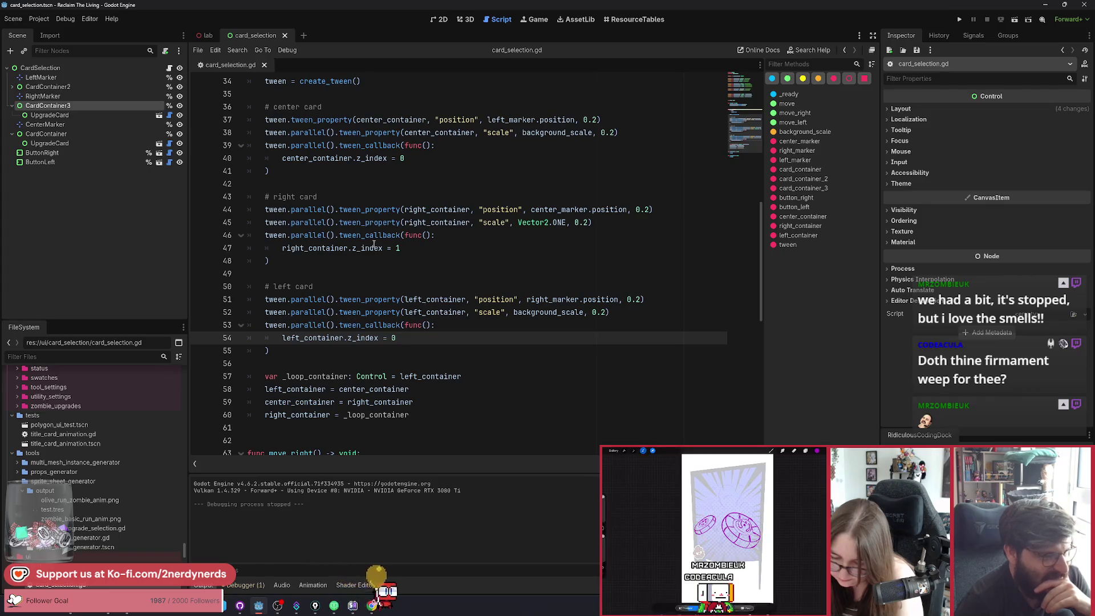
mouse_move(372, 247)
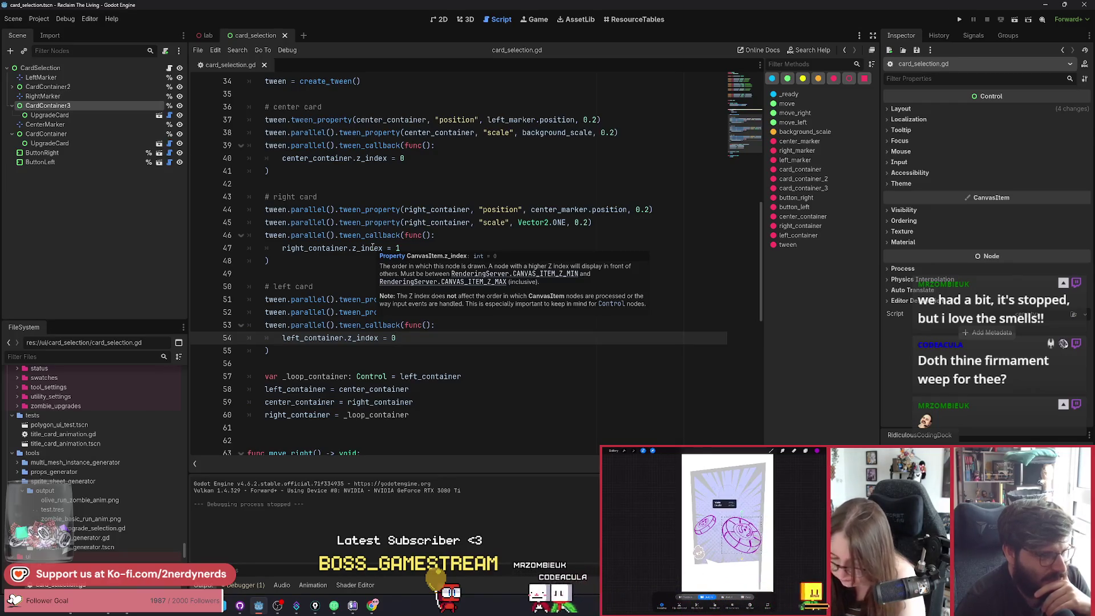
left_click(372, 248)
Step: Select the right_container.z_index = 1 and left_container.z_index = 0 lines, then switch to the 3D workspace
double_click(559, 209)
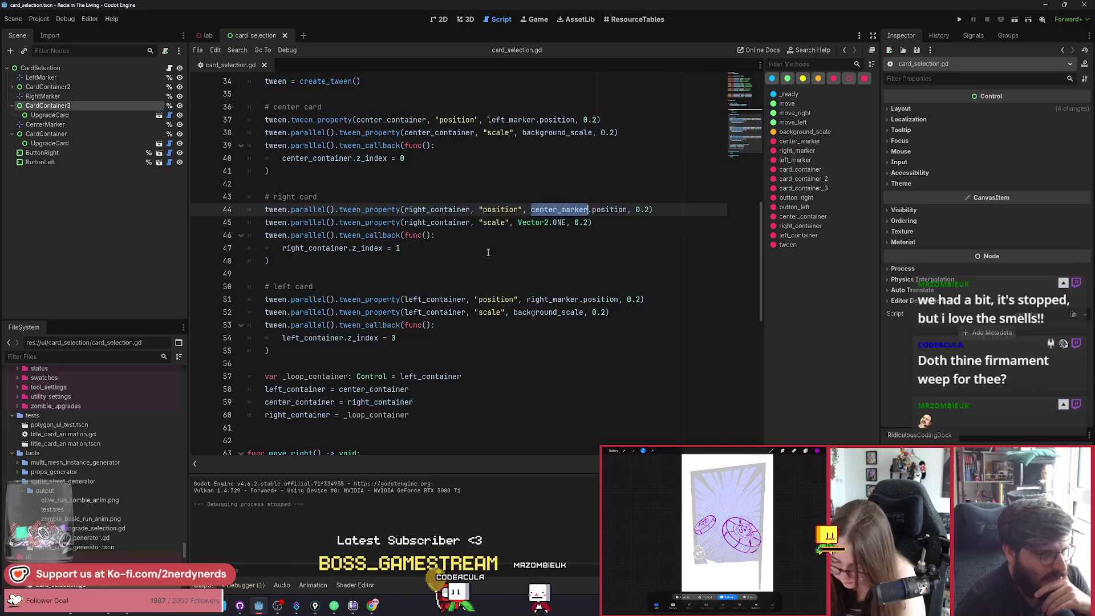
left_click(369, 248)
double_click(369, 248)
left_click_drag(402, 248, 282, 248)
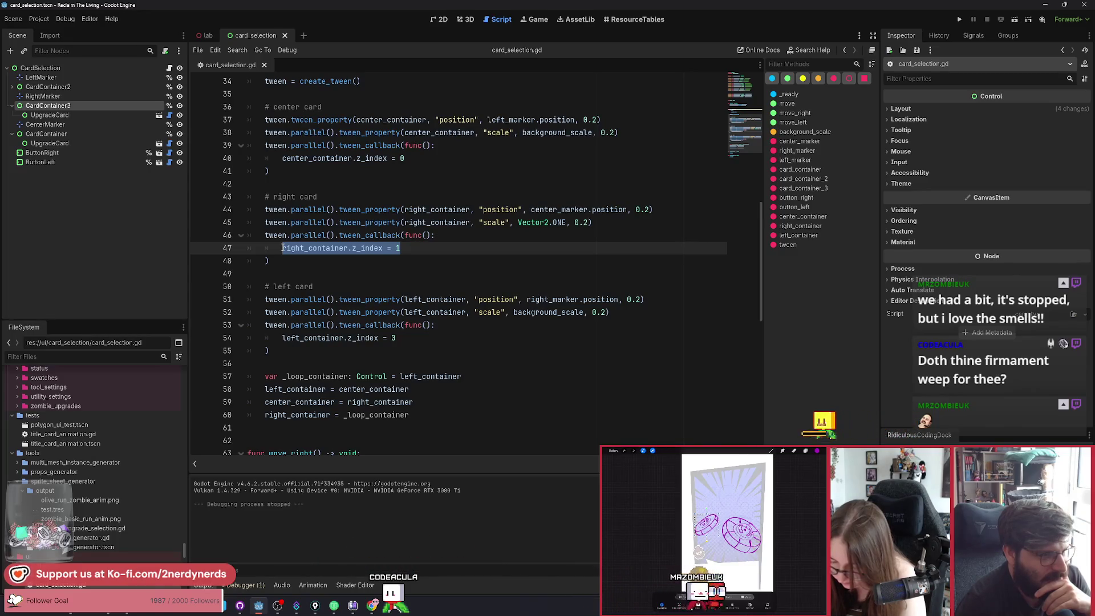
left_click_drag(397, 338, 282, 338)
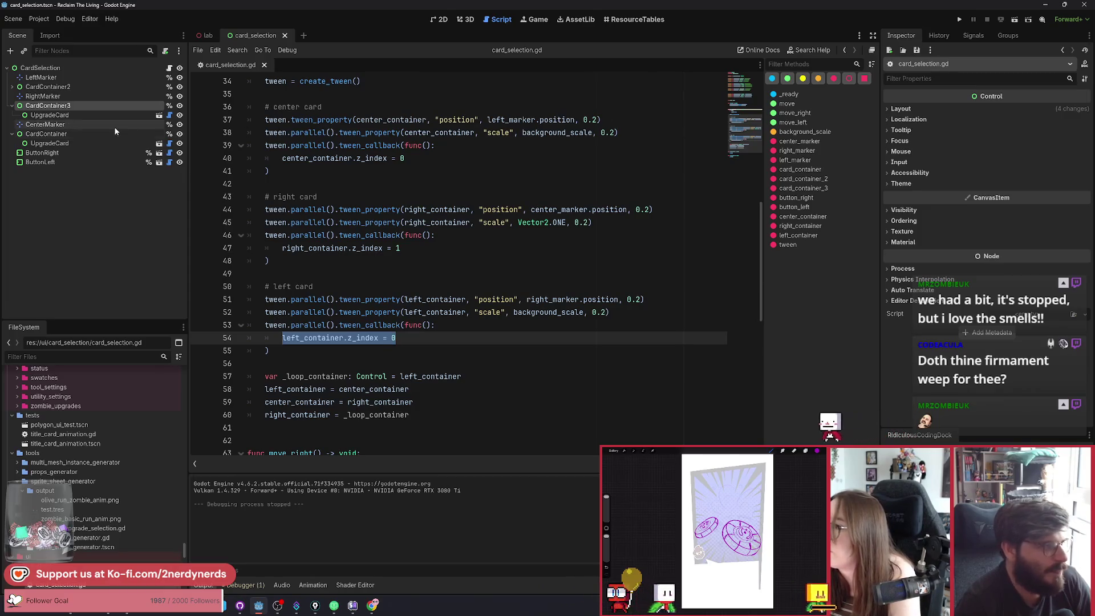
left_click(465, 20)
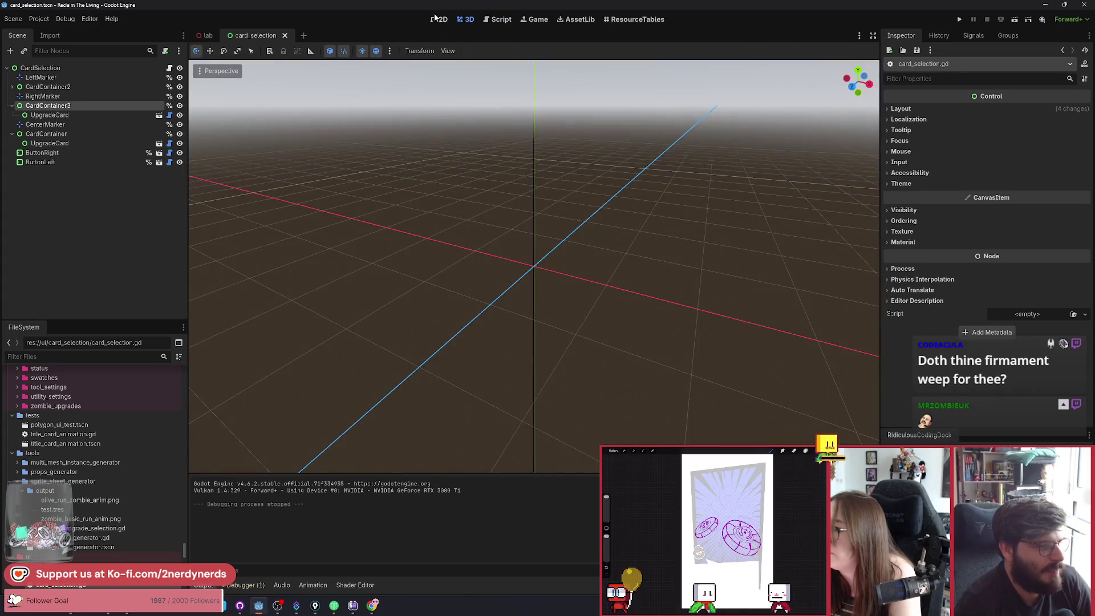
Step: In the 2D view, give CardContainer an Ordering Z Index of 1 and save the scene
left_click(439, 19)
left_click(41, 134)
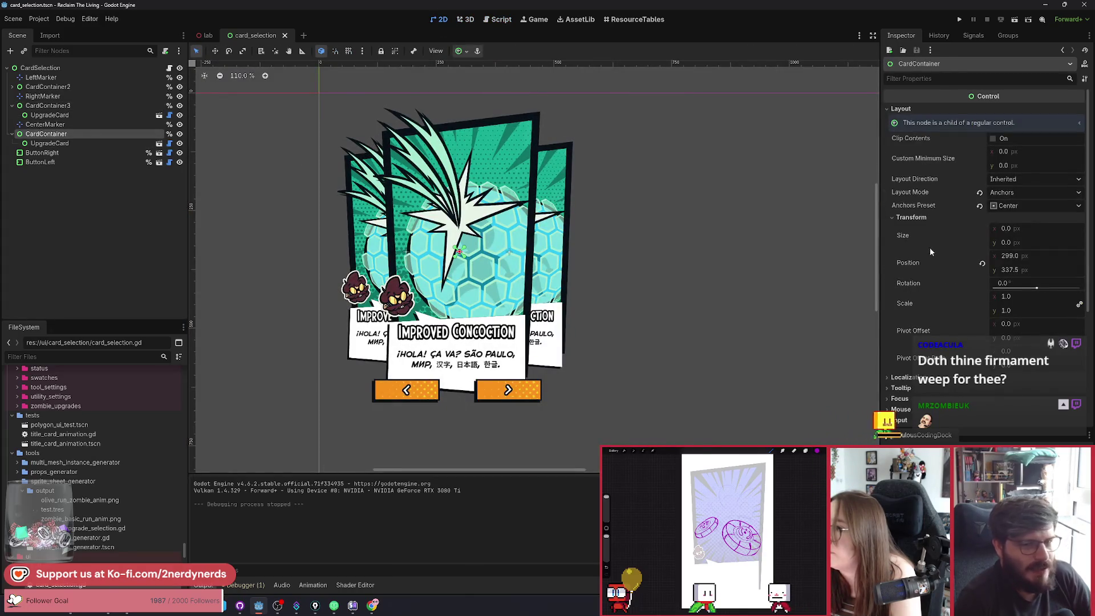
scroll(1010, 377, "down", 4)
left_click(914, 311)
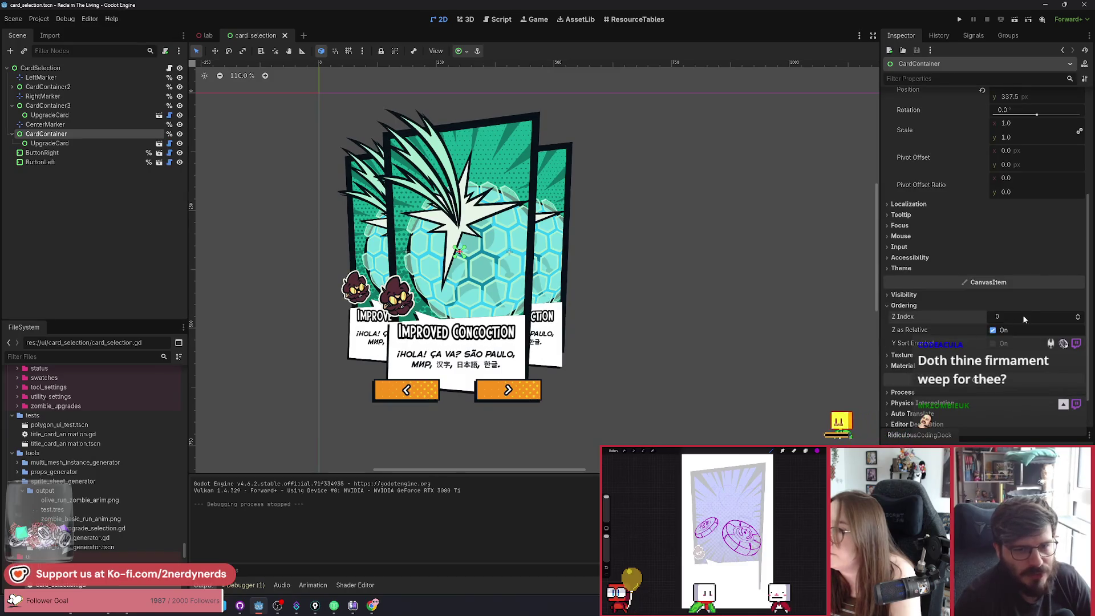
key("Return")
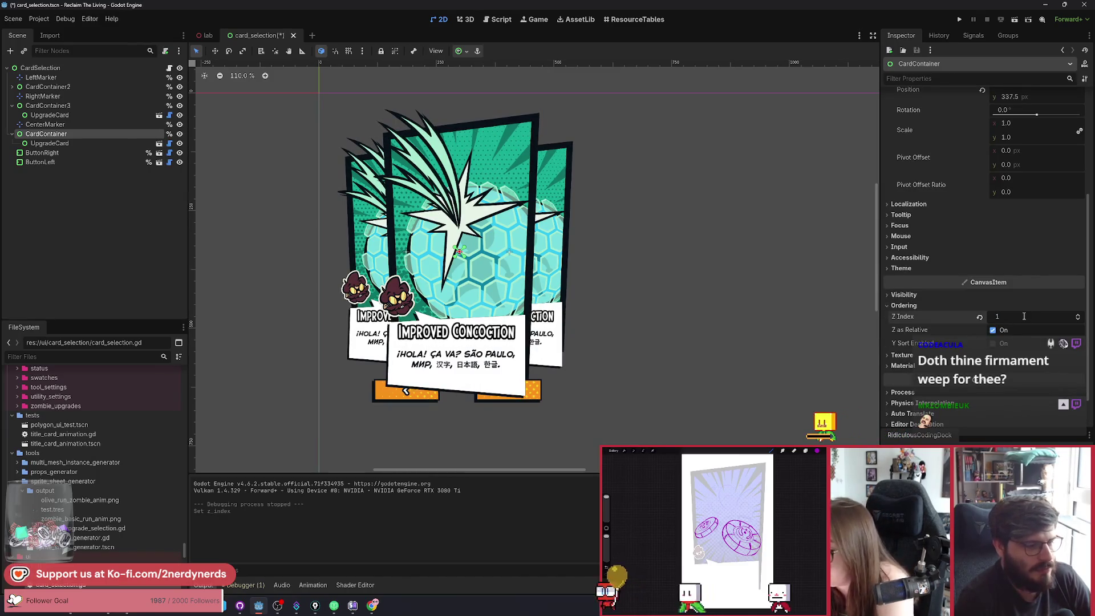
key("ctrl+s")
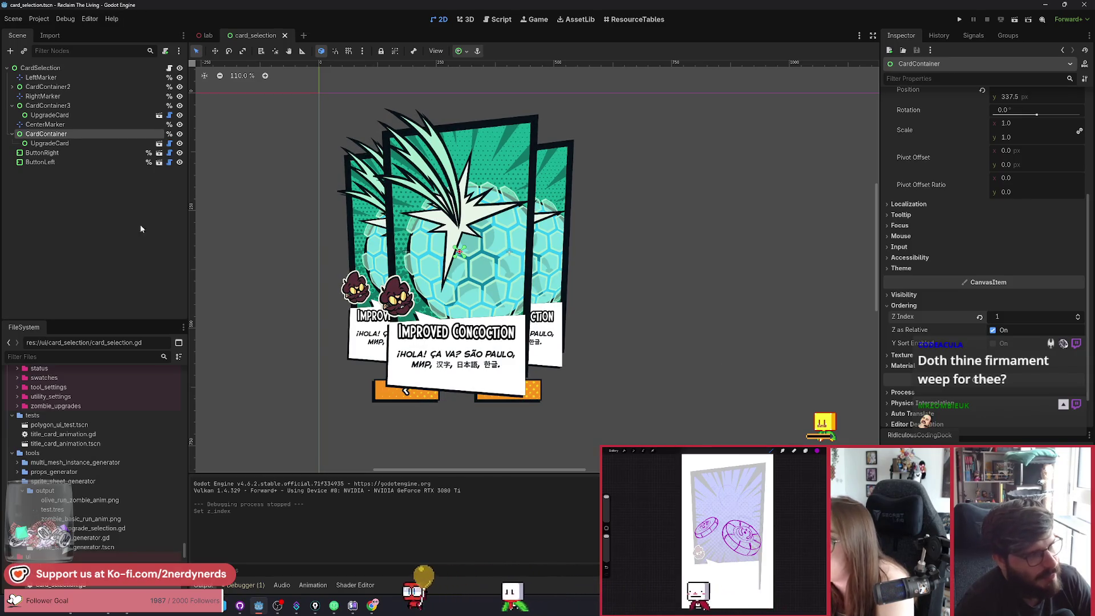
Step: Set ButtonRight and ButtonLeft to Z Index 2 and run the current scene
left_click(43, 153)
left_click(41, 162, "shift")
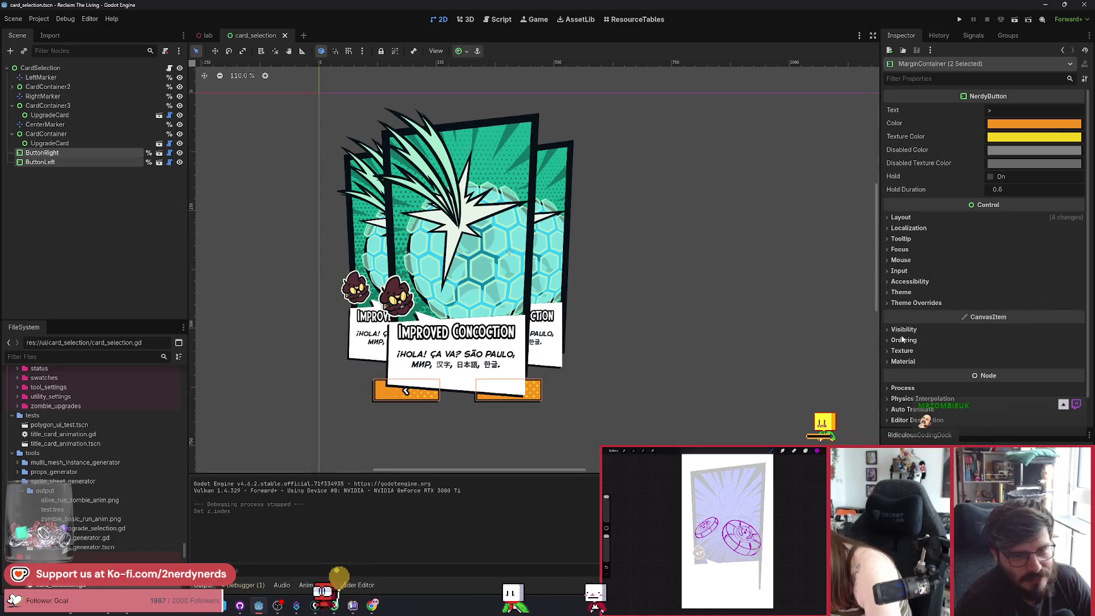
left_click(903, 340)
key("Return")
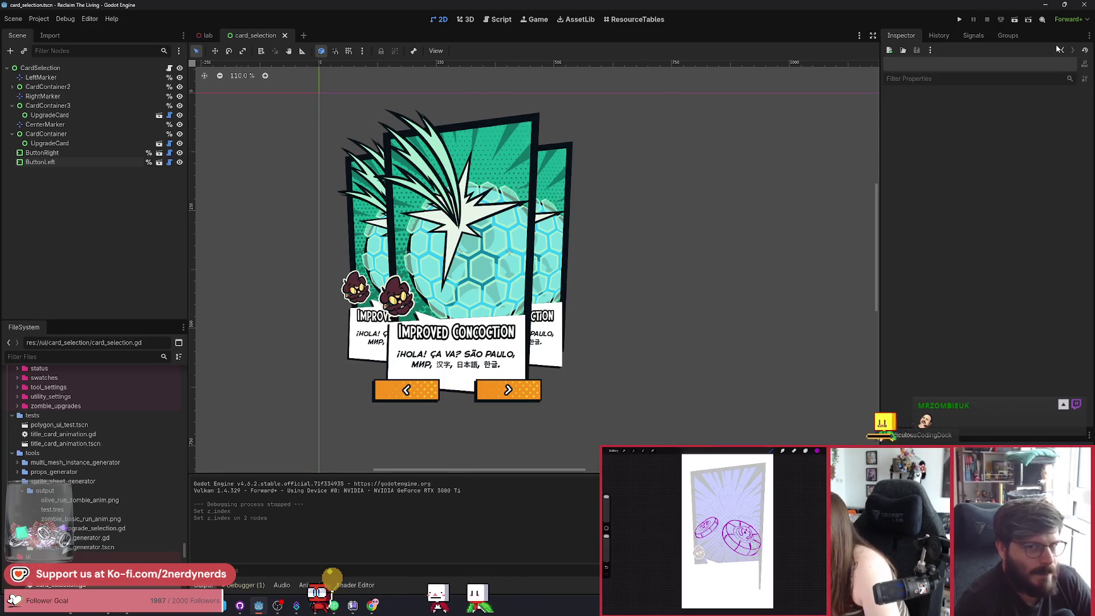
key("F6")
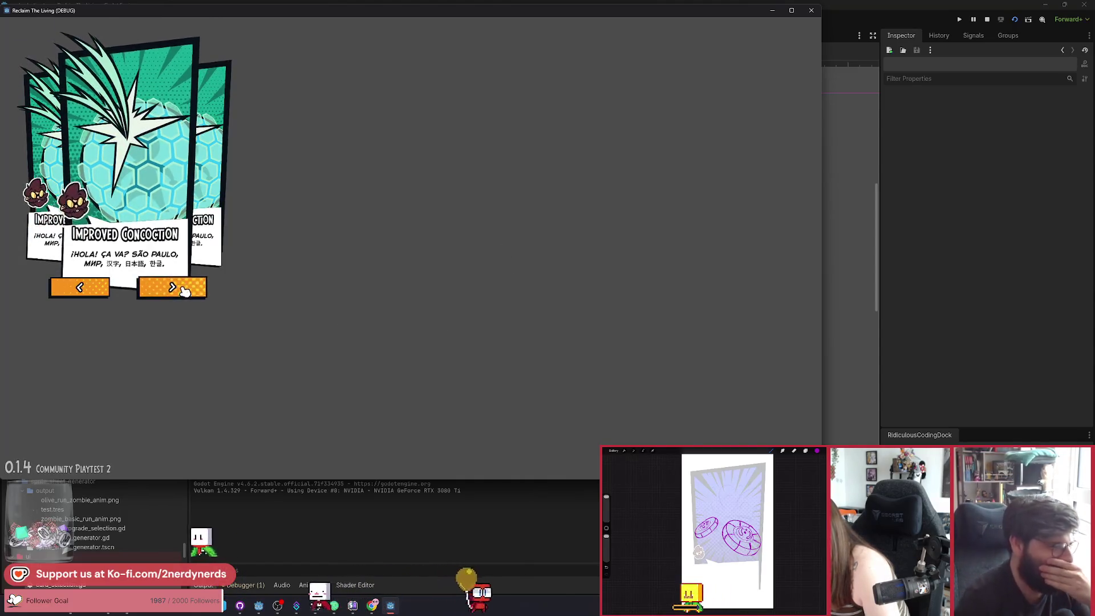
Step: Cycle the carousel one card left and two cards right, then Alt+Tab toward the editor
left_click(84, 292)
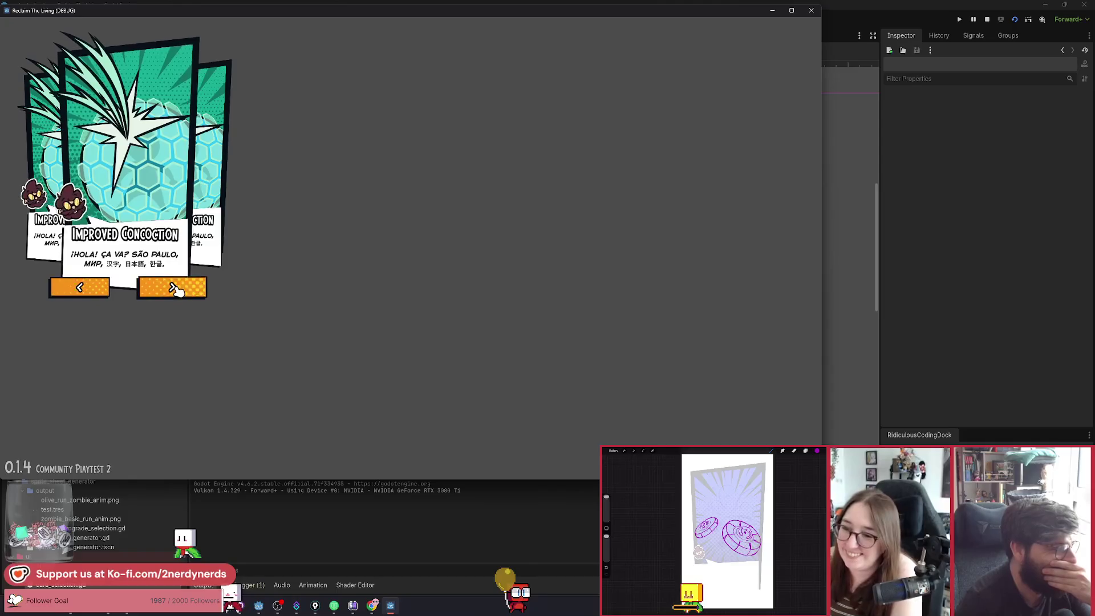
left_click(177, 290)
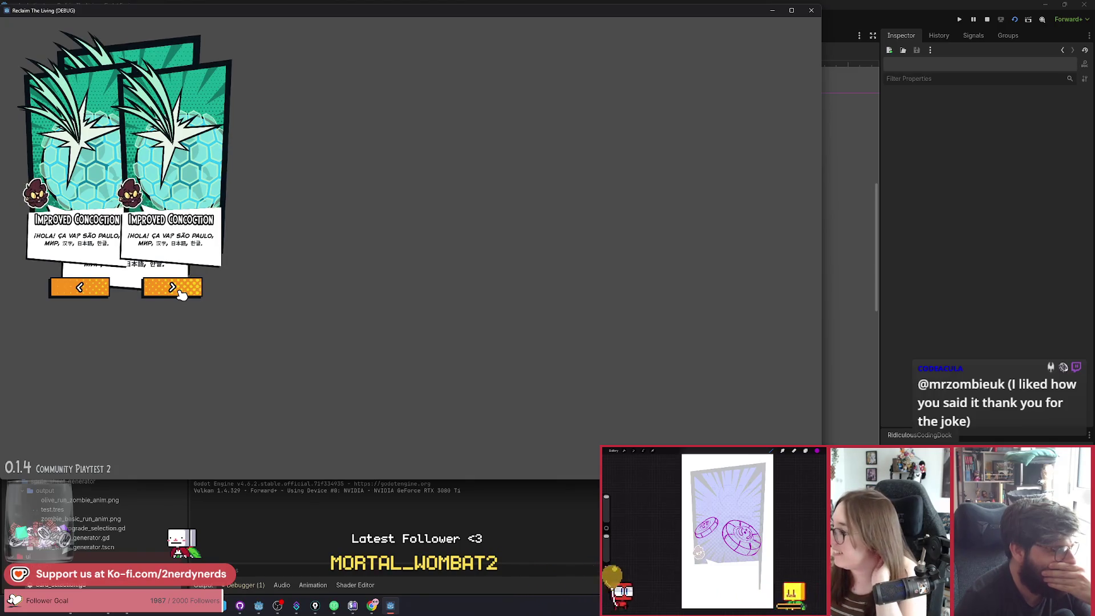
left_click(181, 294)
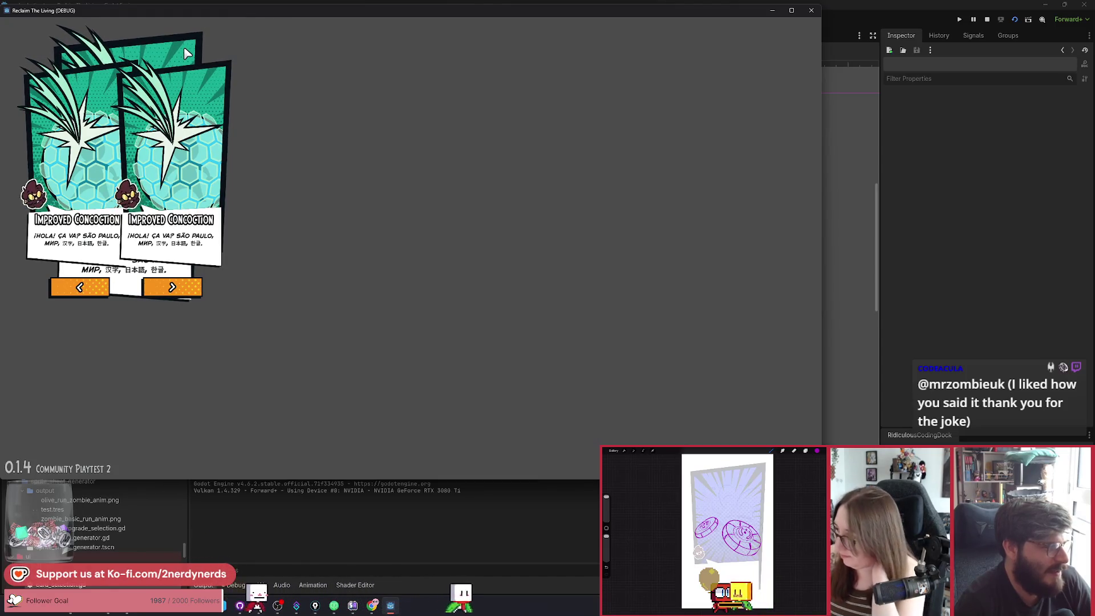
key("alt+Tab")
key("alt+Tab")
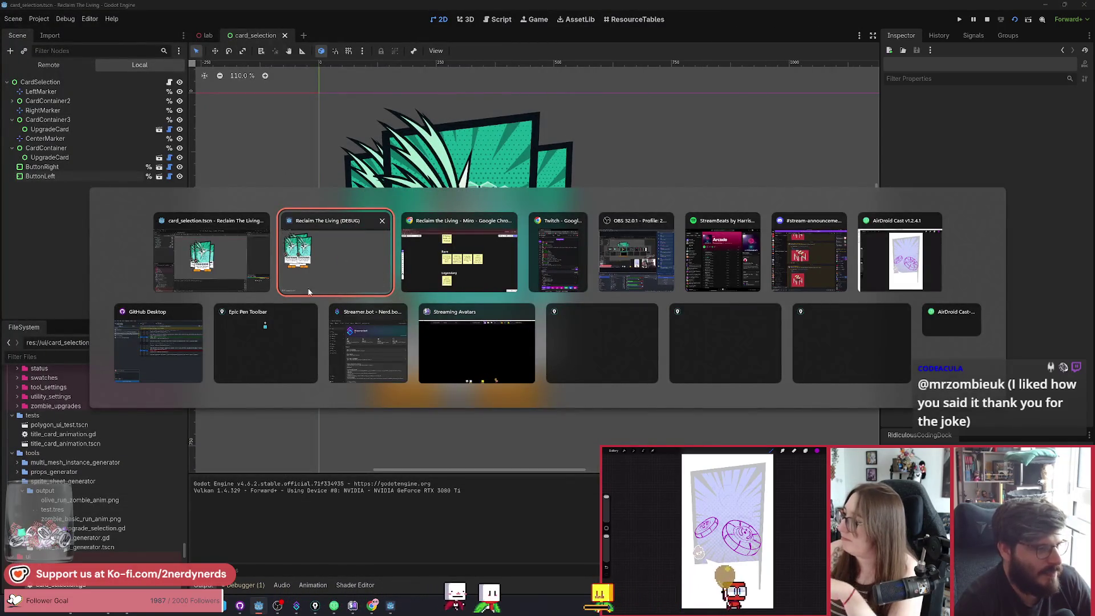
Step: Back in the editor, open the Remote scene tree and inspect the live CardContainer3 node
left_click(237, 274)
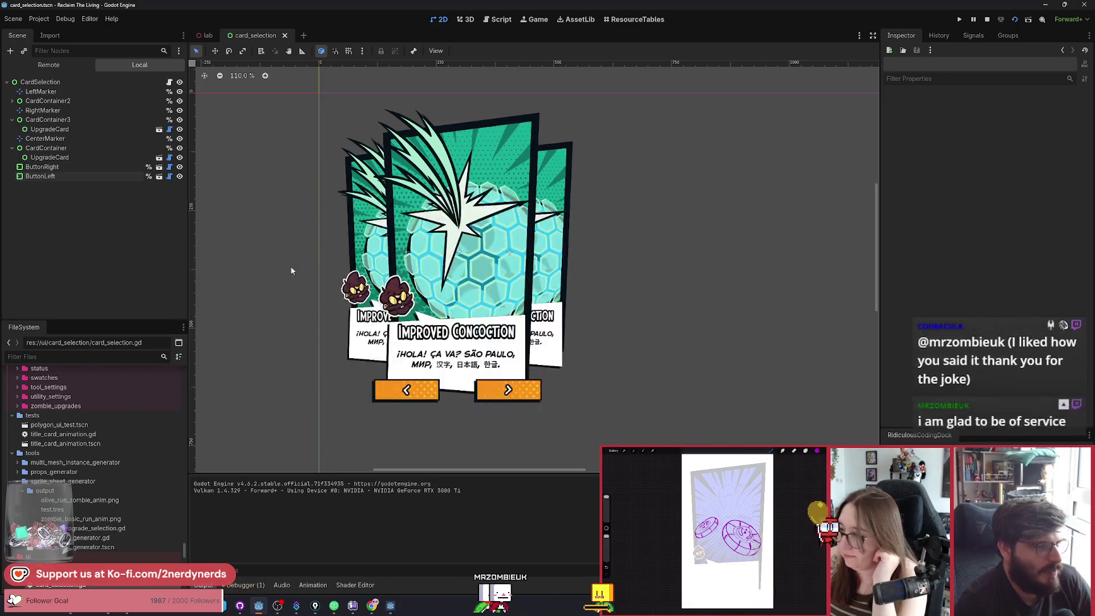
left_click(497, 22)
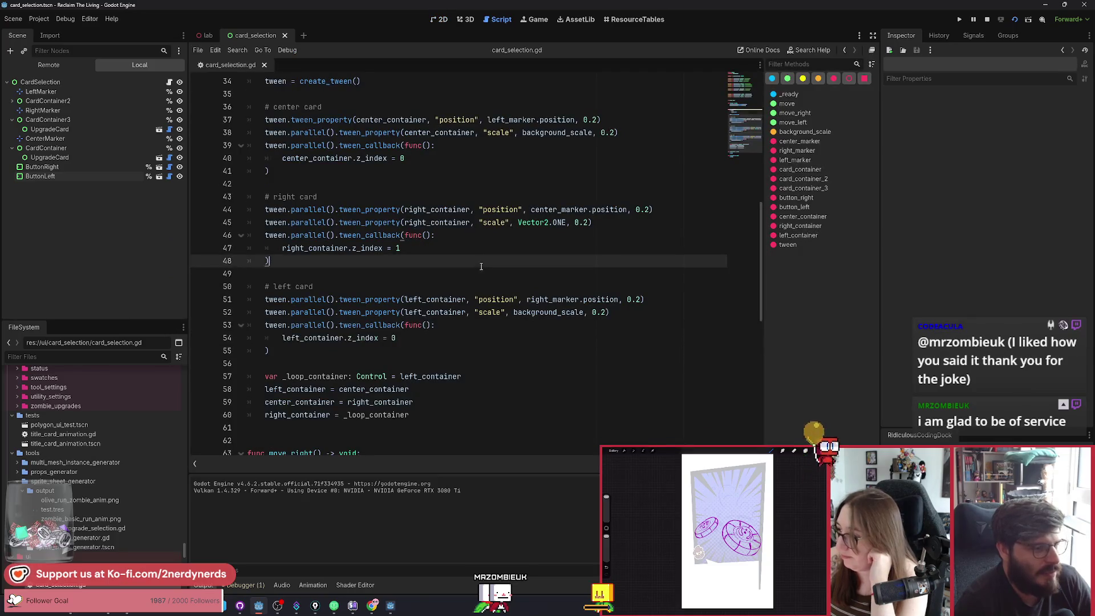
scroll(493, 275, "up", 3)
left_click(750, 89)
scroll(750, 90, "up", 2)
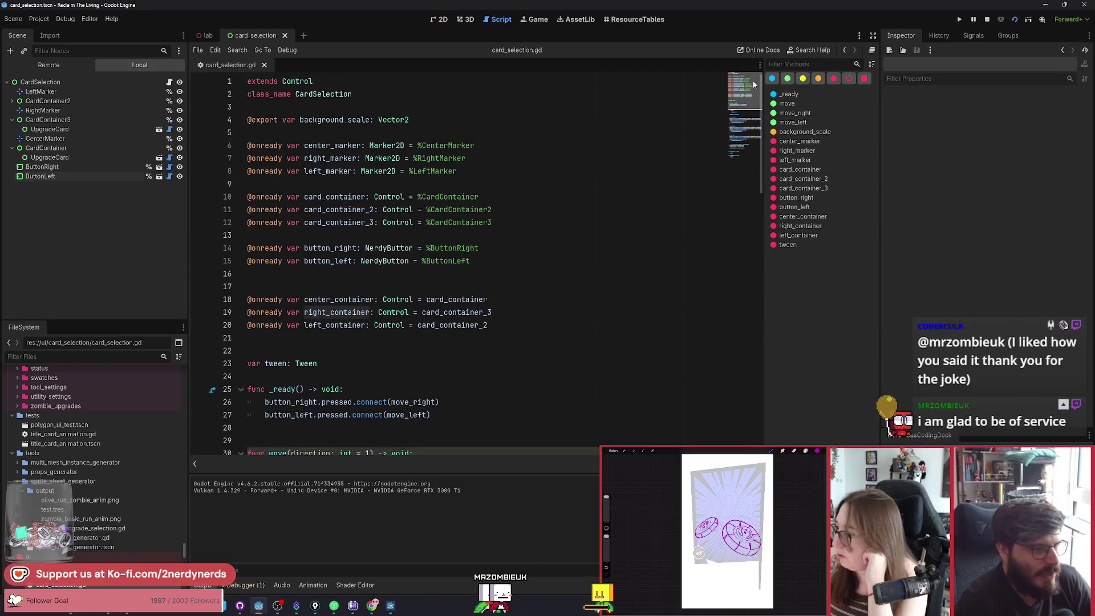
left_click(59, 66)
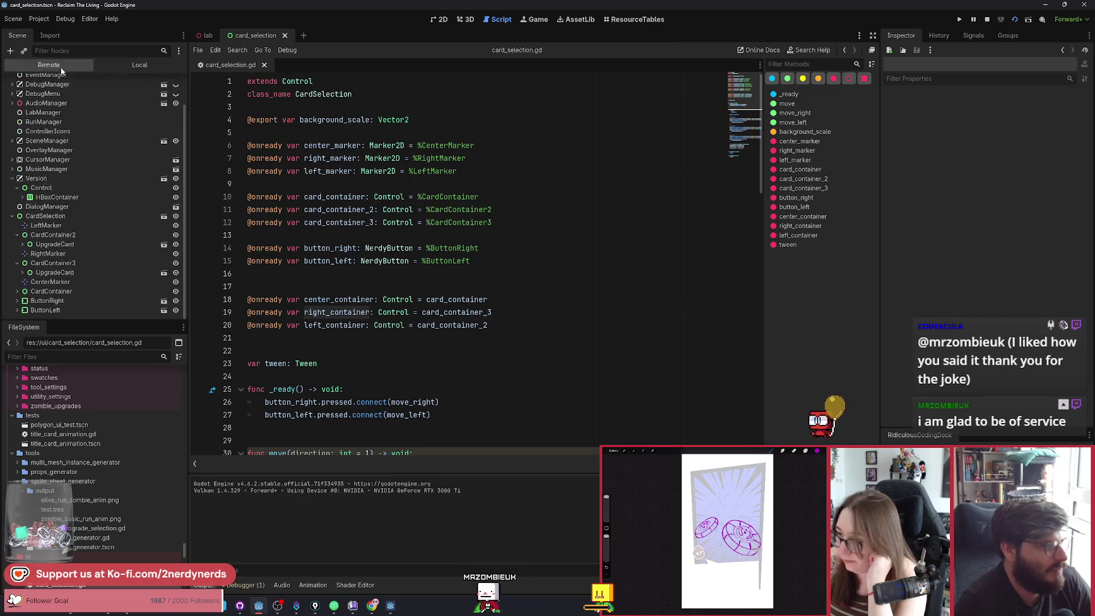
left_click(76, 265)
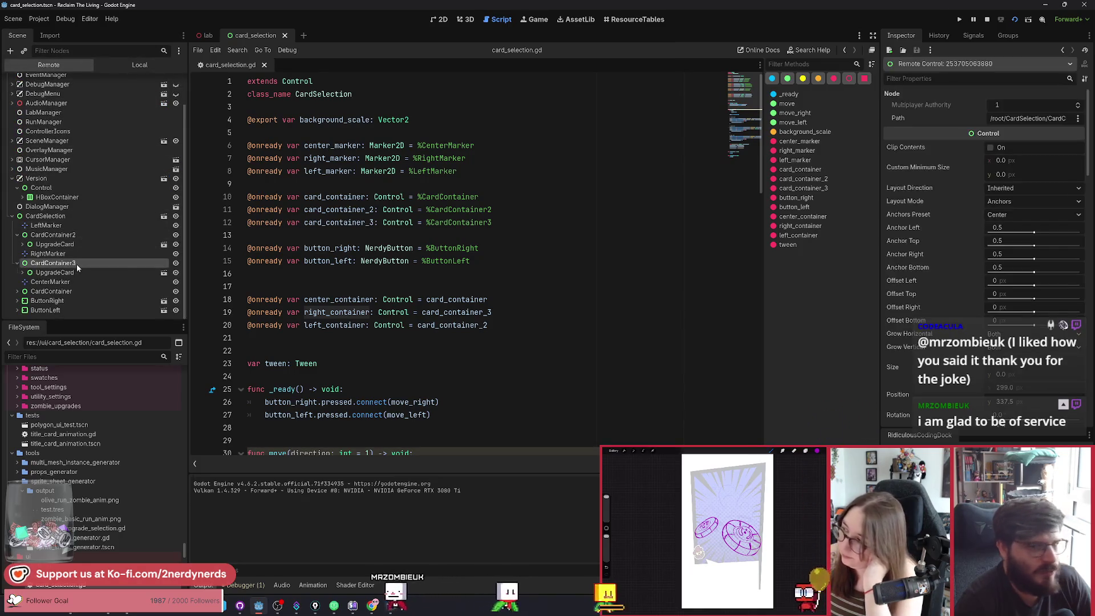
scroll(953, 351, "down", 10)
scroll(954, 351, "down", 3)
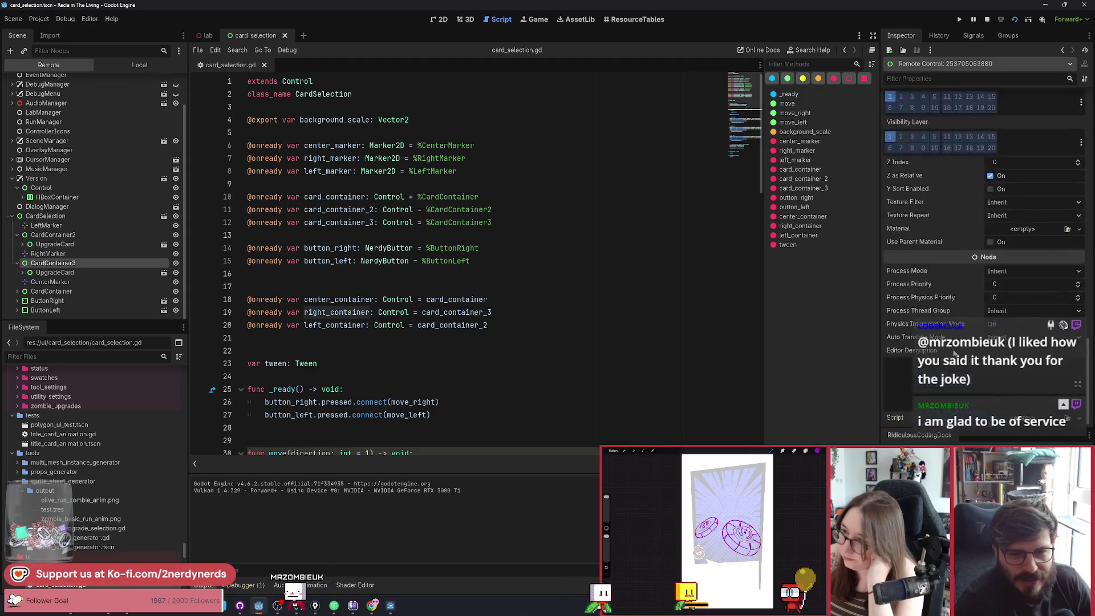
scroll(949, 389, "down", 3)
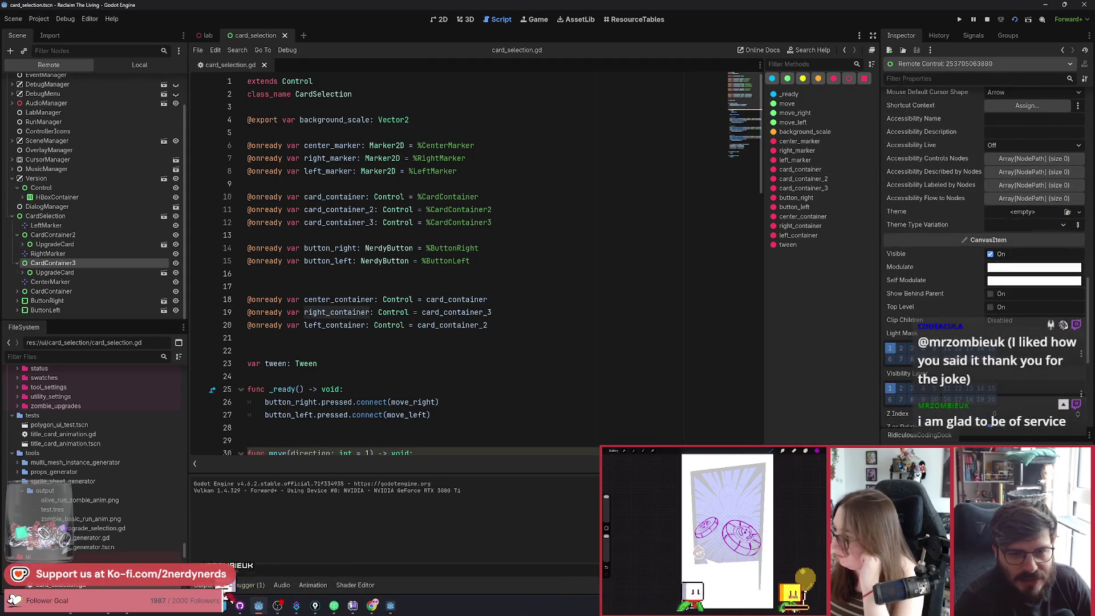
scroll(949, 389, "down", 3)
Step: Change the live CardContainer3's Z Index to 1, then back to 0, and return to the move() code
left_click_drag(995, 333, 1003, 333)
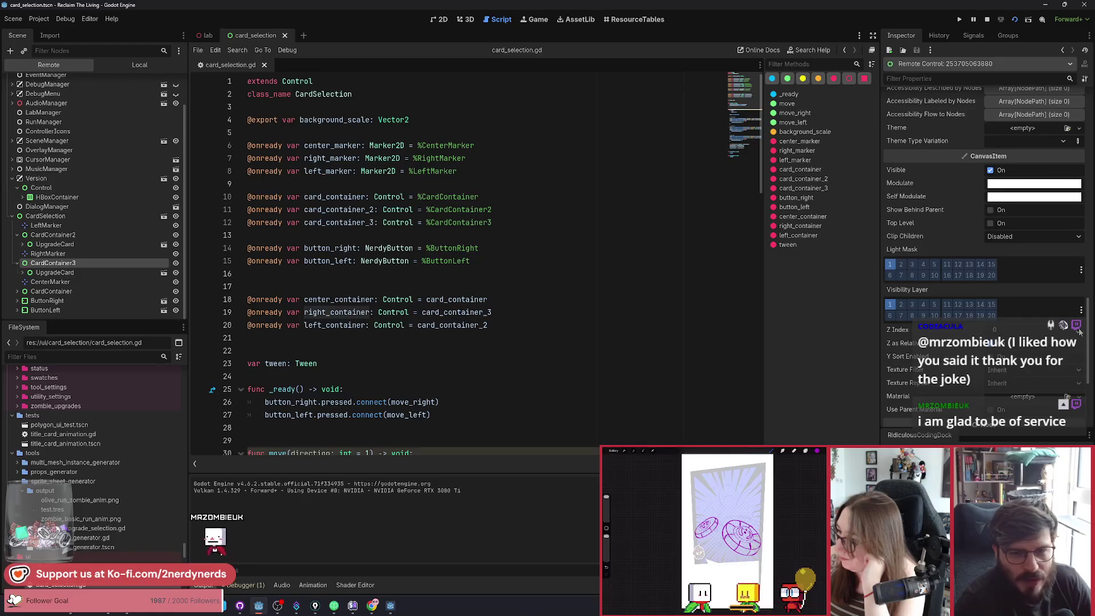
key("alt+Tab")
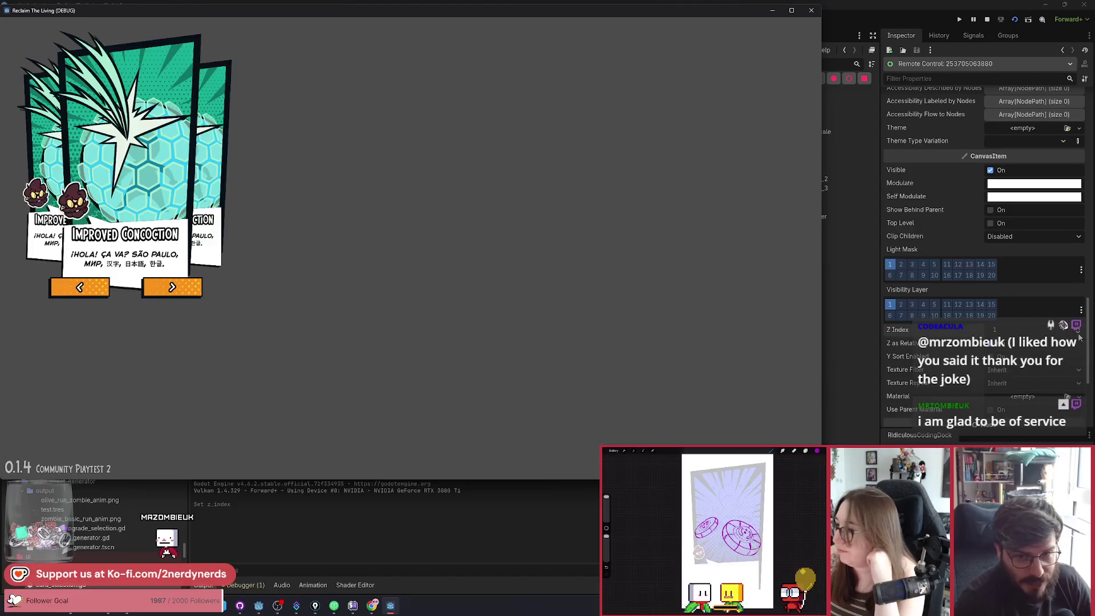
left_click_drag(1058, 330, 1046, 331)
left_click(350, 211)
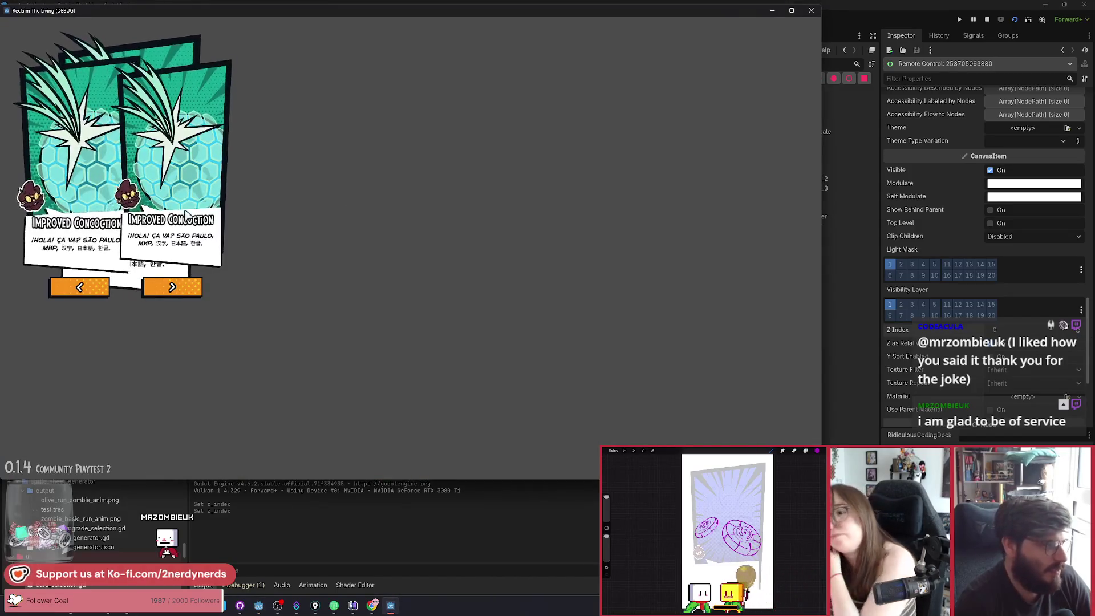
key("alt+Tab")
key("F3")
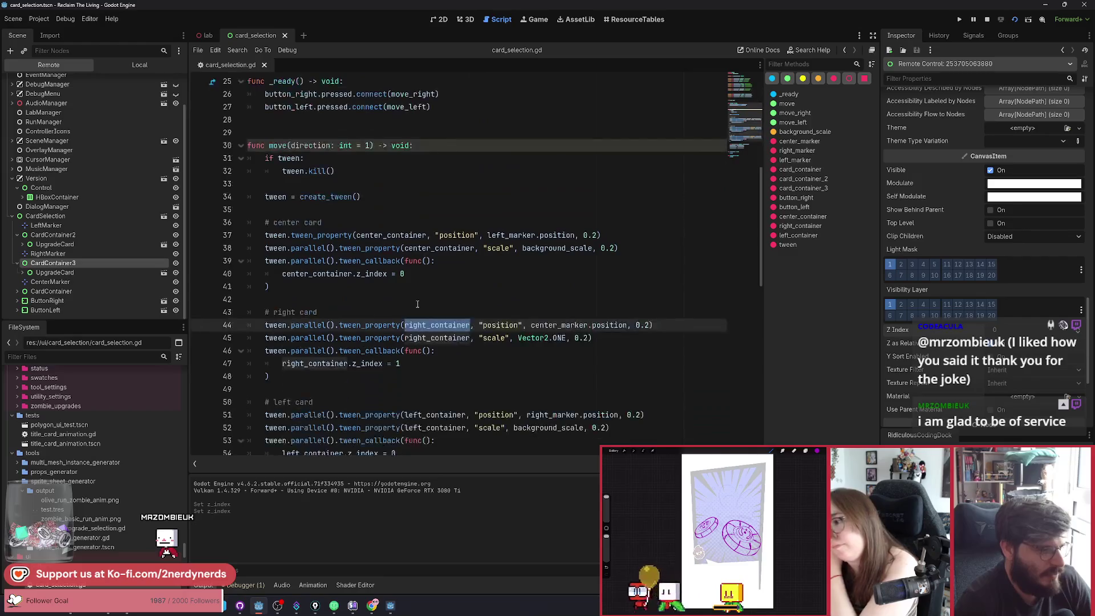
scroll(418, 303, "down", 3)
Step: Place right_container.z_index = 1 under the # right card comment and comment out its tween callback
left_click(405, 261)
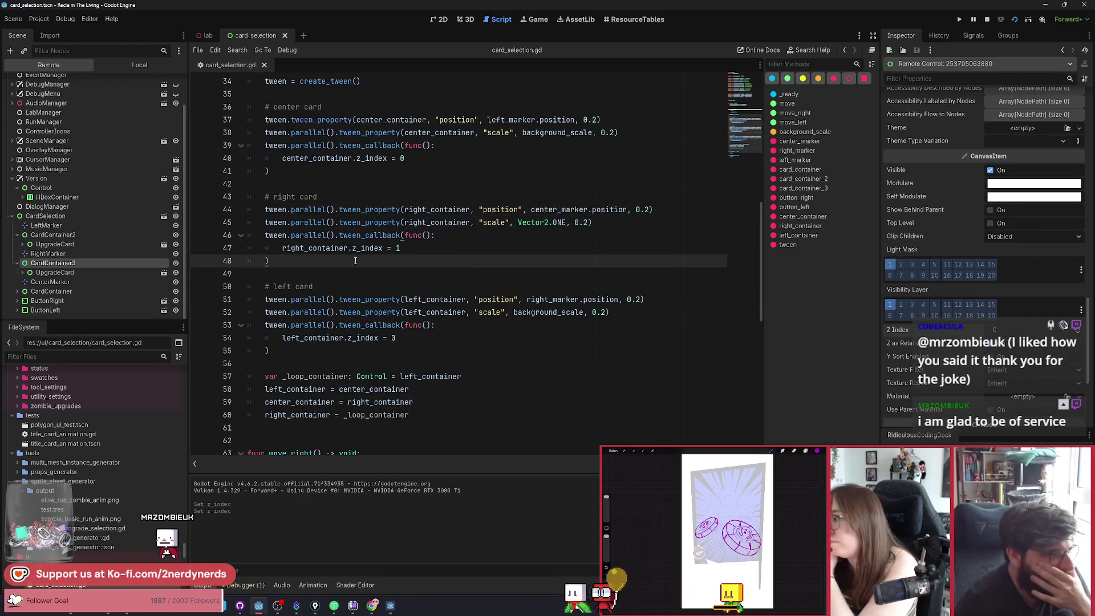
key("Up")
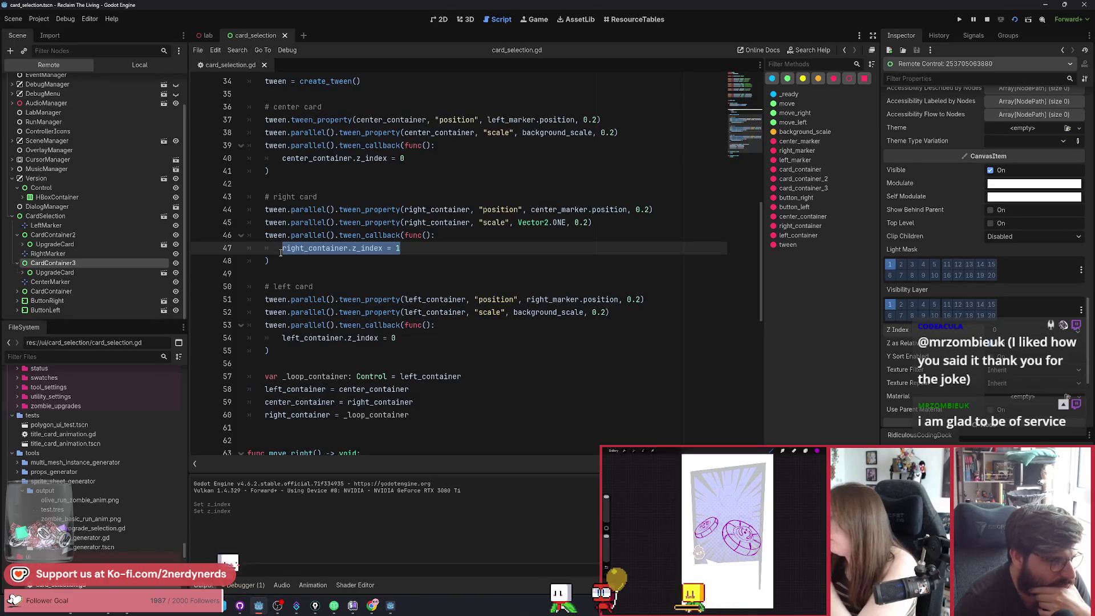
left_click(284, 251)
key("shift+End")
key("ctrl+c")
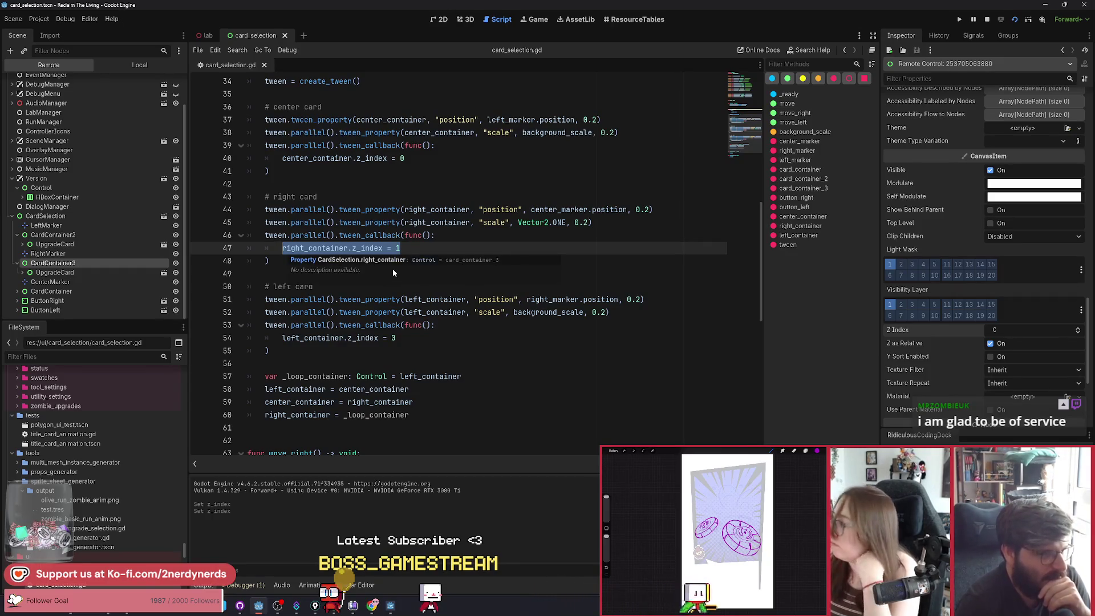
left_click(349, 248)
left_click_drag(433, 249, 279, 249)
left_click(358, 199)
key("Return")
key("ctrl+v")
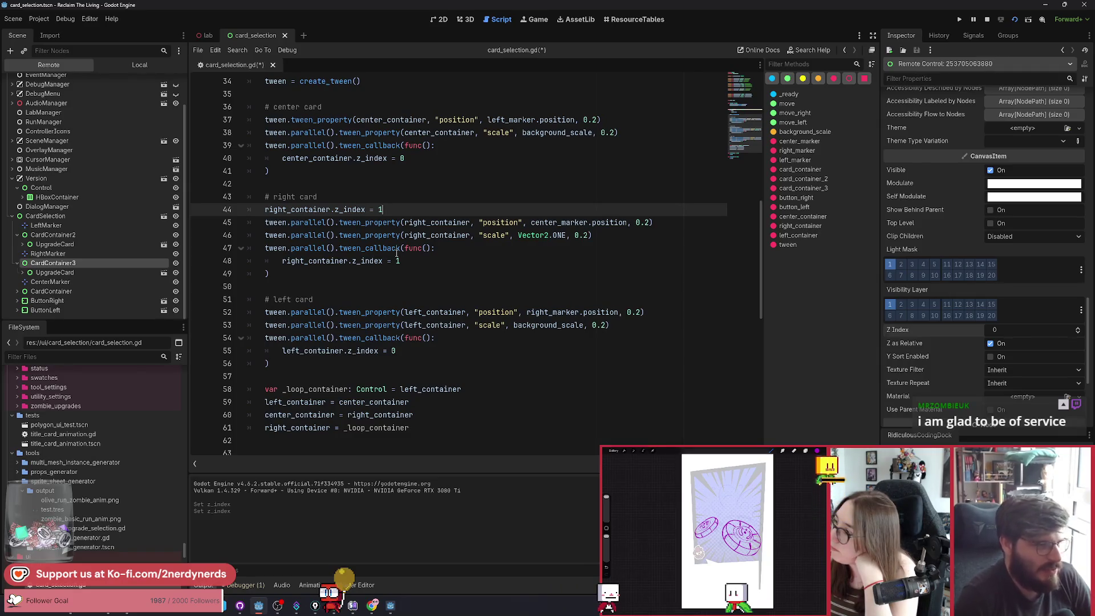
left_click_drag(321, 274, 308, 254)
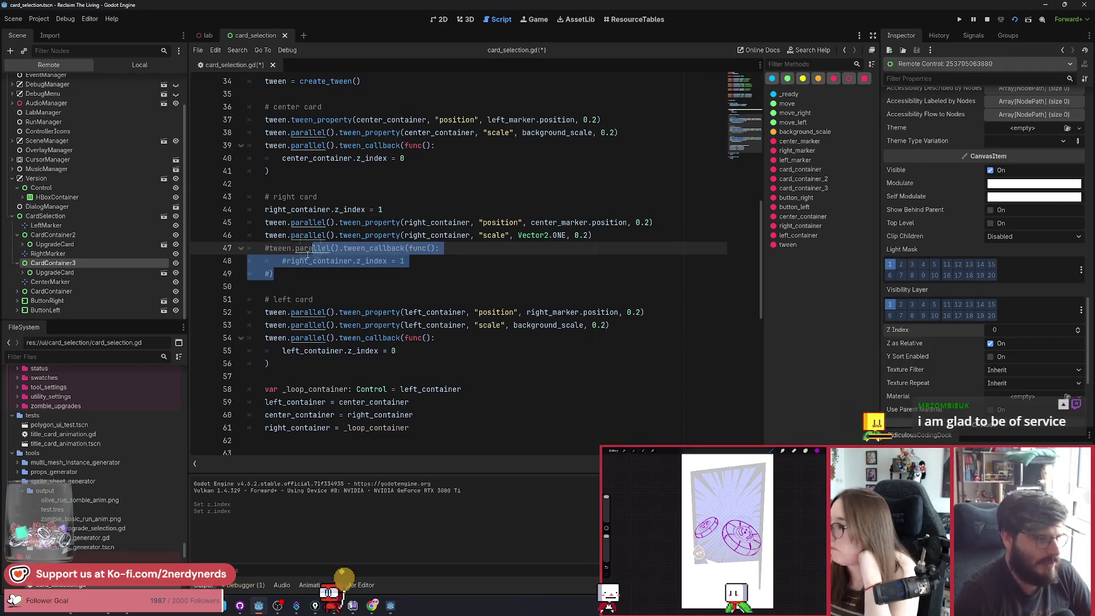
key("ctrl+k")
Step: Add center_container.z_index = 0 under the # center card comment and comment out its callback
left_click(359, 107)
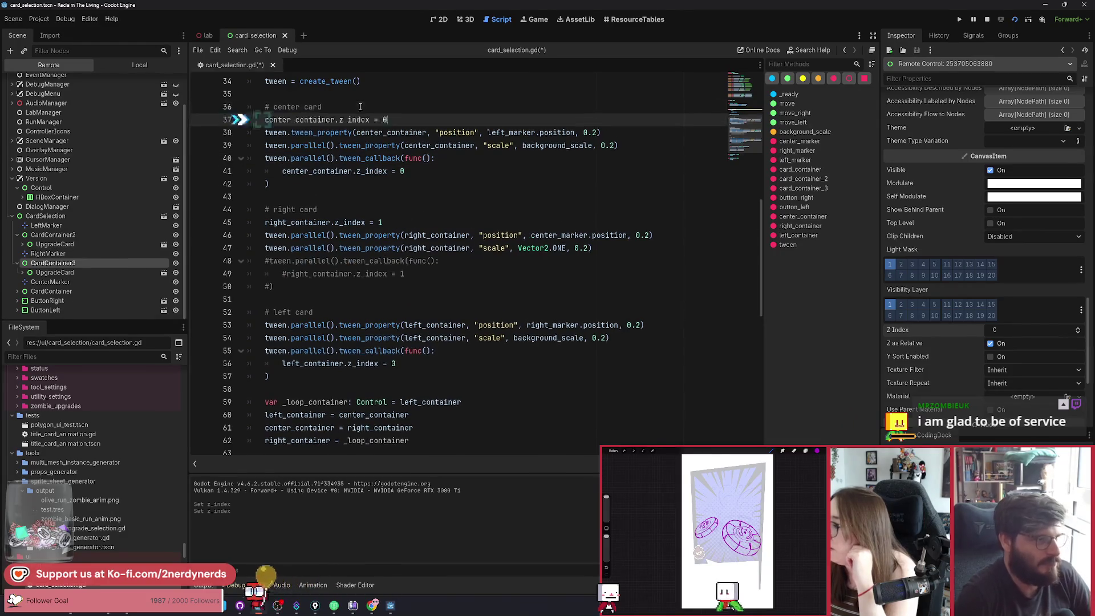
key("Return")
key("ctrl+v")
left_click_drag(269, 184, 292, 160)
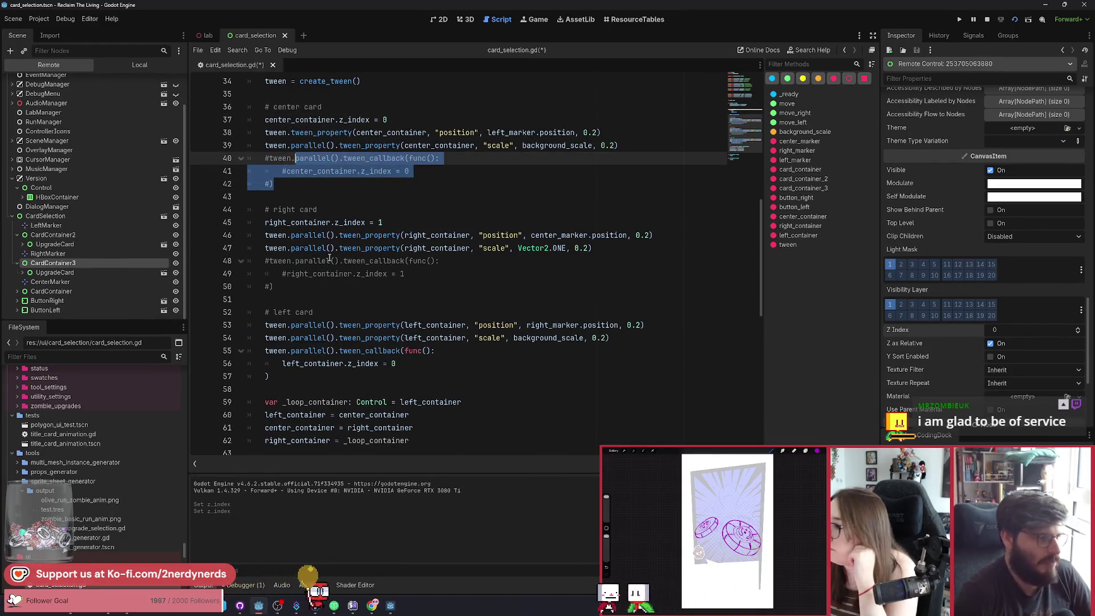
key("ctrl+k")
Step: Add left_container.z_index = 0 under the # left card comment, comment out its callback, save, and run
scroll(291, 162, "down", 2)
triple_click(308, 286)
left_click(296, 286)
key("shift+End")
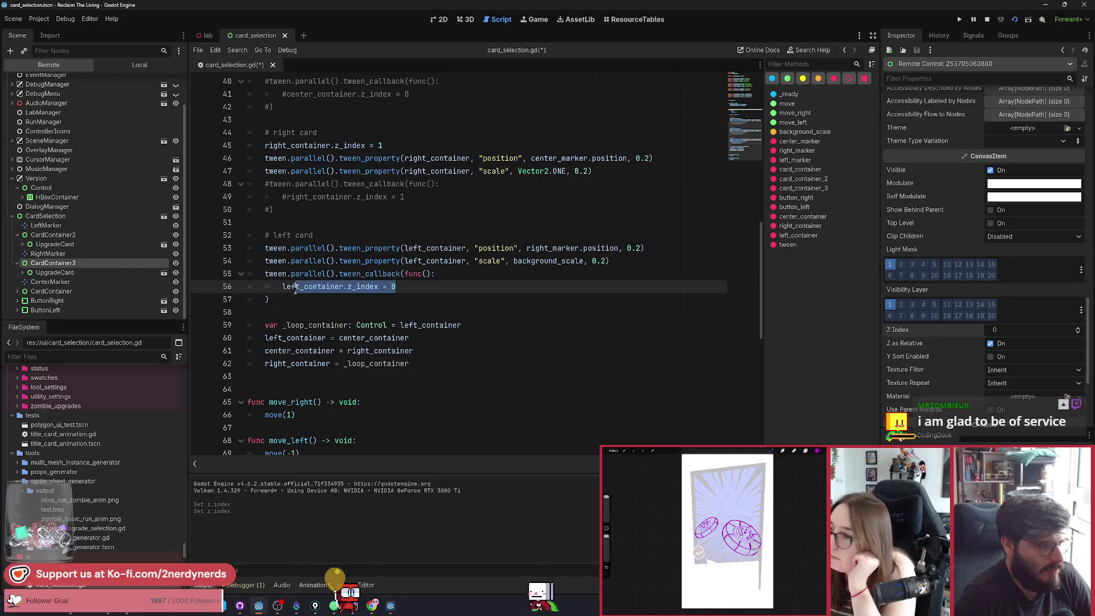
key("ctrl+c")
left_click(315, 235)
key("Return")
key("ctrl+v")
left_click_drag(270, 312, 291, 286)
key("ctrl+k")
key("ctrl+s")
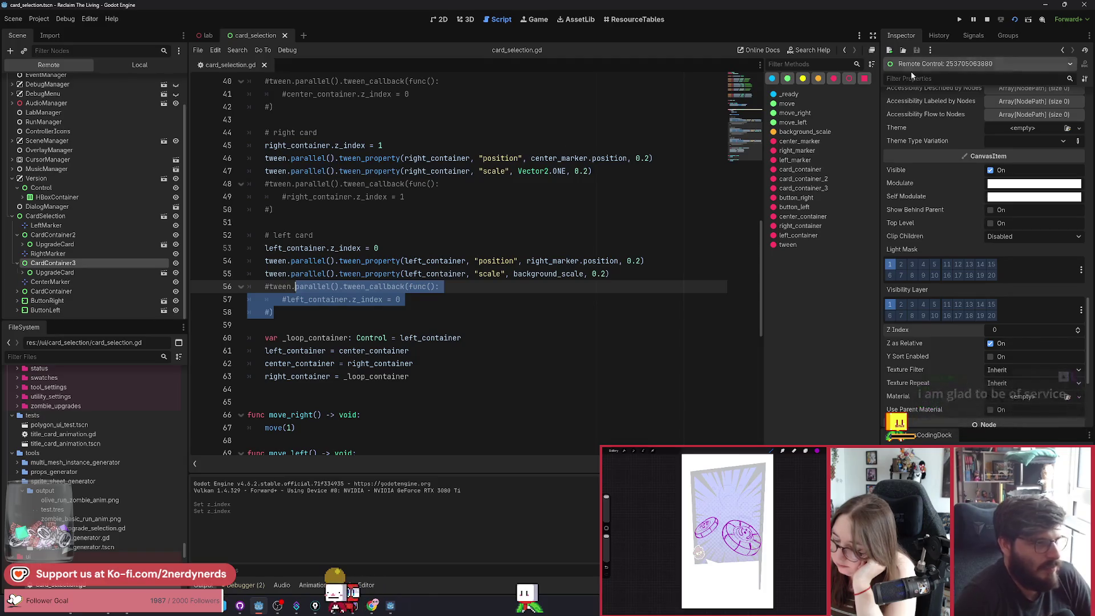
left_click(1014, 20)
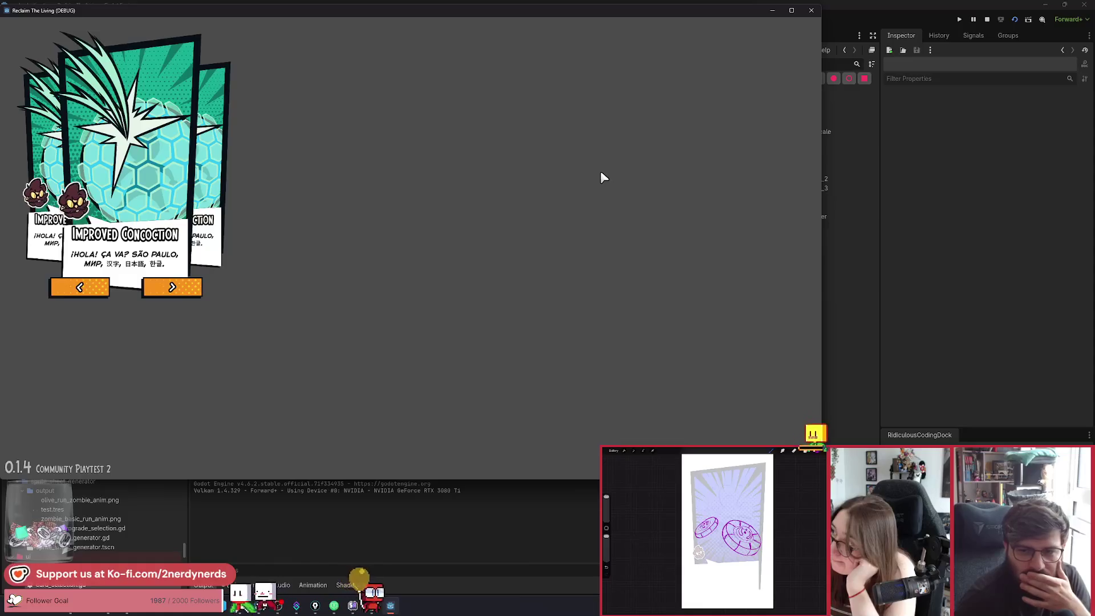
Step: Cycle the carousel forward and backward with both arrow buttons
left_click(191, 294)
left_click(192, 292)
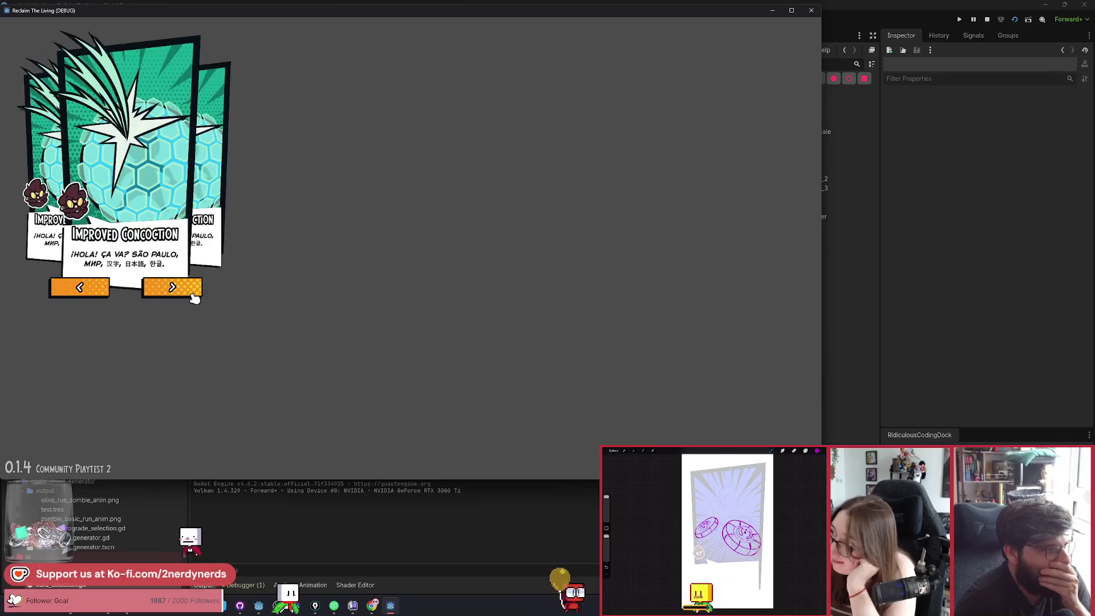
left_click(188, 290)
left_click(85, 289)
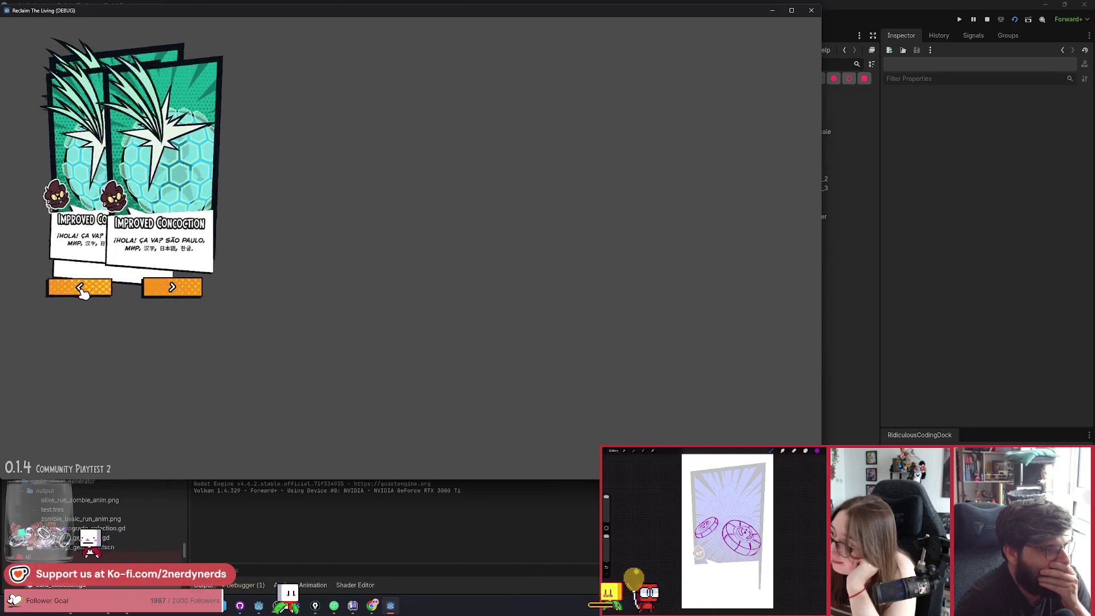
left_click(84, 289)
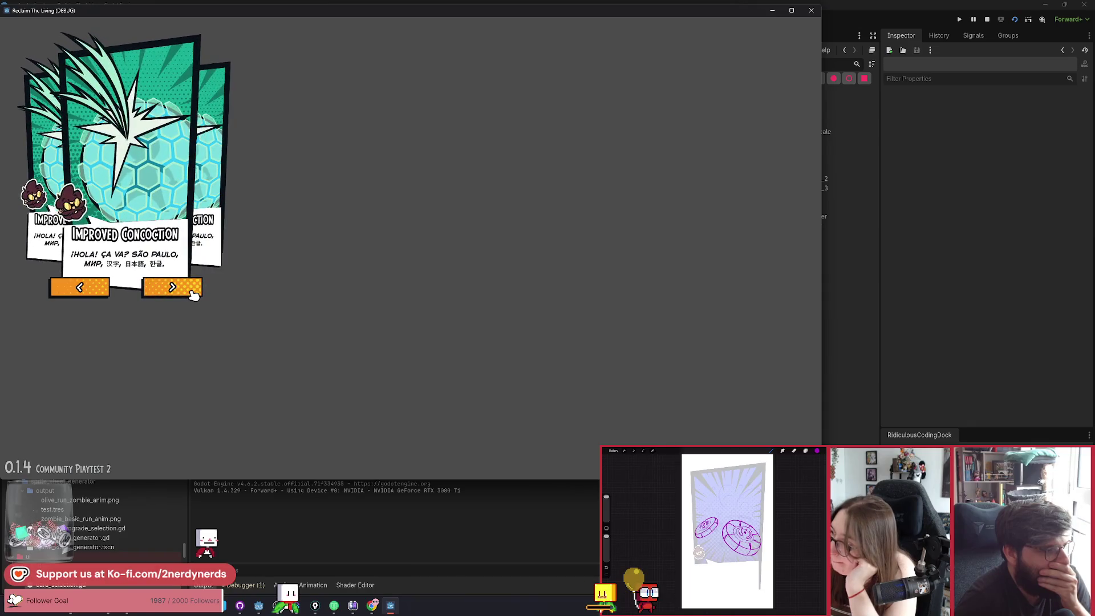
left_click(194, 294)
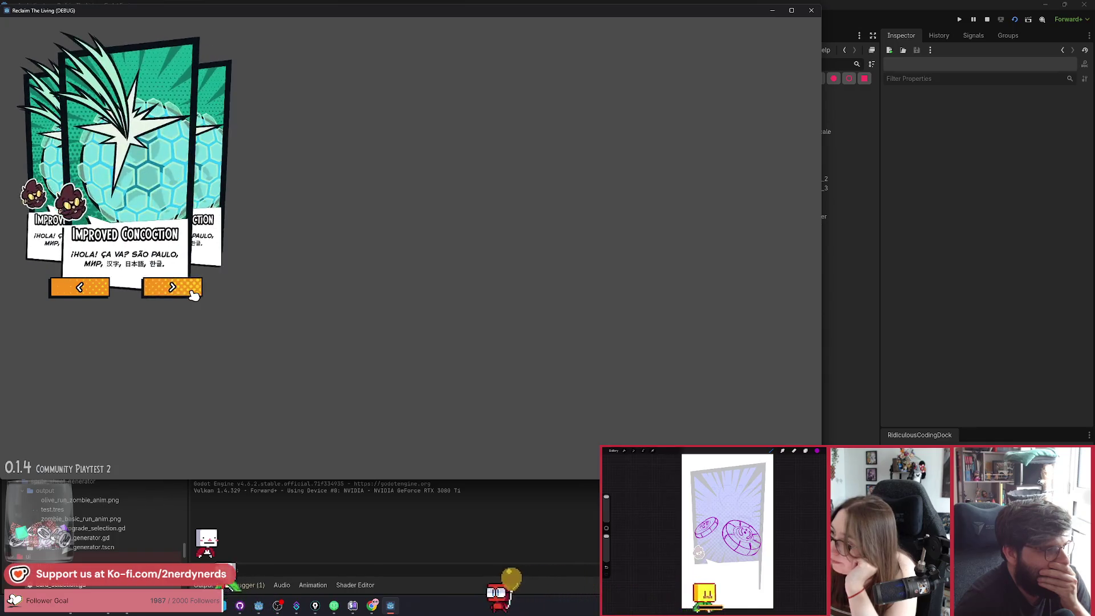
left_click(193, 294)
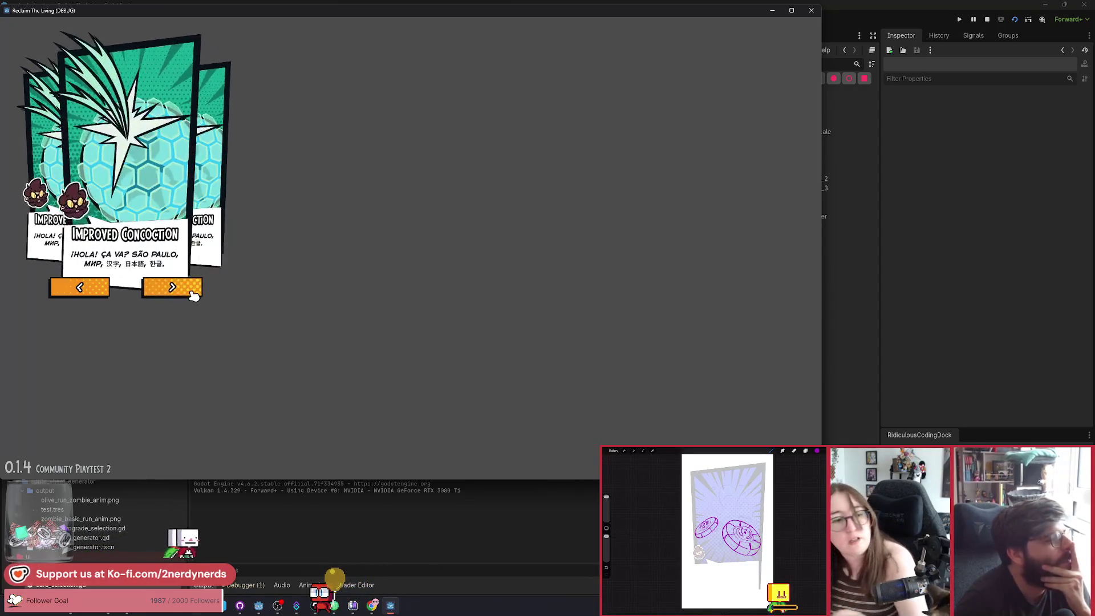
Step: Spam-click the right arrow to stress-test the carousel, then stop the game
left_click(194, 295)
left_click(194, 295)
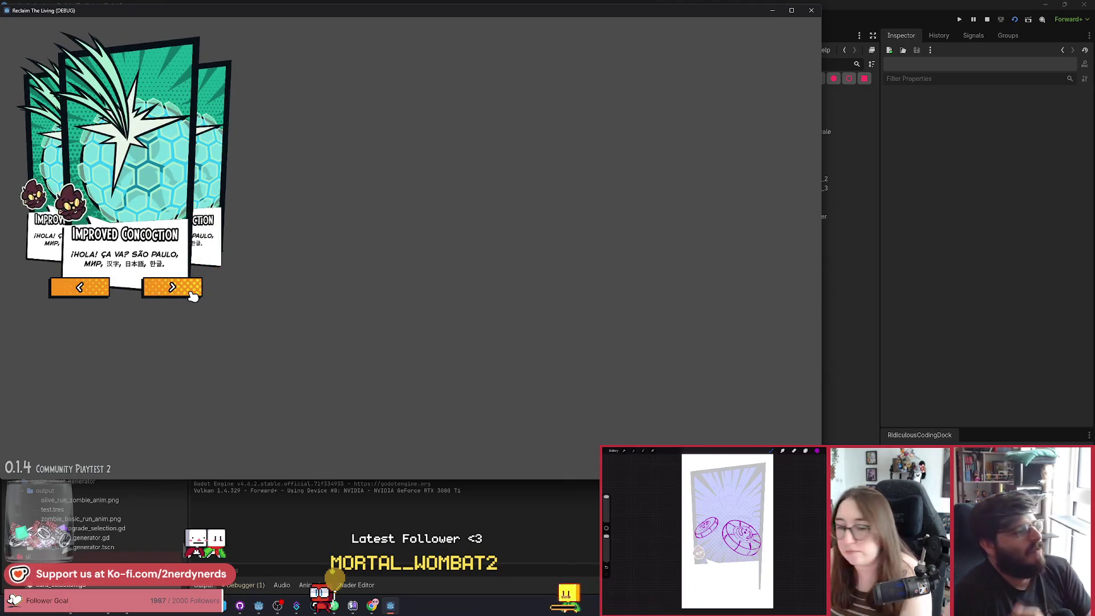
left_click(194, 294)
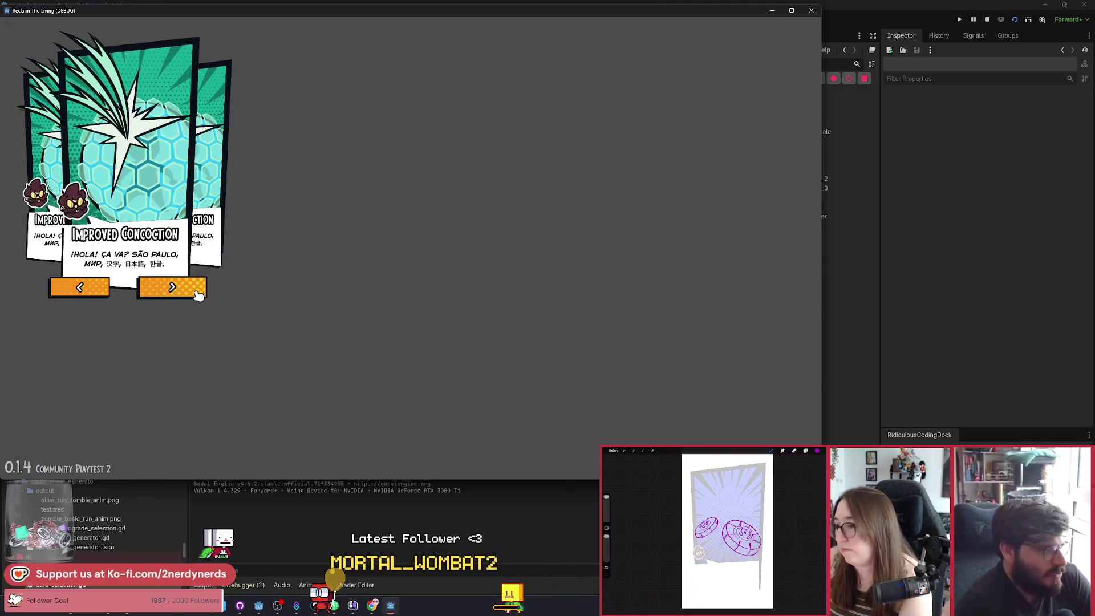
left_click(197, 295)
left_click(197, 294)
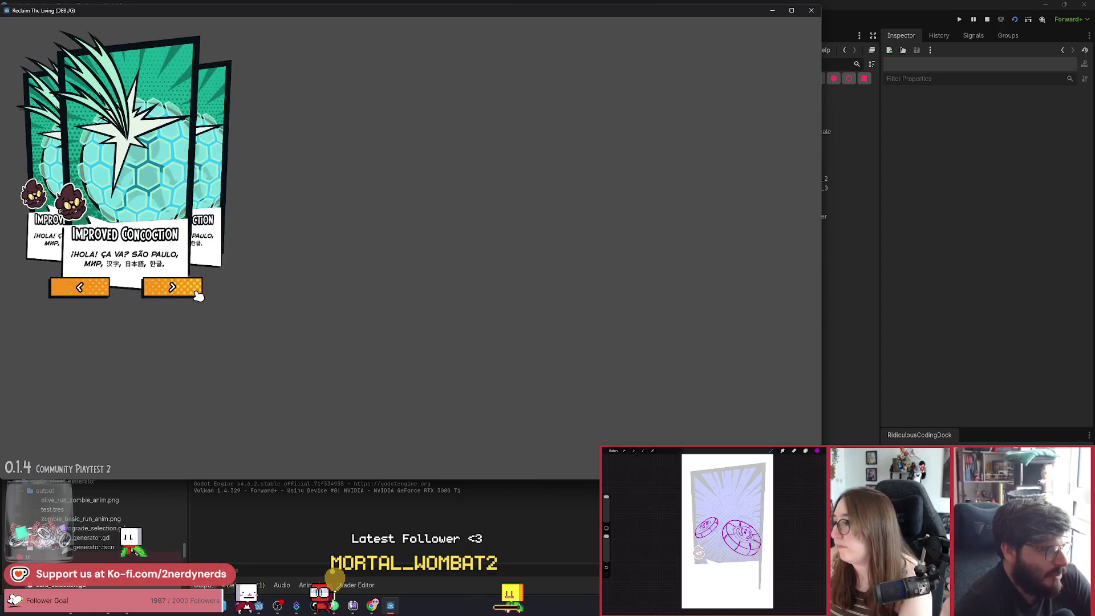
left_click(196, 294)
left_click(197, 295)
left_click(197, 295)
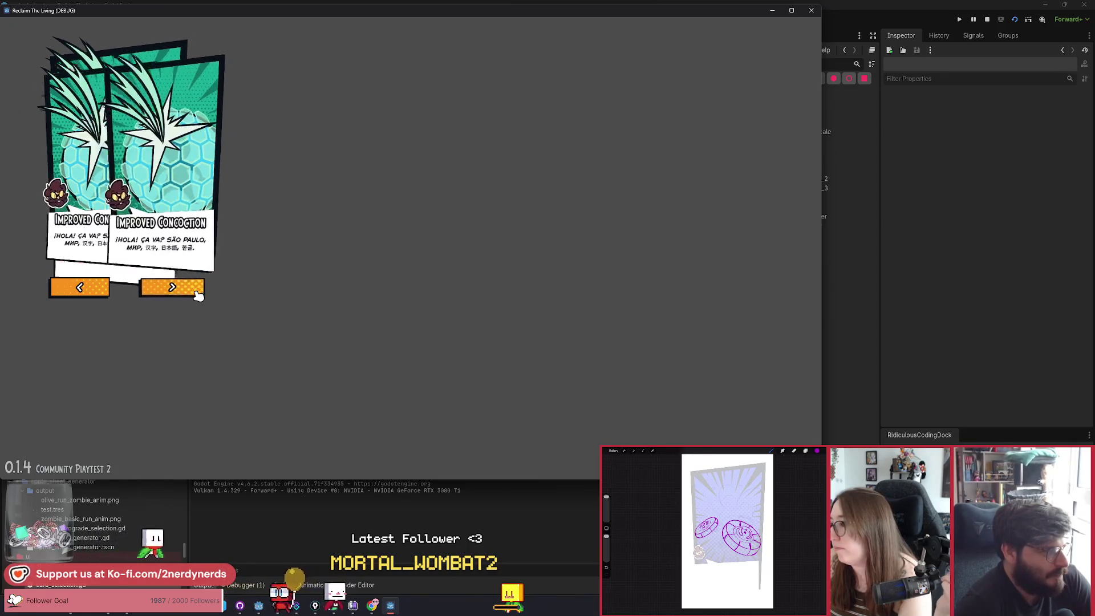
left_click(197, 294)
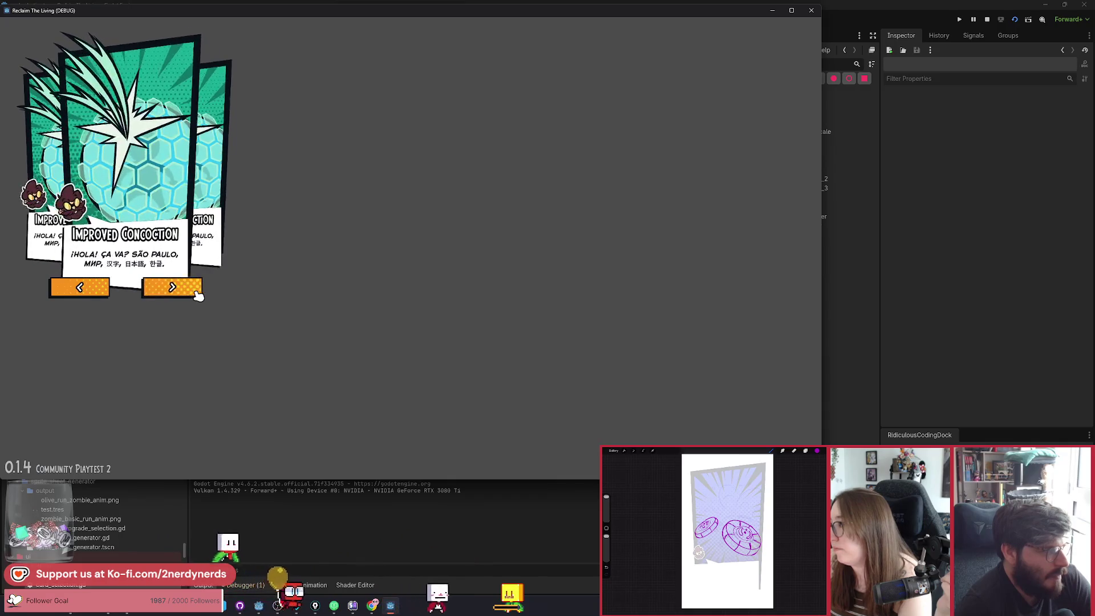
left_click(197, 295)
left_click(197, 295)
left_click(197, 295)
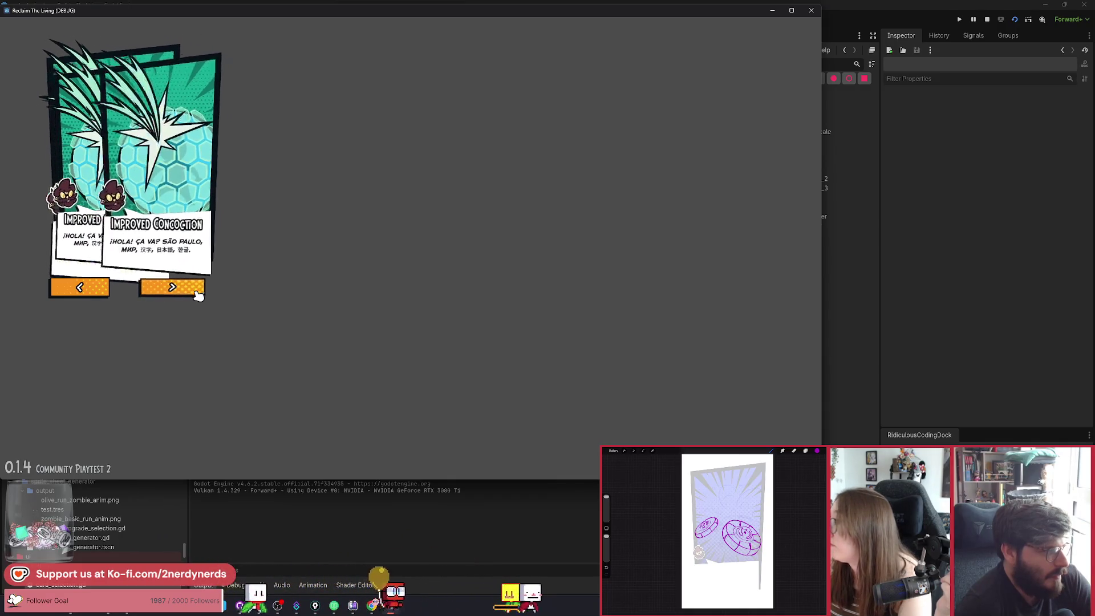
left_click(197, 295)
left_click(196, 295)
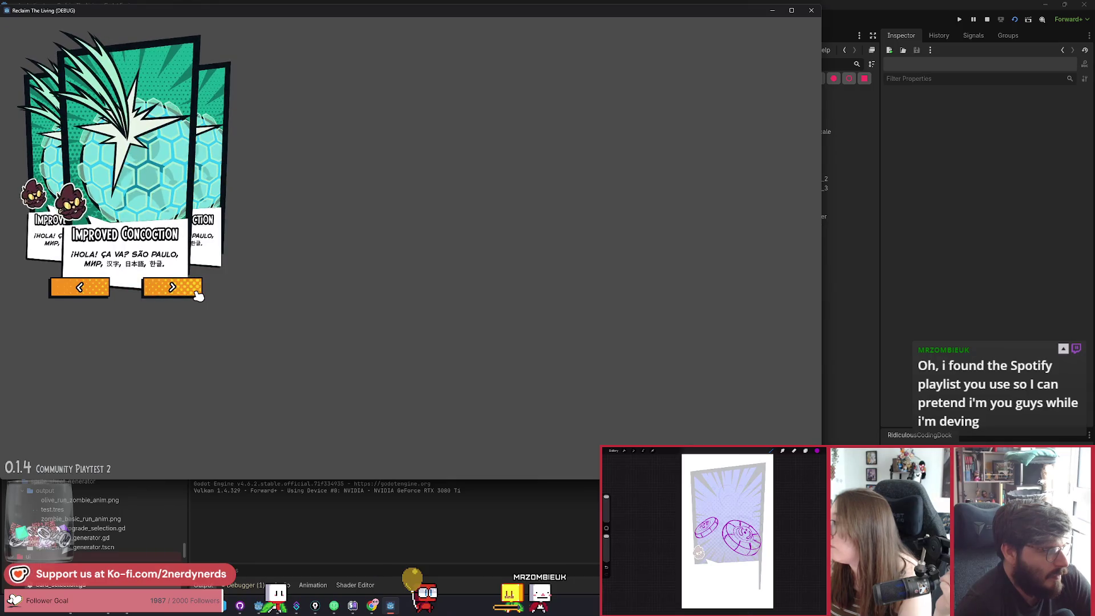
left_click(197, 295)
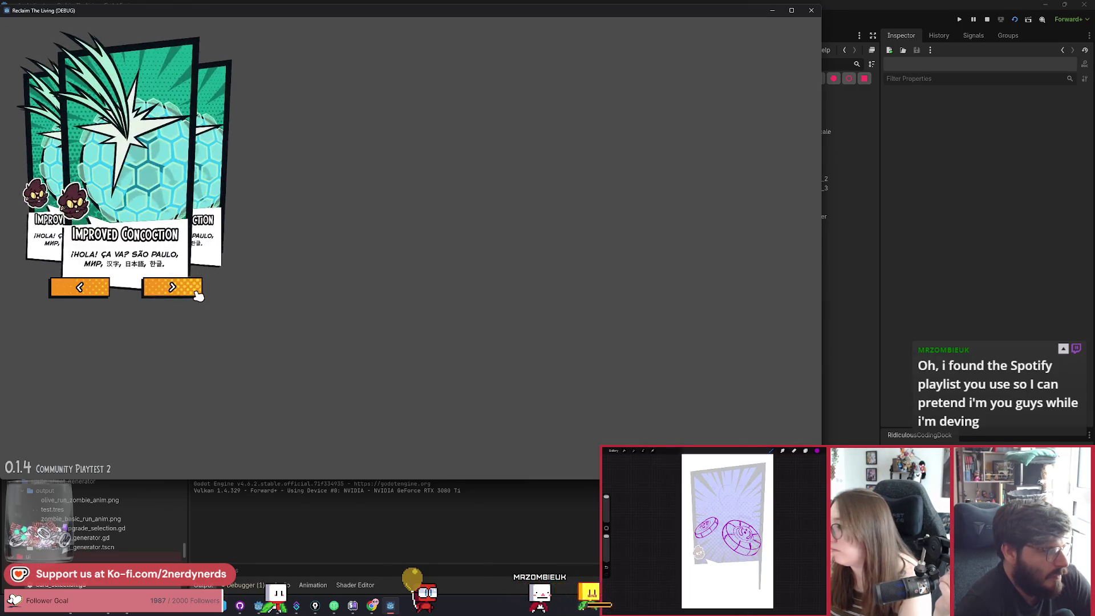
left_click(198, 294)
left_click(987, 20)
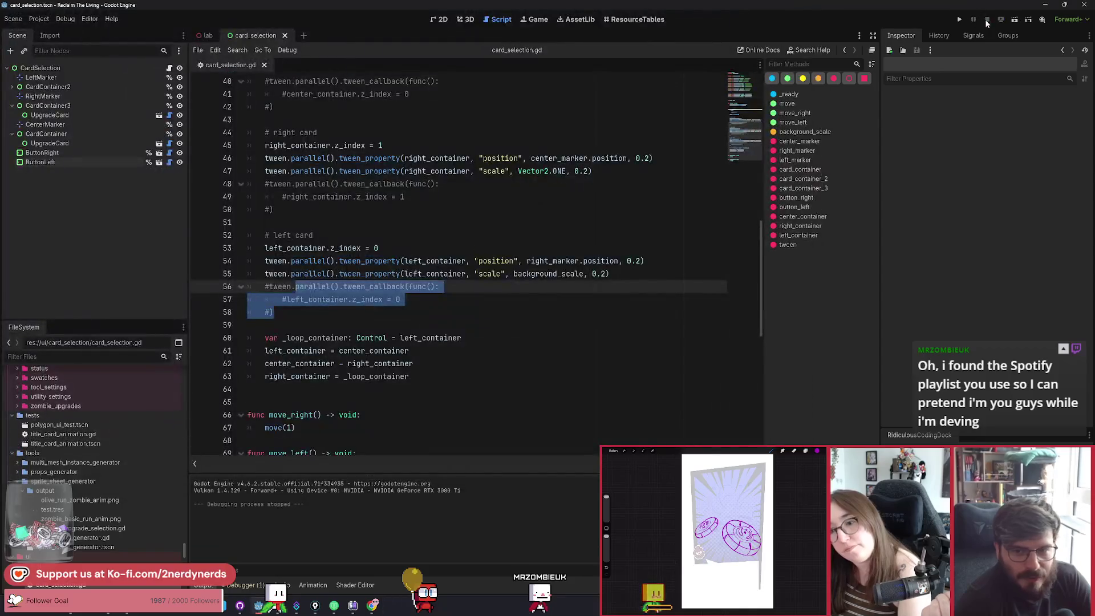
left_click(401, 302)
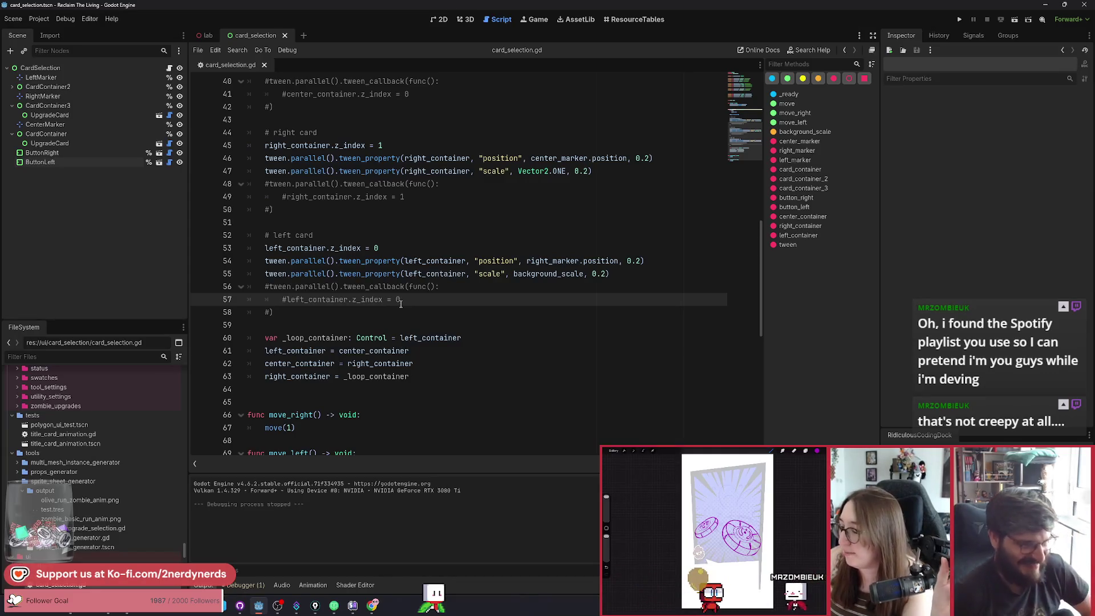
left_click(373, 207)
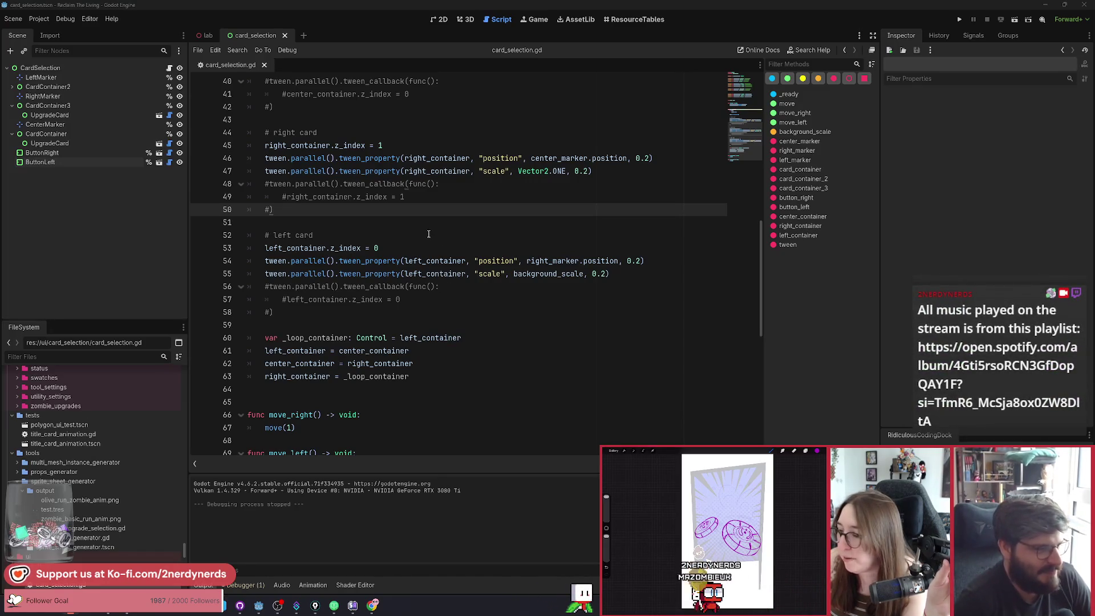
left_click(369, 312)
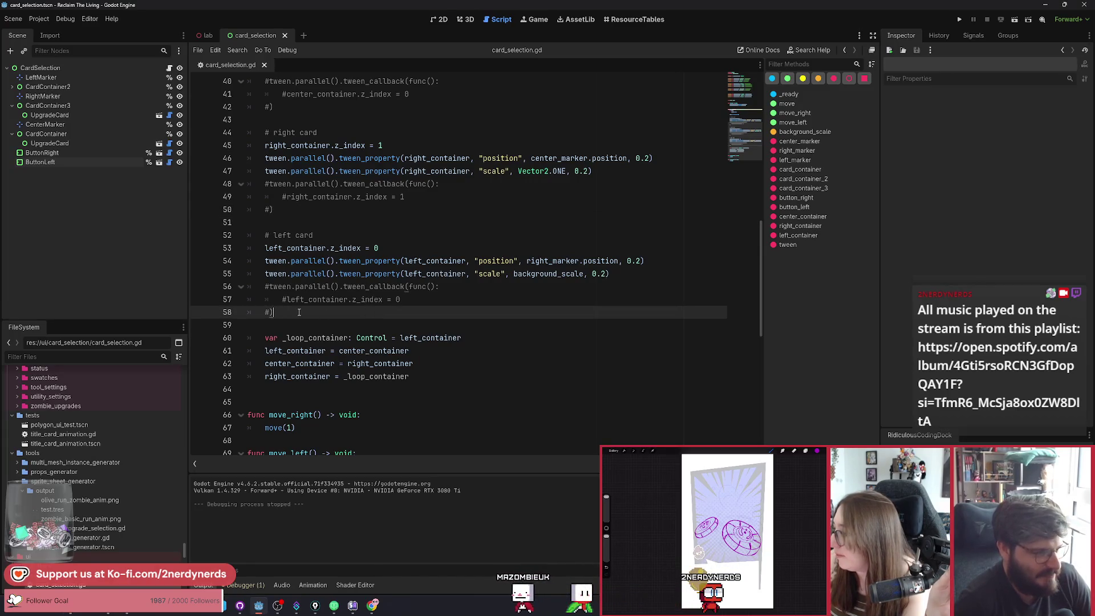
left_click_drag(299, 313, 405, 289)
left_click(455, 290)
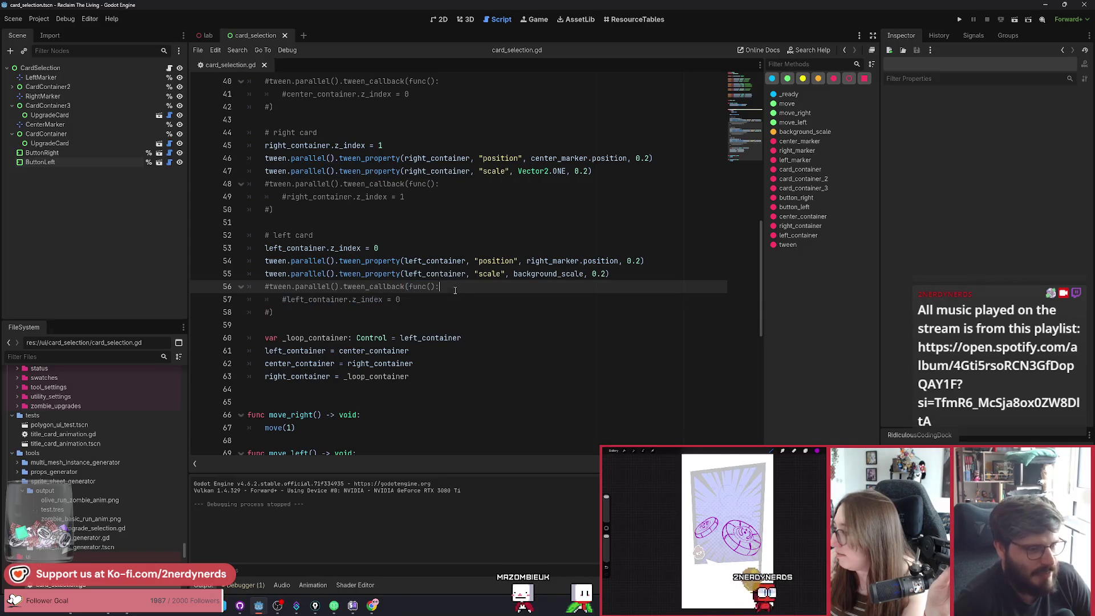
mouse_move(421, 311)
left_mouse_down()
mouse_move(253, 312)
mouse_move(408, 286)
left_mouse_up()
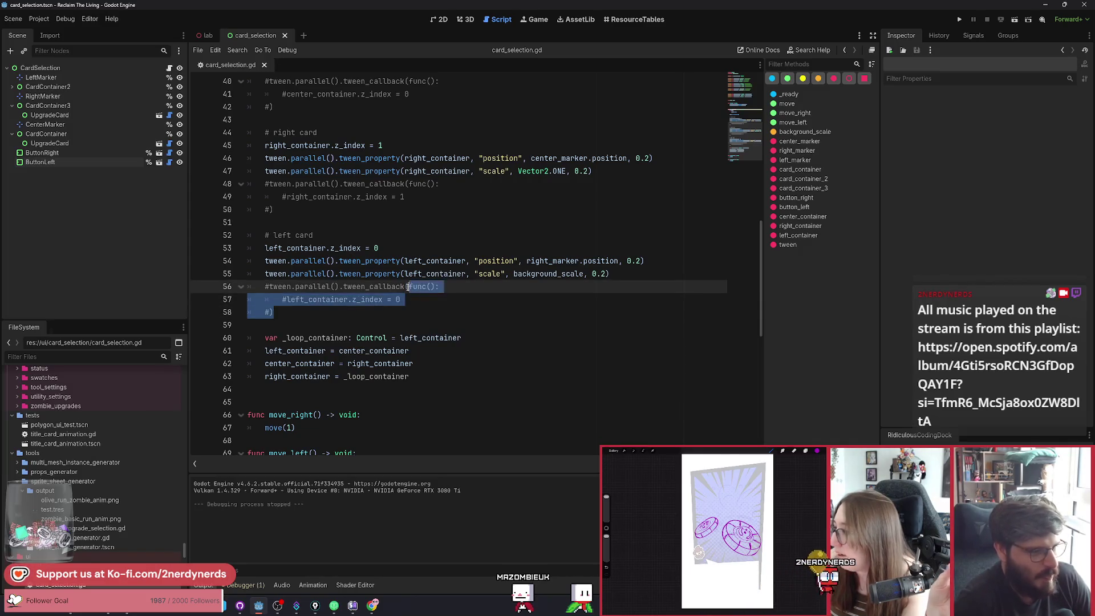
left_click(443, 308)
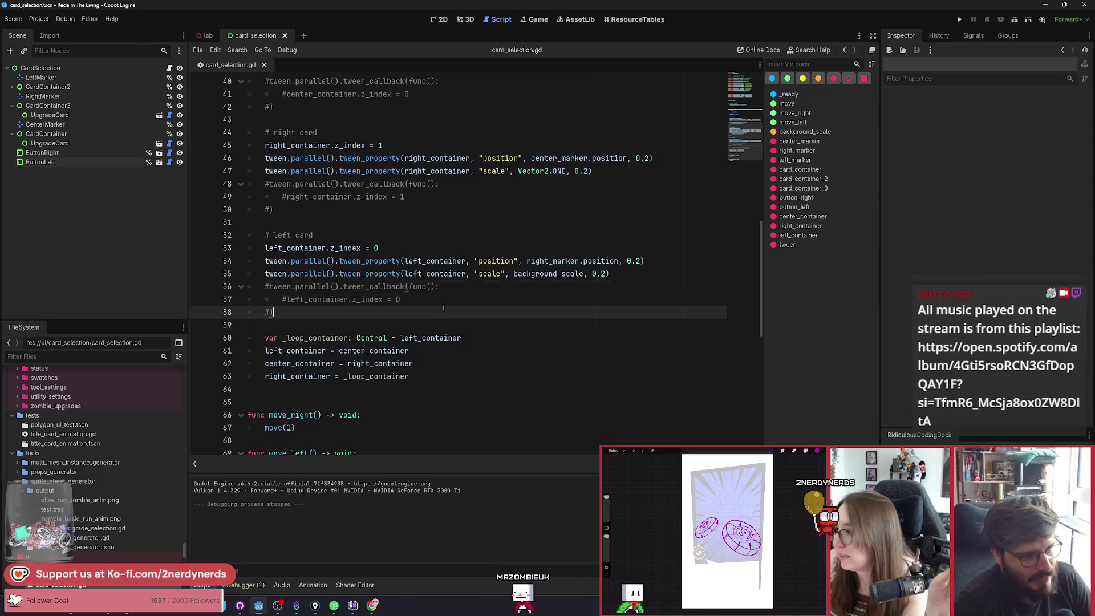
left_click_drag(280, 312, 408, 287)
left_click(408, 311)
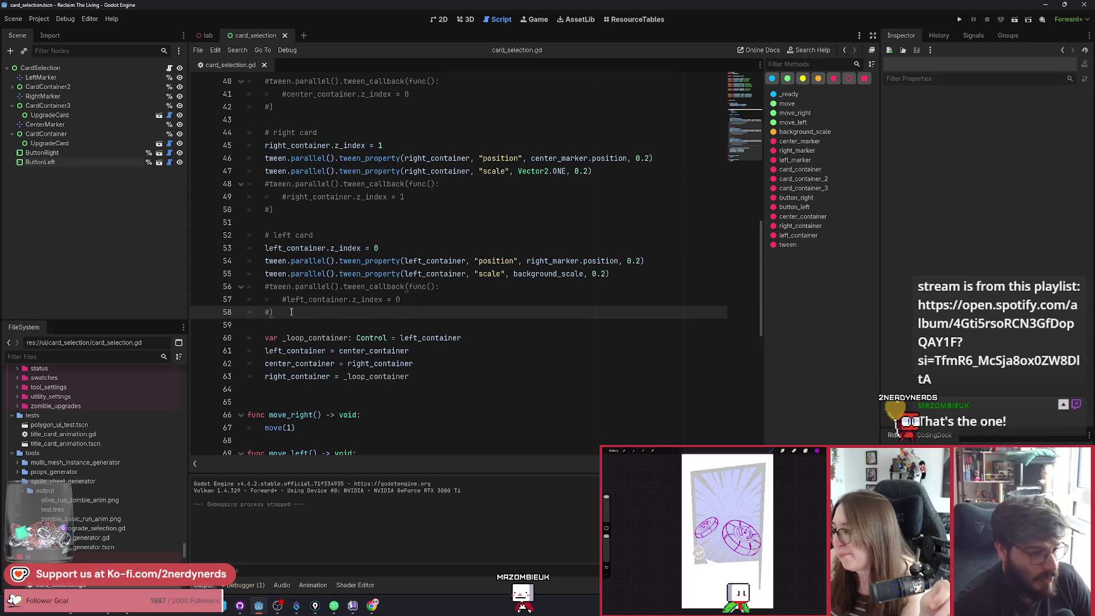
left_click_drag(274, 312, 408, 286)
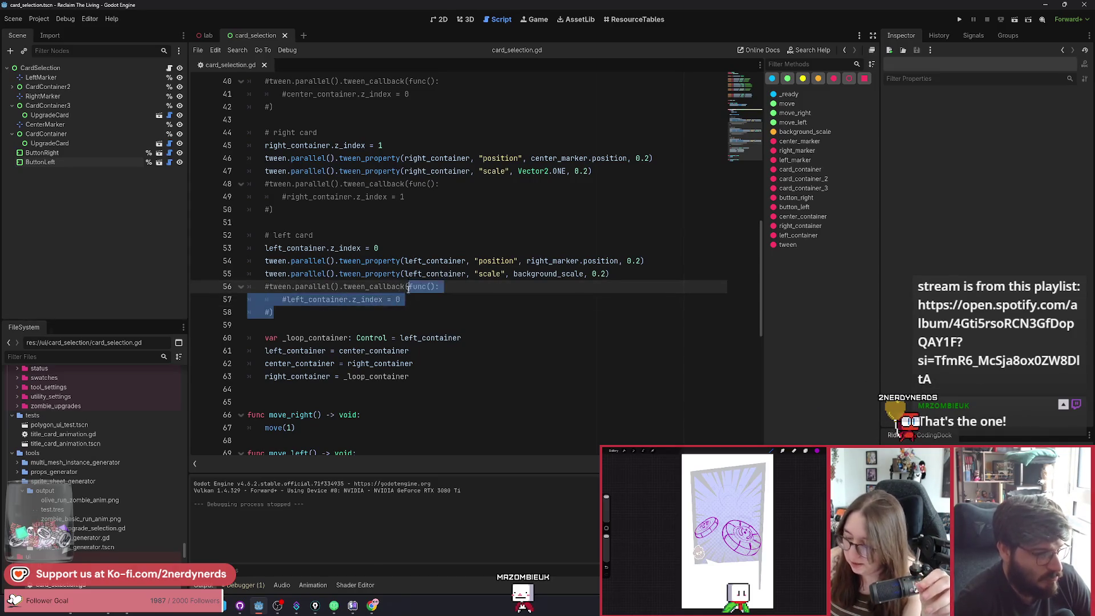
left_click(365, 211)
scroll(365, 212, "up", 4)
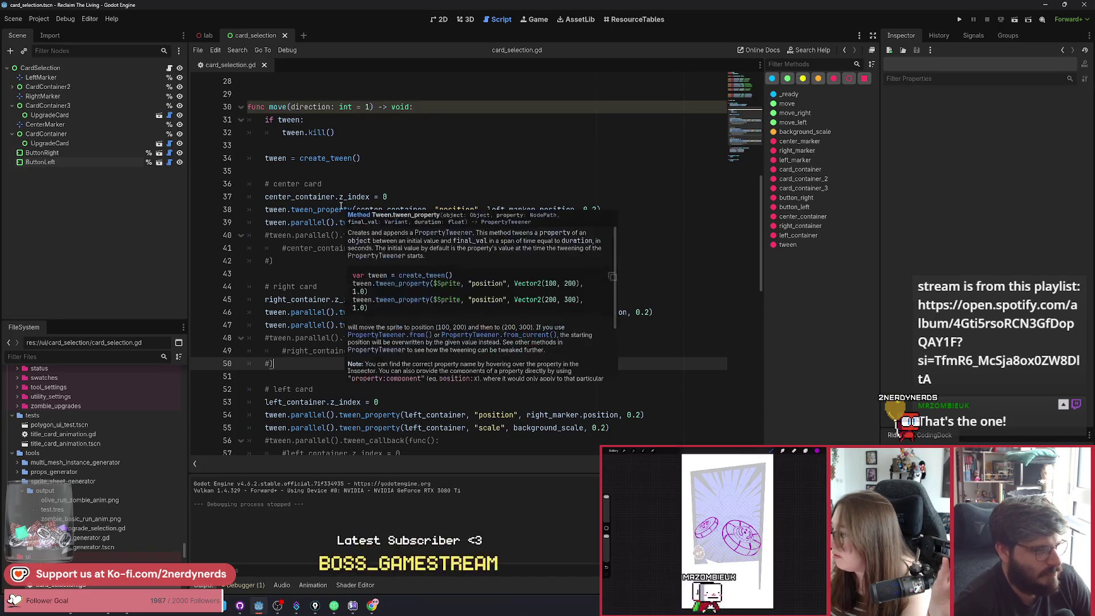
left_click(348, 184)
scroll(501, 222, "down", 4)
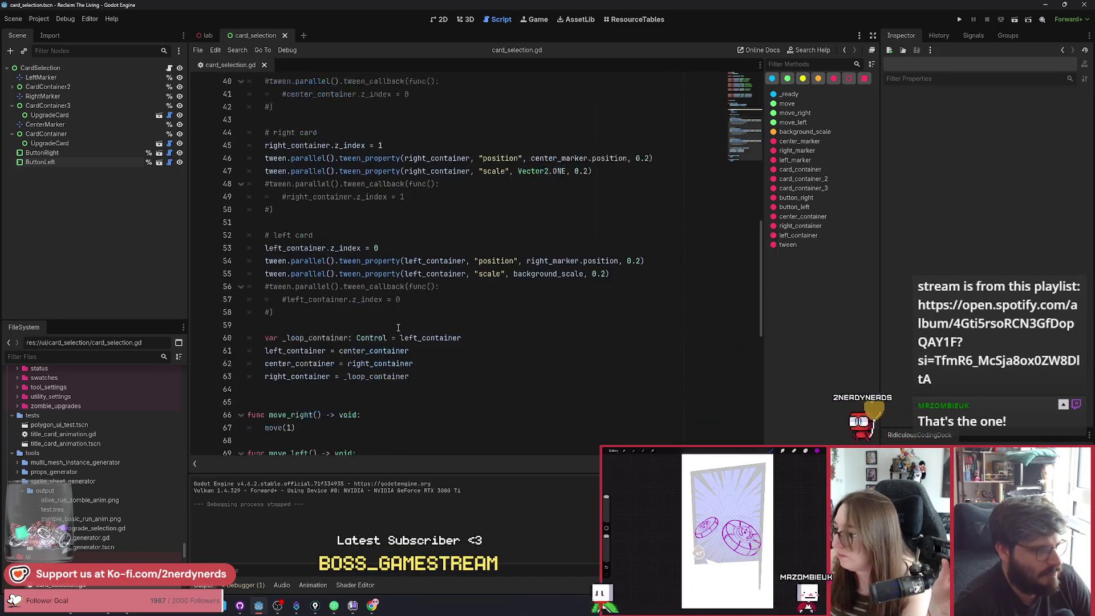
scroll(399, 327, "up", 3)
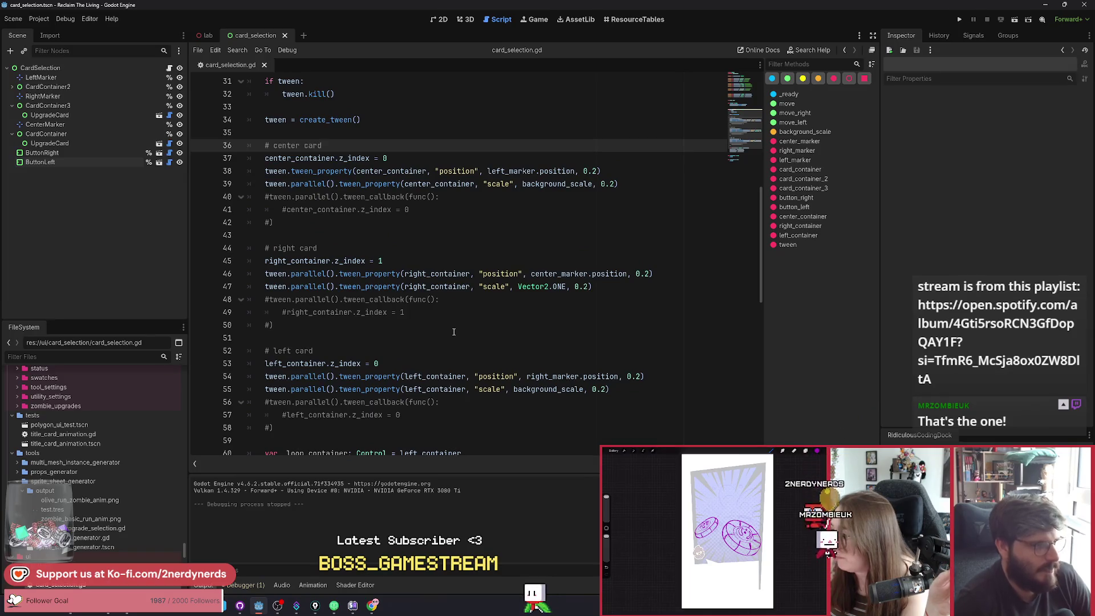
Step: Declare _prev_center_container = center_container and uncomment the center tween callback so it resets that card's z_index
key("Return")
type("var")
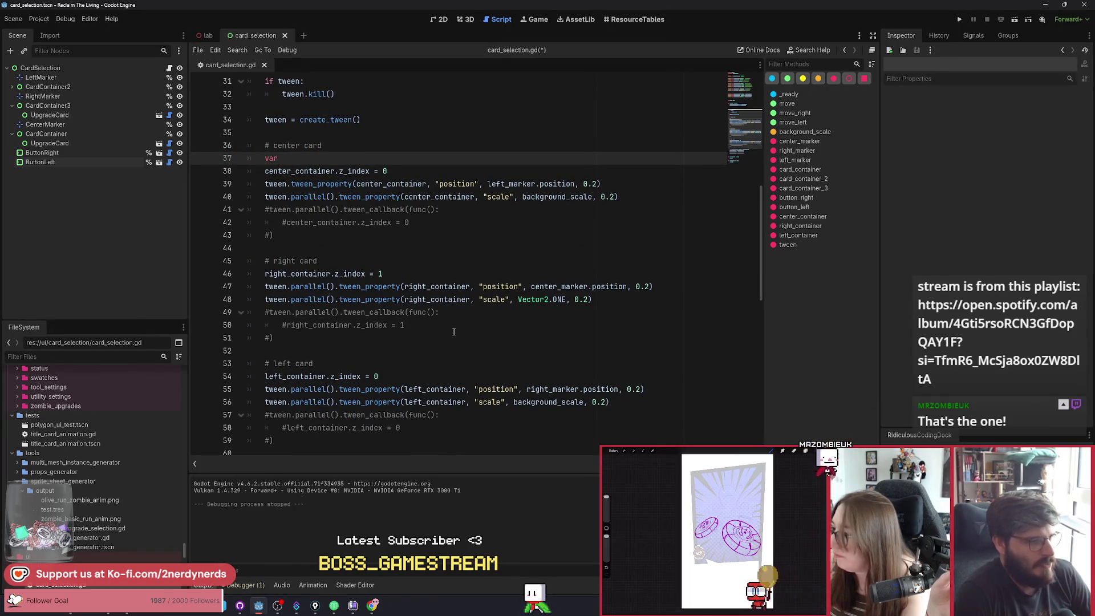
type("prev")
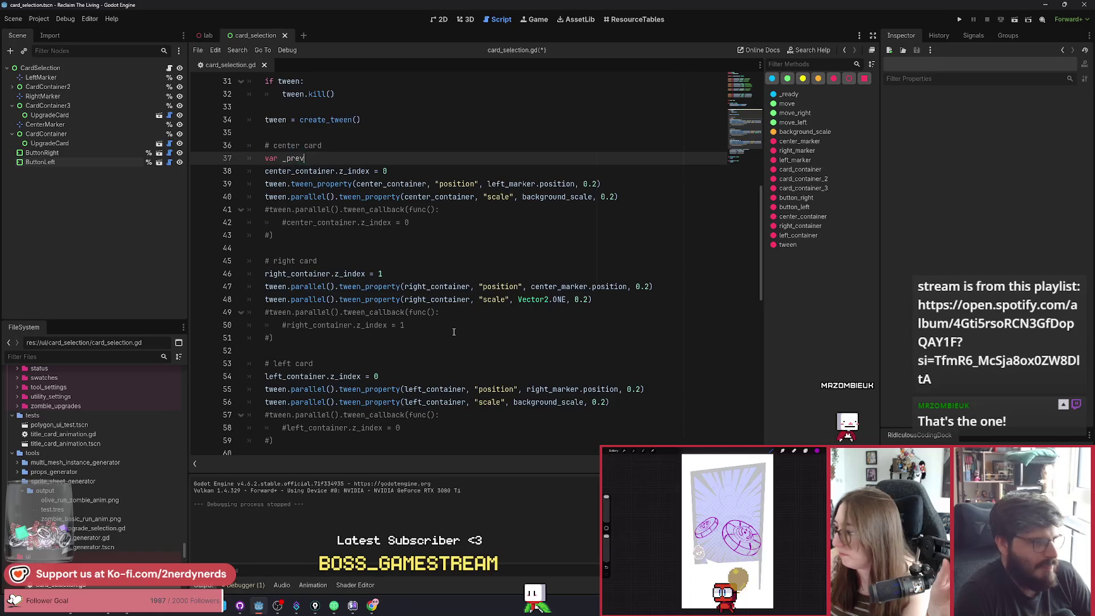
type("_center_contain")
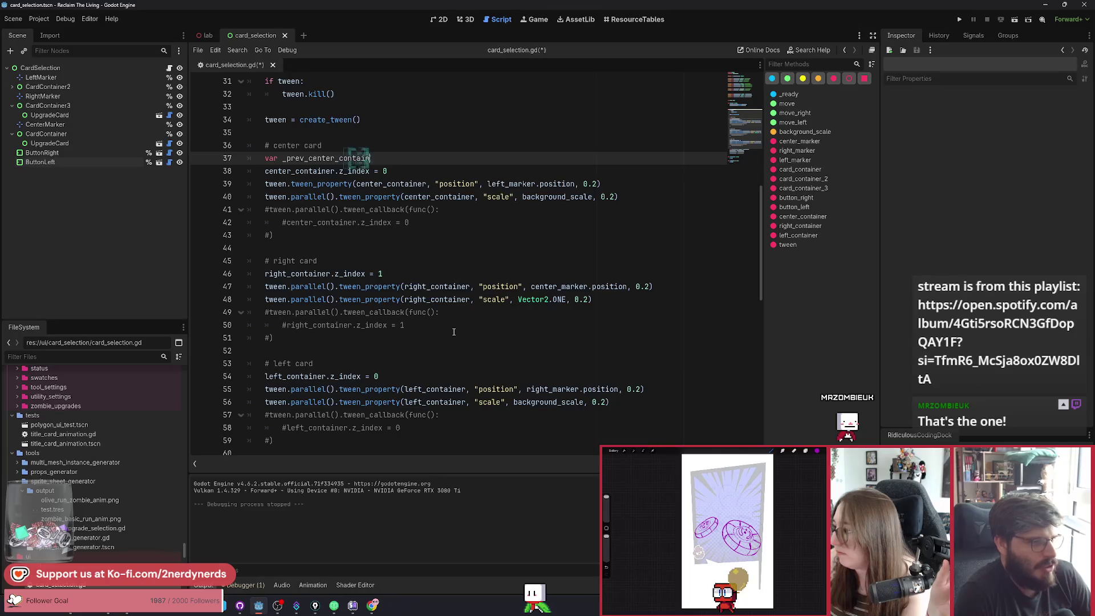
type("= ")
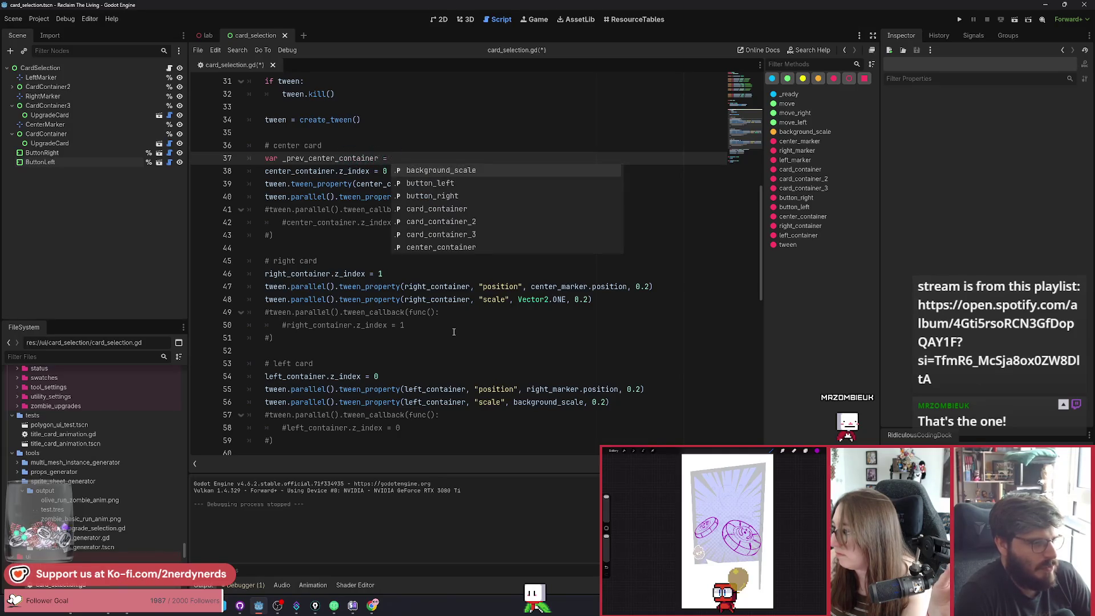
type("center")
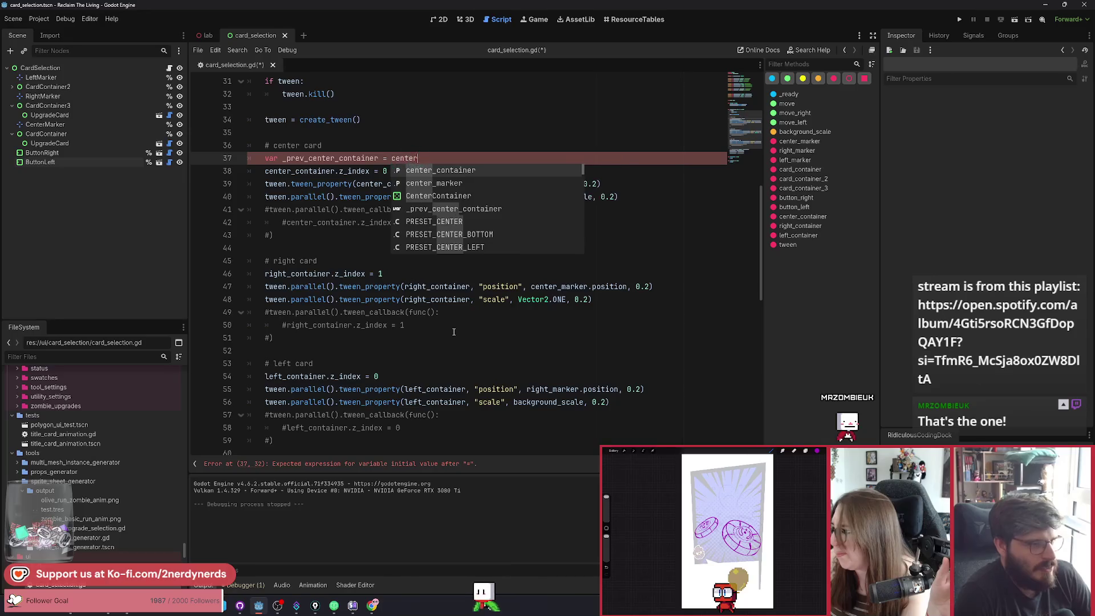
key("Return")
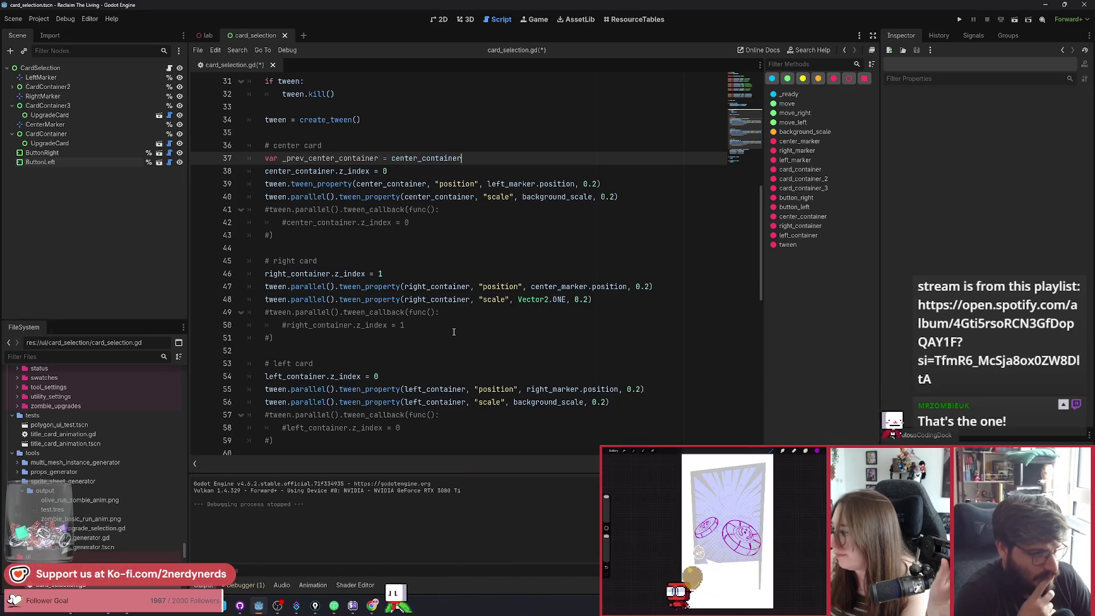
left_click_drag(273, 235, 305, 210)
key("ctrl+k")
left_click(347, 240)
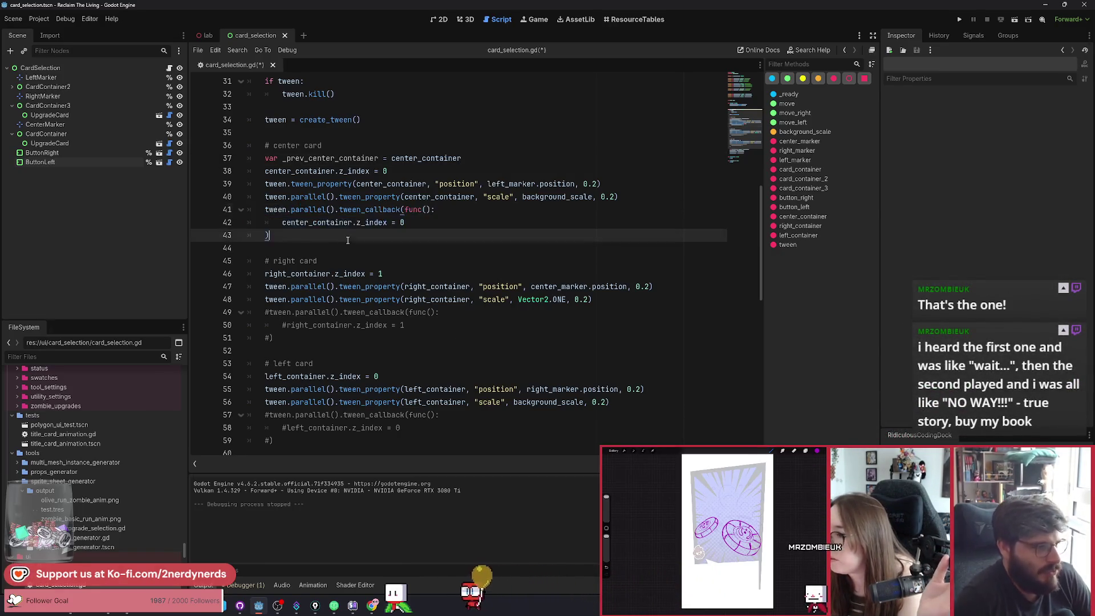
double_click(331, 158)
key("ctrl+c")
double_click(342, 223)
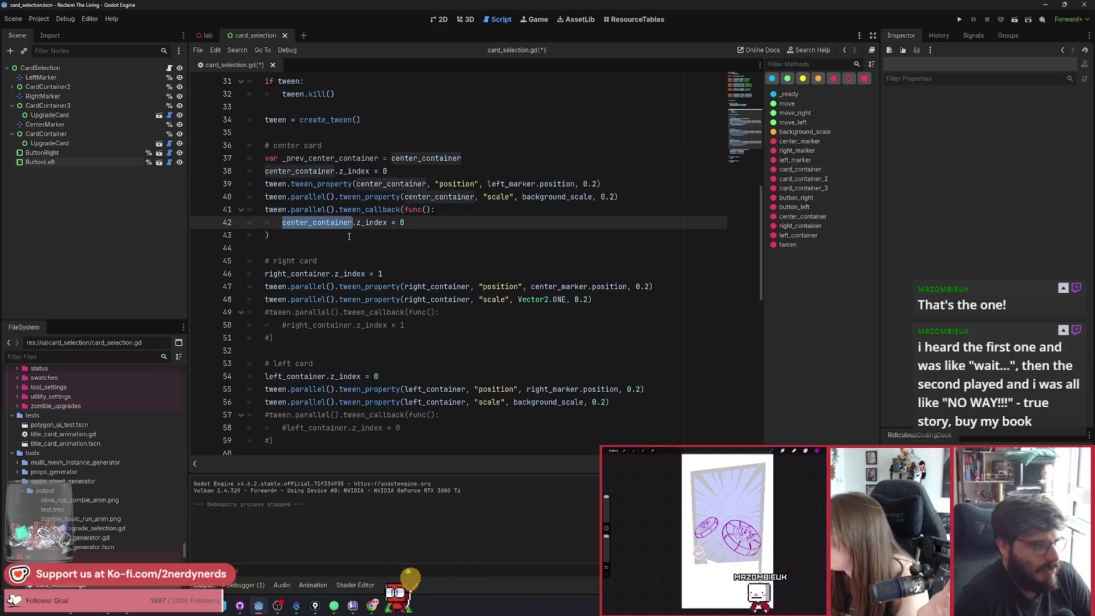
key("ctrl+v")
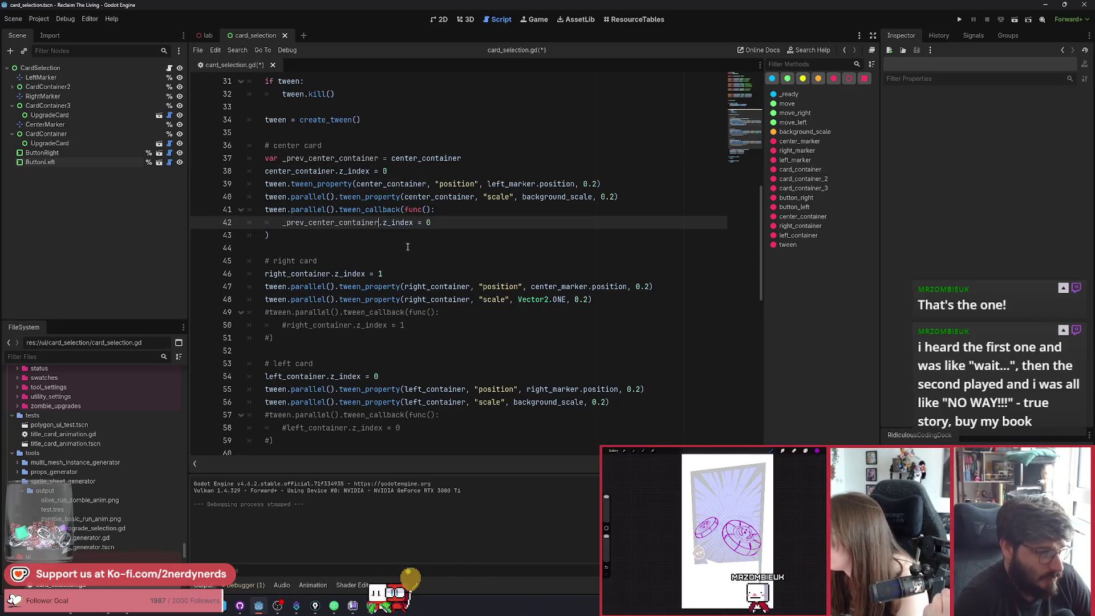
Step: Copy the _prev_center_container declaration into a new line under the right card comment
left_click(394, 170)
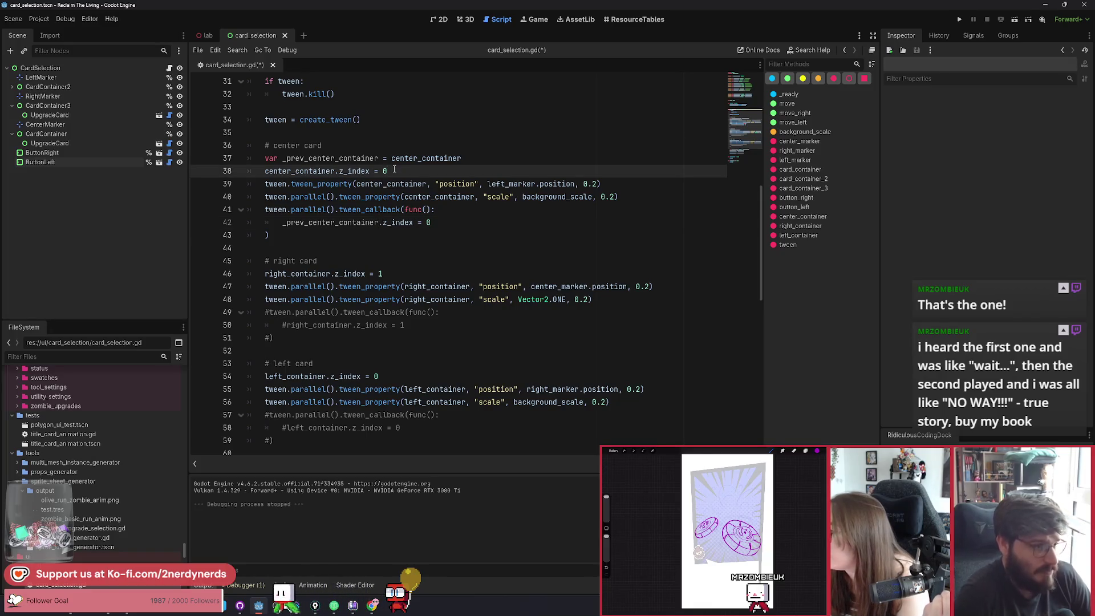
left_click_drag(473, 159, 264, 158)
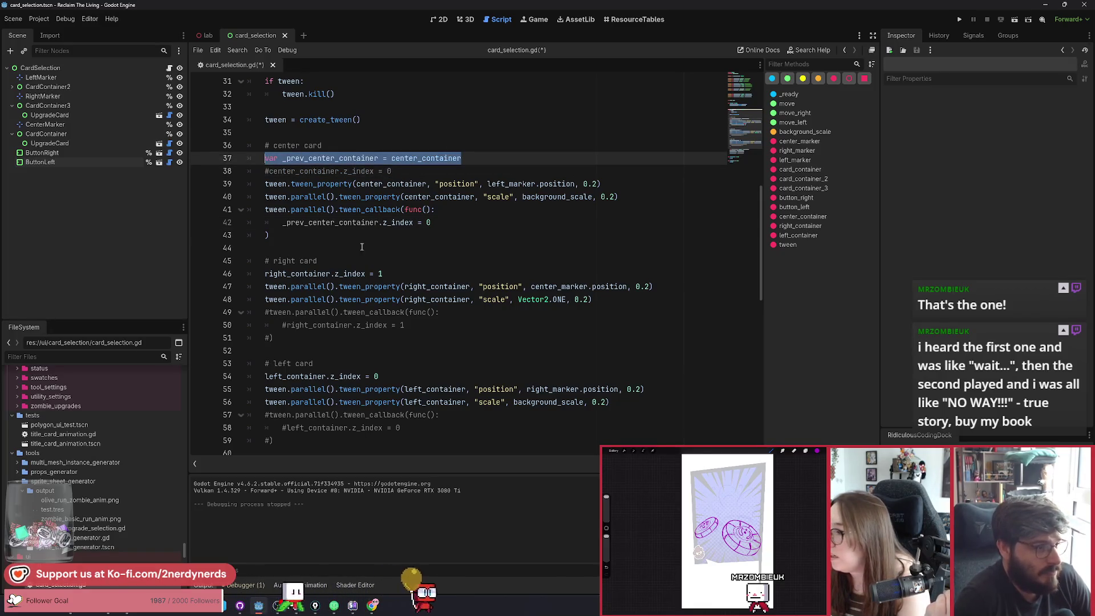
key("ctrl+c")
left_click(411, 263)
key("Return")
key("ctrl+v")
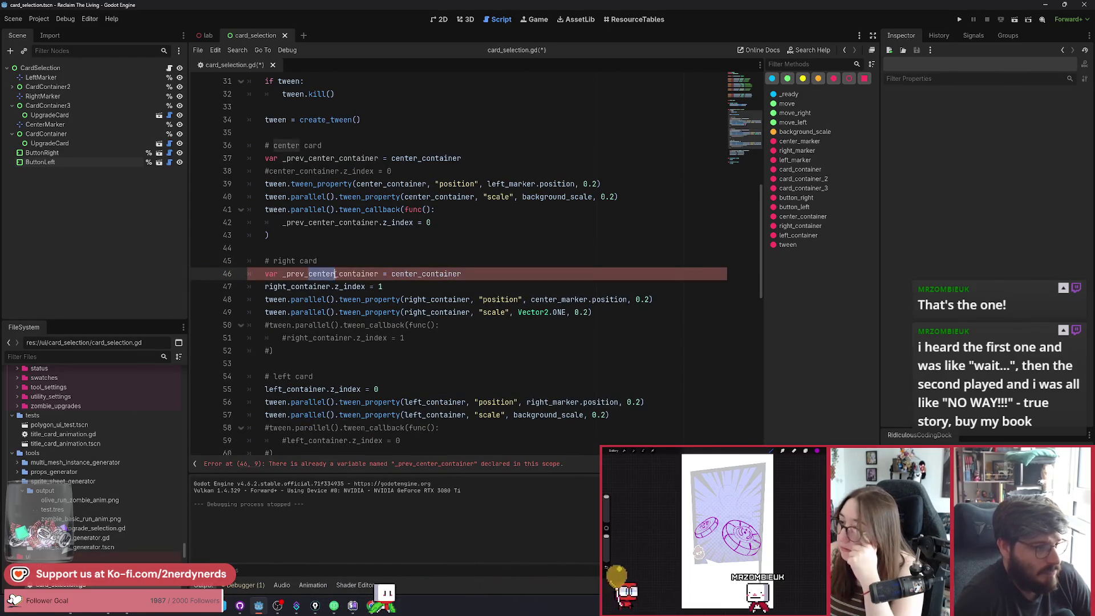
Step: Rename the copy to _prev_right_container and use it in the uncommented right card tween callback
type("right")
left_click(401, 281)
scroll(400, 281, "down", 1)
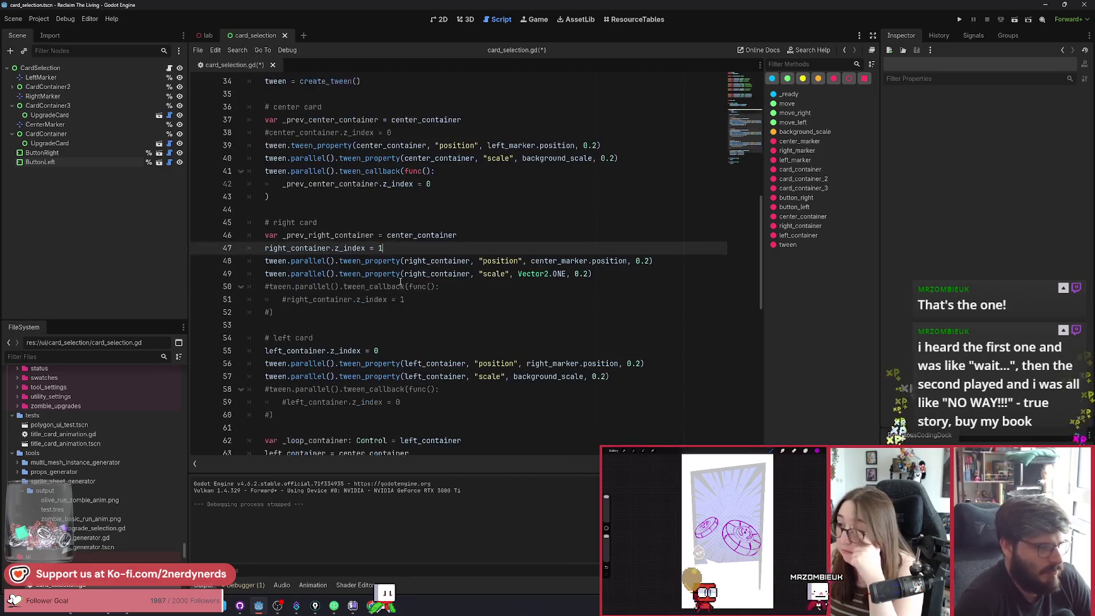
double_click(336, 235)
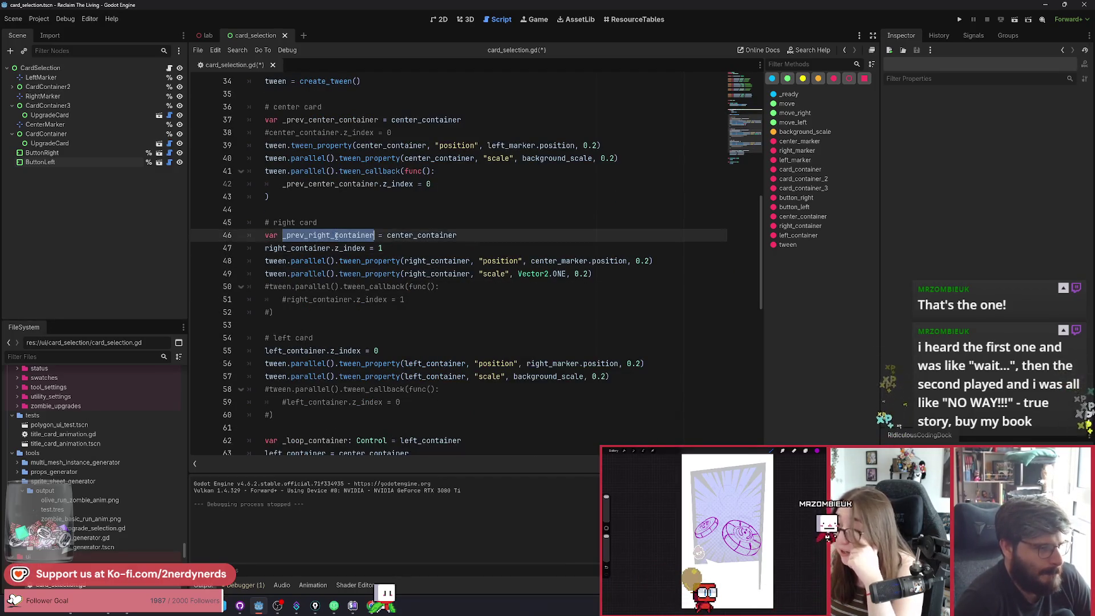
left_click_drag(308, 313, 305, 286)
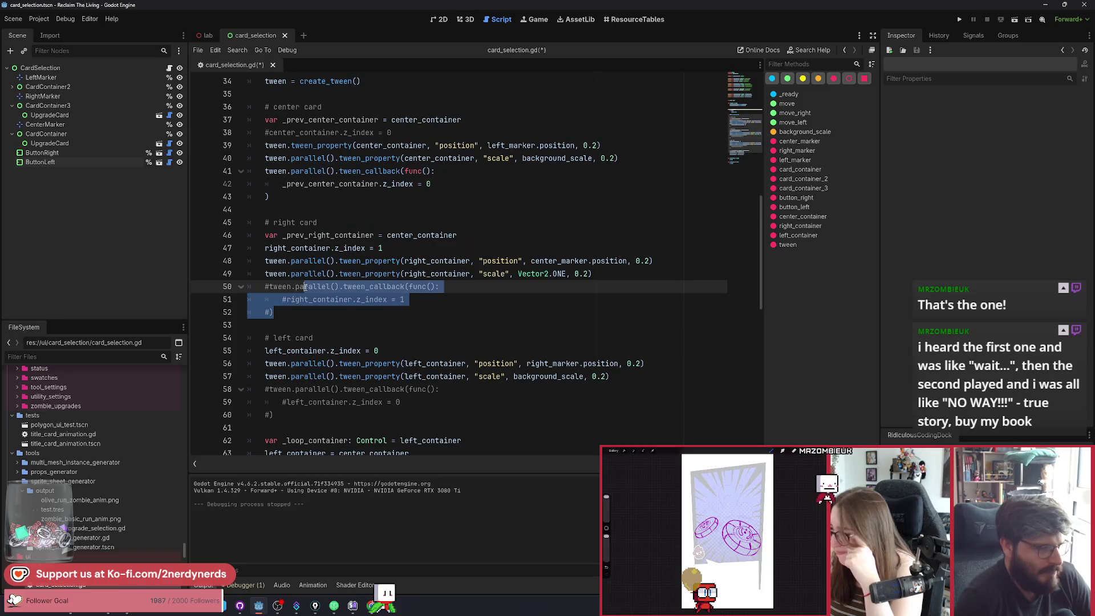
double_click(329, 305)
key("ctrl+v")
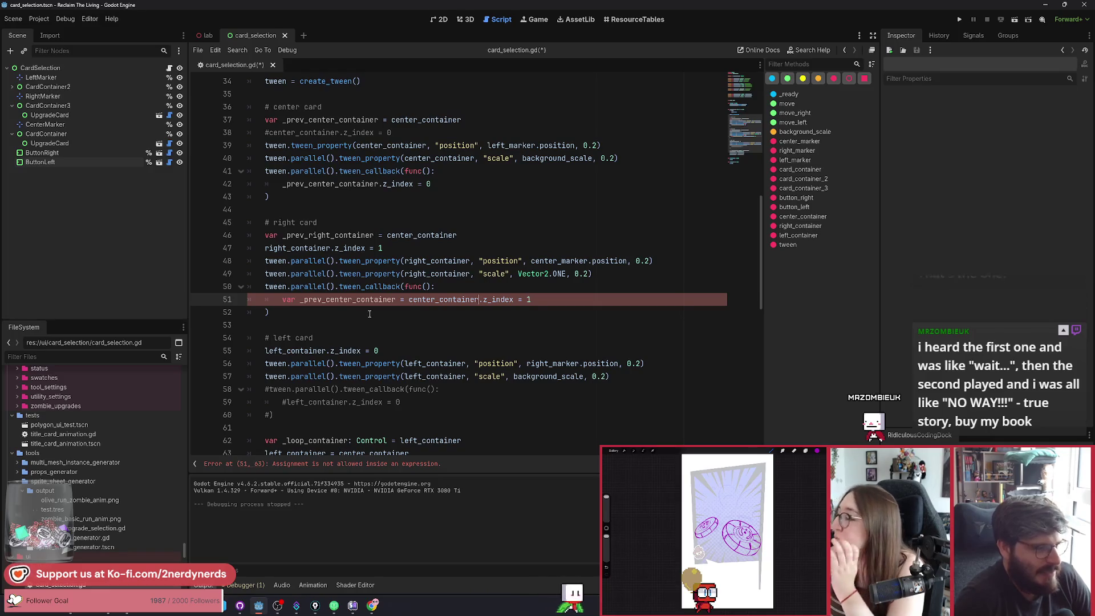
double_click(341, 236)
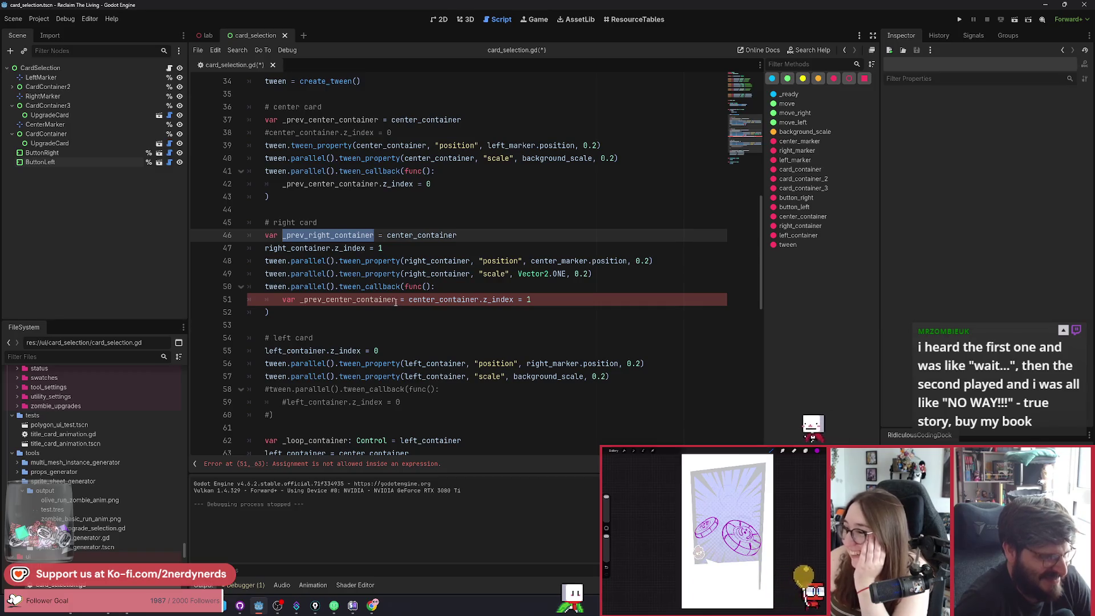
key("ctrl+z")
left_click(348, 316)
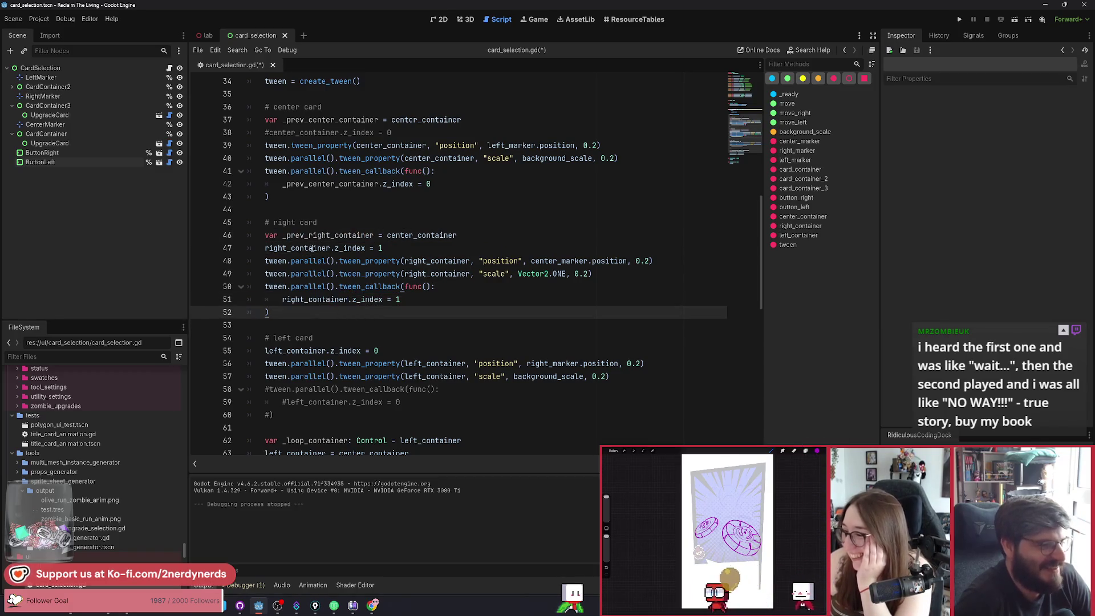
double_click(314, 235)
left_click(339, 301)
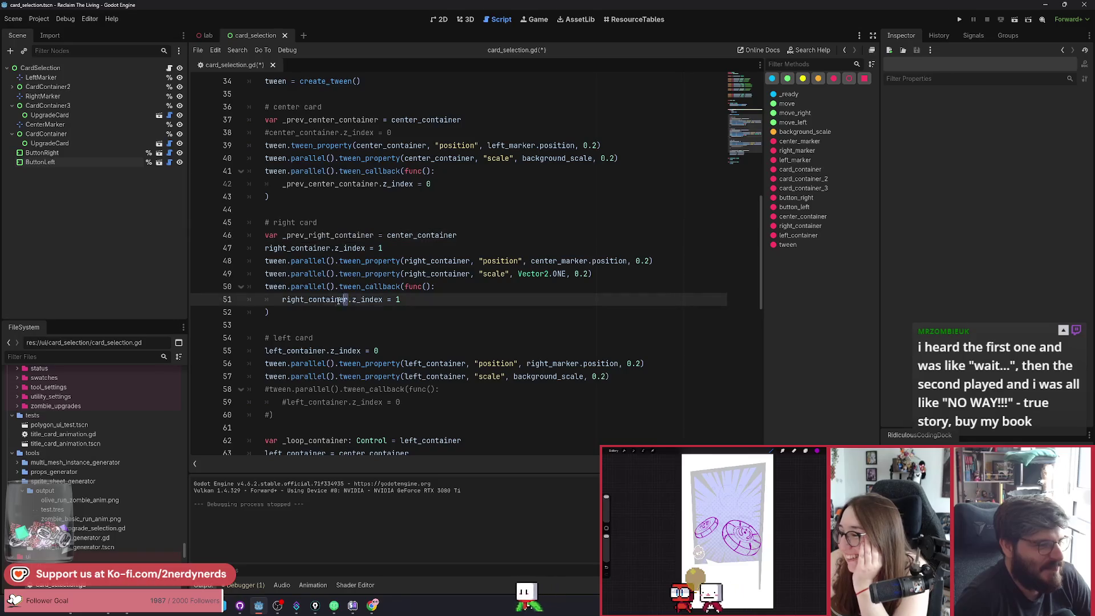
double_click(339, 301)
key("ctrl+v")
Step: Assign right_container to _prev_right_container, comment out the right card's z_index line, and save
double_click(407, 236)
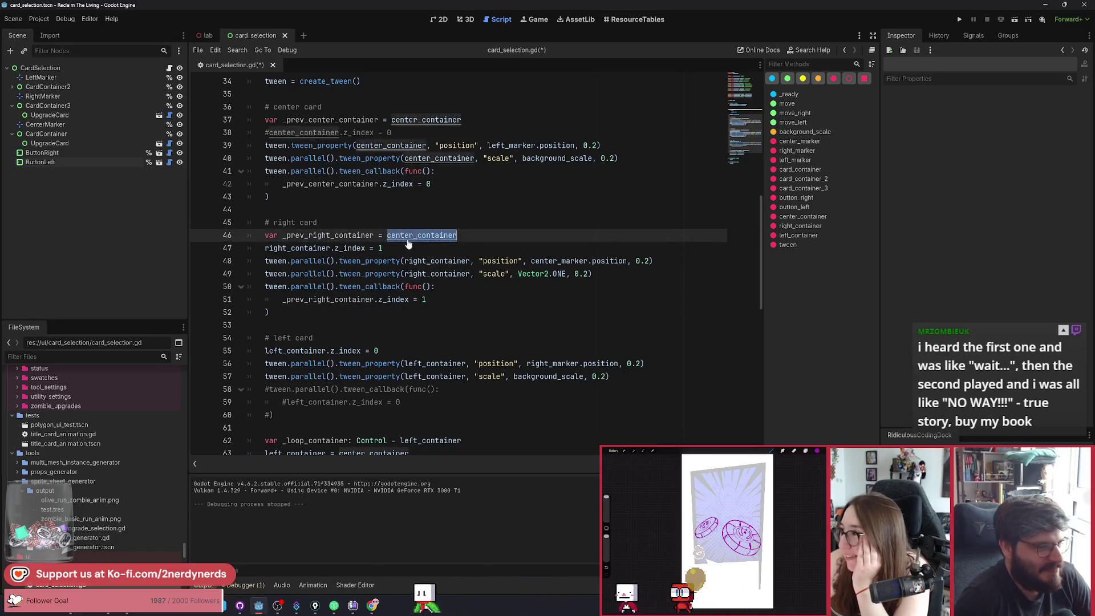
type("right_container")
left_click(409, 245)
key("ctrl+k")
key("ctrl+s")
scroll(355, 334, "down", 1)
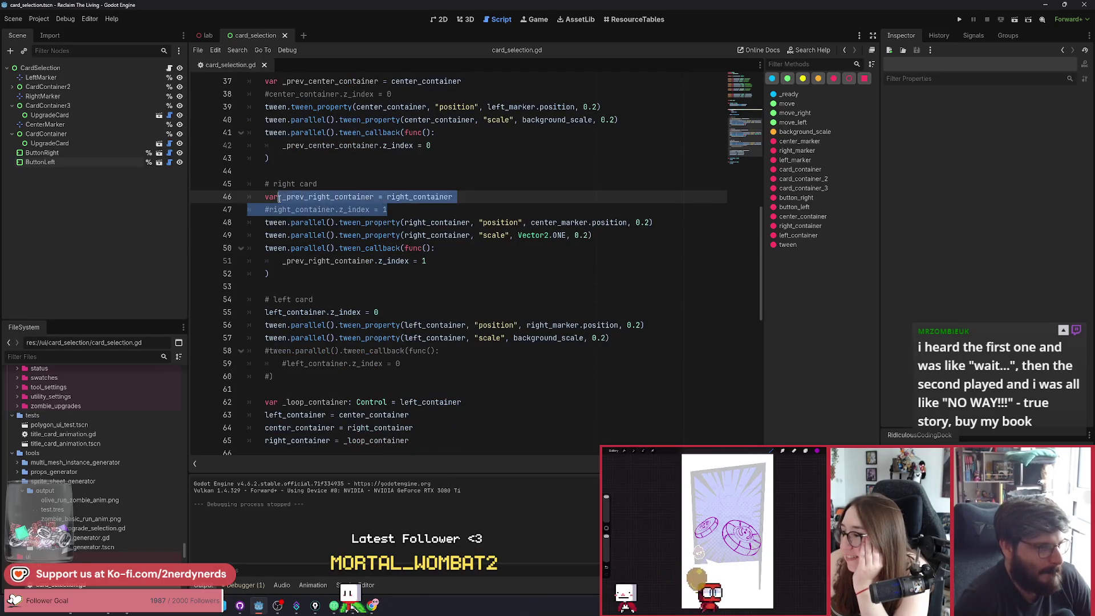
Step: Copy the _prev_right_container declaration to a new line under the left card comment
left_click_drag(264, 196, 473, 198)
key("ctrl+c")
left_click(354, 300)
key("Return")
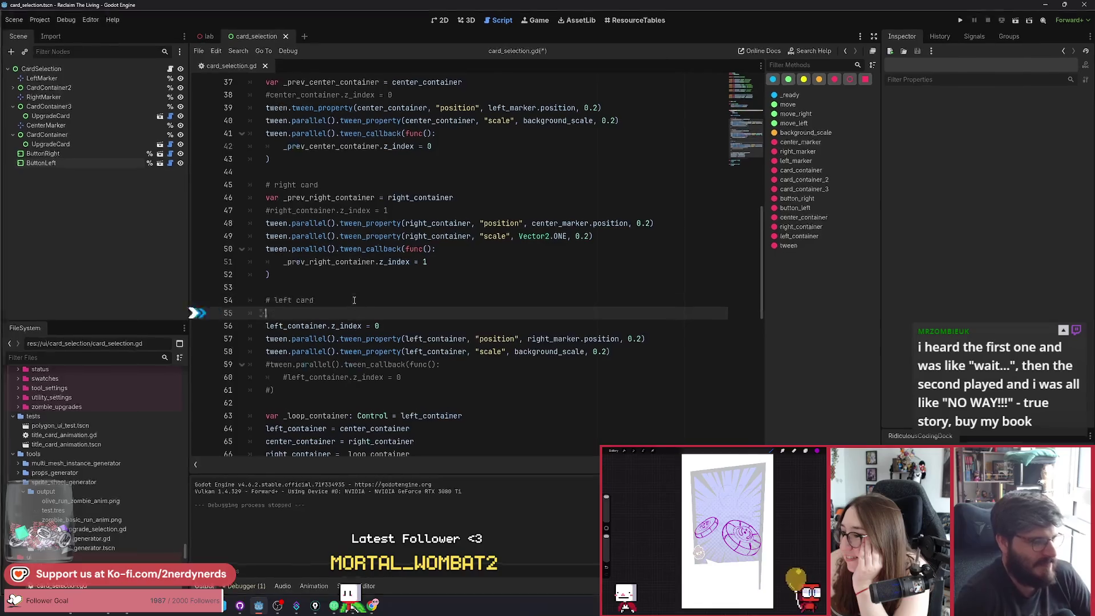
Step: Add a _prev_left_container = left_container declaration in the left card block
key("ctrl+v")
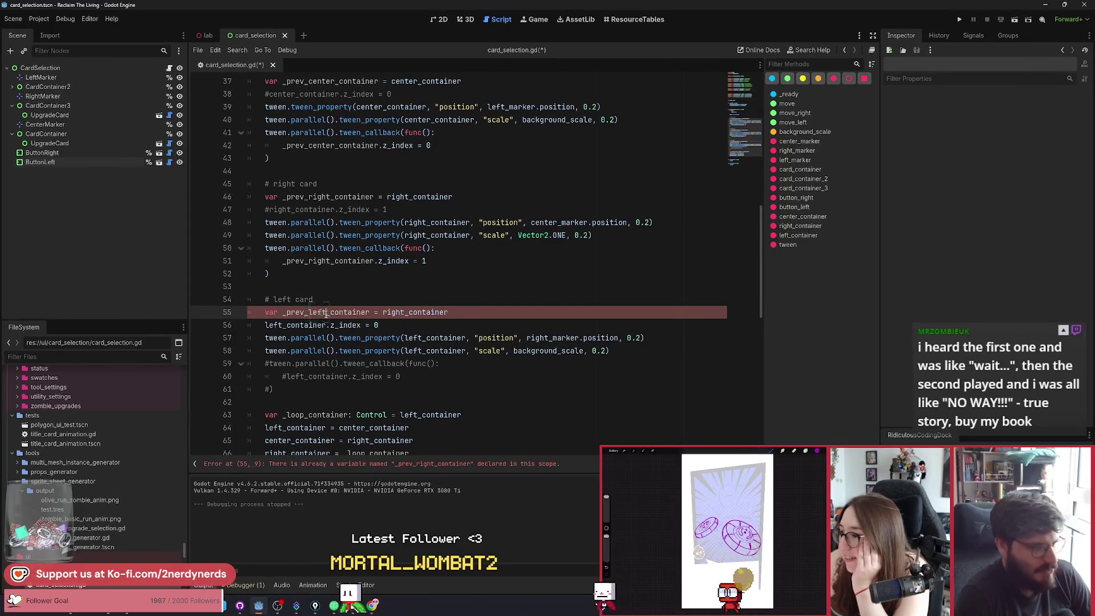
scroll(383, 325, "down", 1)
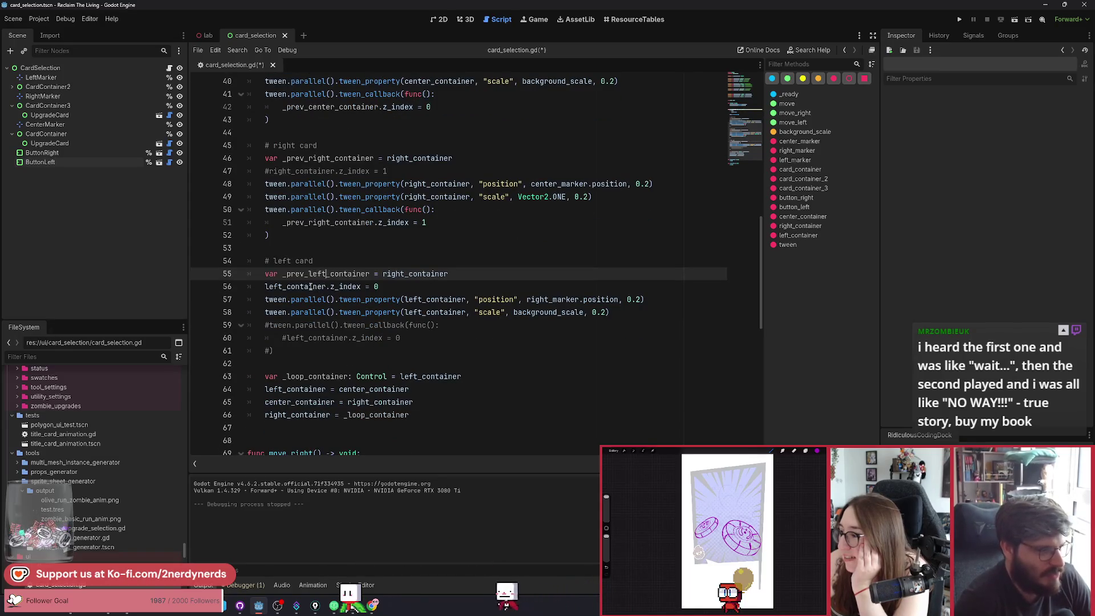
double_click(310, 286)
key("ctrl+c")
double_click(415, 274)
key("ctrl+v")
Step: Uncomment the left card tween callback so it resets _prev_left_container's z_index, and save
double_click(325, 274)
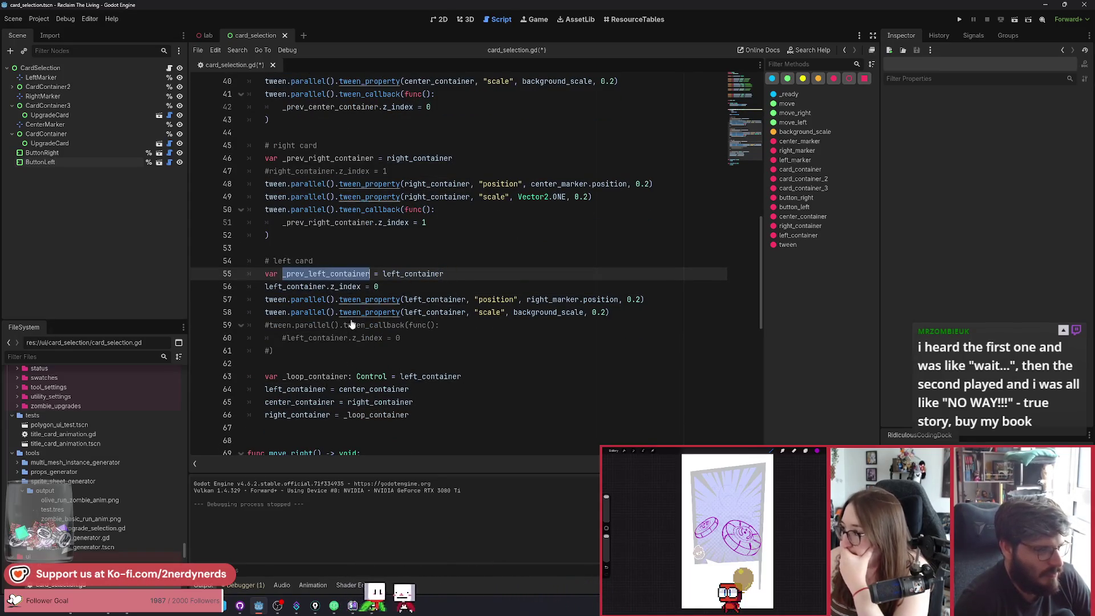
mouse_move(272, 350)
left_mouse_down()
mouse_move(308, 338)
mouse_move(304, 325)
left_mouse_up()
key("ctrl+k")
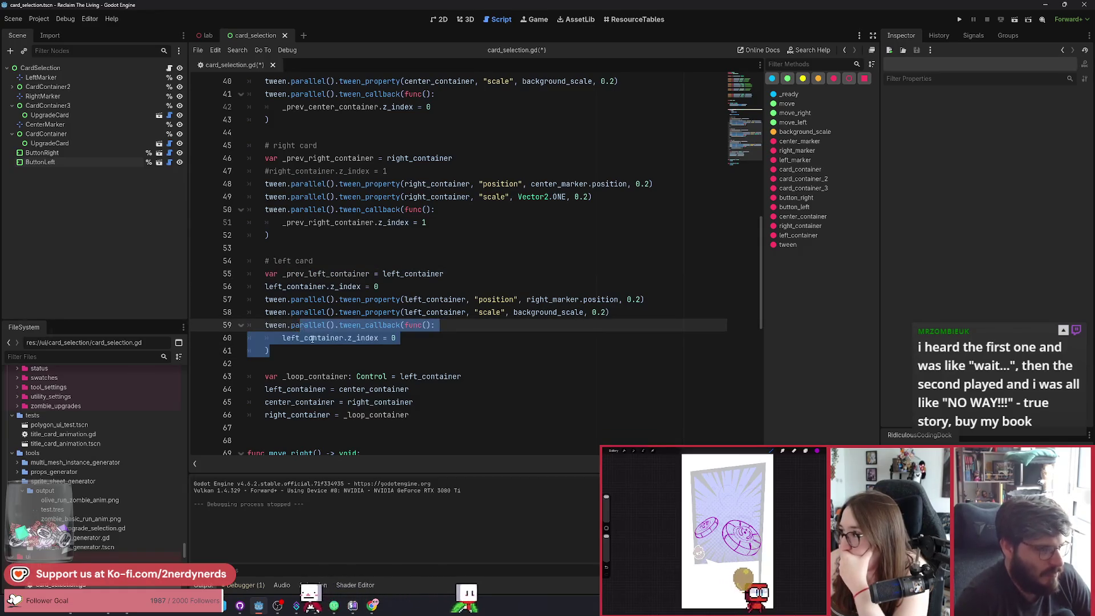
double_click(312, 337)
key("ctrl+v")
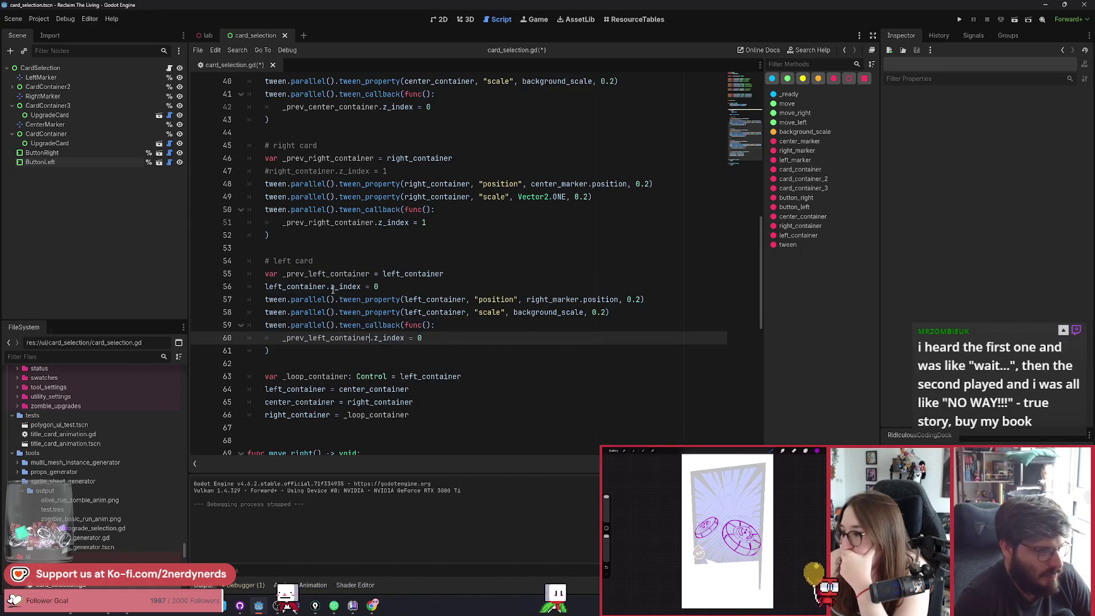
left_click(333, 286)
key("ctrl+s")
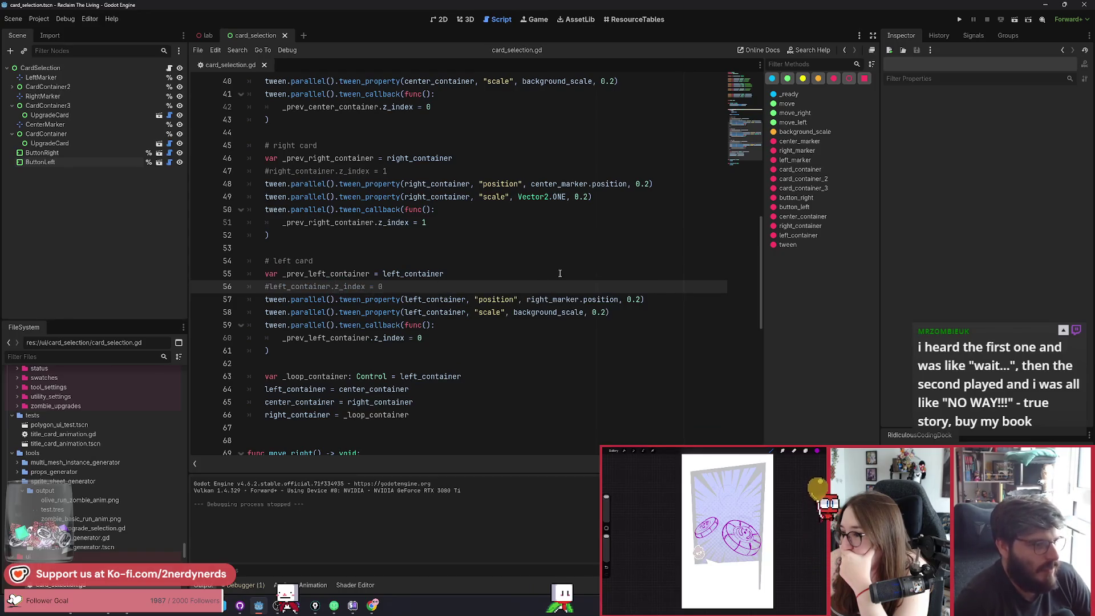
double_click(337, 274)
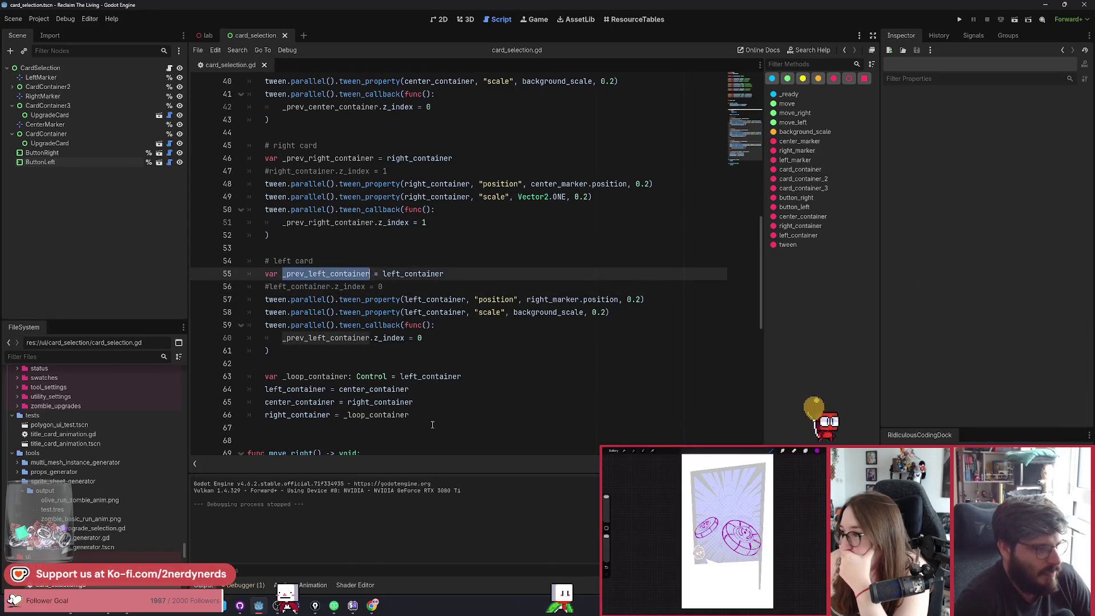
double_click(379, 415)
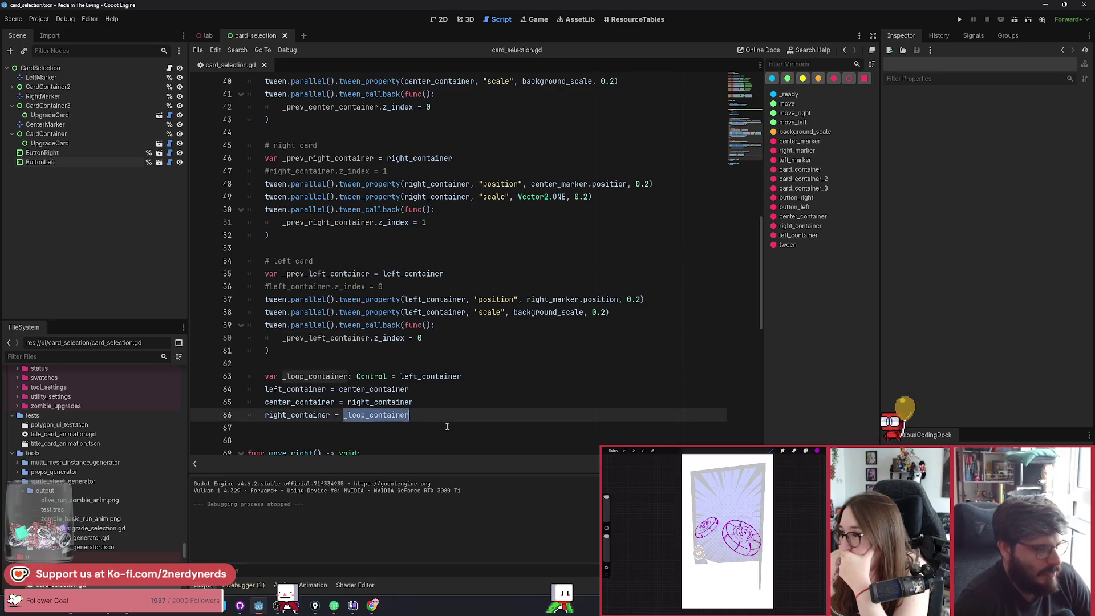
Step: Reassign the left, center and right containers from _prev_left, _prev_center and _prev_right_container
key("ctrl+v")
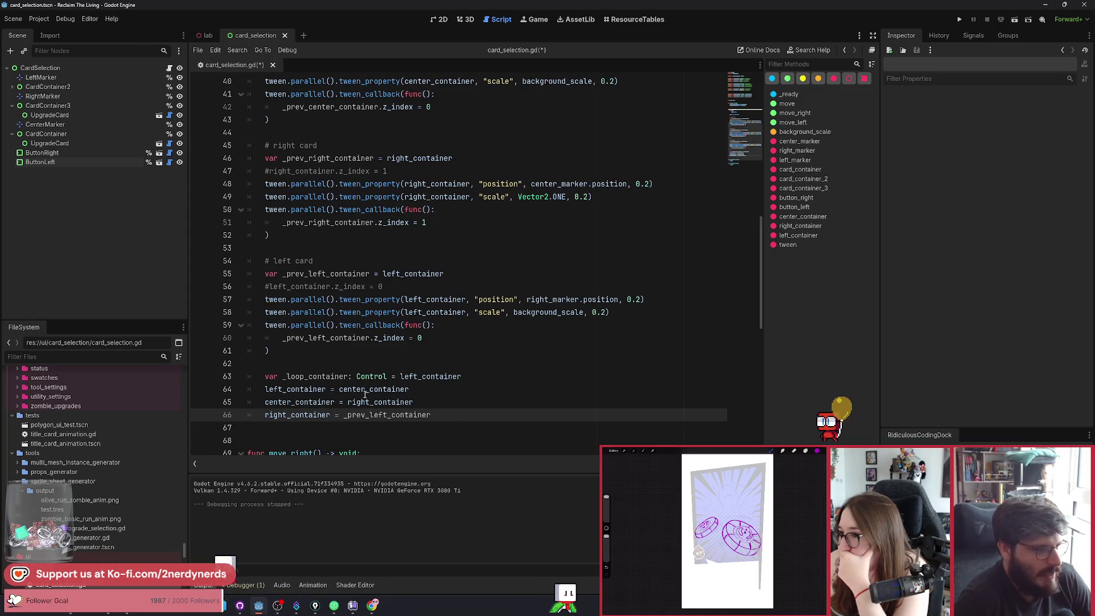
double_click(330, 106)
double_click(373, 388)
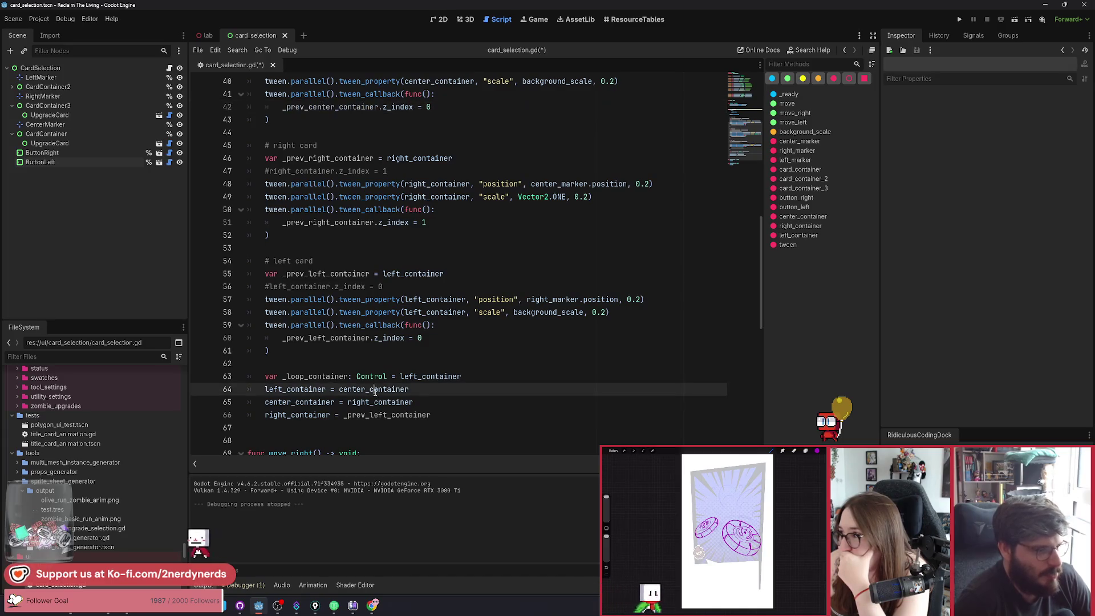
key("ctrl+v")
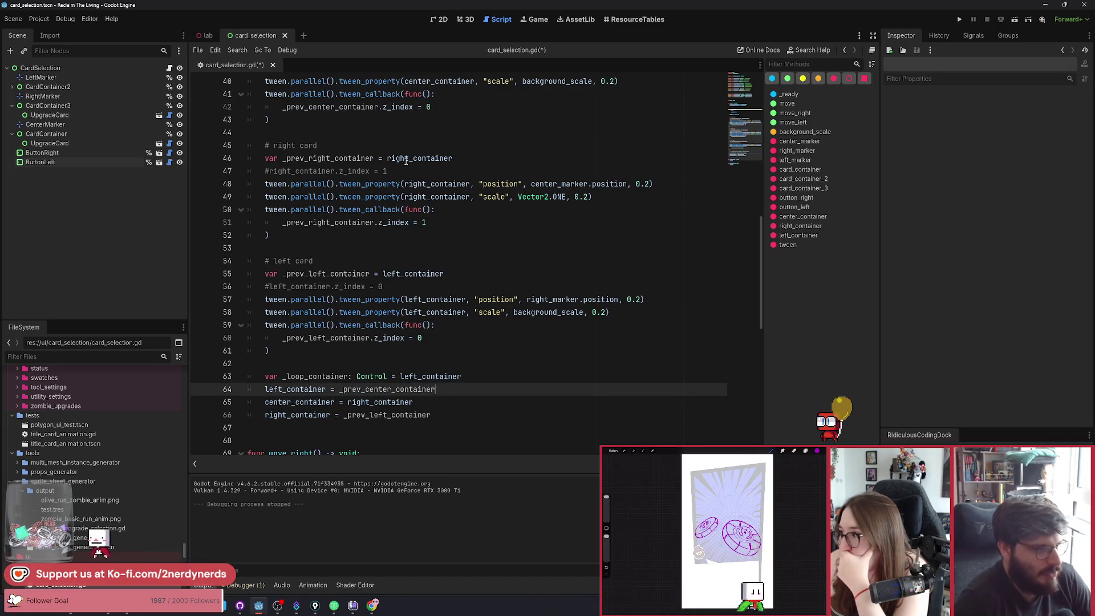
double_click(328, 158)
key("ctrl+c")
double_click(380, 401)
key("ctrl+v")
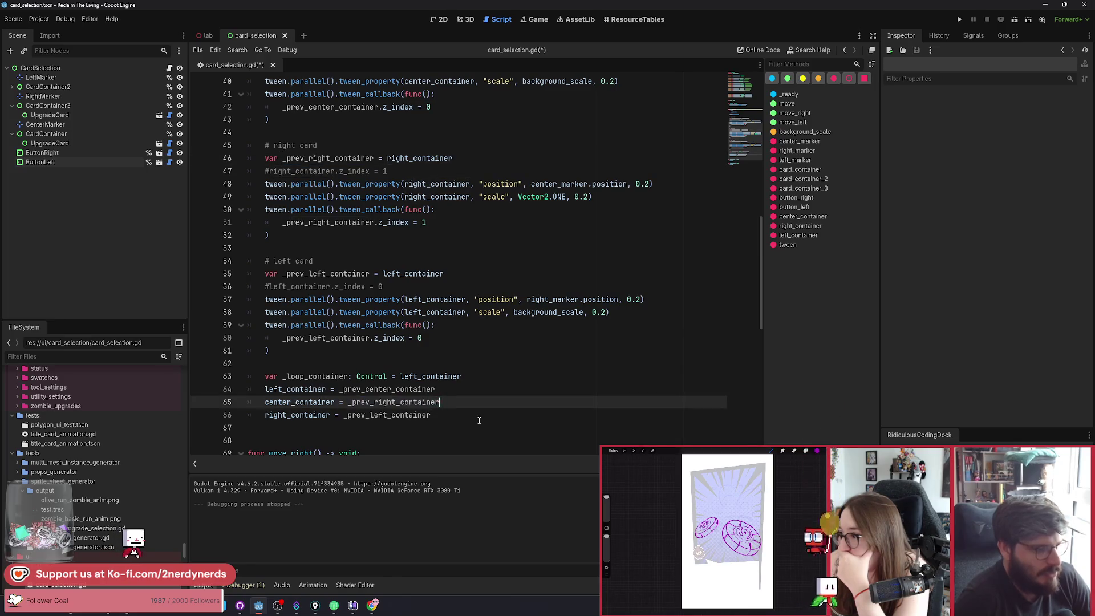
Step: Delete the unused _loop_container line, save the script, and run the current scene
key("ctrl+s")
left_click(473, 376)
key("ctrl+shift+k")
key("ctrl+s")
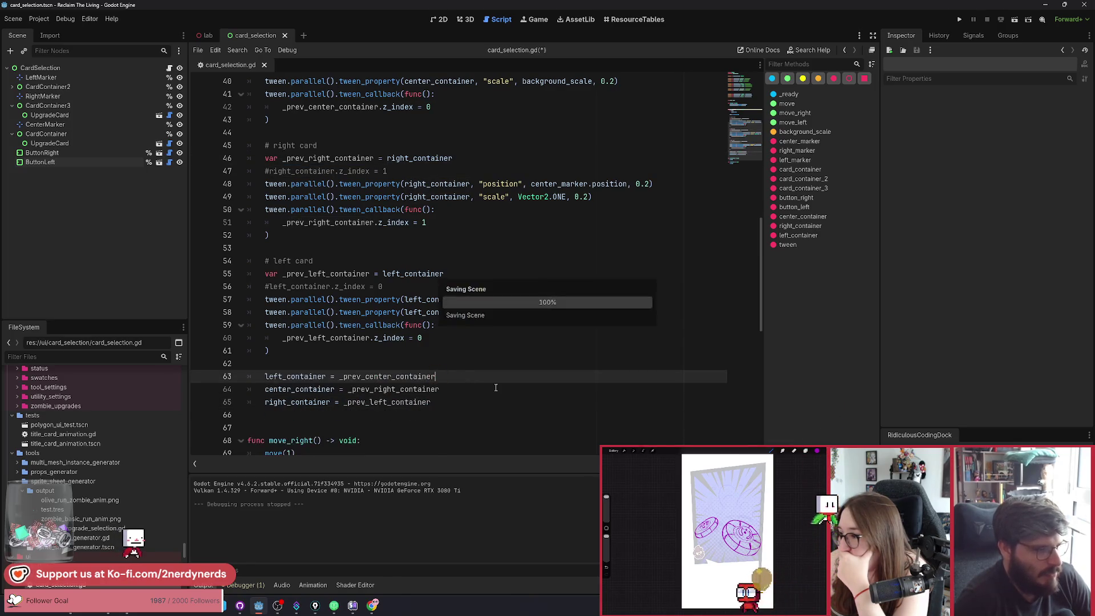
left_click(1014, 22)
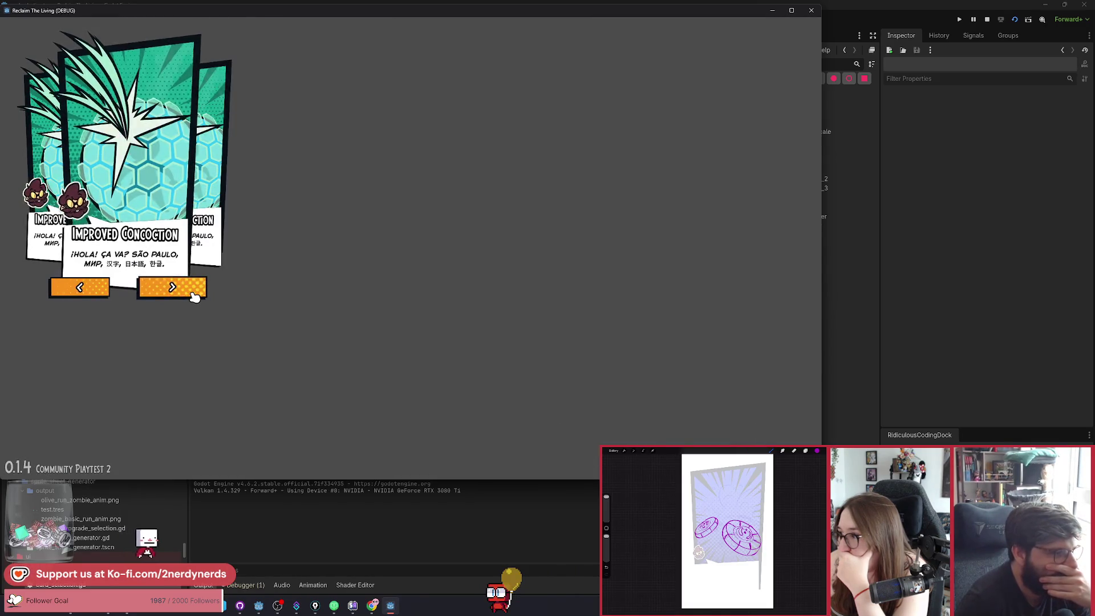
Step: Advance the carousel six times with the right-arrow button, then stop the game with F8
left_click(194, 297)
left_click(194, 297)
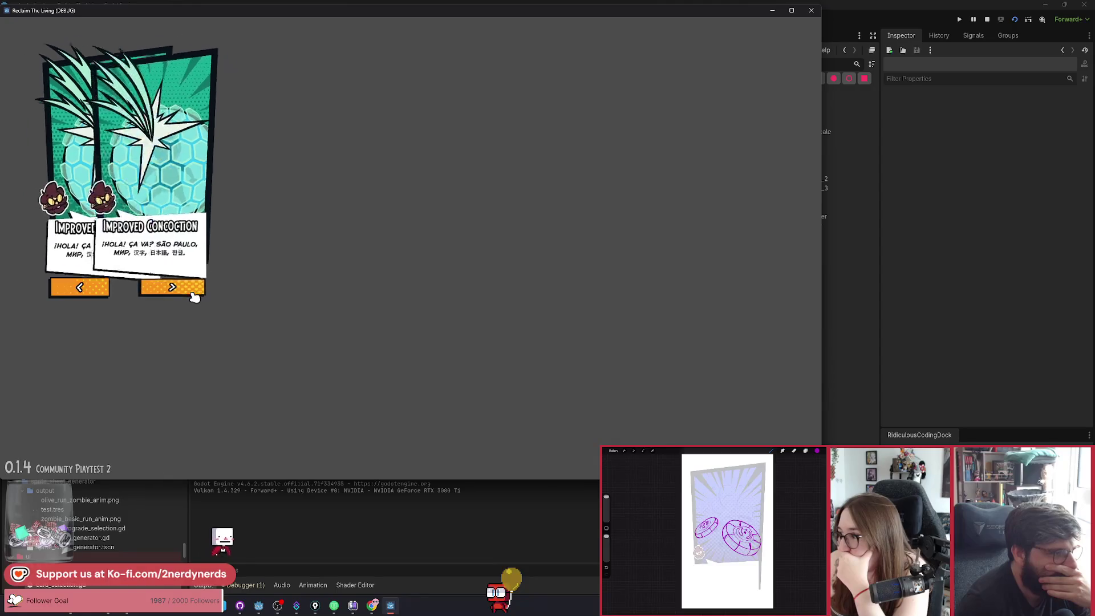
left_click(194, 297)
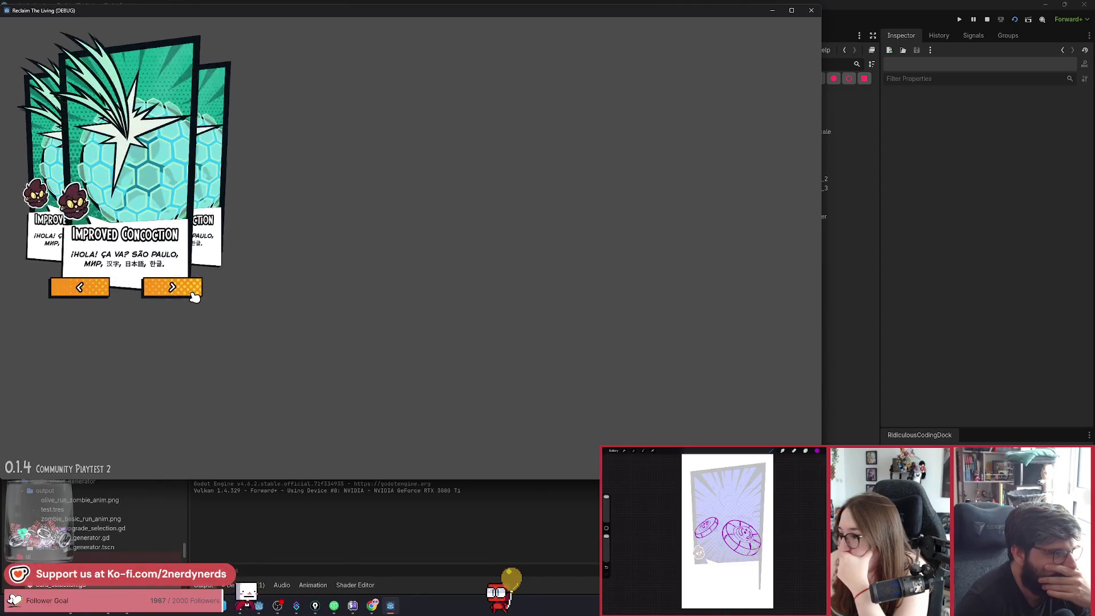
left_click(194, 297)
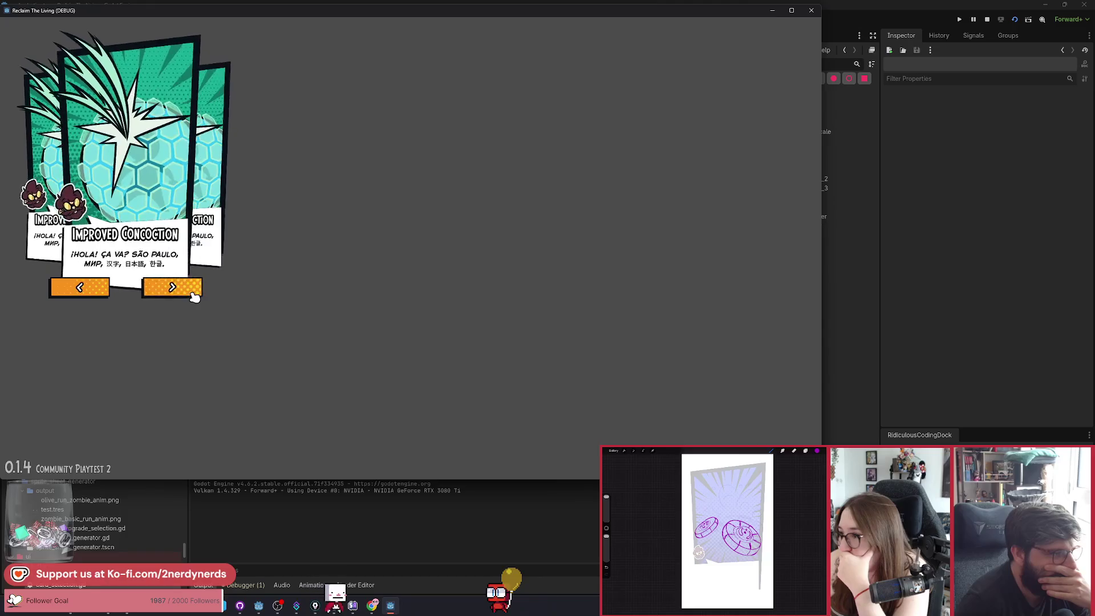
left_click(194, 297)
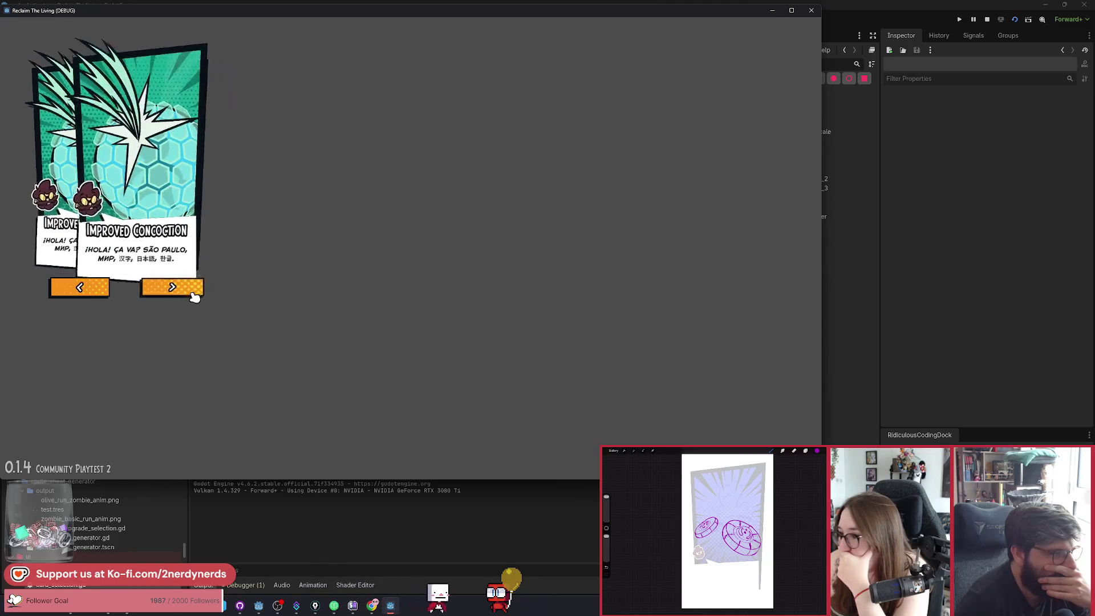
left_click(194, 297)
key("F8")
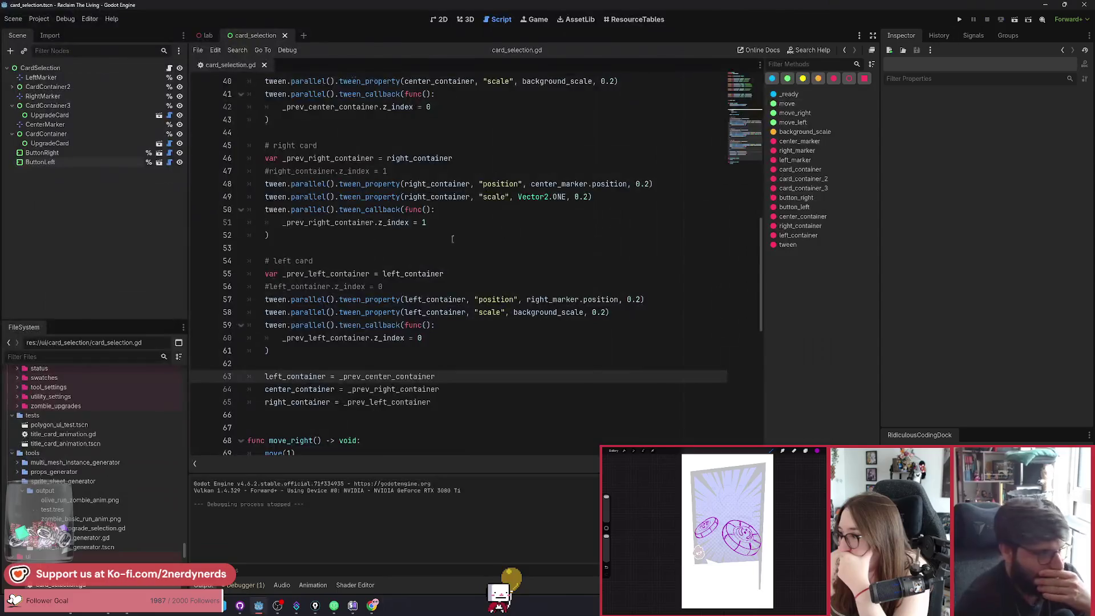
scroll(370, 273, "up", 3)
scroll(392, 204, "up", 1)
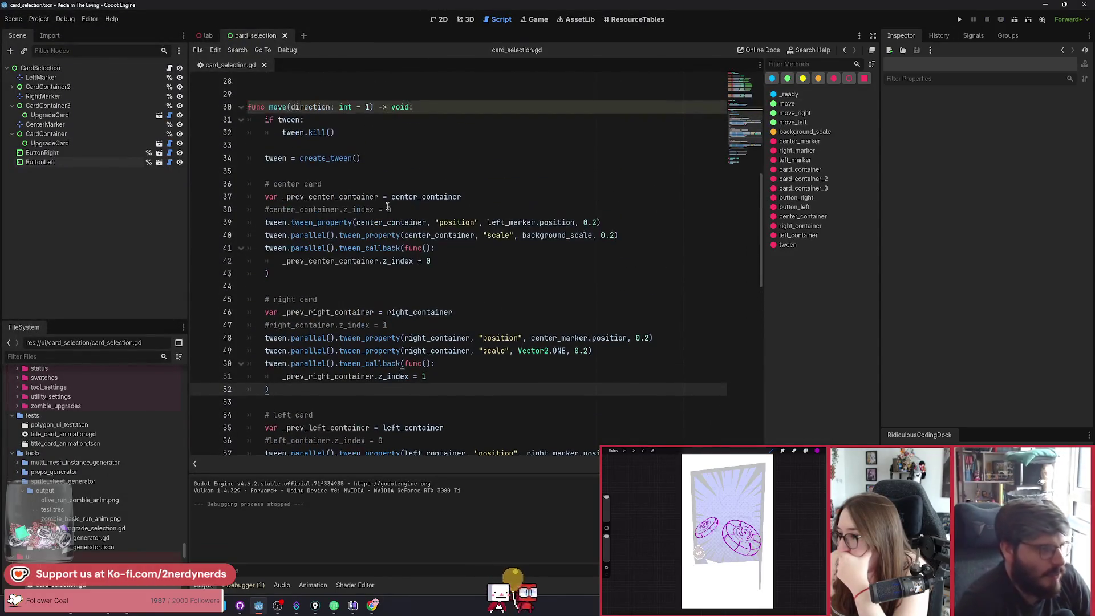
Step: Append .set_trans(Tween.TRANS_ELASTIC).set_ease(Tween.EASE_OUT) to create_tween() on line 34 and save
left_click(392, 157)
type(".")
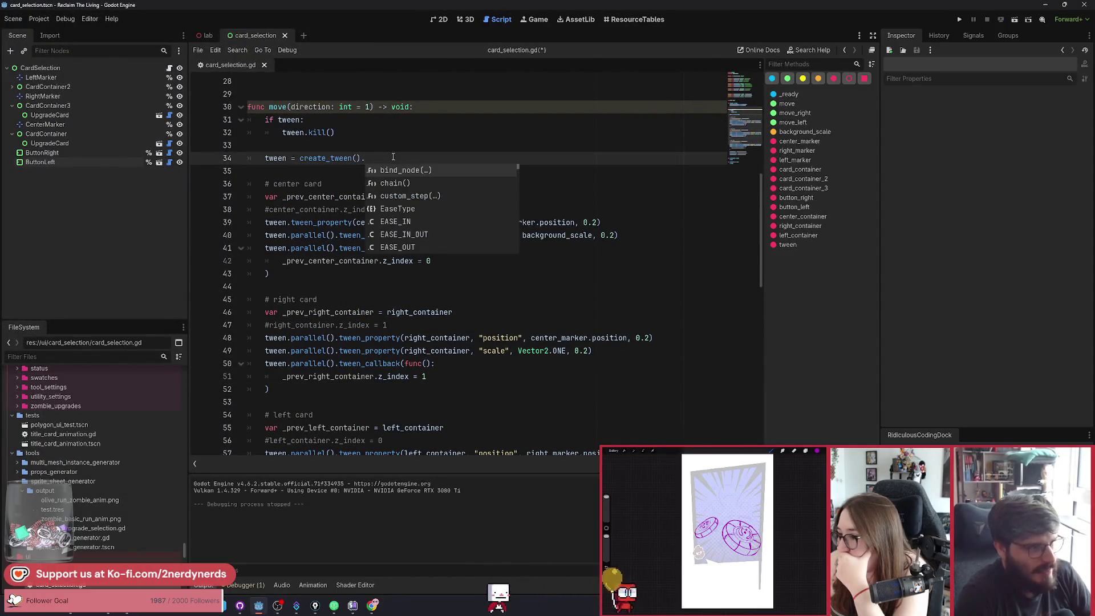
type("set")
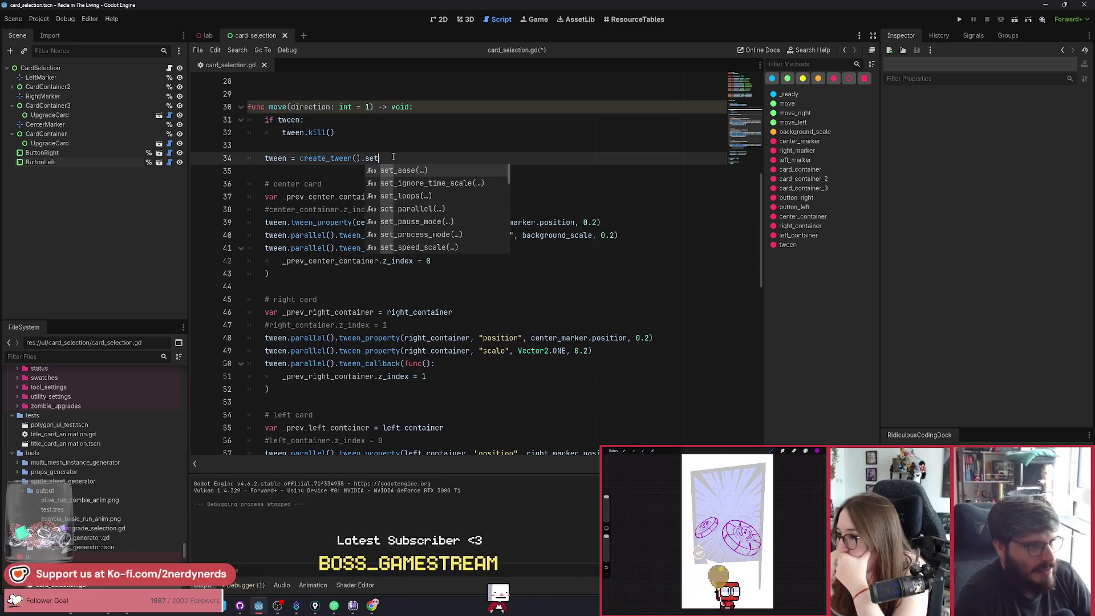
type("_tra")
key("Return")
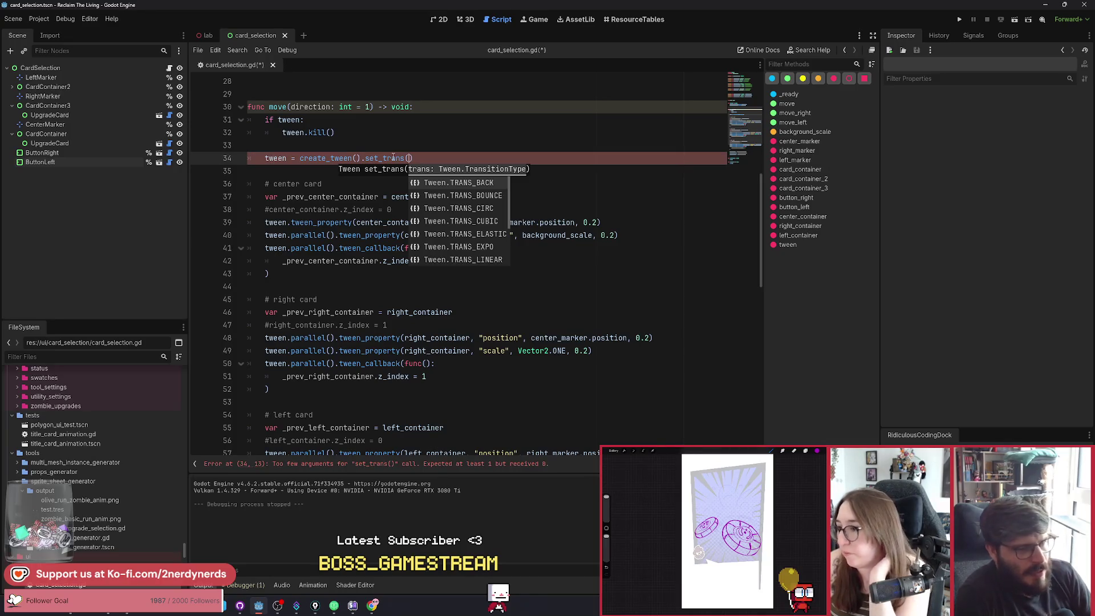
key("Down")
key("Down")
key("Down")
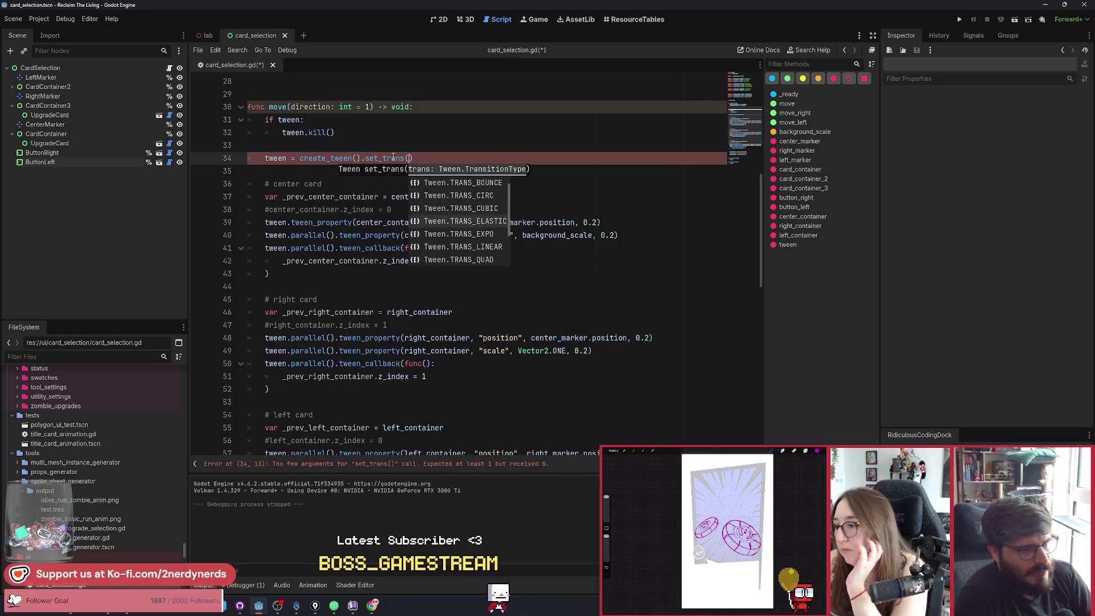
key("Return")
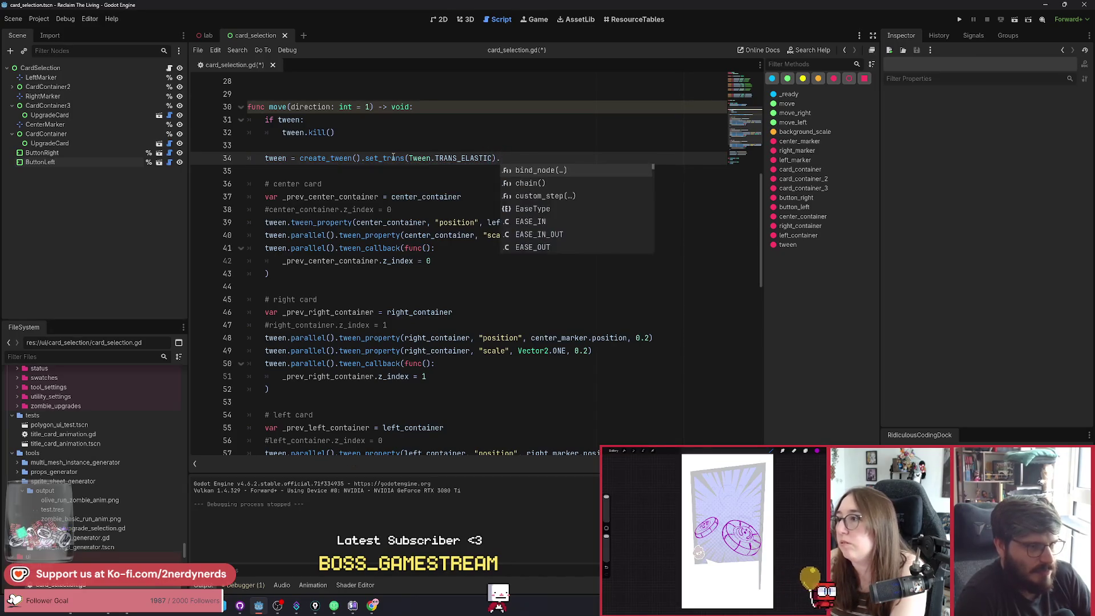
type("set_")
key("Return")
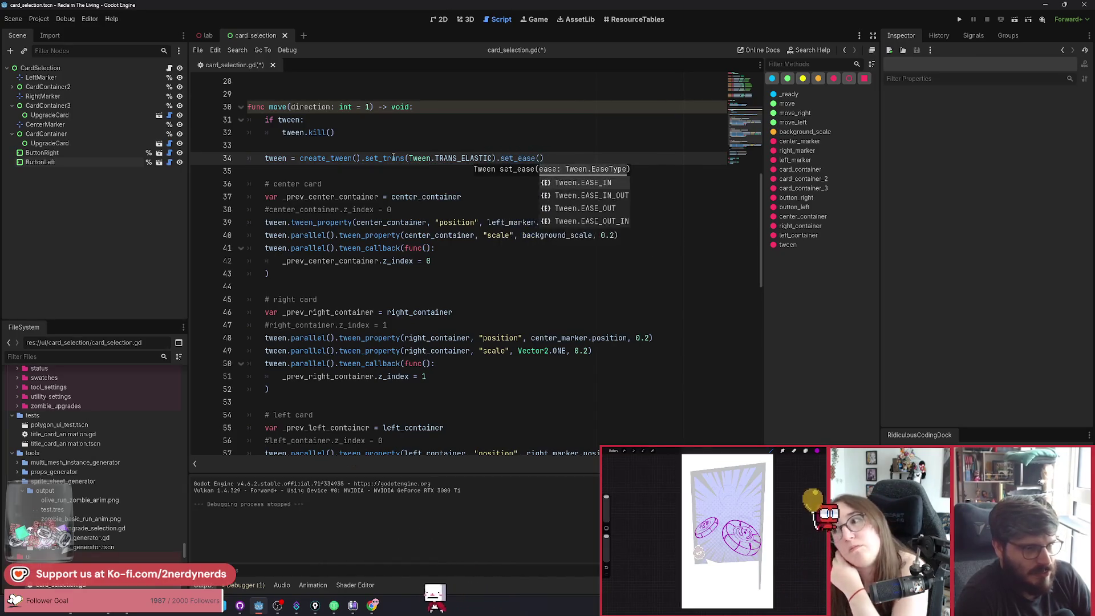
key("Down")
key("Return")
key("ctrl+s")
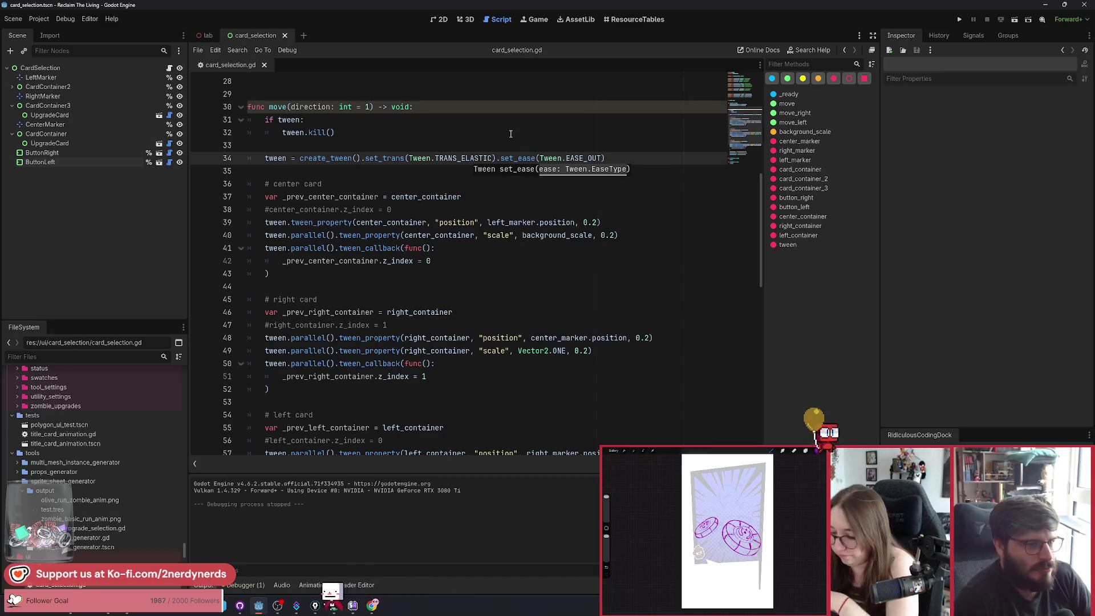
Step: Change the easing to Tween.EASE_IN_OUT, save, and run the scene
left_click(594, 158)
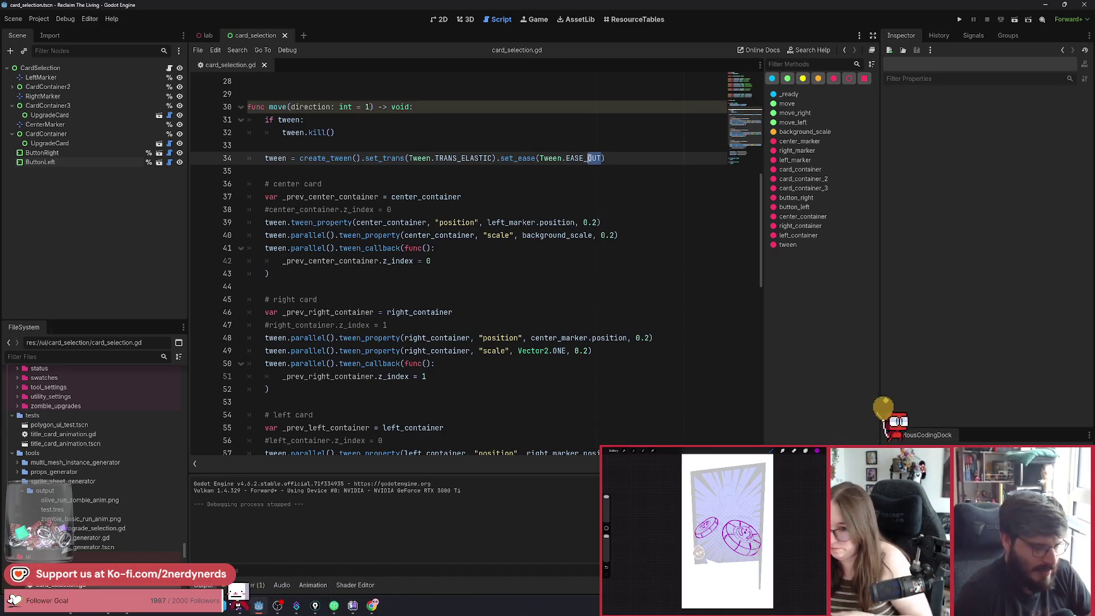
type("IN")
key("Down")
key("Return")
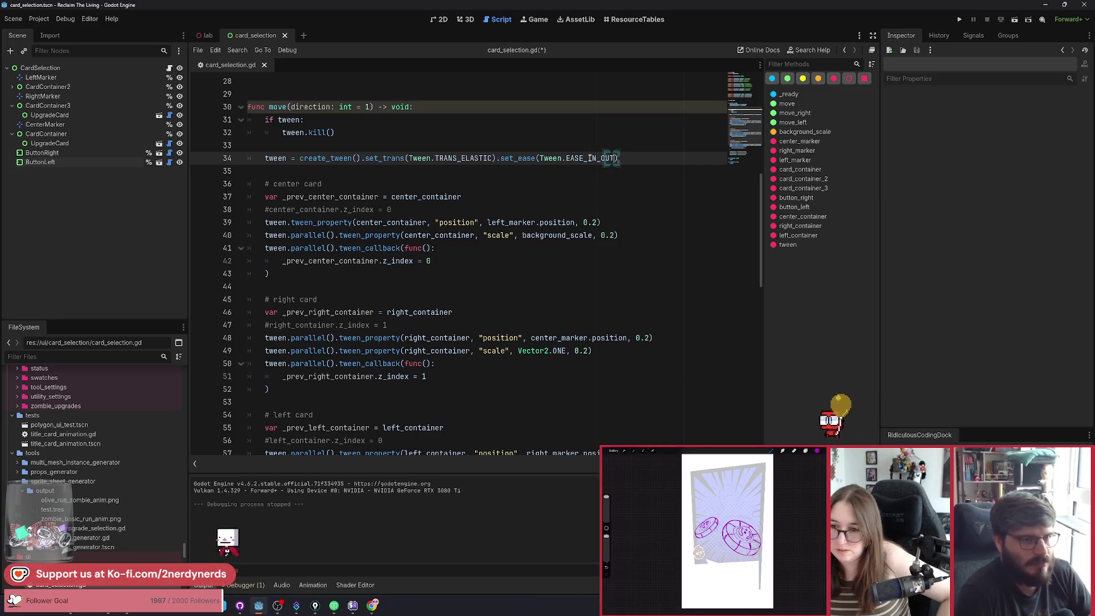
key("ctrl+s")
left_click(1015, 20)
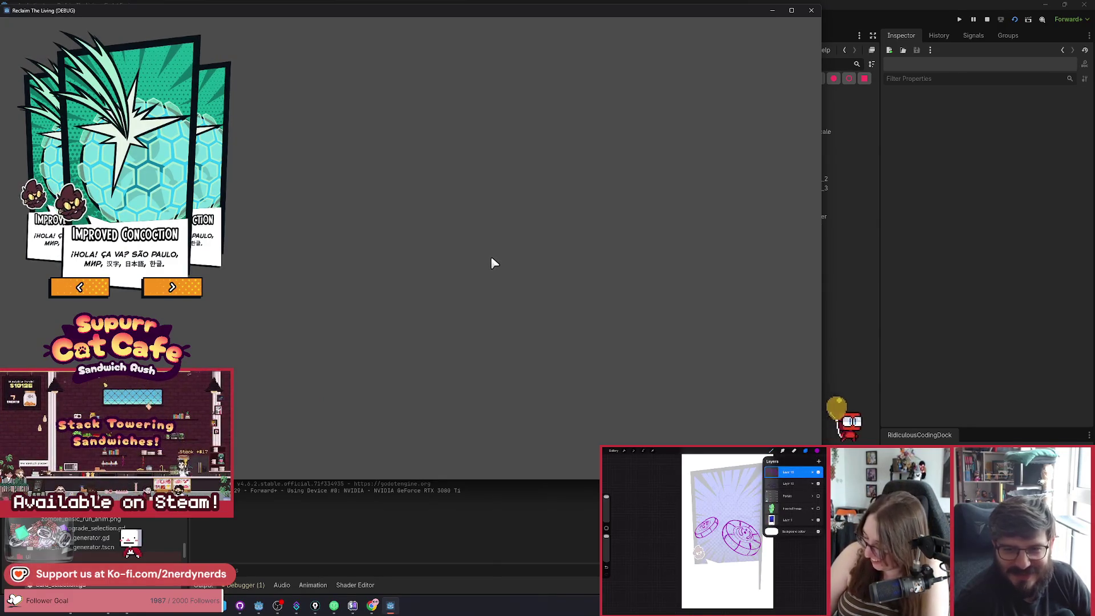
Step: Cycle the carousel three cards with the elastic tween, then stop the game
left_click(192, 290)
left_click(193, 292)
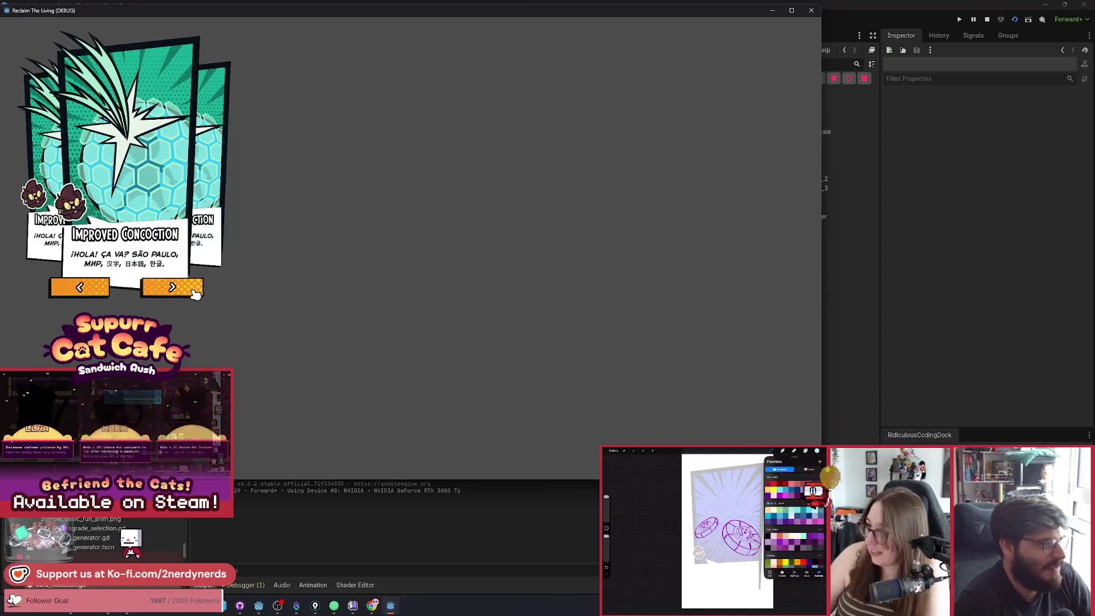
left_click(194, 292)
key("F8")
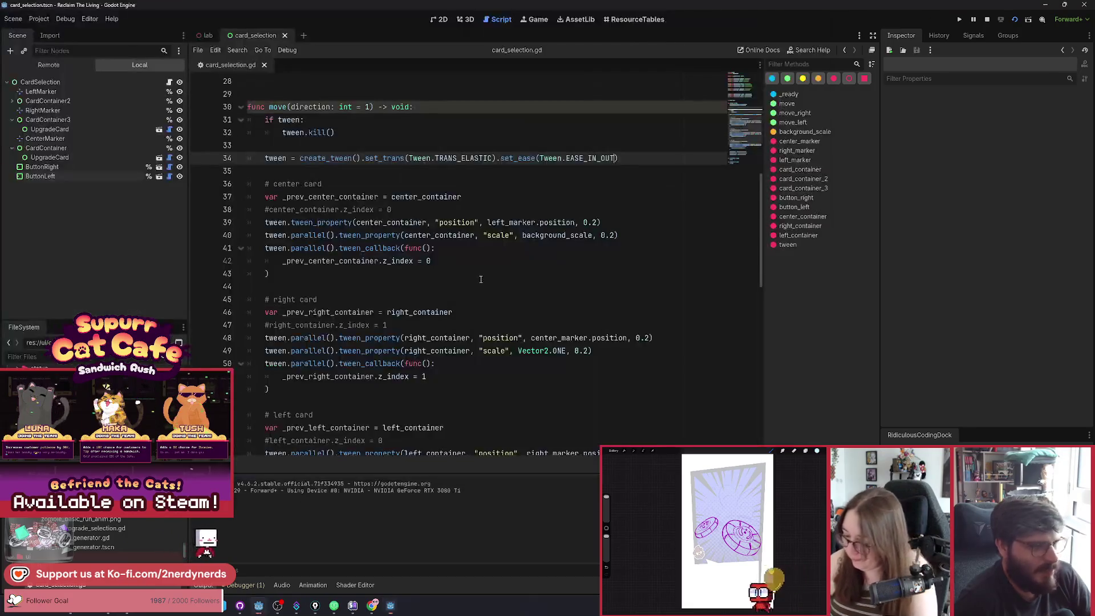
Step: Switch the transition to Tween.TRANS_BOUNCE, rerun with F6, advance one card, and stop
double_click(465, 158)
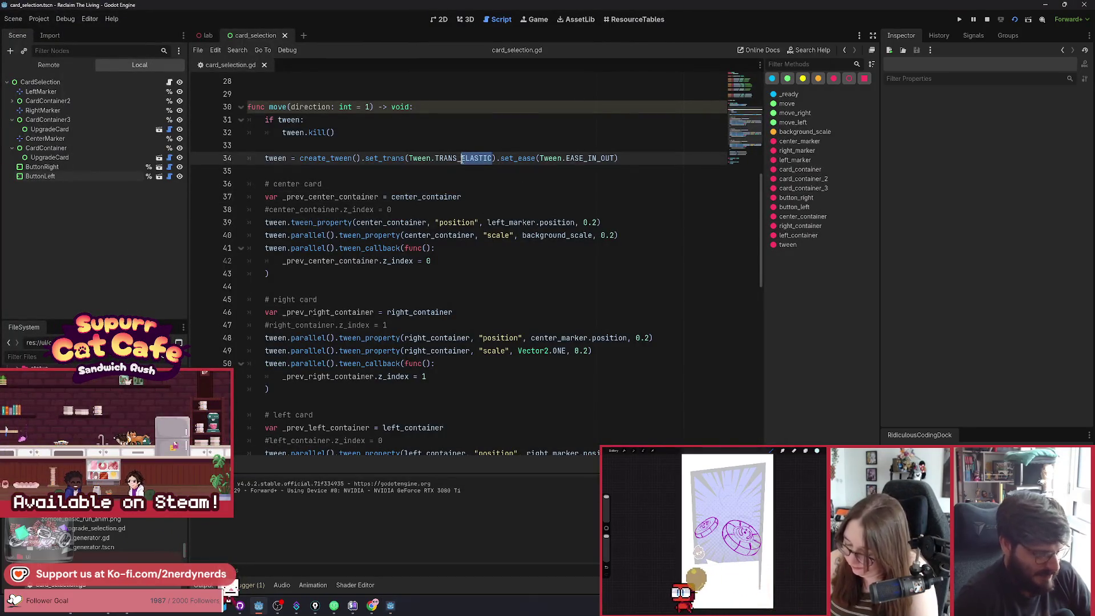
type("CE")
key("F6")
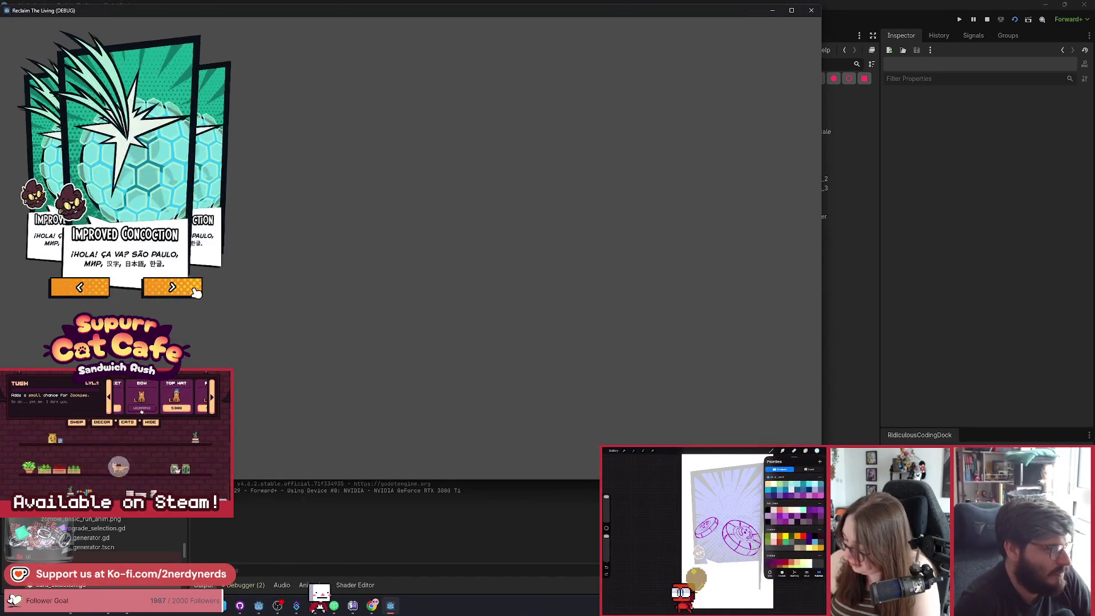
left_click(196, 293)
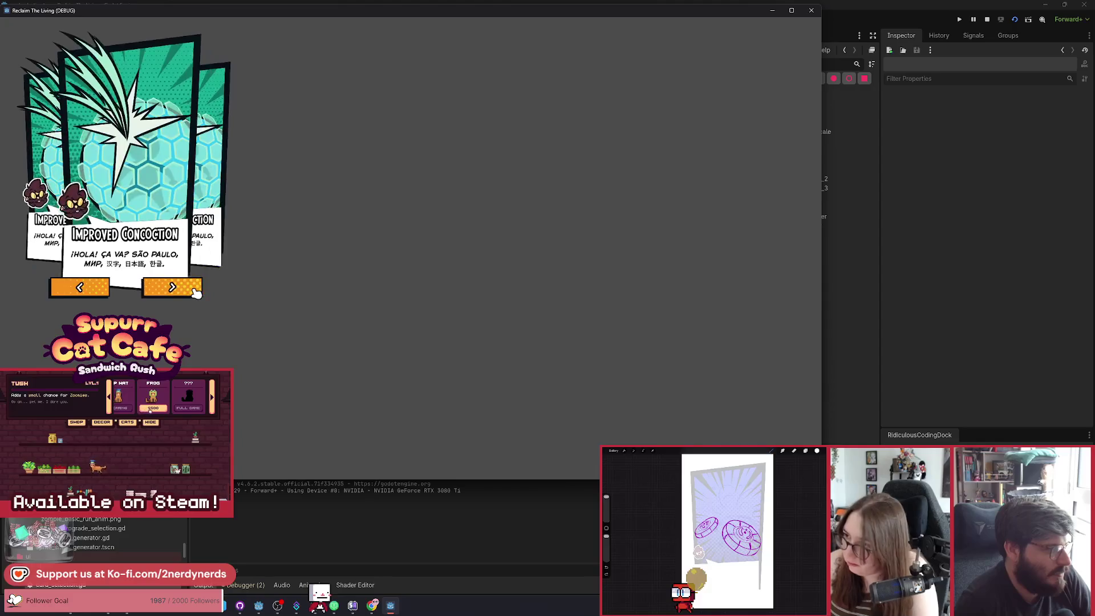
key("F8")
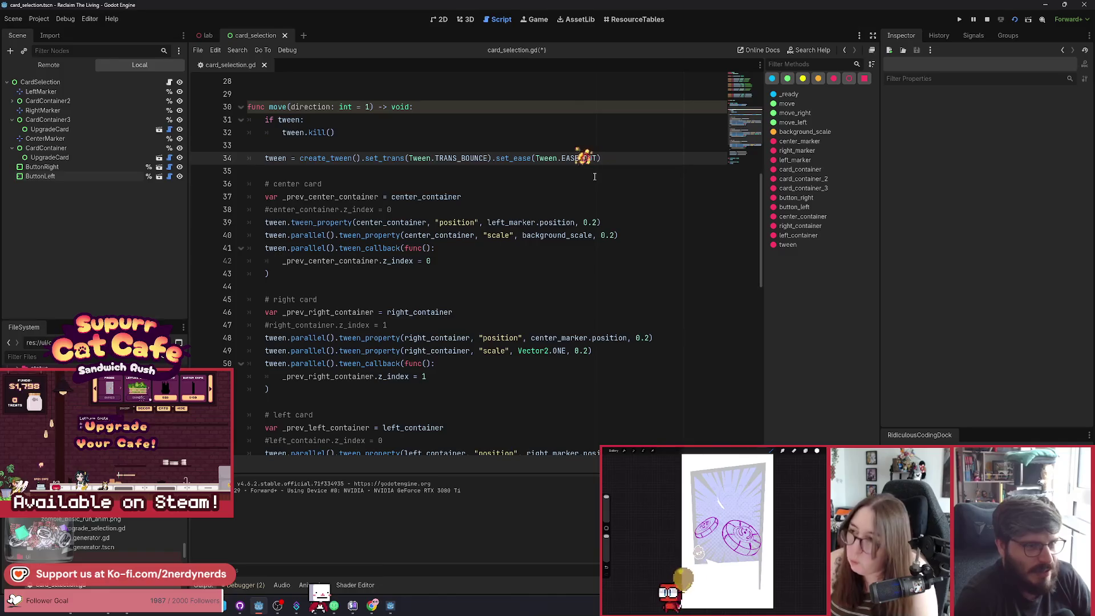
Step: Rerun the scene, advance the carousel seven times, then close the game window
key("F6")
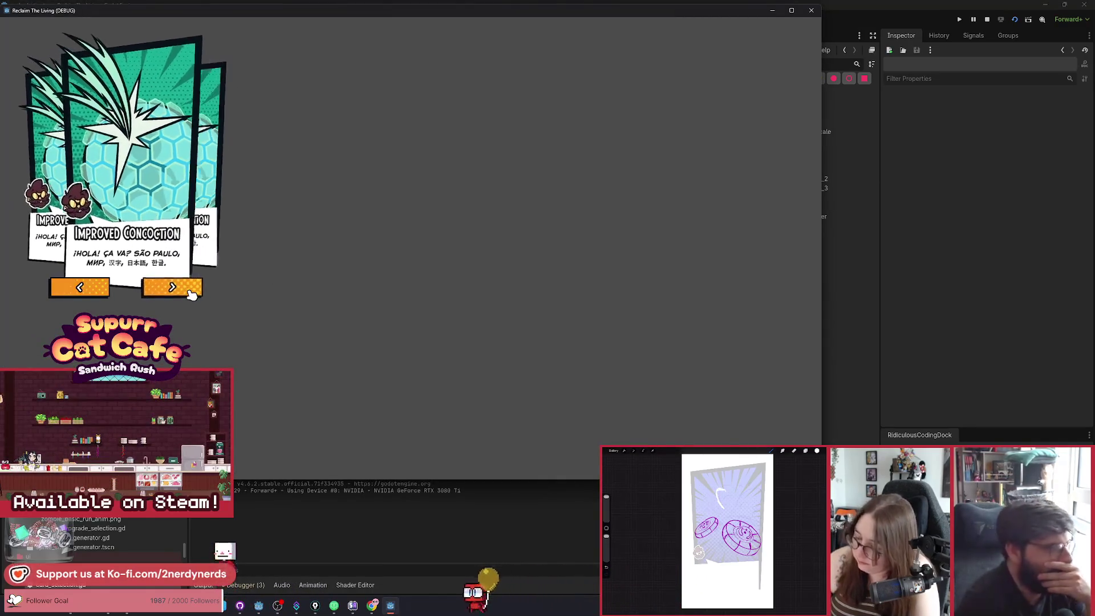
left_click(191, 293)
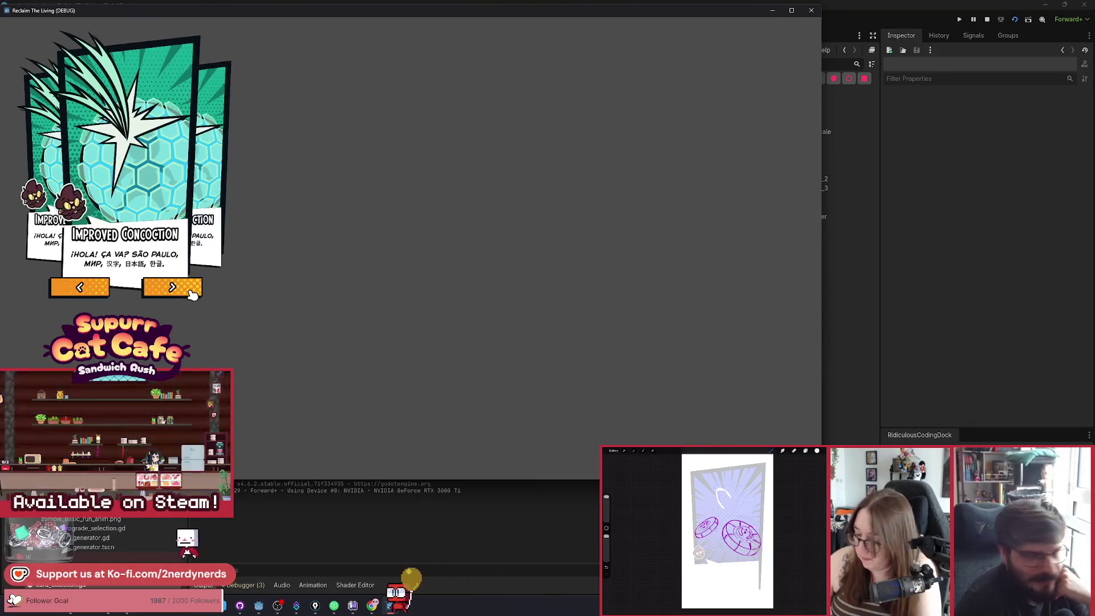
left_click(192, 293)
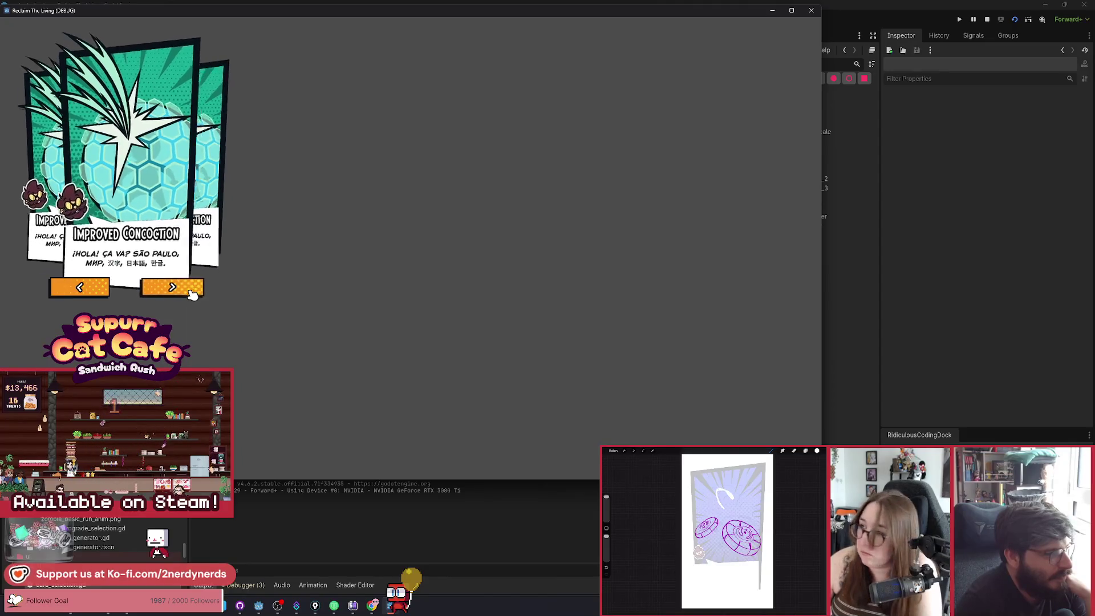
left_click(192, 293)
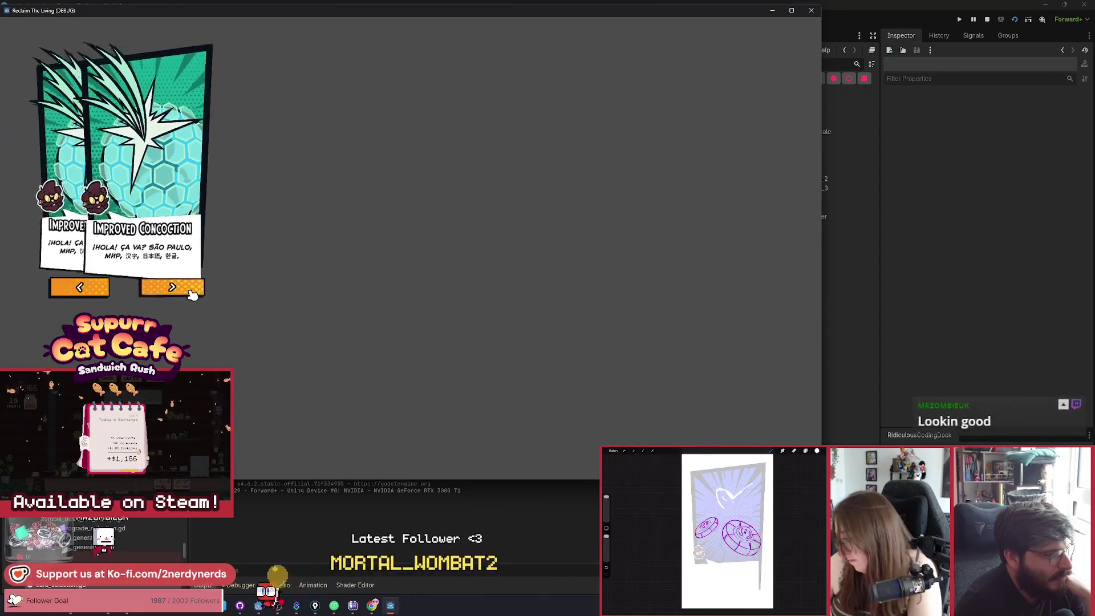
left_click(192, 292)
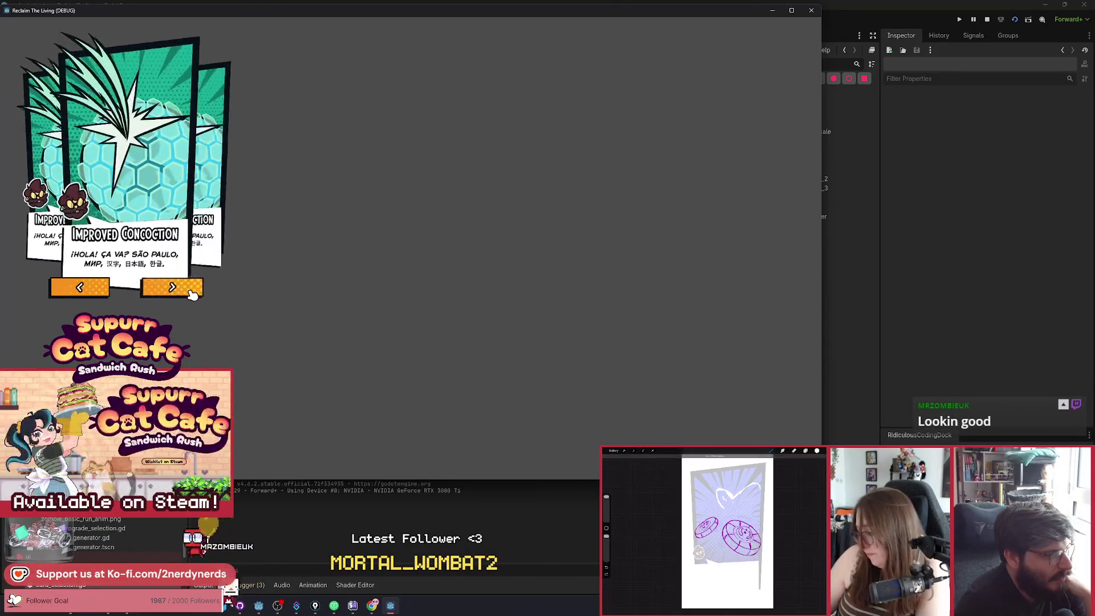
left_click(192, 293)
left_click(192, 293)
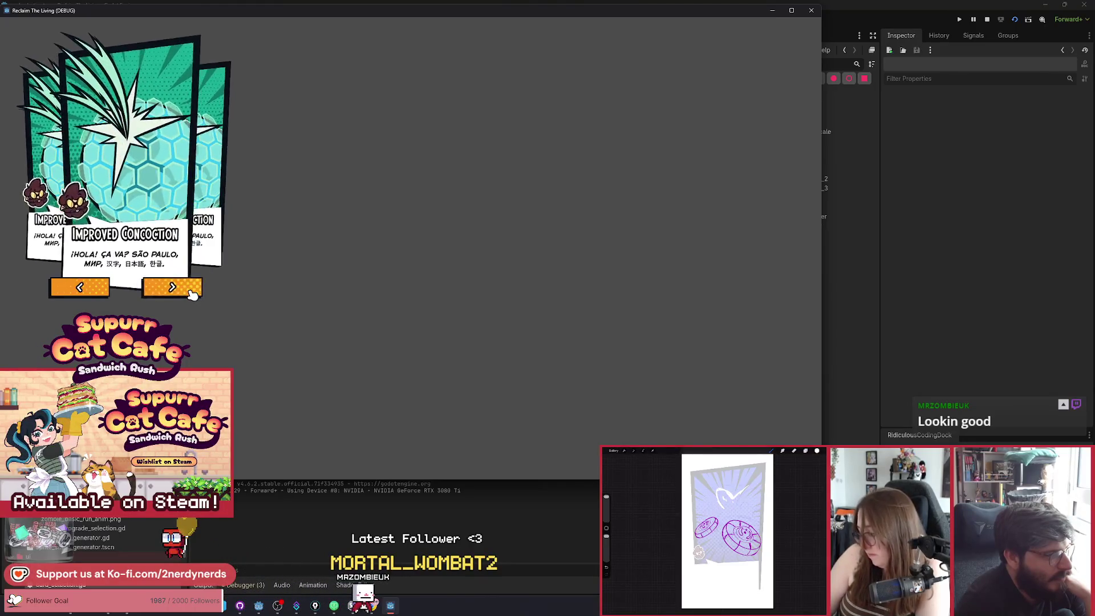
left_click(193, 293)
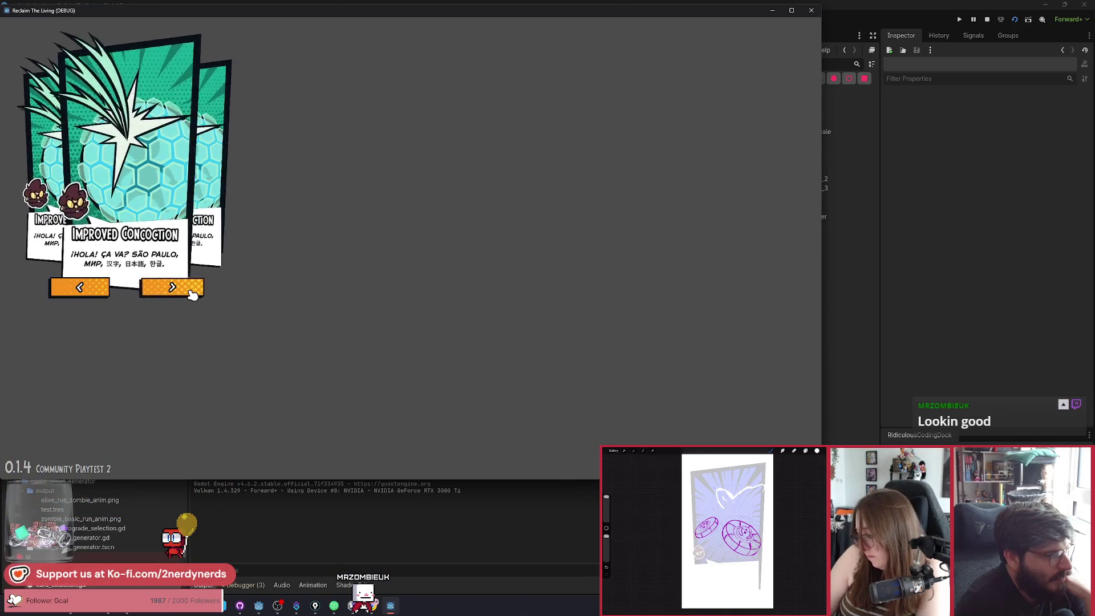
left_click(987, 19)
scroll(750, 156, "up", 5)
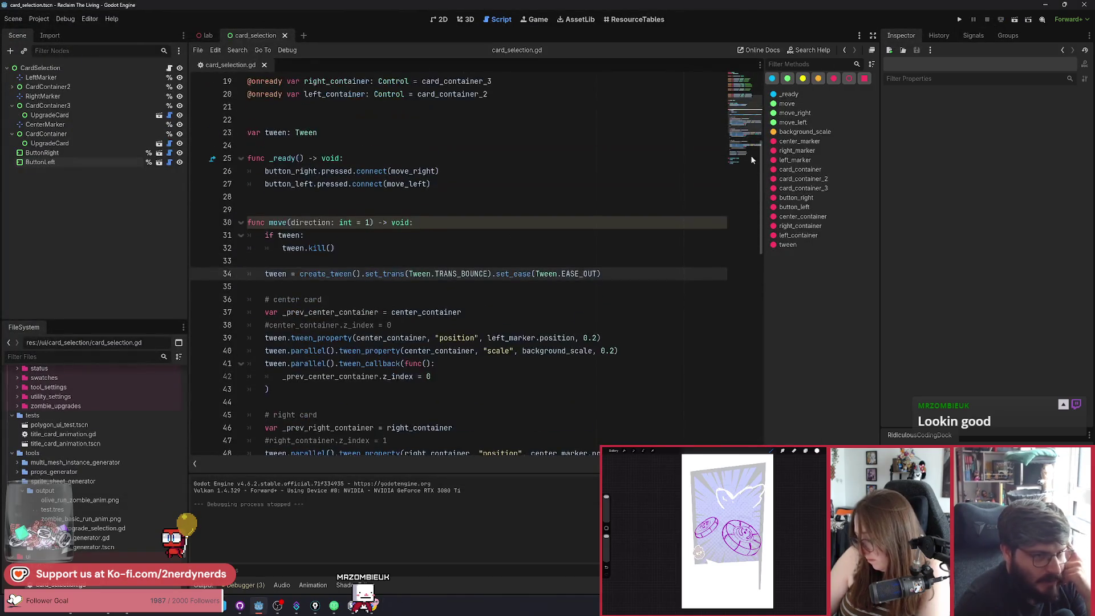
Step: Add center_container.get_child(0) at the end of _ready(), then open upgrade_card.gd
scroll(756, 116, "up", 2)
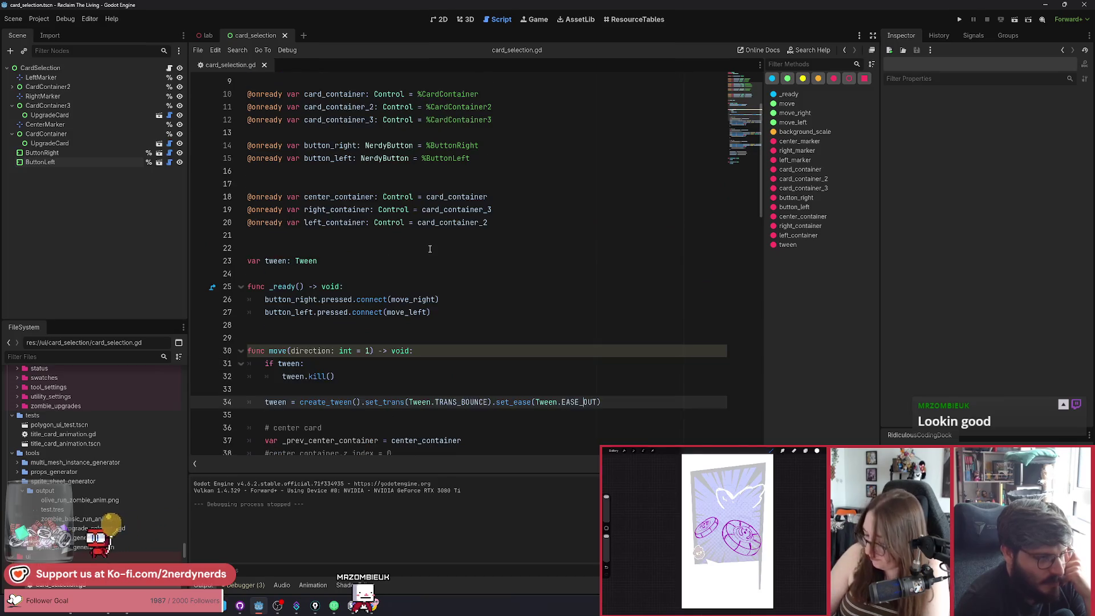
scroll(368, 317, "down", 1)
left_click(492, 279)
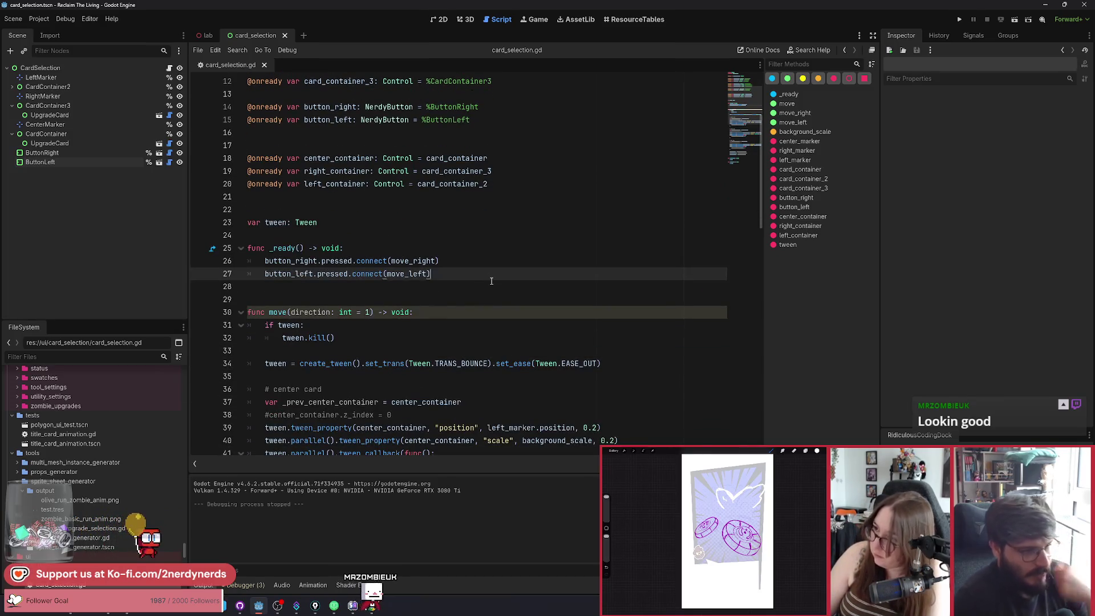
key("Return")
key("Return")
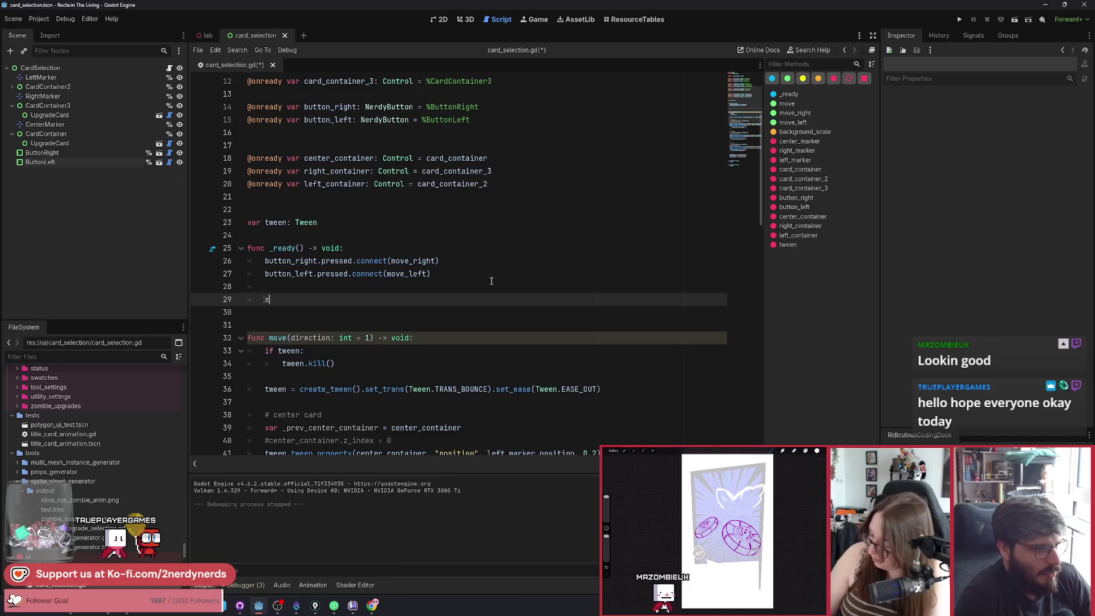
type("enter_container,.")
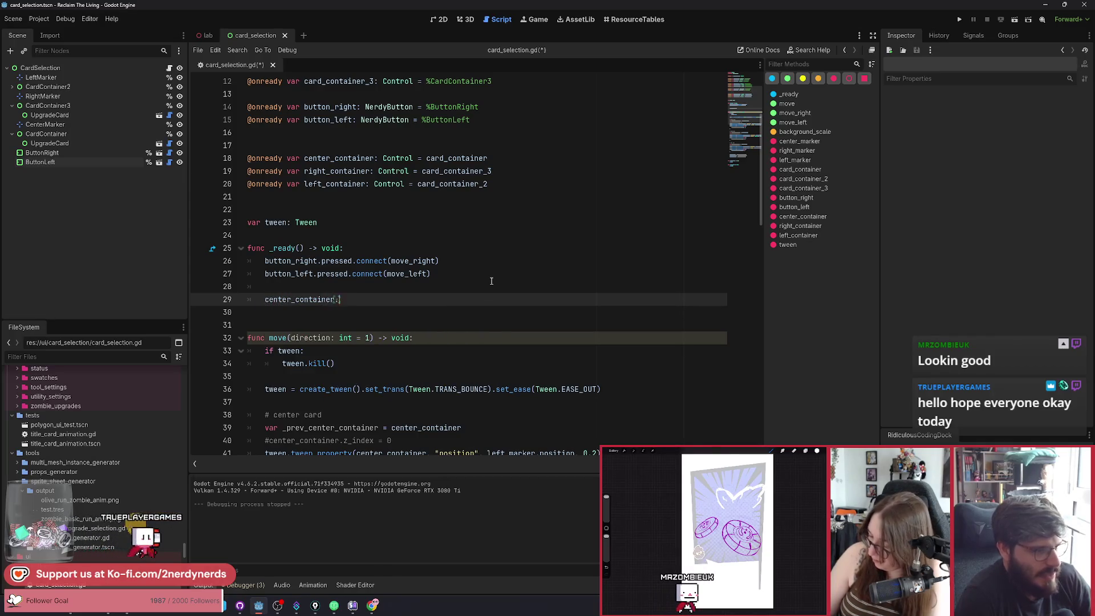
key("BackSpace")
key("BackSpace")
type(".")
key("BackSpace")
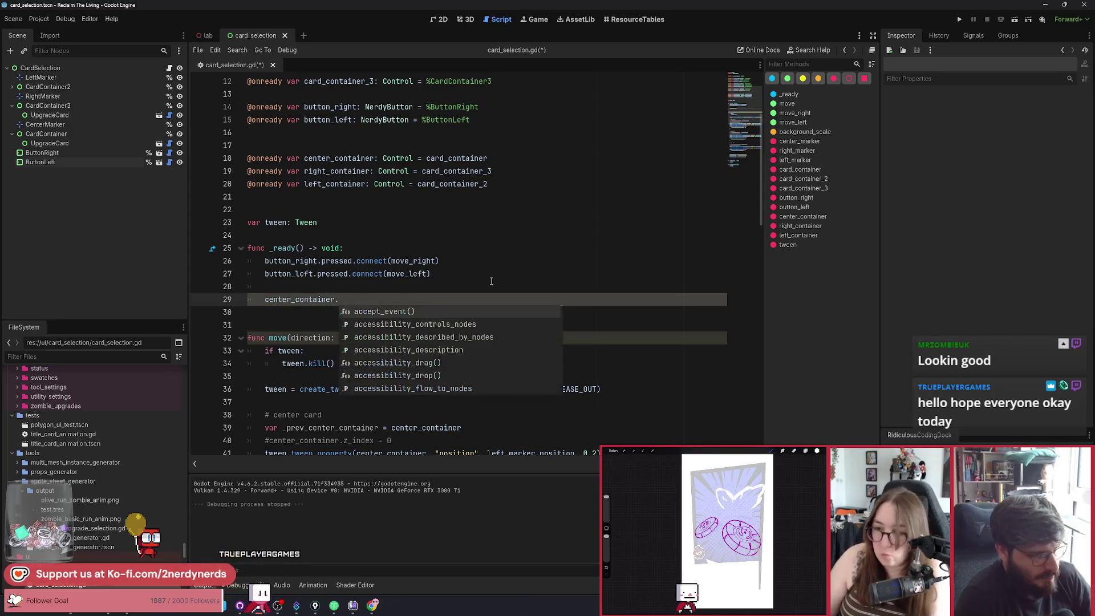
type("get")
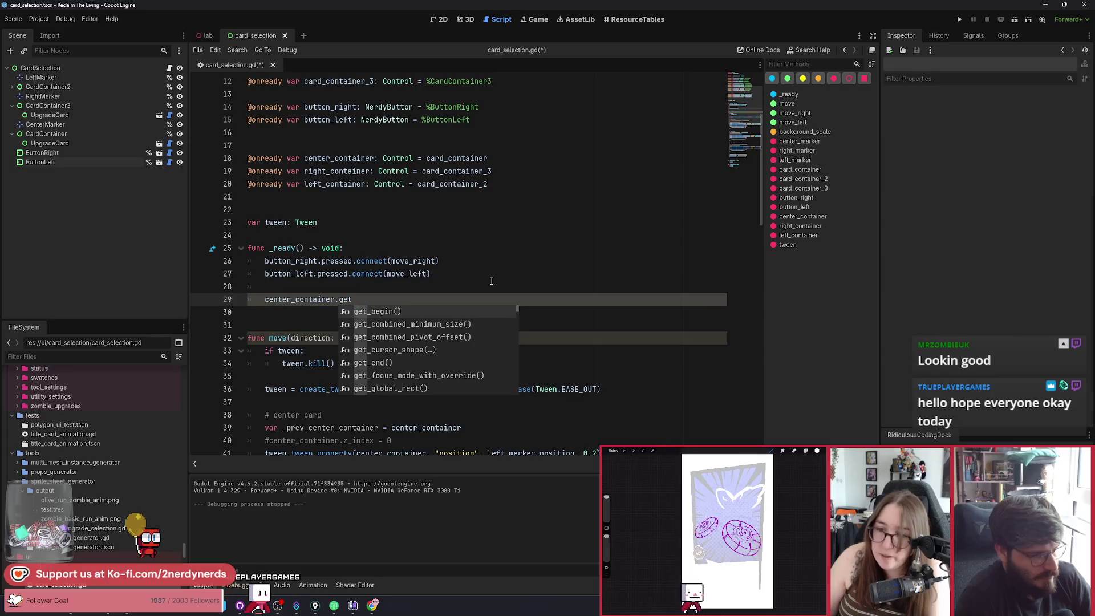
type("_chi")
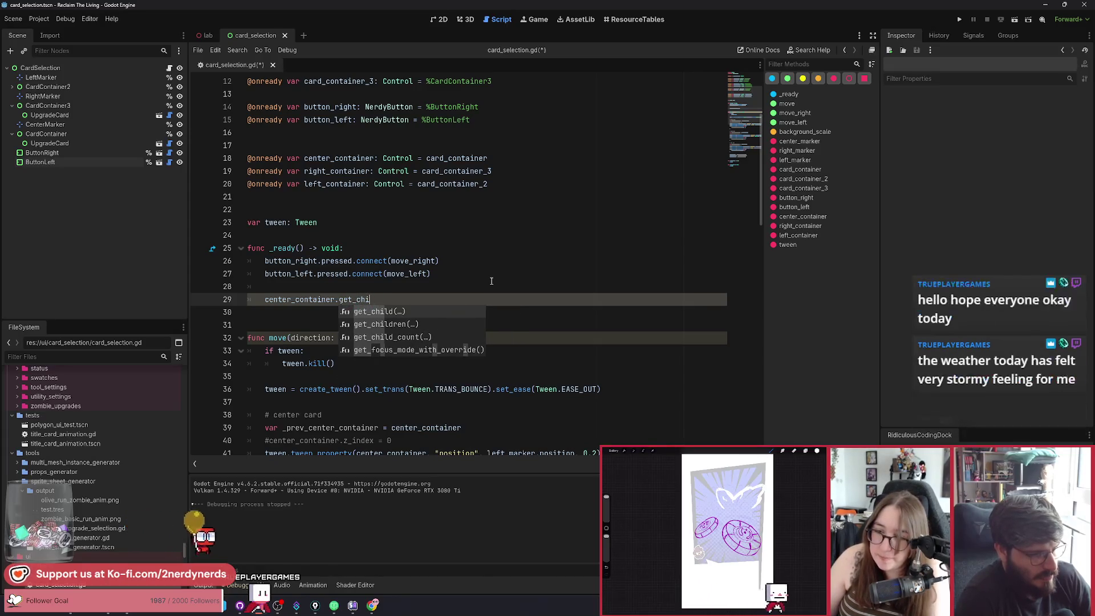
key("Return")
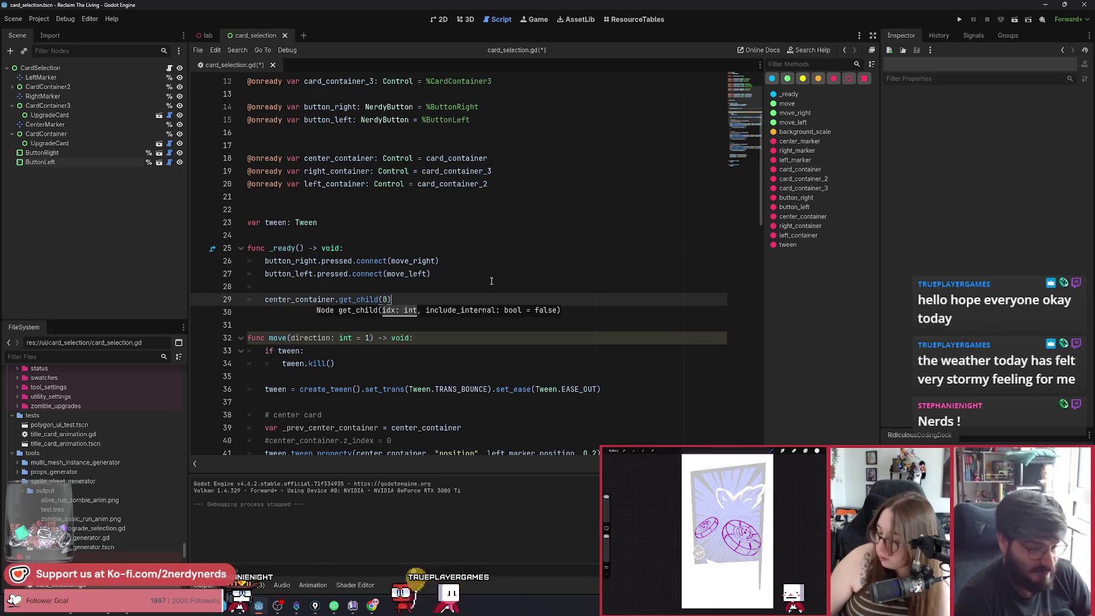
key("BackSpace")
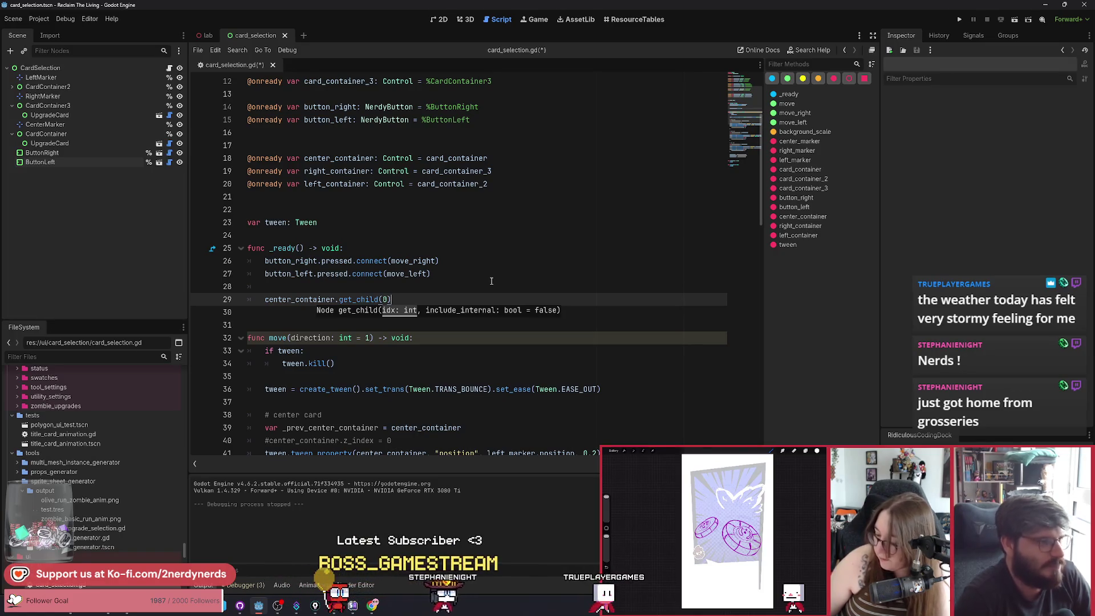
left_click(169, 143)
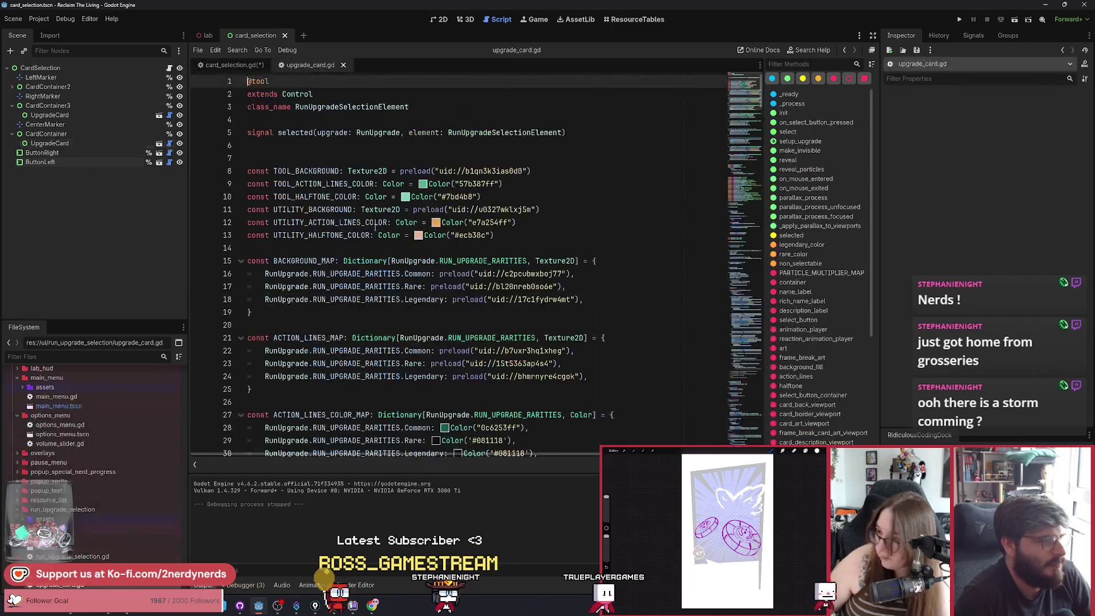
Step: Scroll down and inspect the init function's parameters
scroll(318, 304, "down", 10)
scroll(318, 304, "down", 10)
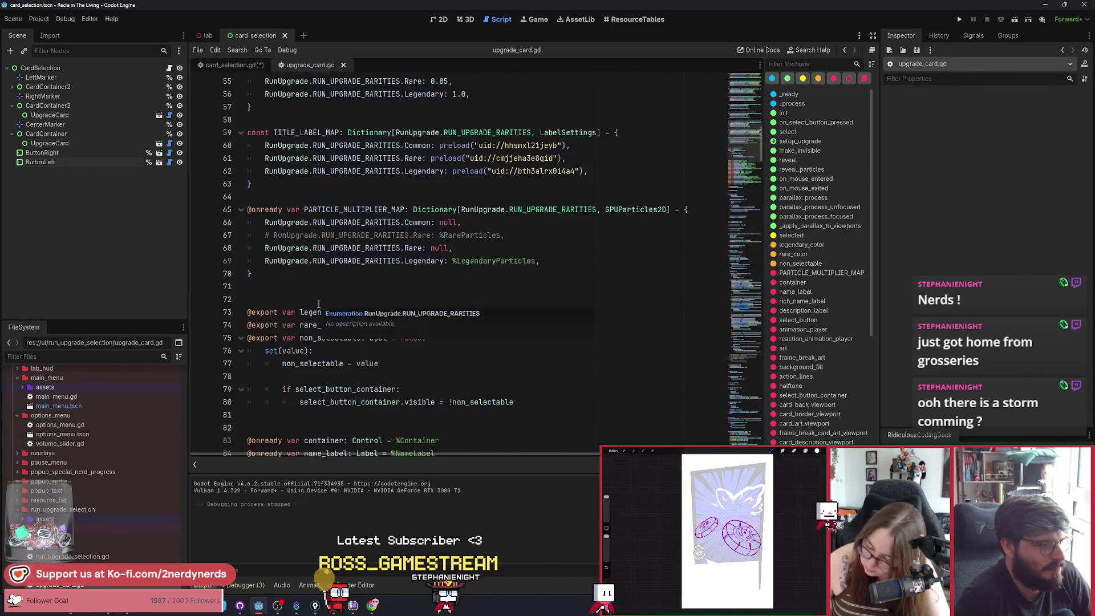
scroll(361, 276, "down", 18)
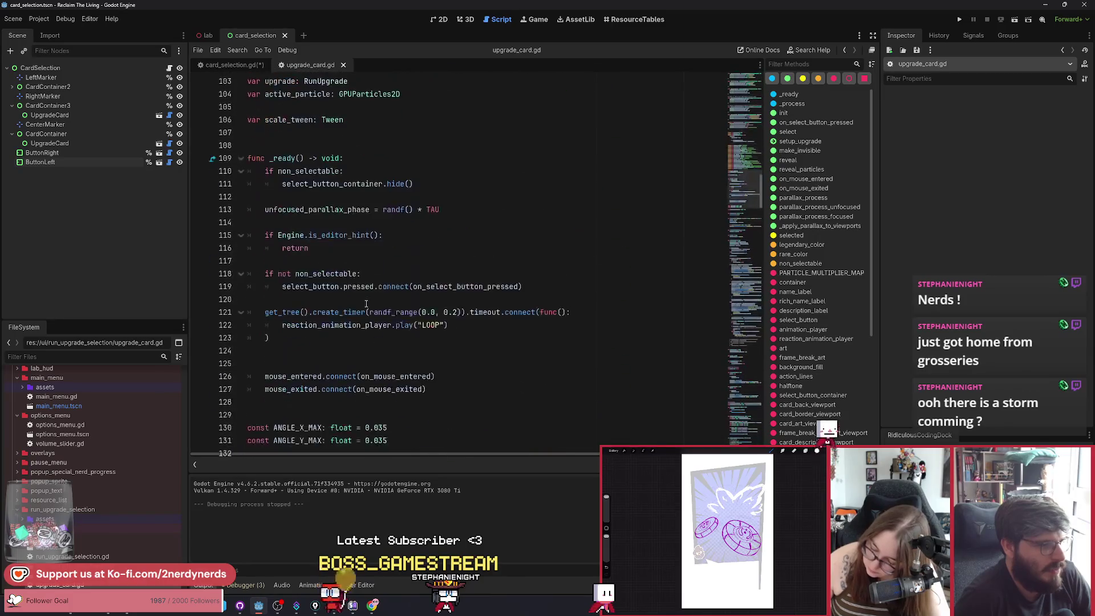
scroll(366, 304, "down", 3)
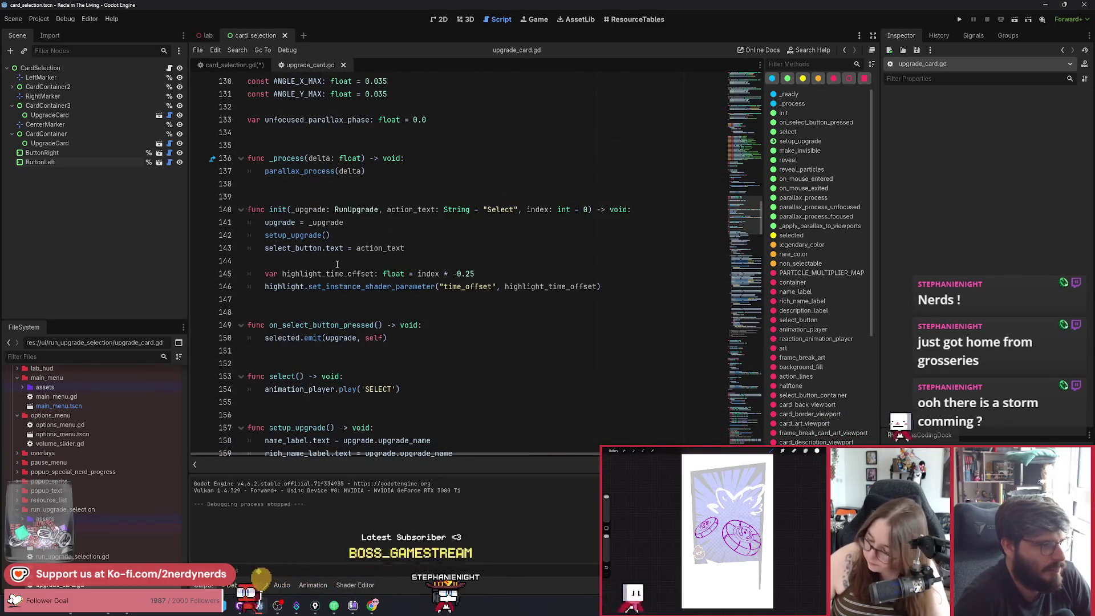
left_click(282, 209)
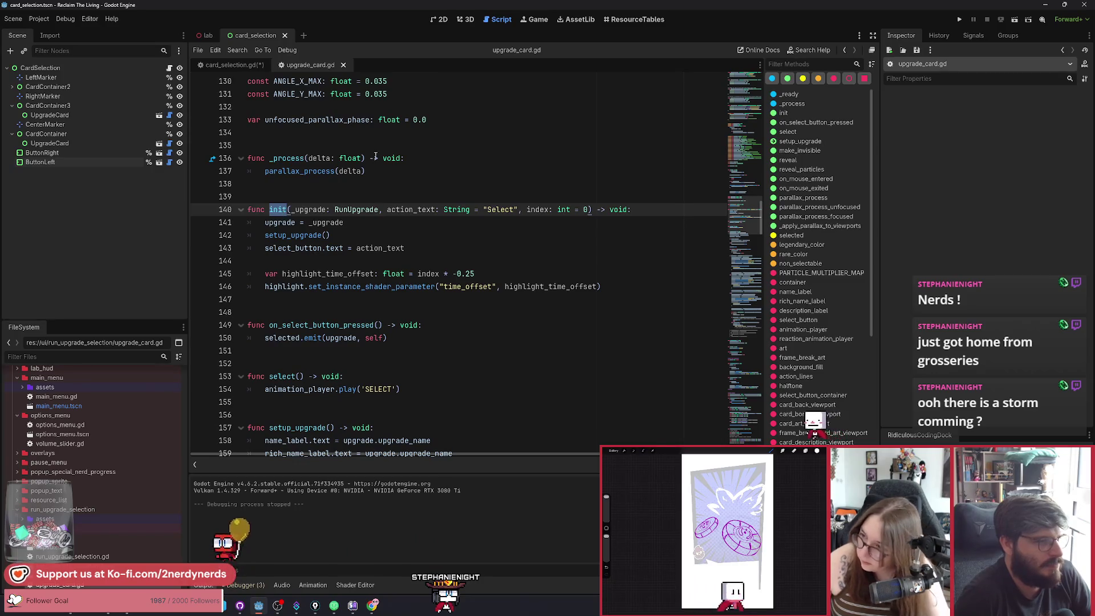
Step: In card_selection.gd line 29, add .init(load(...)) and try dart gun tool path suggestions
left_click(233, 64)
type(".init")
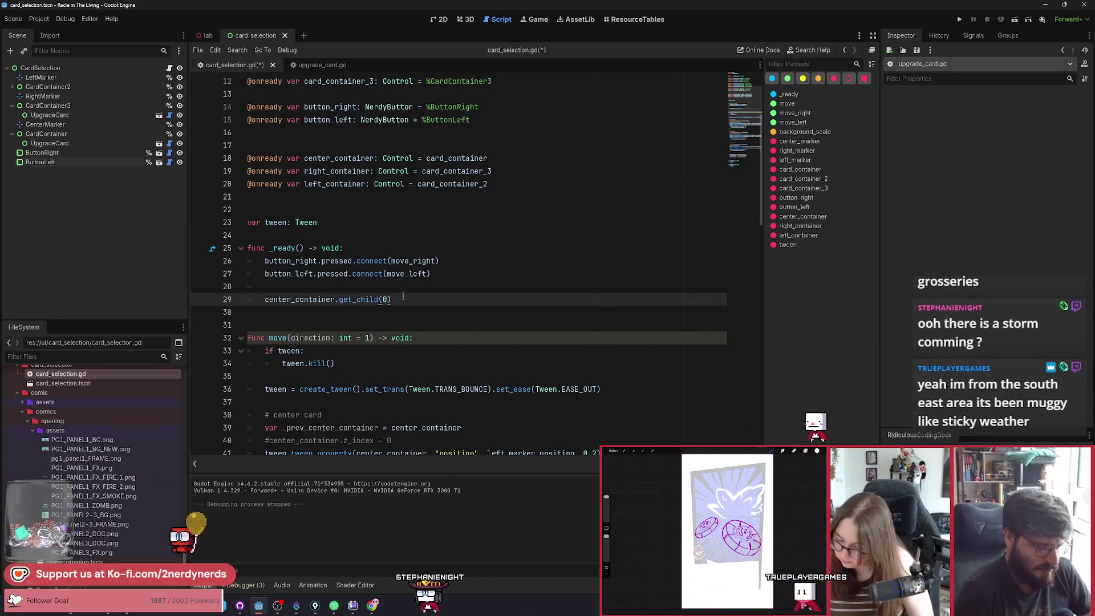
type("(")
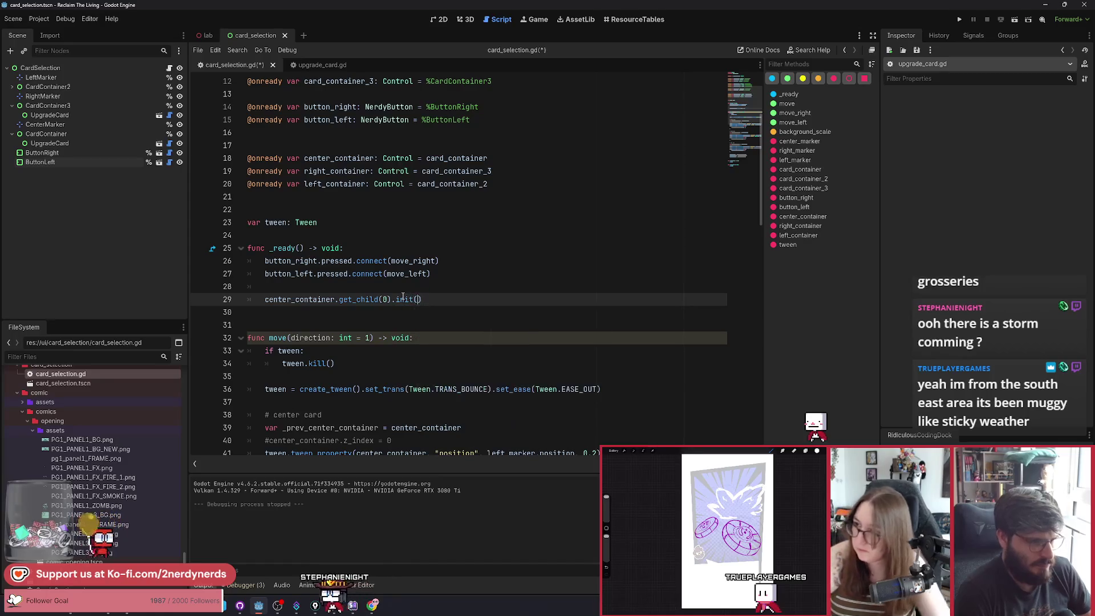
type("load")
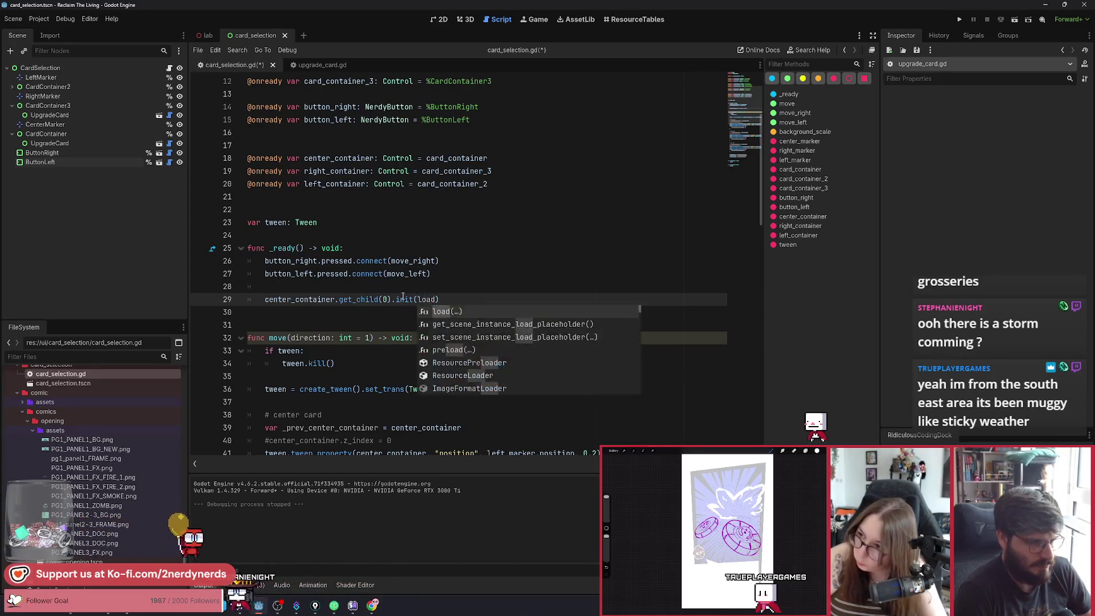
key("Return")
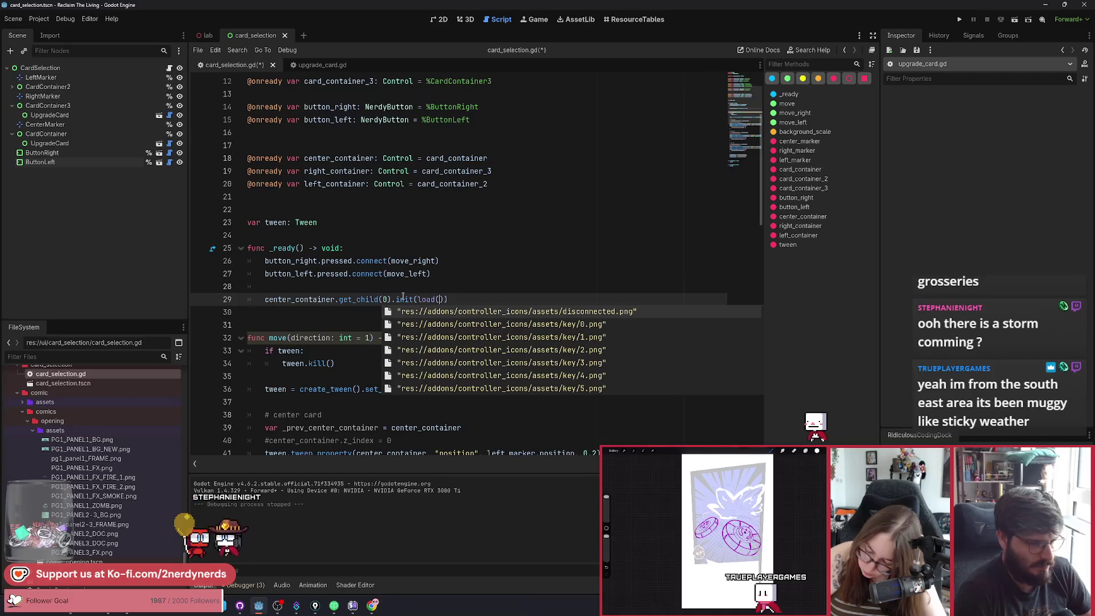
type("\"")
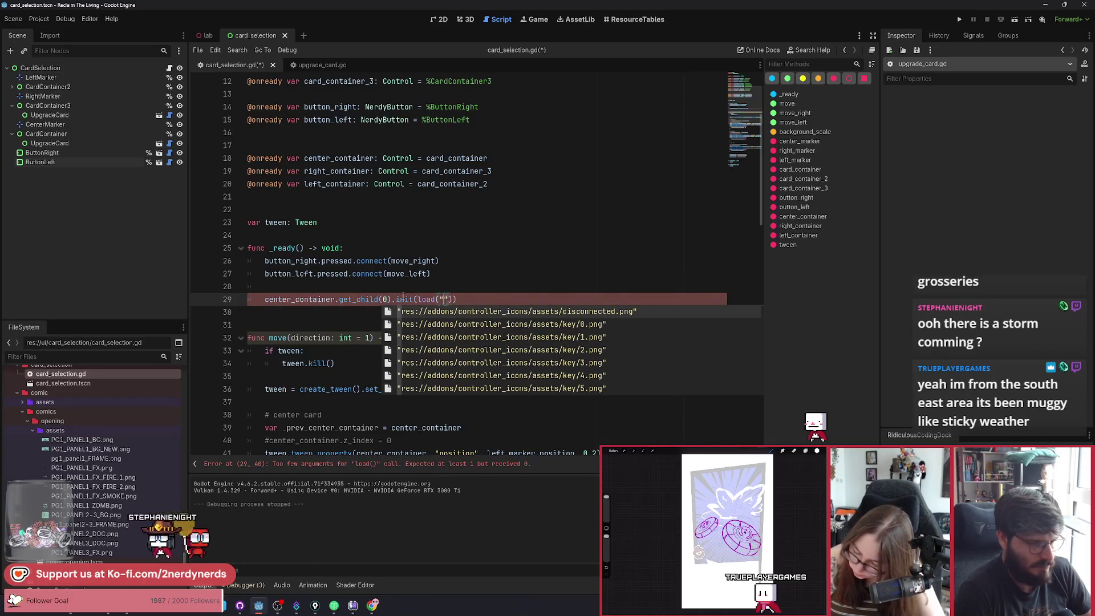
type("dart")
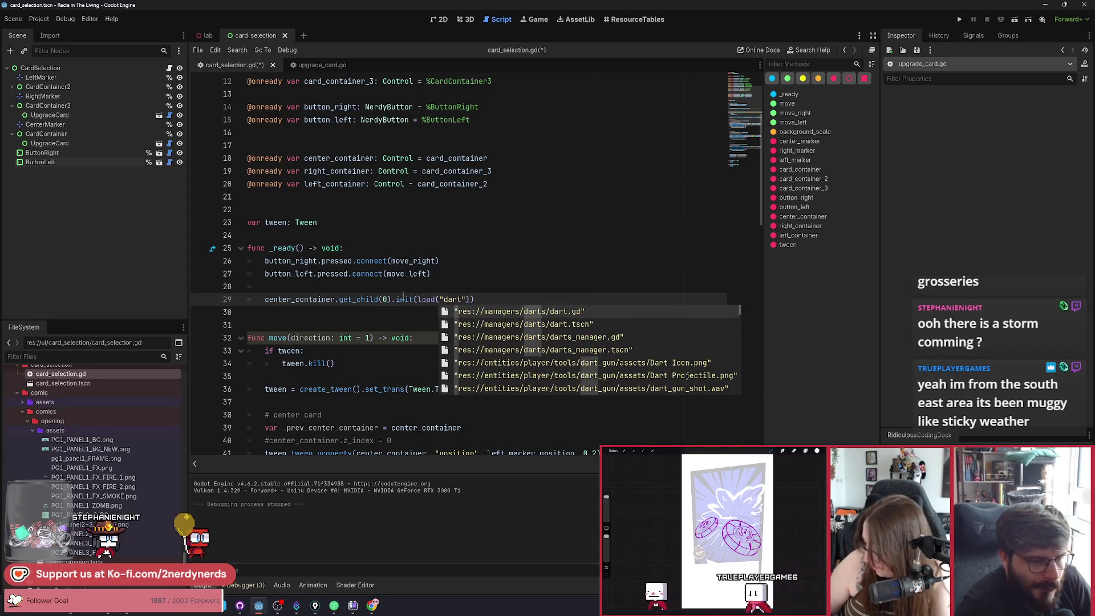
type("gun")
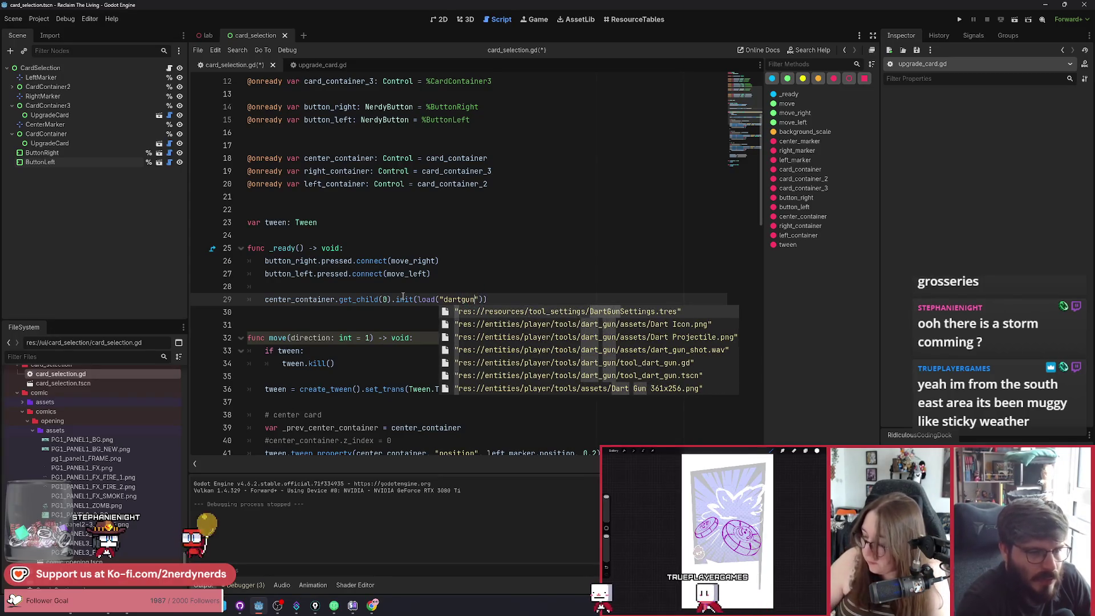
key("Down")
key("Down")
key("Down")
key("Down")
key("Down")
key("Down")
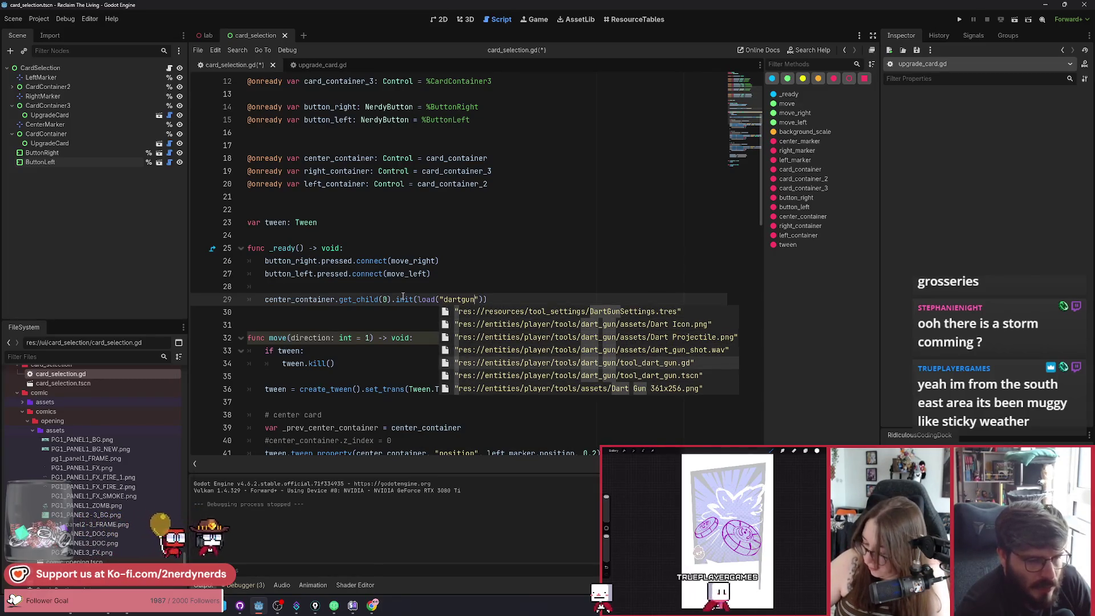
key("BackSpace")
key("BackSpace")
key("BackSpace")
type("tool")
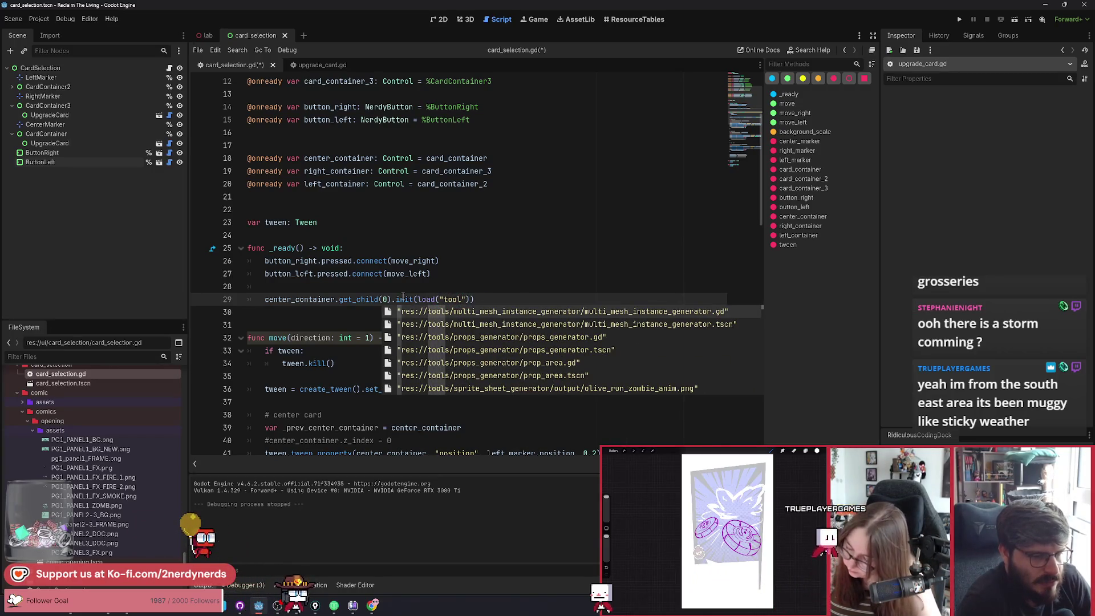
type("da")
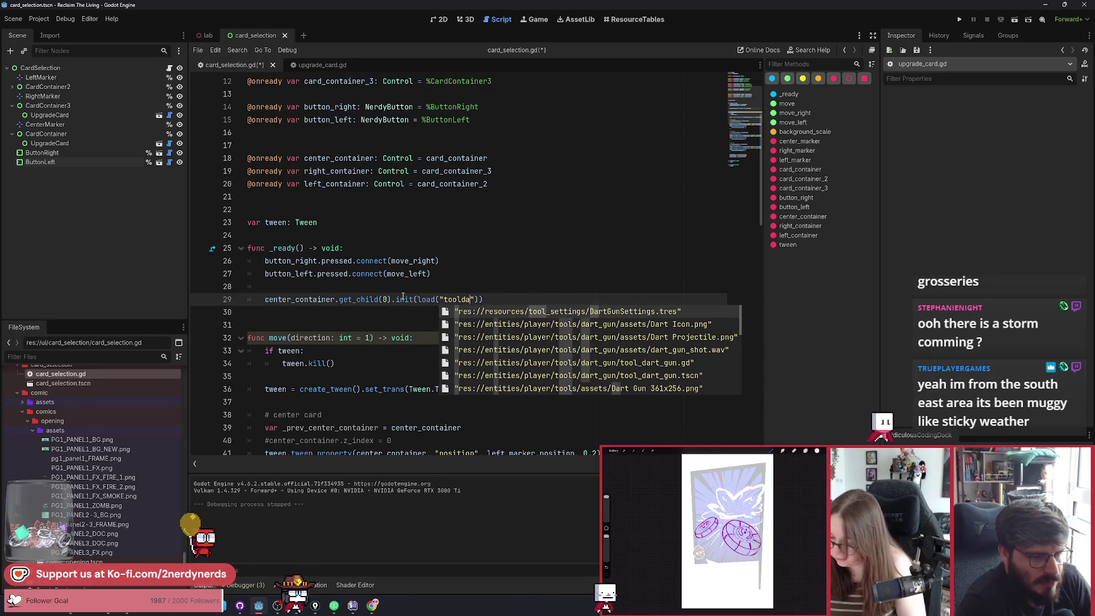
key("Down")
key("Down")
key("Down")
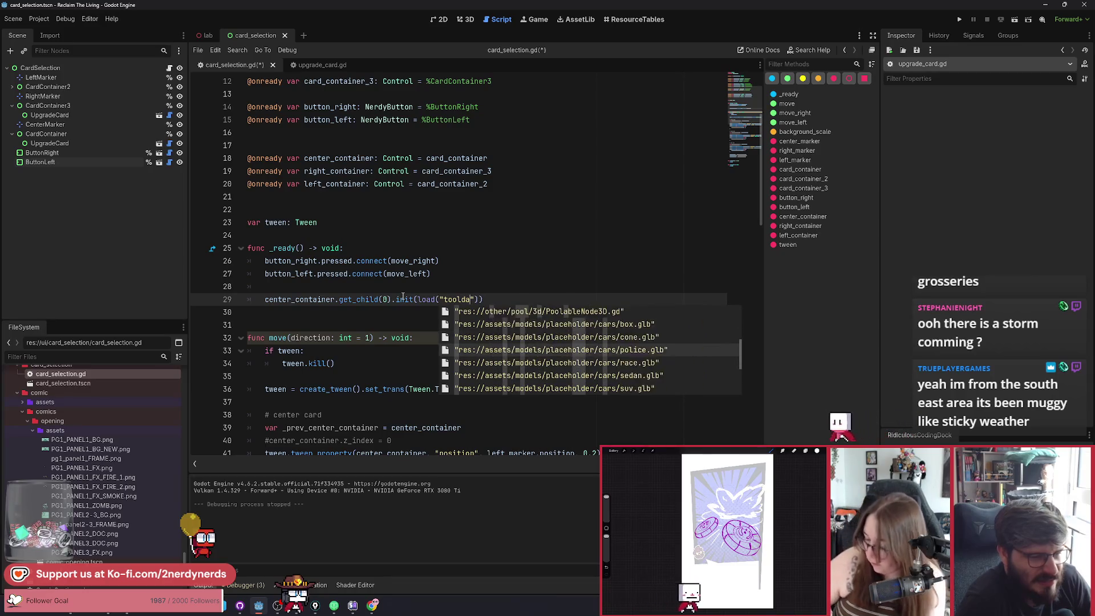
Step: Delete the unfinished load call from line 29's init() and focus the FileSystem filter
key("BackSpace")
key("BackSpace")
key("BackSpace")
key("ctrl+shift+Left")
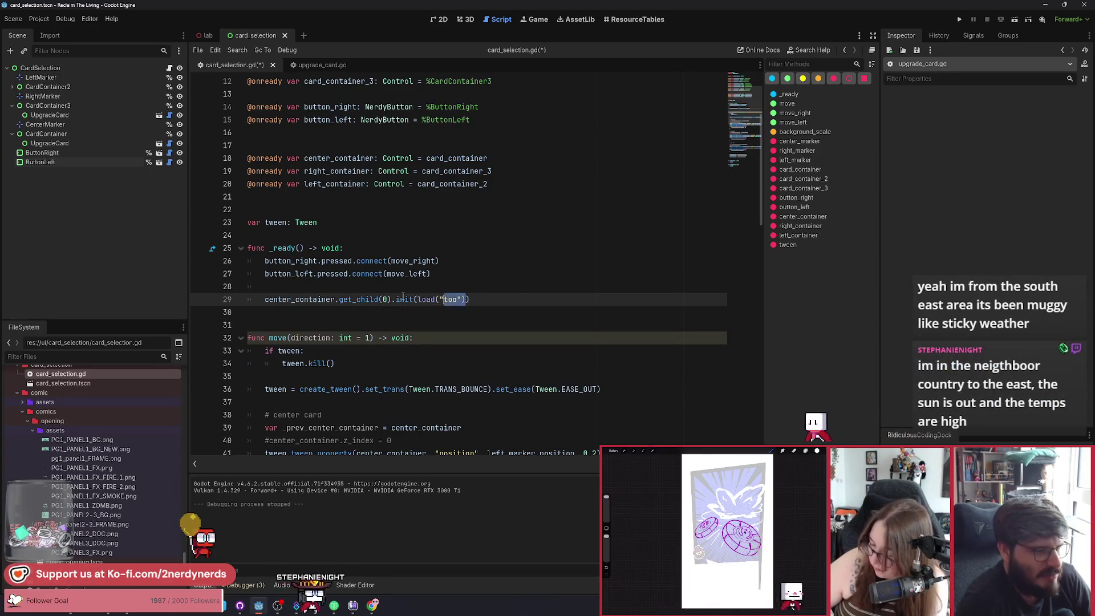
left_click_drag(417, 300, 467, 300)
key("BackSpace")
left_click(65, 356)
Step: Filter FileSystem for 'dart' and go to the folder holding ToolDartGun.tres
type("cart")
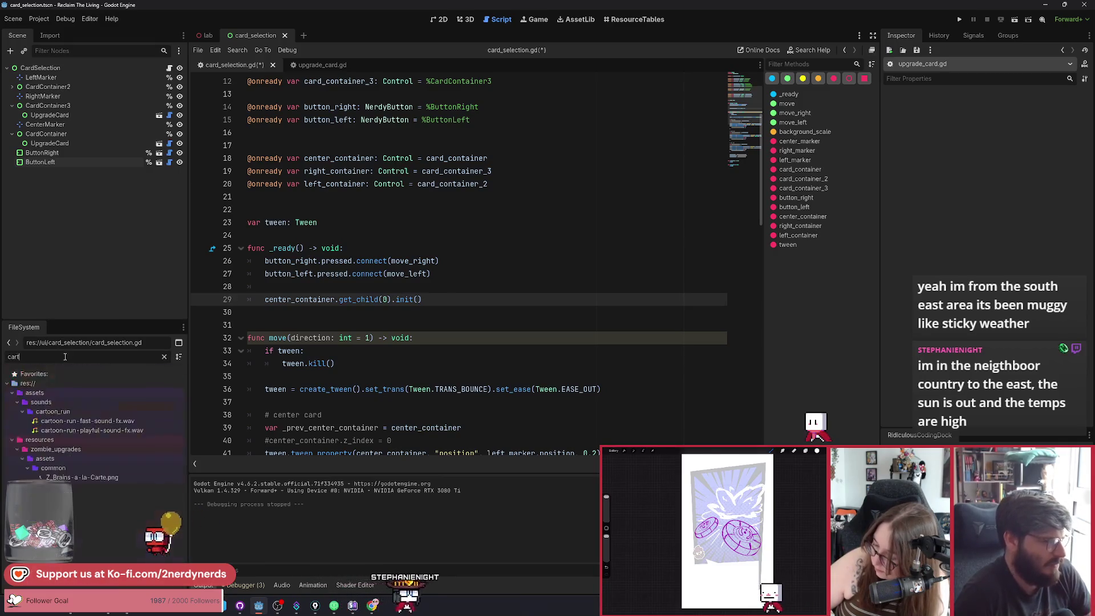
key("BackSpace")
key("BackSpace")
key("BackSpace")
type("dart")
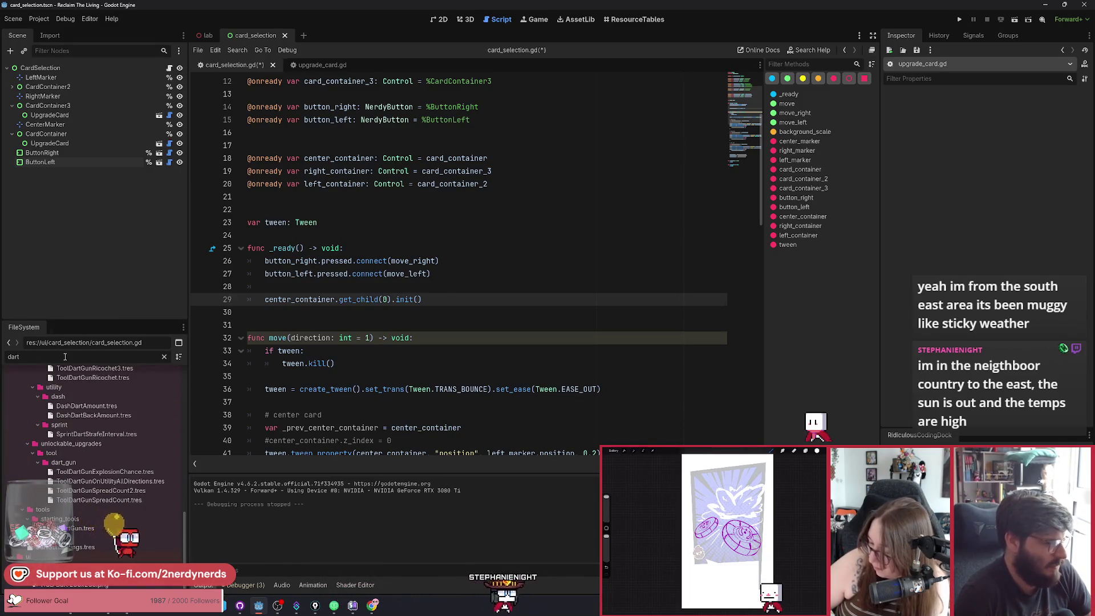
double_click(92, 520)
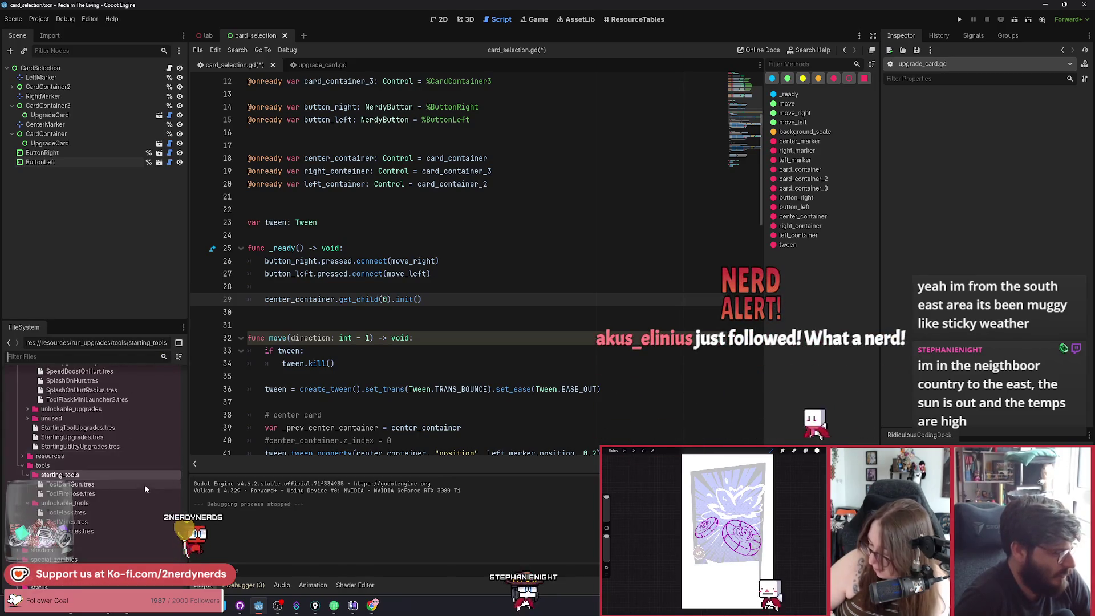
Step: Put a uid load of ToolDartGun.tres into line 29's init(), then duplicate the line
mouse_move(71, 486)
left_mouse_down()
mouse_move(411, 319)
mouse_move(422, 324)
left_mouse_up()
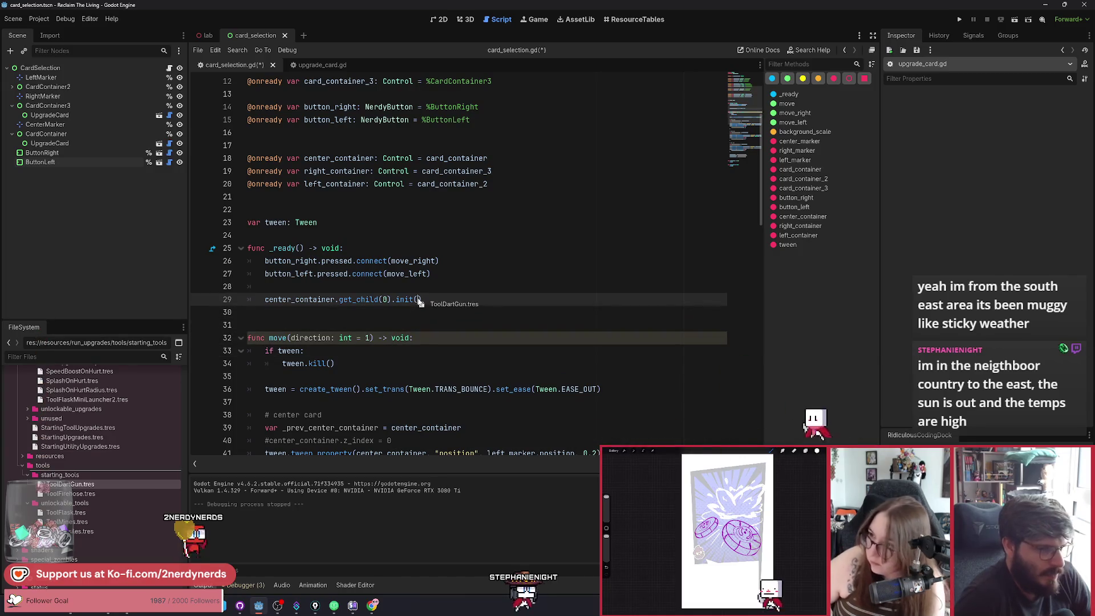
key("ctrl+z")
mouse_move(119, 481)
left_mouse_down()
mouse_move(422, 305)
mouse_move(430, 323)
left_mouse_up()
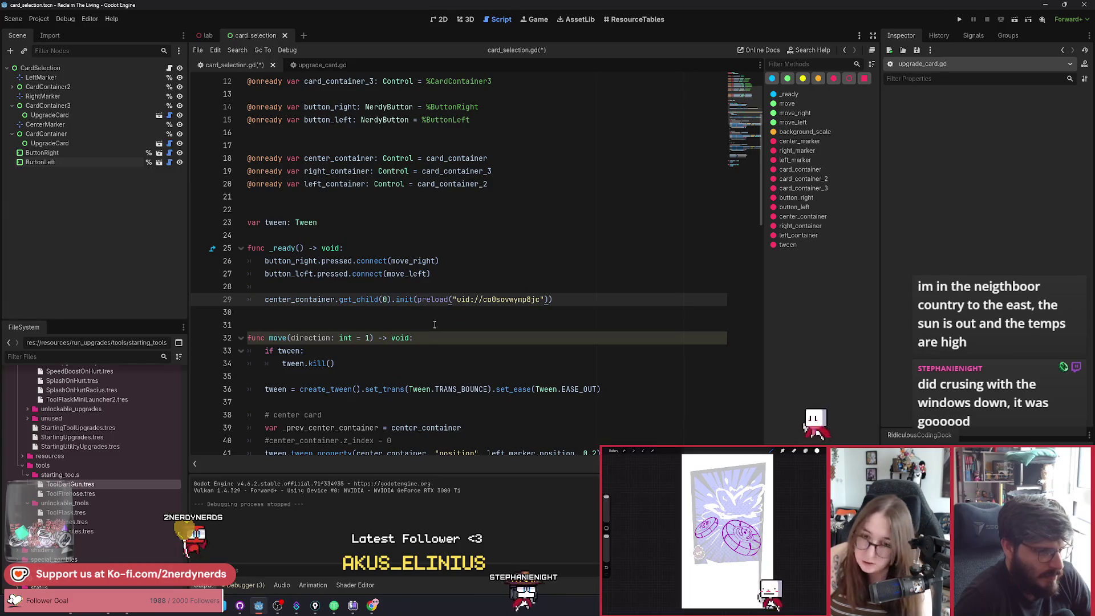
left_click(431, 301)
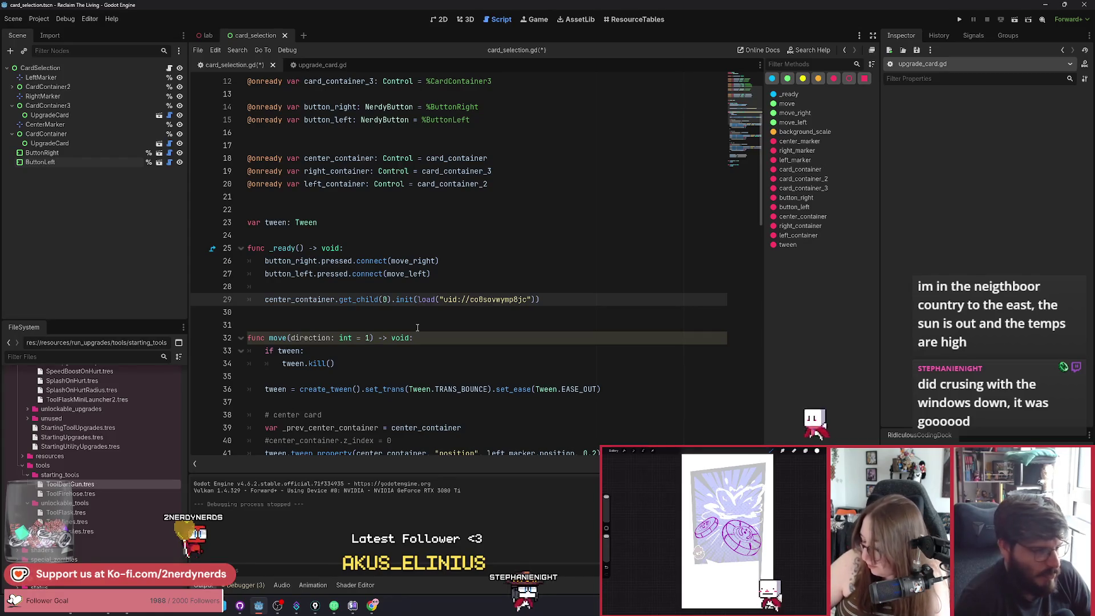
key("ctrl+shift+d")
left_click(409, 336)
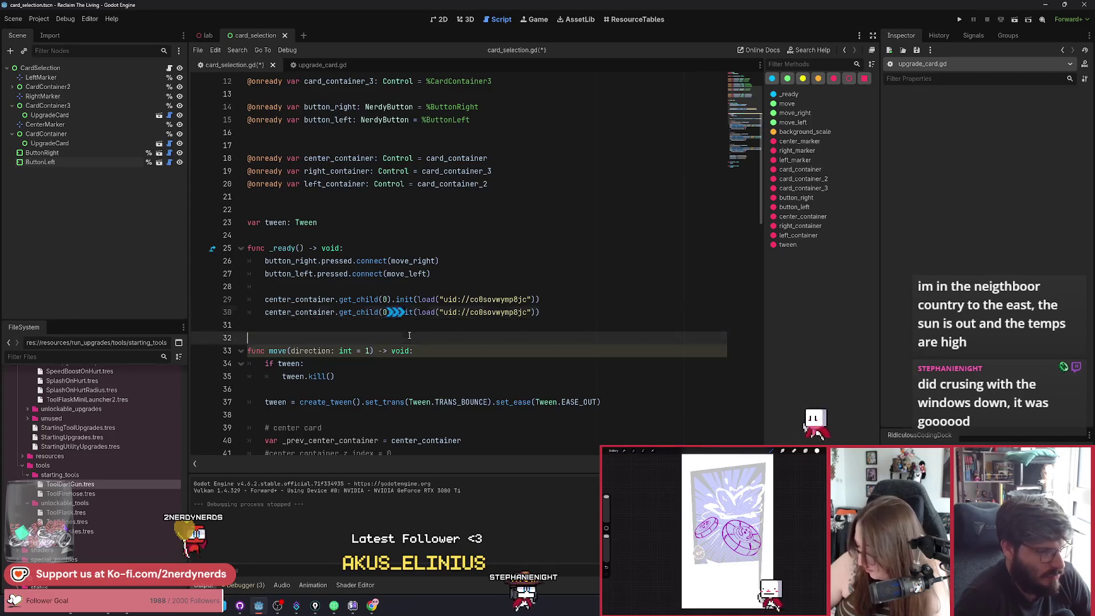
Step: Change line 30 to right_container with ToolFlask.tres loaded into its init()
double_click(325, 171)
key("ctrl+c")
double_click(300, 313)
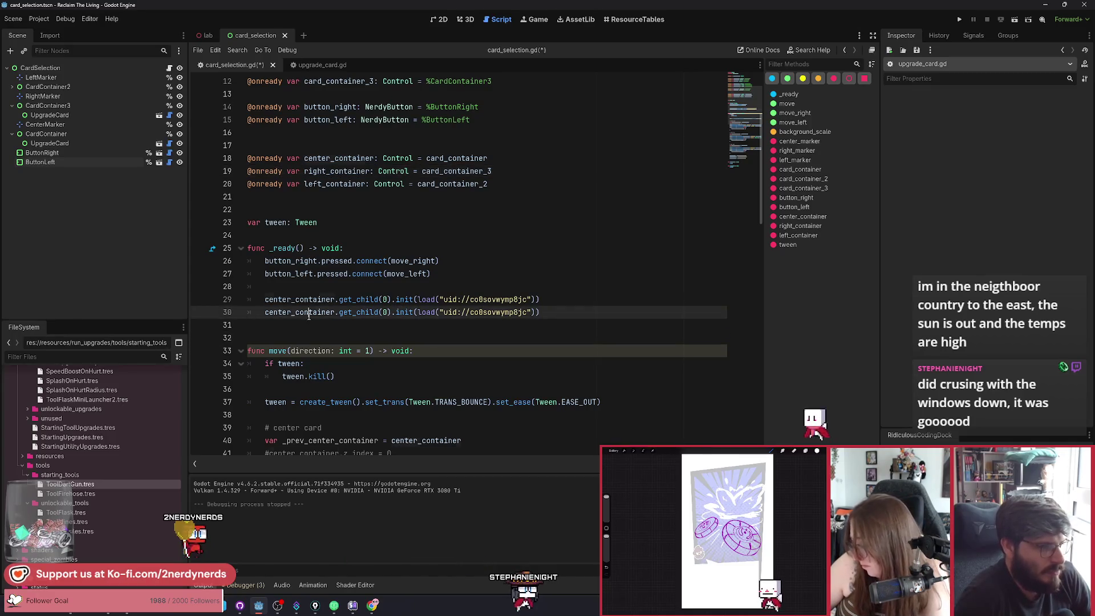
key("ctrl+v")
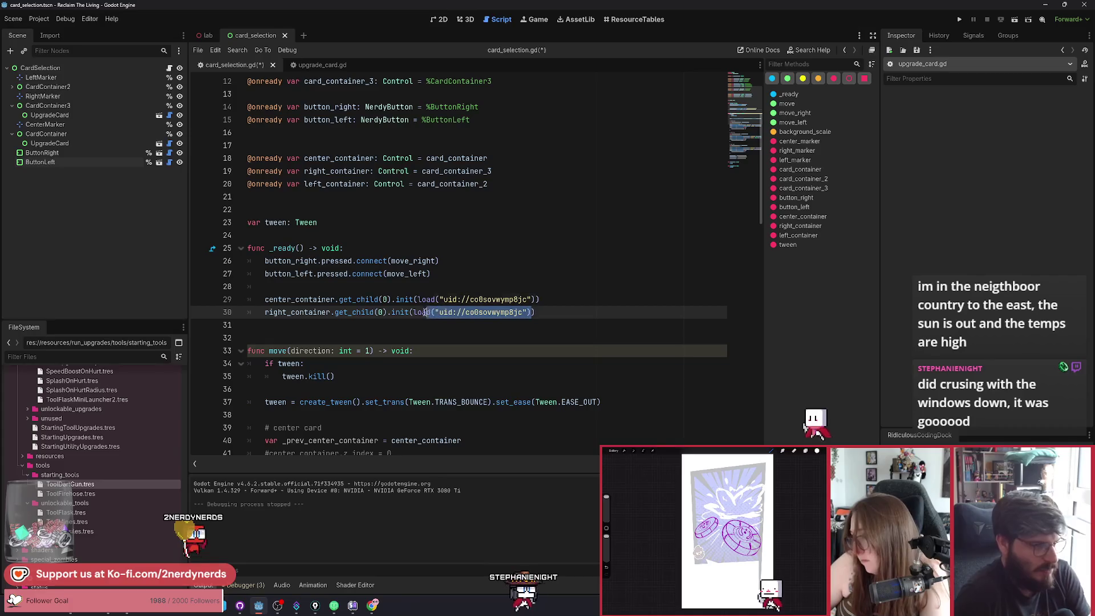
left_click_drag(427, 312, 416, 313)
key("BackSpace")
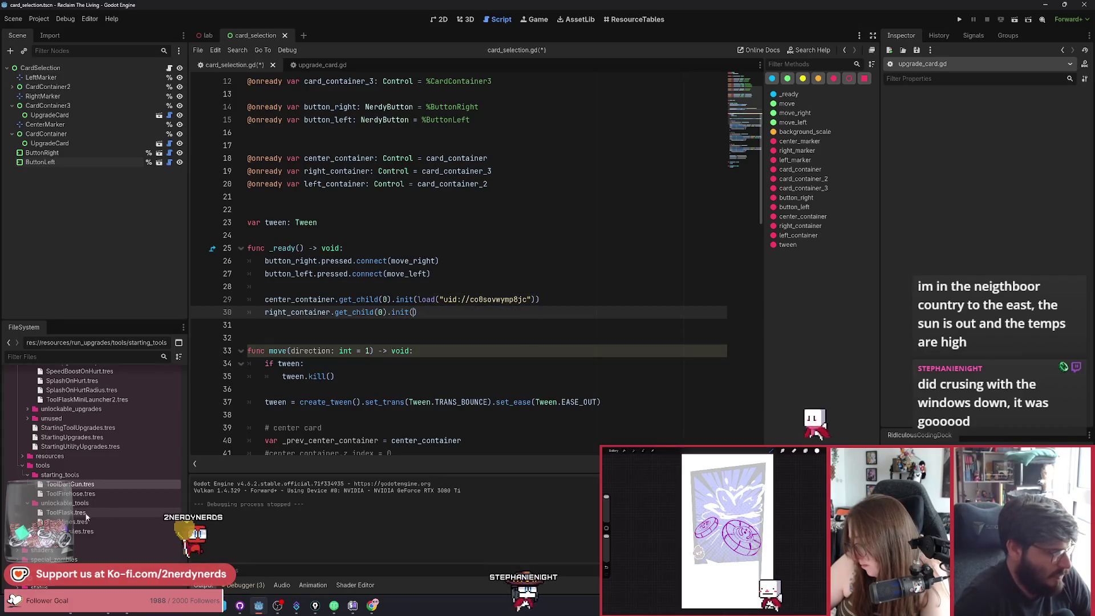
mouse_move(86, 516)
left_mouse_down()
mouse_move(359, 393)
mouse_move(414, 311)
left_mouse_up()
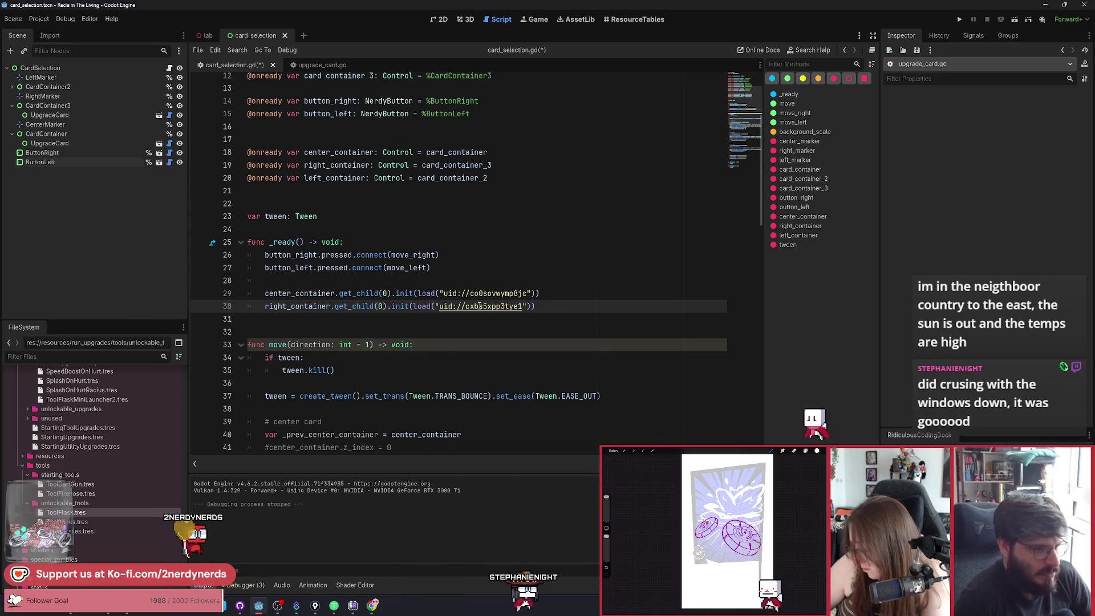
Step: Duplicate it as line 31 for left_container, loading ToolMissiles.tres into init()
key("ctrl+shift+d")
double_click(291, 319)
type("left_container.get_child(0).init(load(\"uid://cxbs5xpp3tye1")
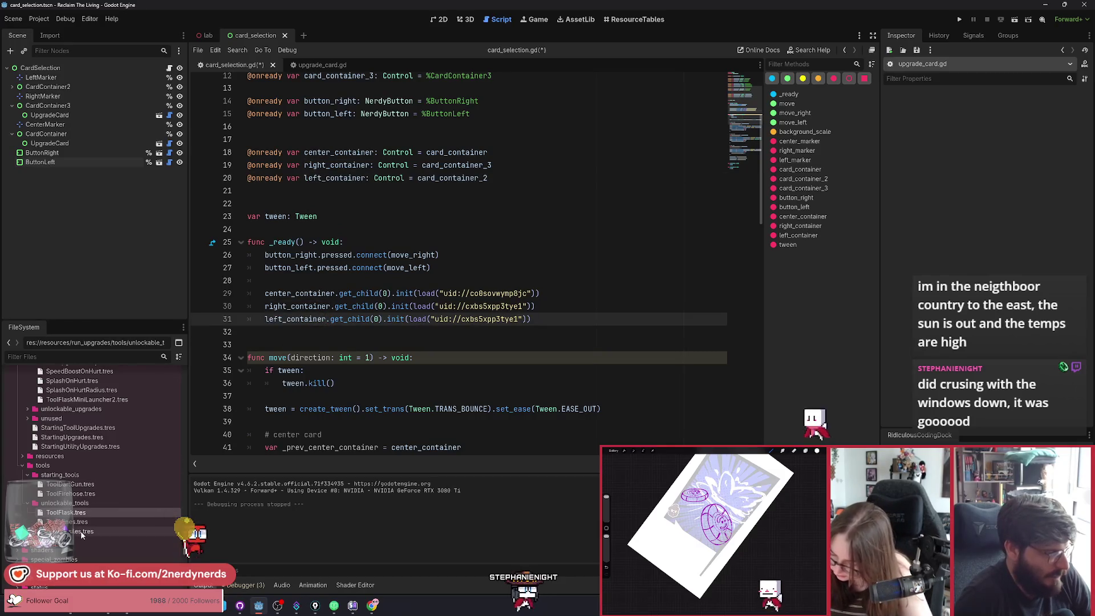
left_click_drag(428, 318, 526, 318)
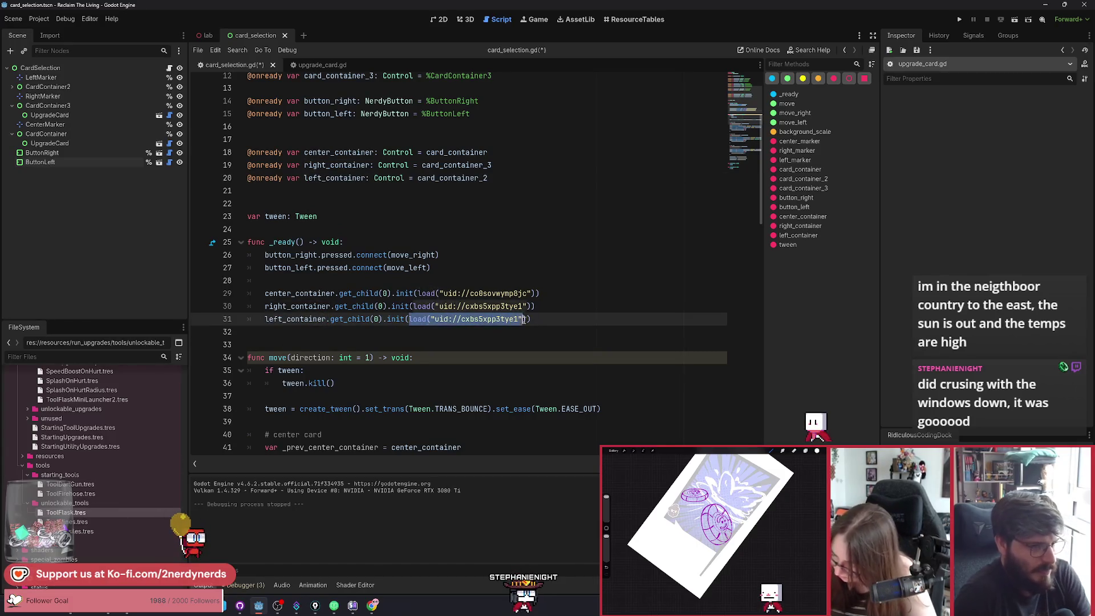
key("BackSpace")
mouse_move(107, 525)
left_mouse_down()
mouse_move(411, 320)
mouse_move(404, 345)
mouse_move(409, 322)
left_mouse_up()
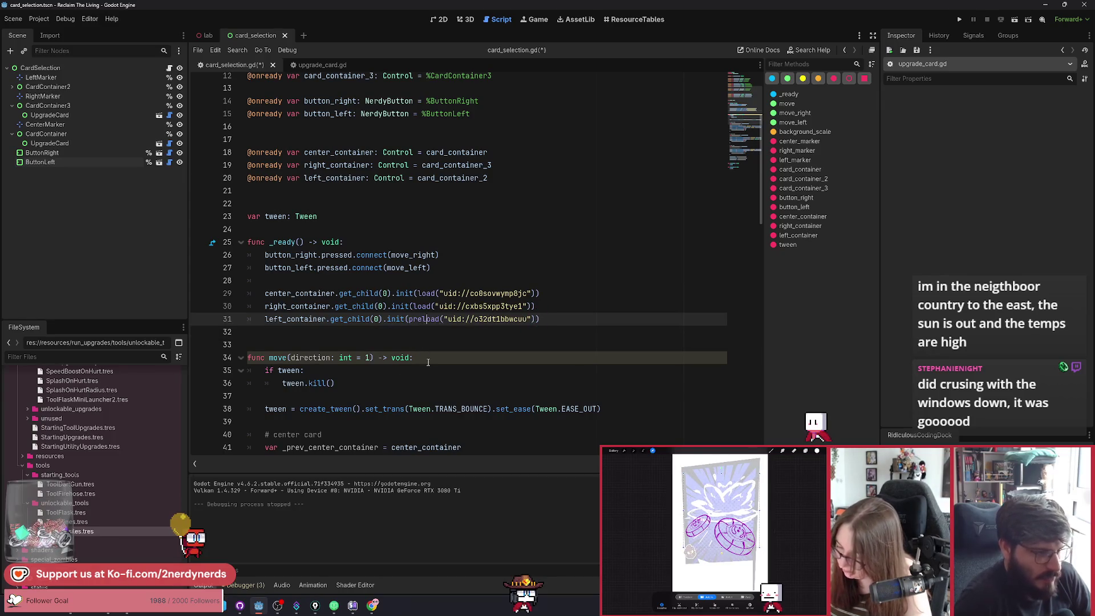
key("BackSpace")
key("BackSpace")
key("BackSpace")
type("l")
Step: Save card_selection.gd and run the current scene
key("ctrl+s")
left_click(447, 293)
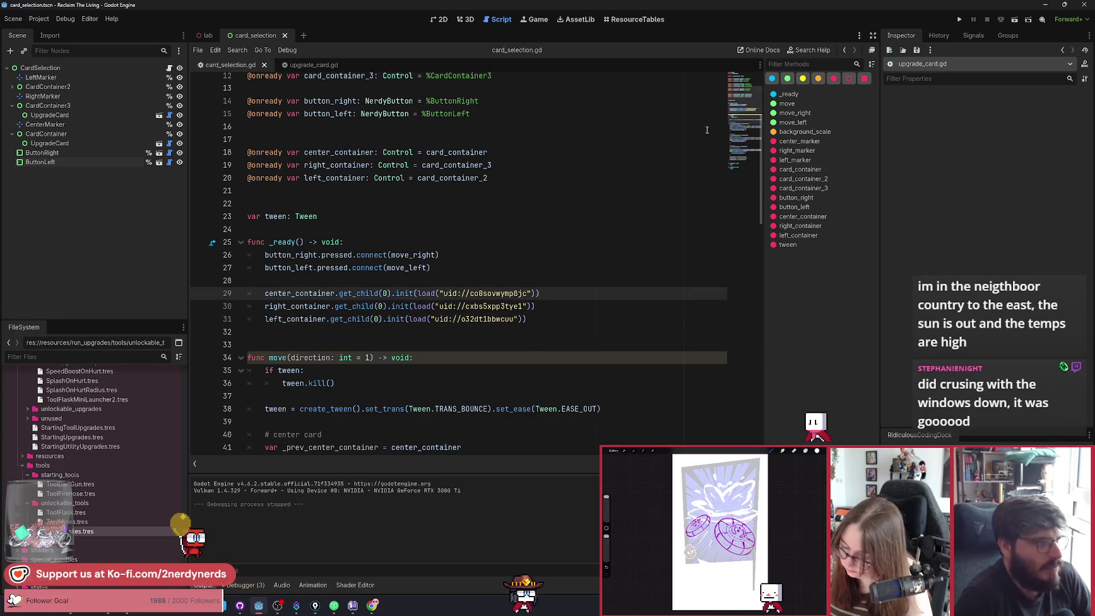
left_click(1013, 22)
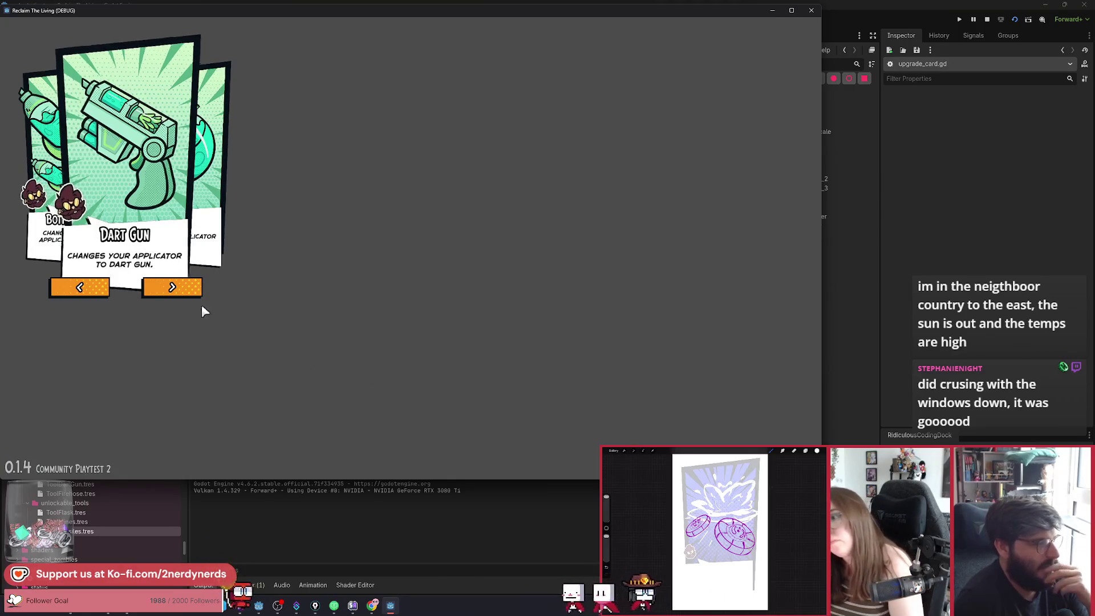
Step: Repeatedly advance the card carousel through Flask and Bottle Rockets until Dart Gun is centred
left_click(189, 292)
left_click(189, 292)
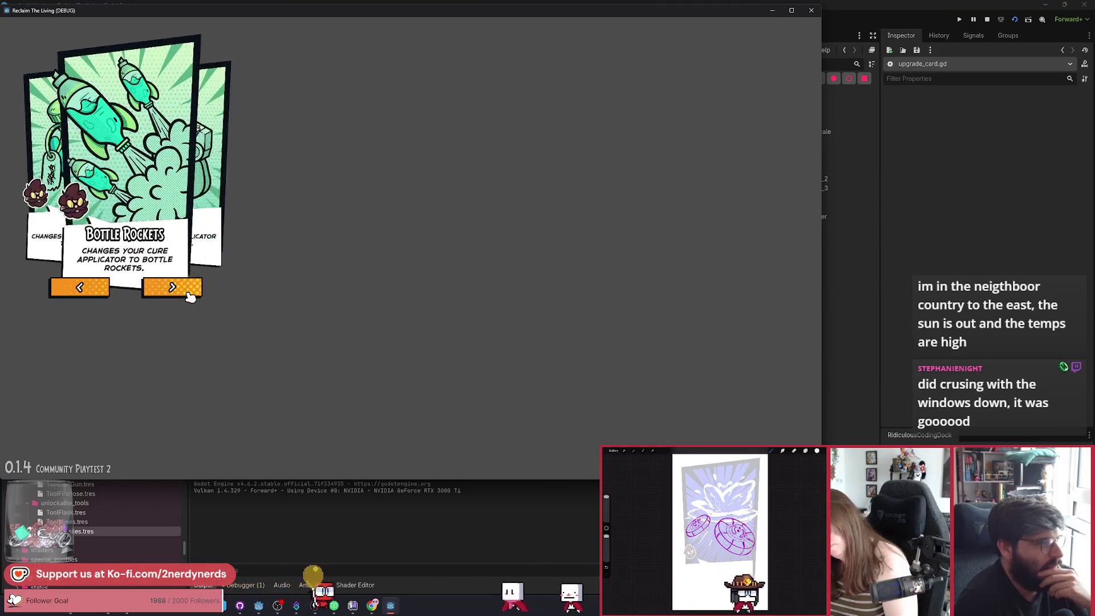
left_click(188, 292)
left_click(189, 292)
left_click(189, 293)
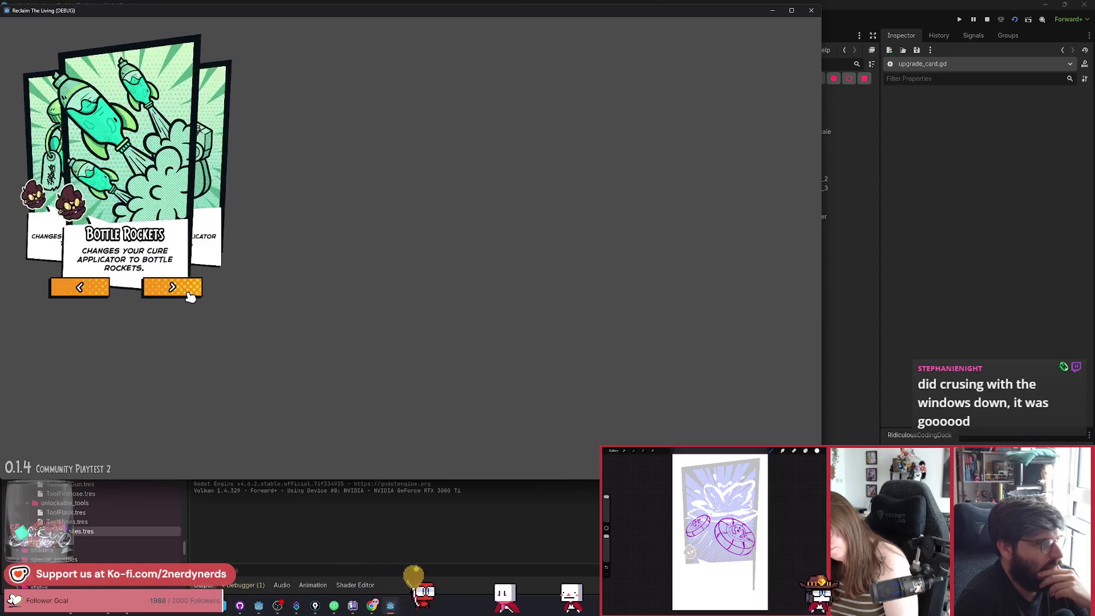
left_click(188, 292)
left_click(189, 292)
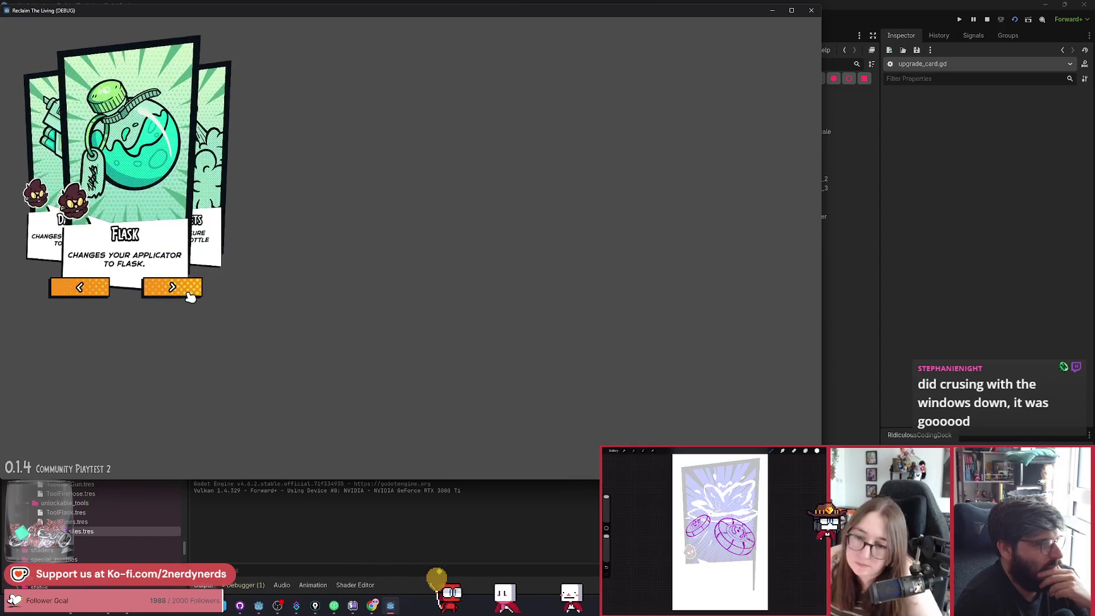
left_click(188, 293)
left_click(188, 292)
left_click(189, 293)
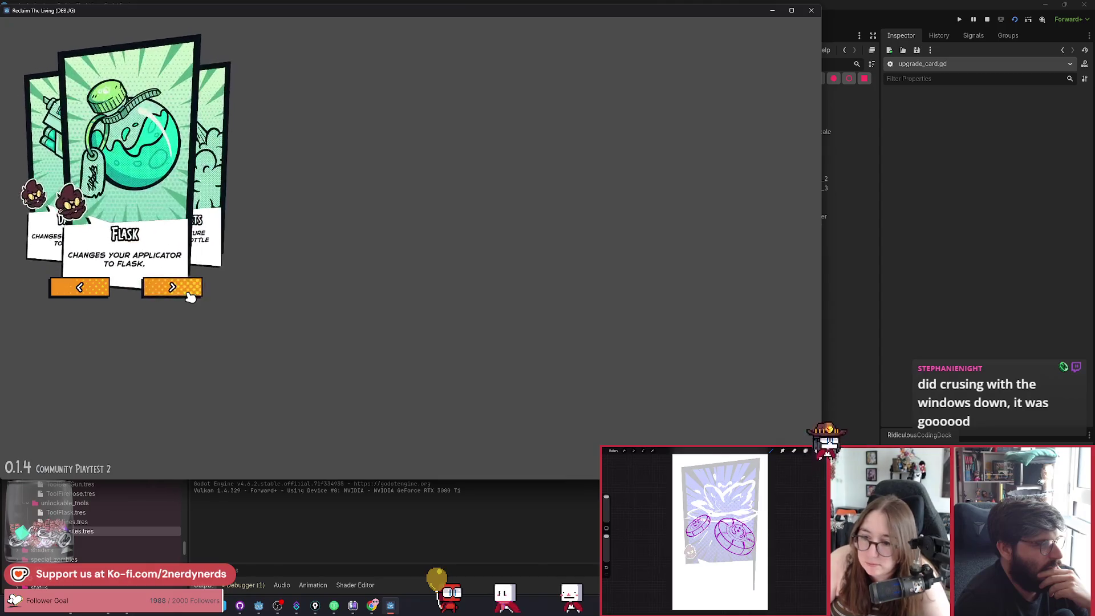
left_click(189, 293)
left_click(188, 293)
left_click(188, 292)
left_click(189, 293)
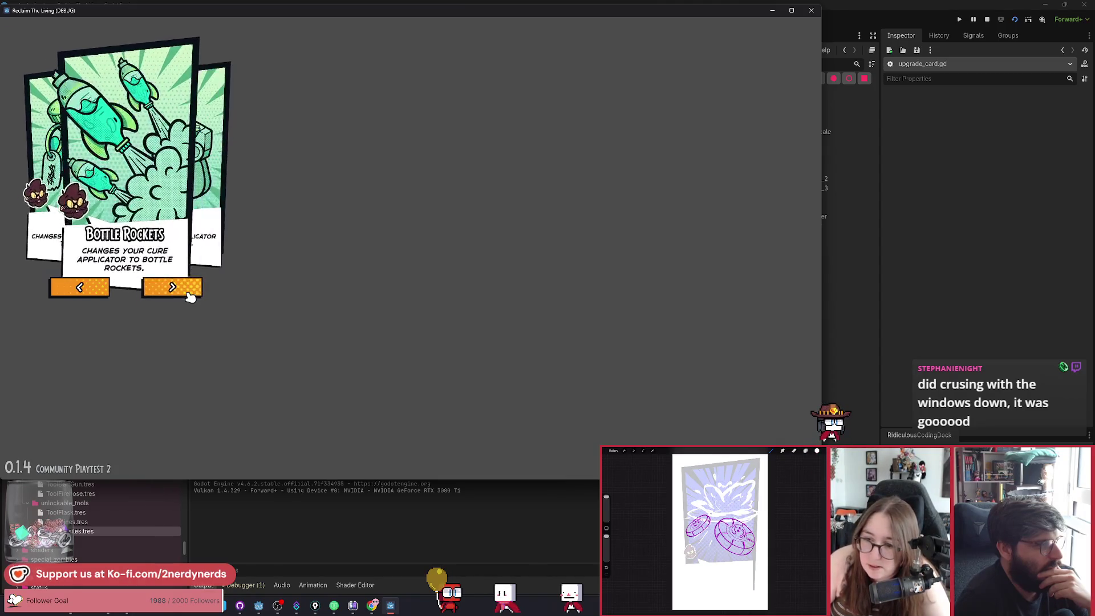
left_click(189, 293)
left_click(189, 293)
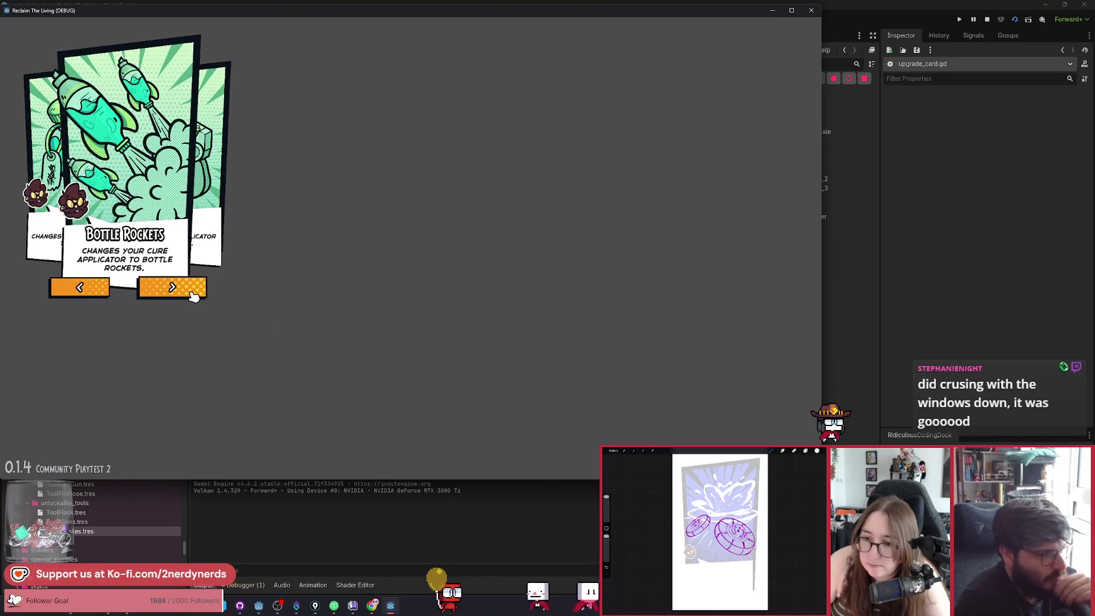
left_click(191, 292)
left_click(192, 292)
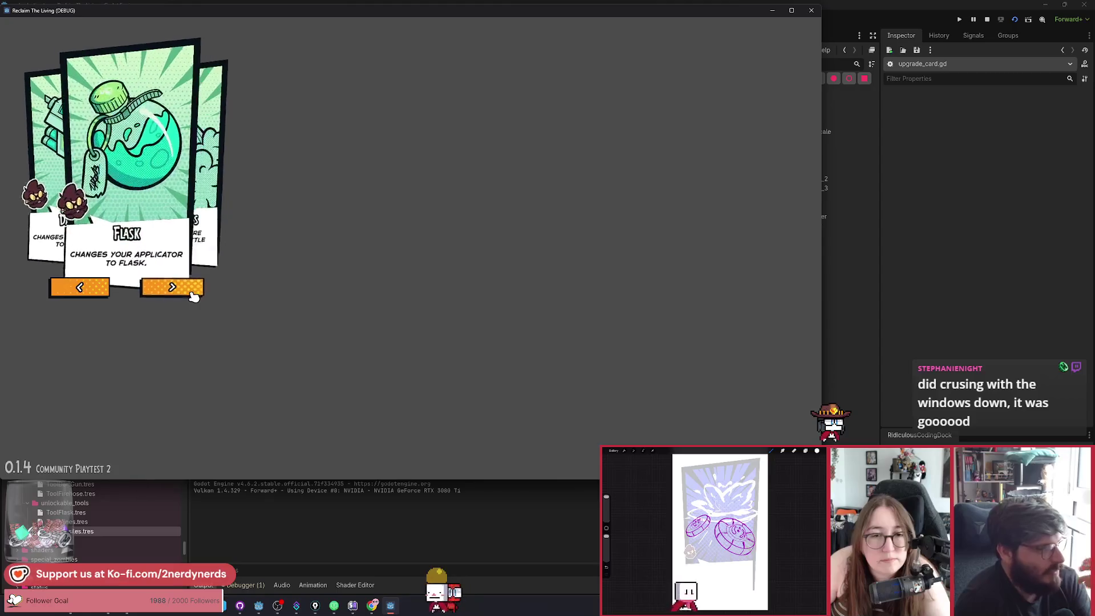
left_click(191, 292)
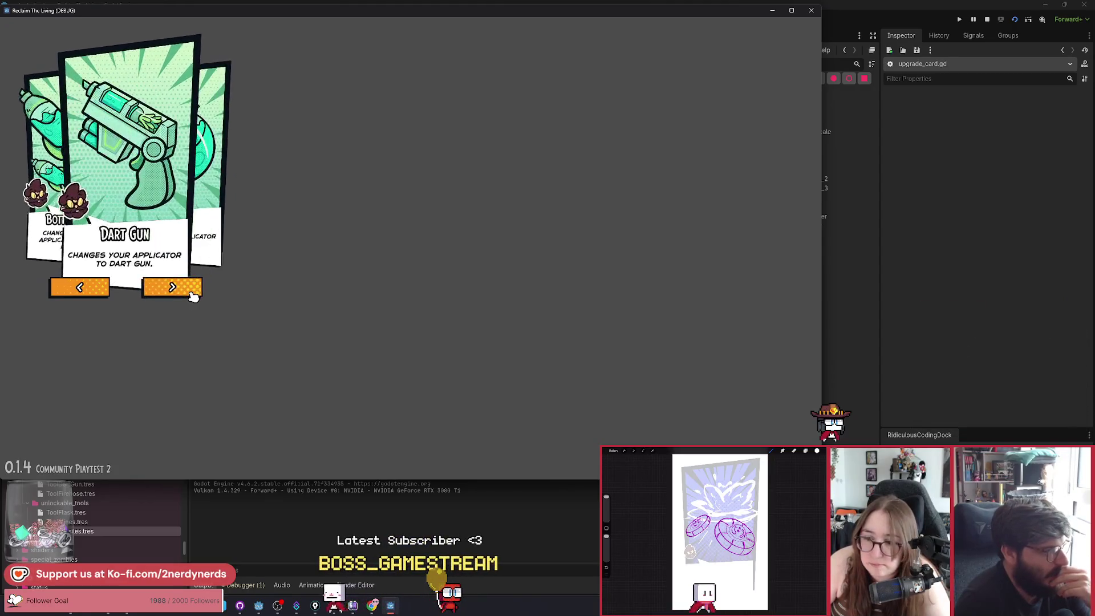
left_click(192, 292)
left_click(193, 291)
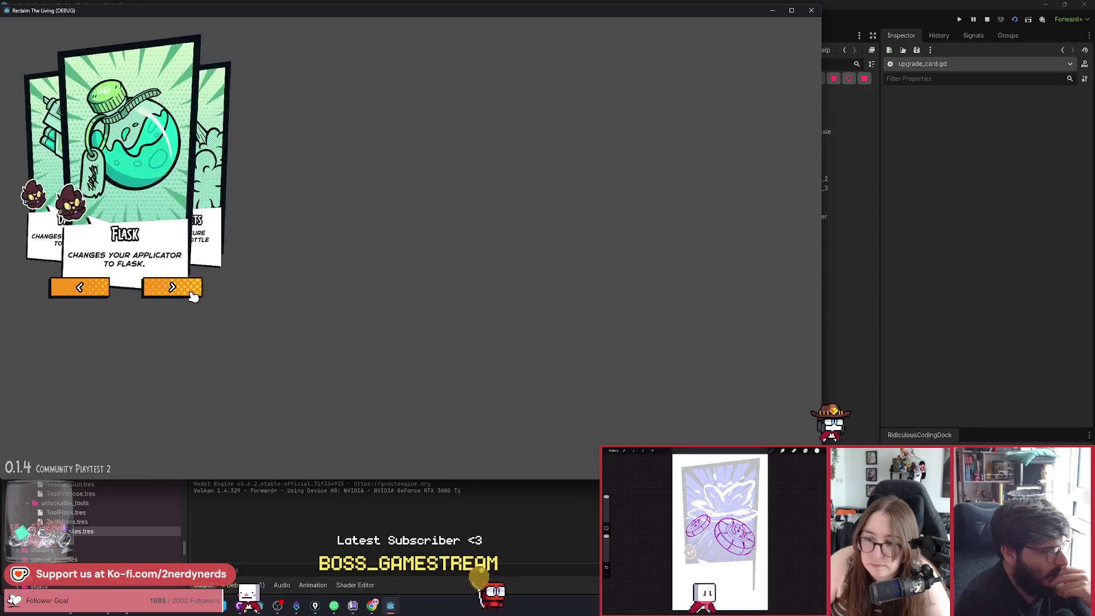
left_click(193, 292)
left_click(193, 291)
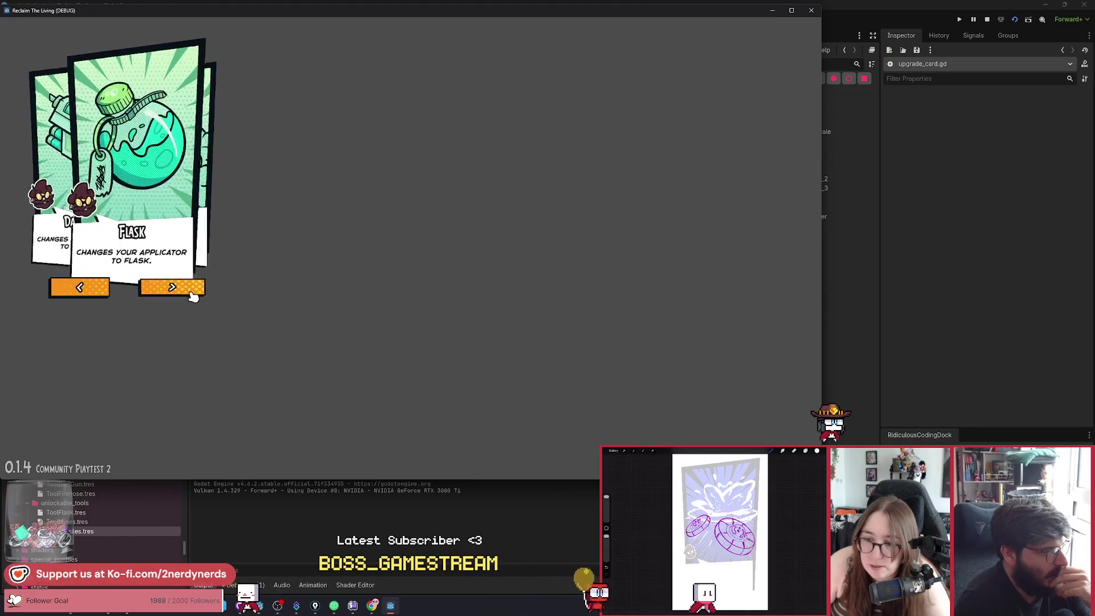
left_click(193, 292)
left_click(193, 292)
left_click(193, 292)
left_click(193, 292)
left_click(193, 292)
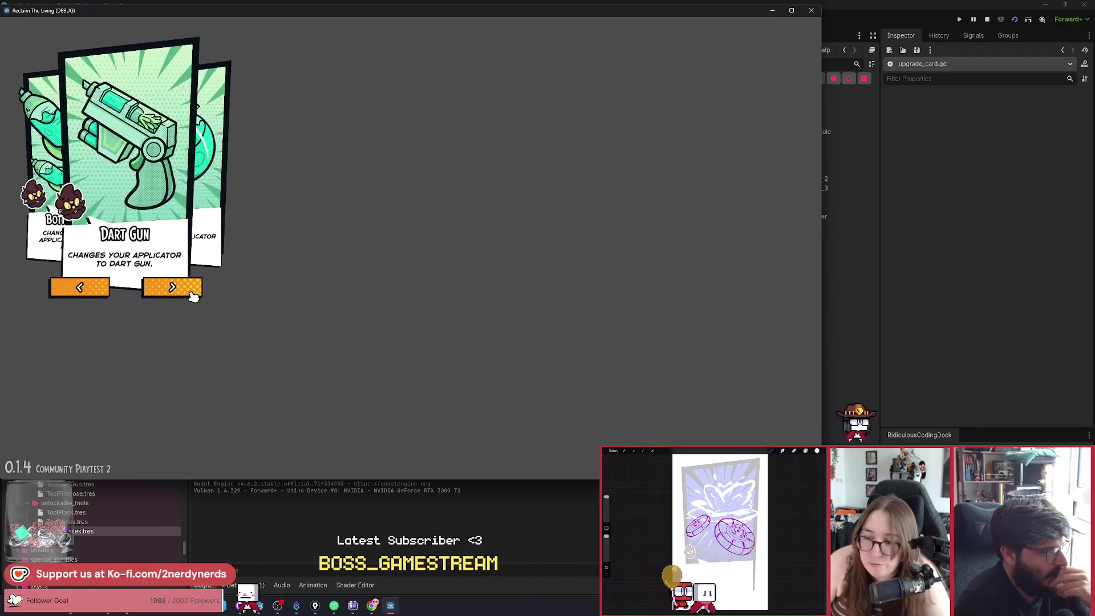
left_click(192, 291)
left_click(193, 292)
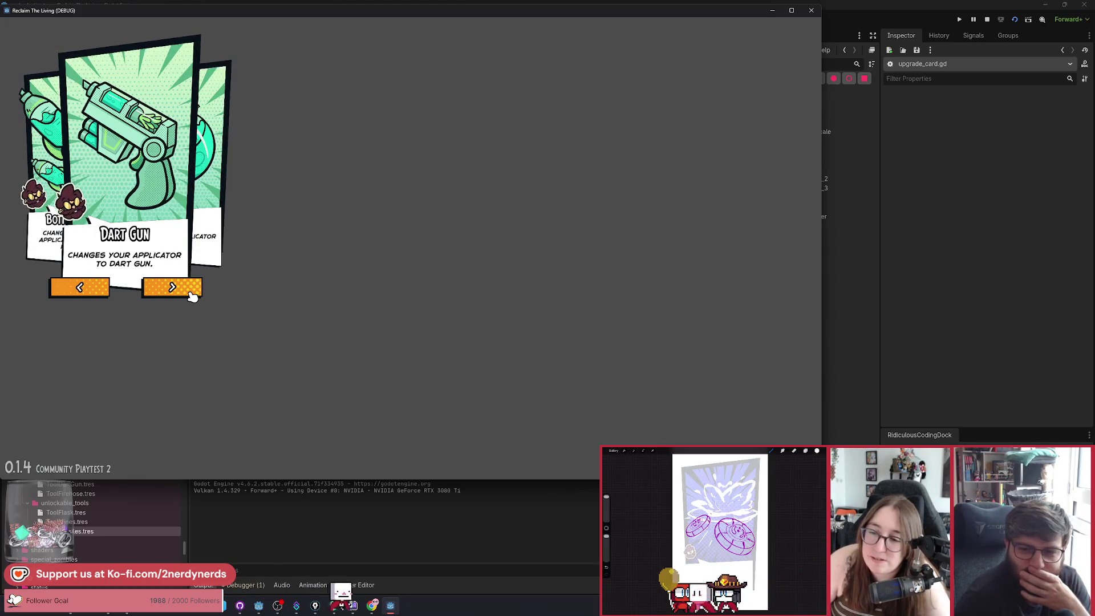
Step: Cycle the carousel forward many times through Dart Gun, Flask and Bottle Rockets
left_click(192, 293)
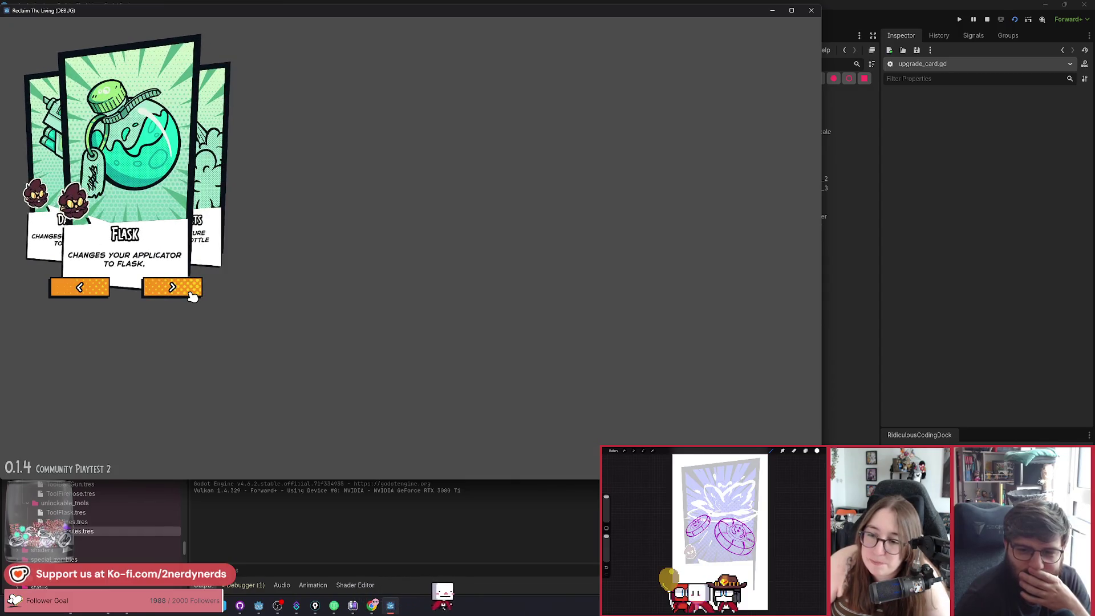
left_click(192, 294)
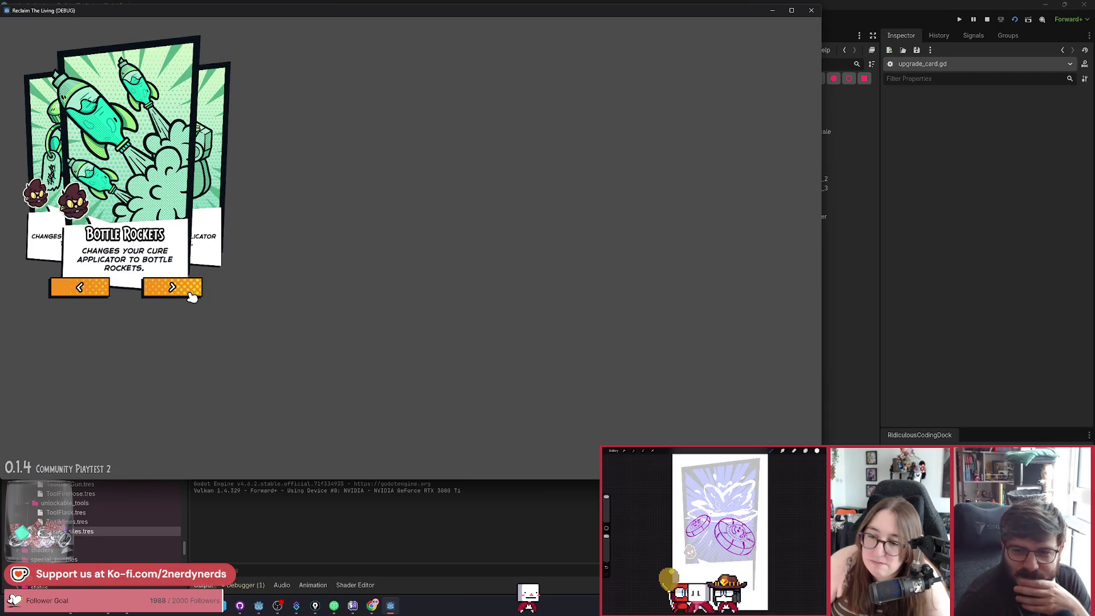
left_click(192, 294)
left_click(192, 294)
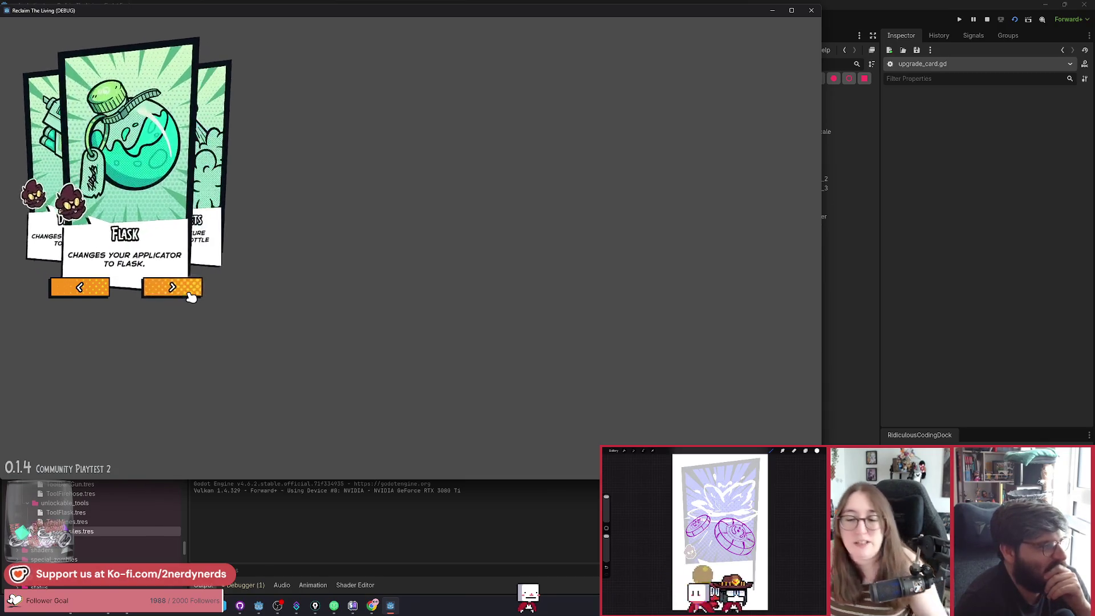
left_click(192, 294)
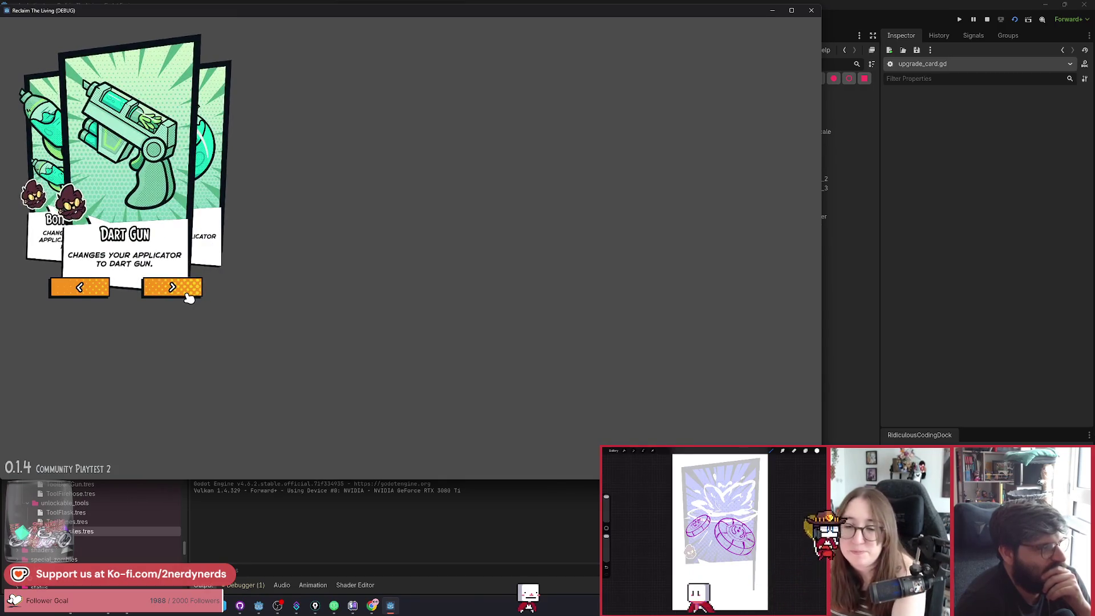
left_click(189, 296)
left_click(188, 295)
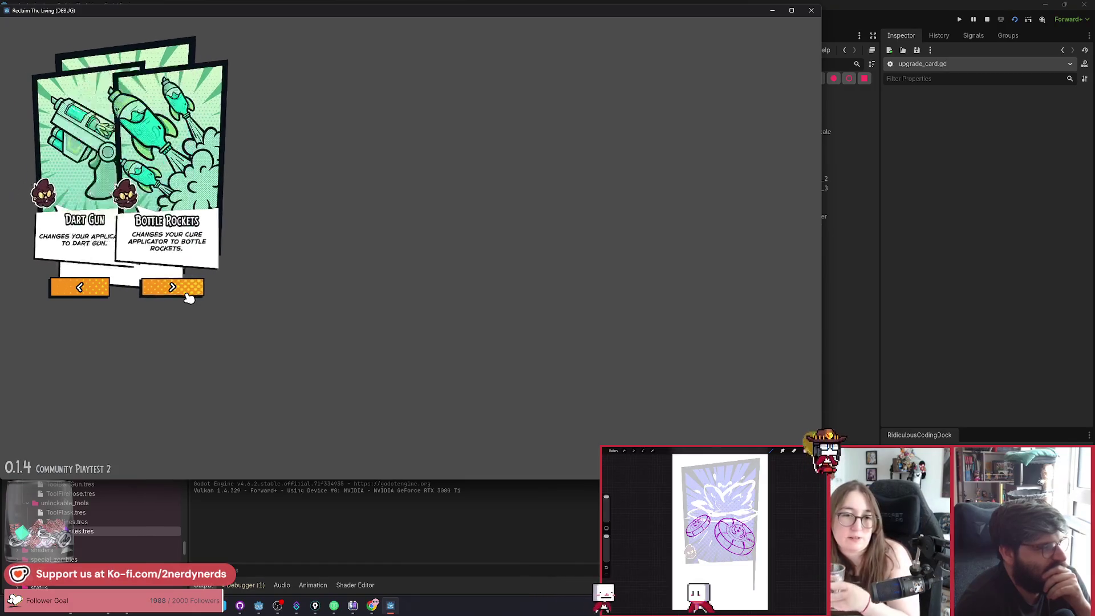
left_click(188, 295)
left_click(188, 295)
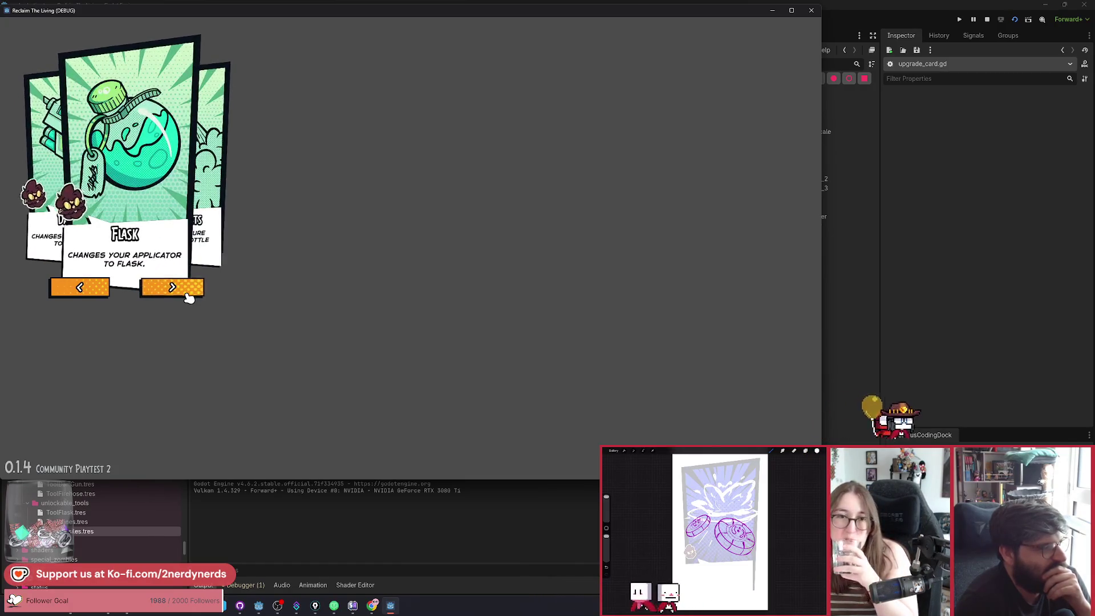
left_click(188, 295)
left_click(188, 296)
left_click(188, 295)
left_click(188, 296)
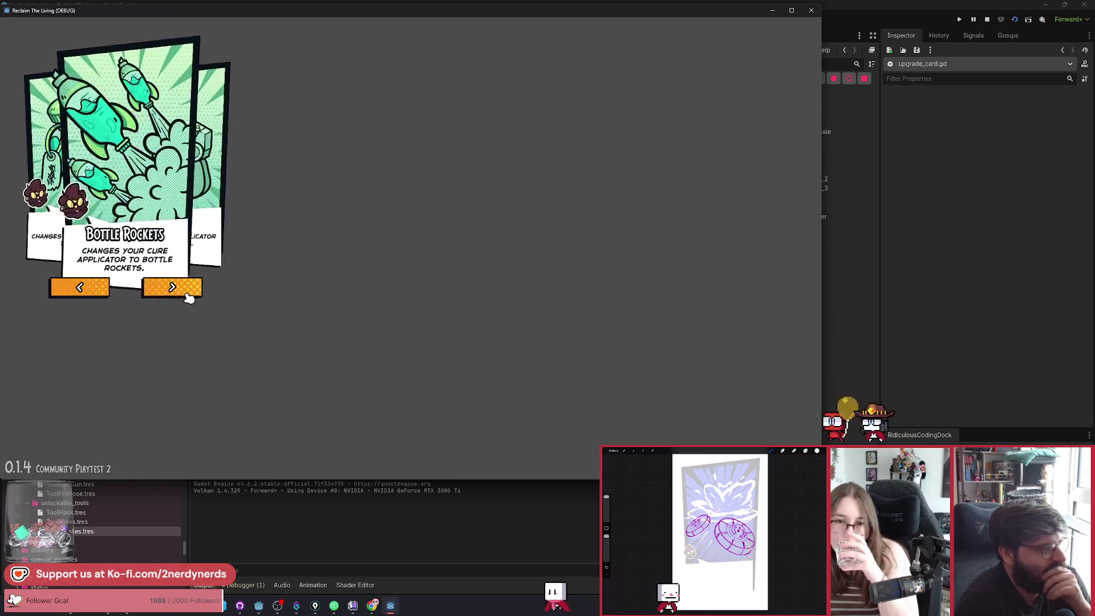
left_click(189, 295)
left_click(188, 296)
left_click(188, 296)
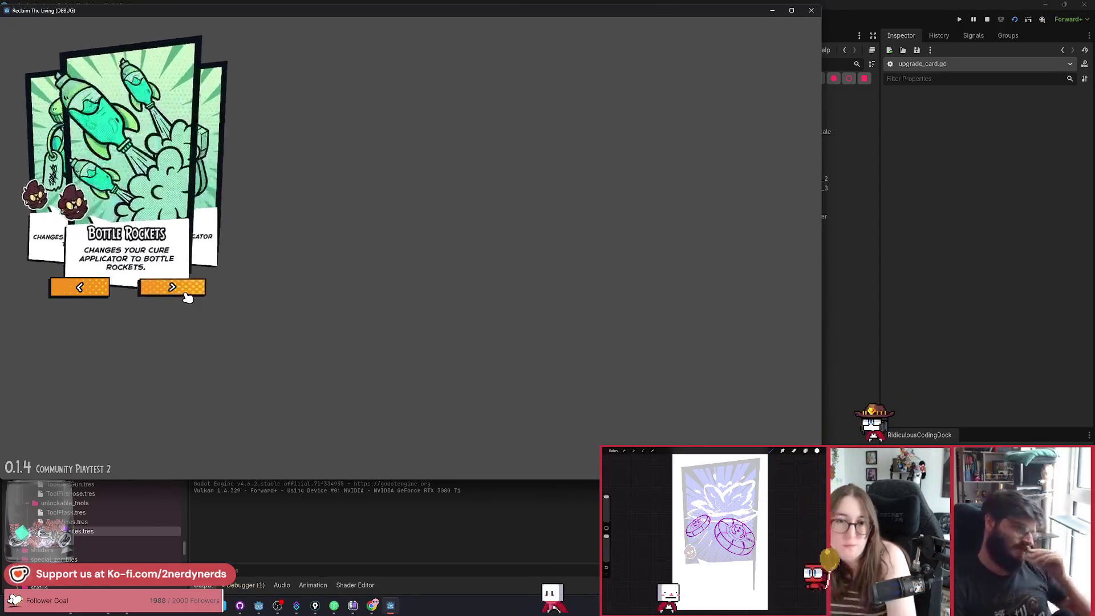
left_click(188, 295)
left_click(188, 295)
left_click(188, 295)
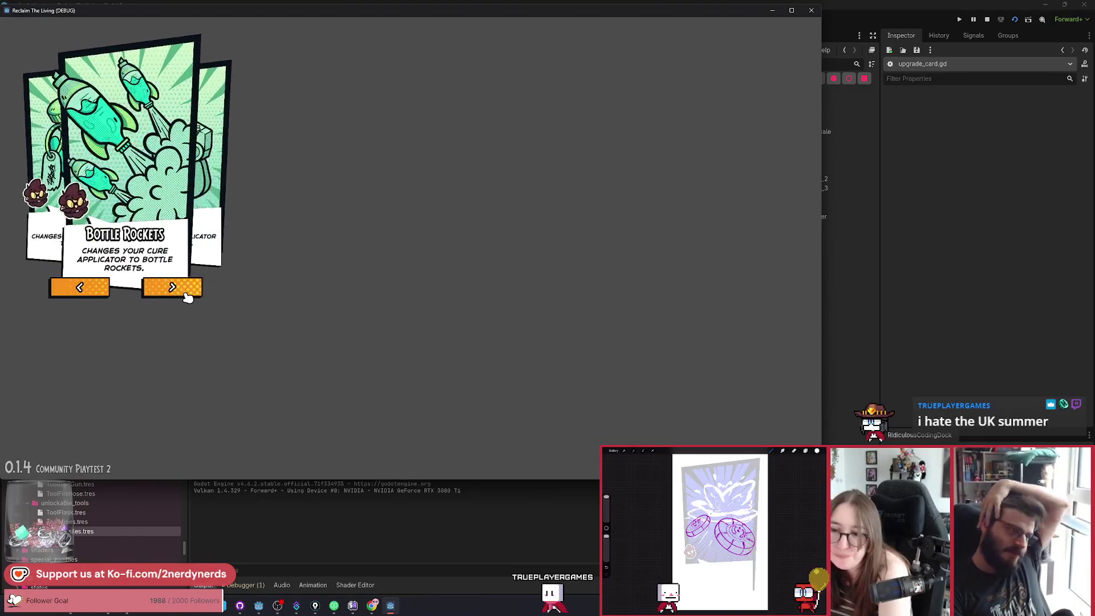
left_click(188, 295)
left_click(188, 295)
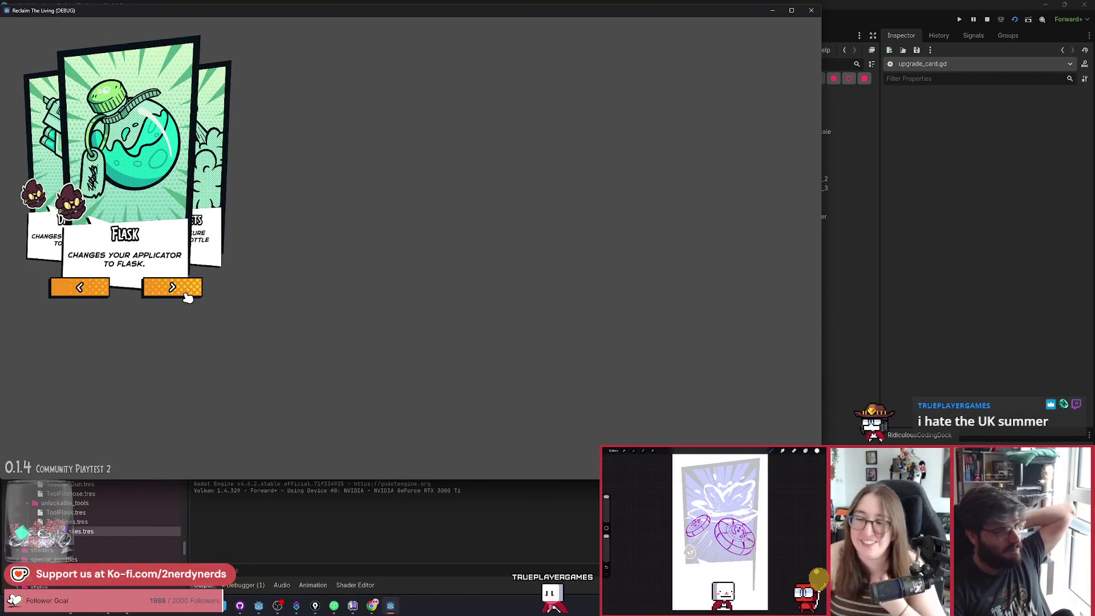
left_click(186, 294)
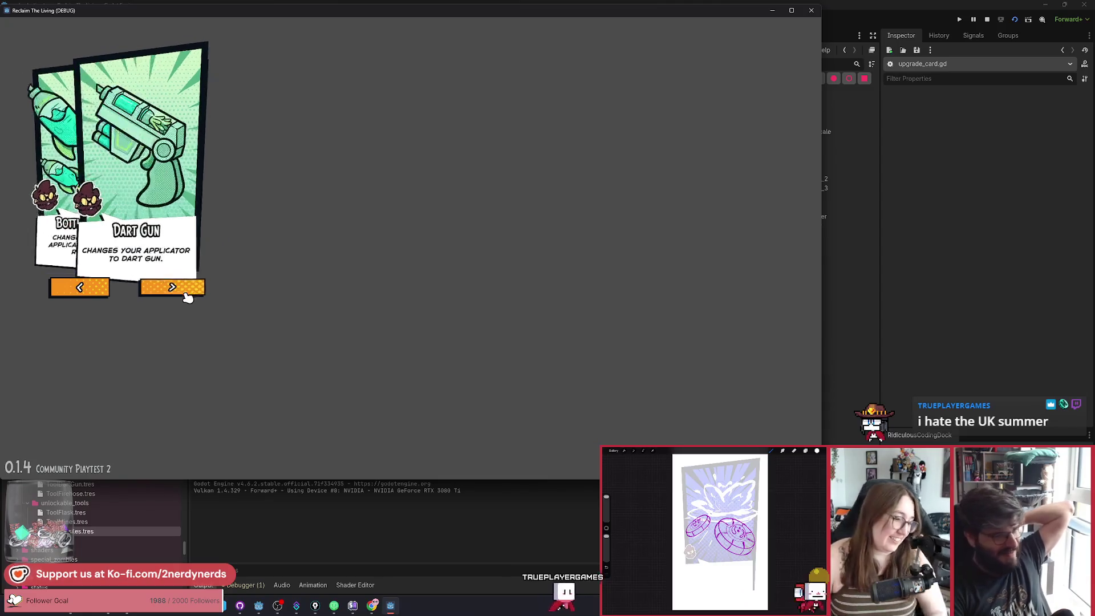
left_click(186, 294)
left_click(186, 294)
left_click(184, 295)
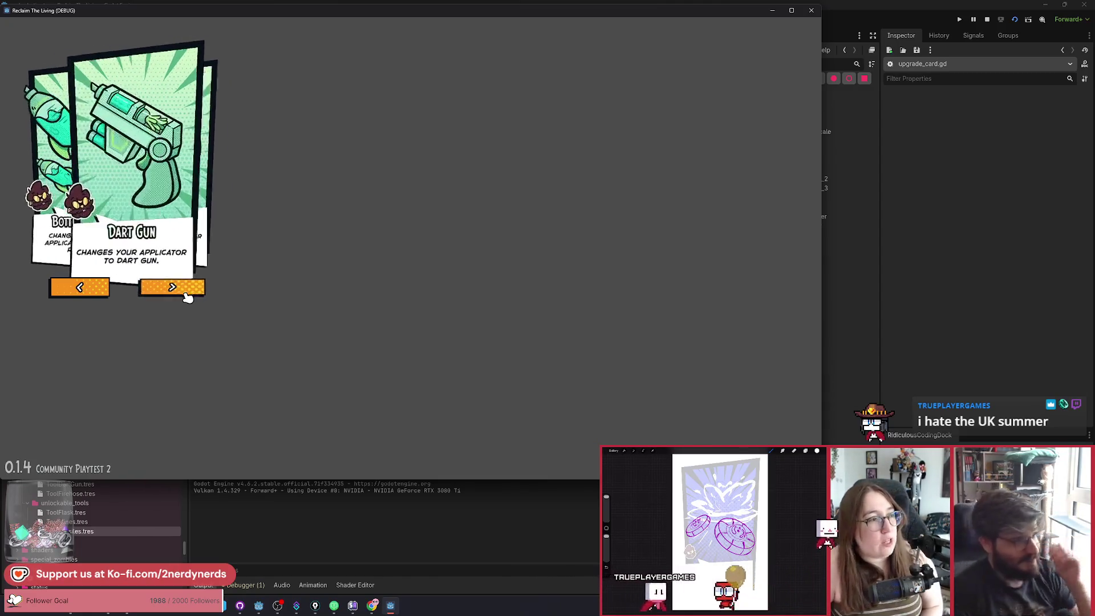
left_click(184, 294)
left_click(184, 294)
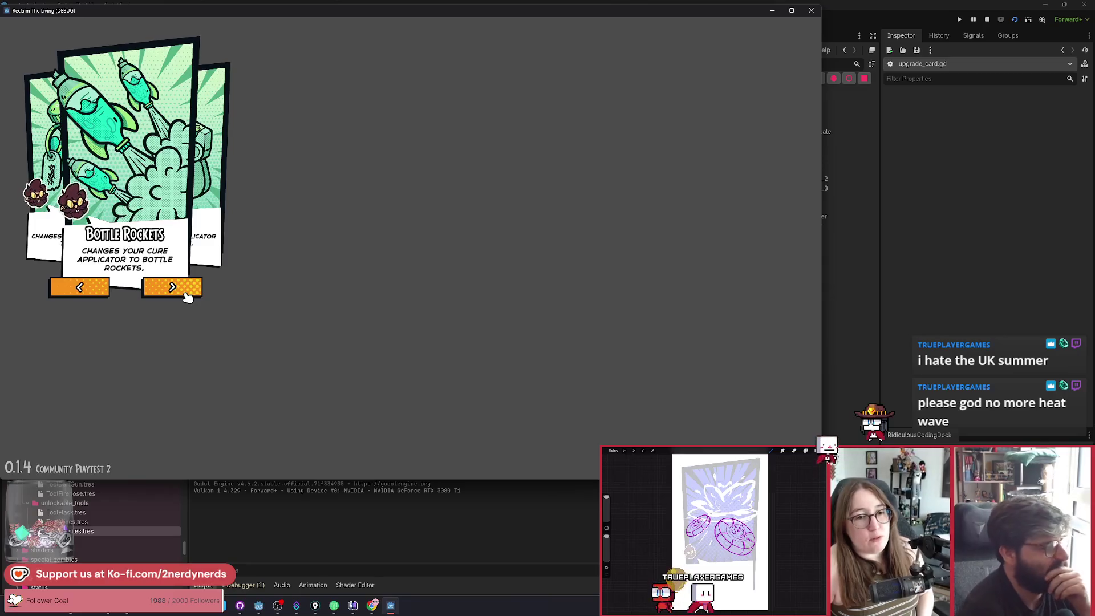
left_click(168, 294)
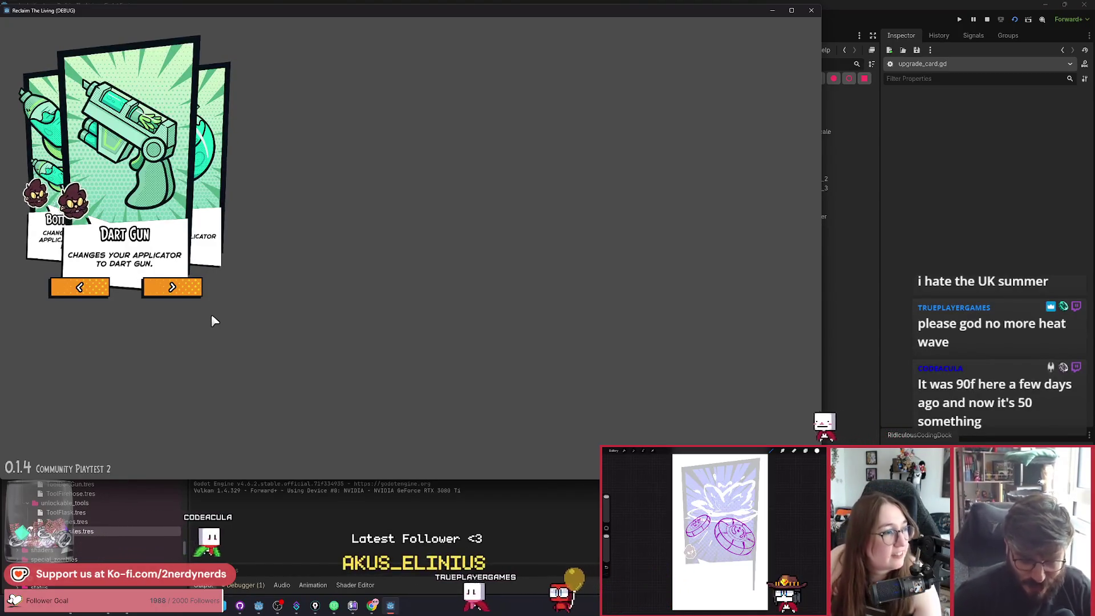
left_click(187, 291)
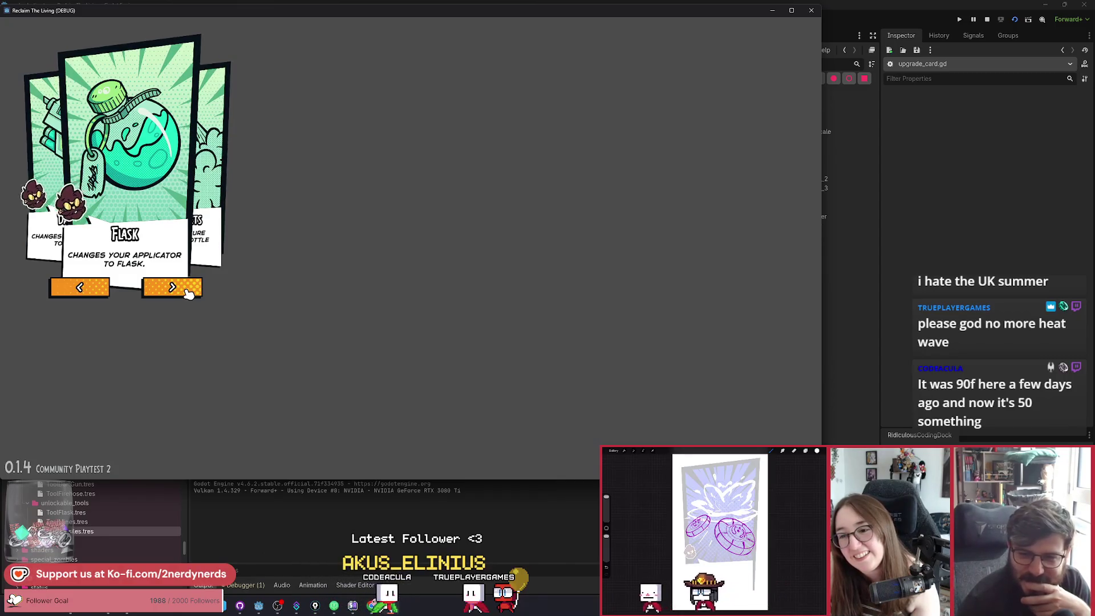
left_click(189, 292)
left_click(188, 292)
left_click(188, 292)
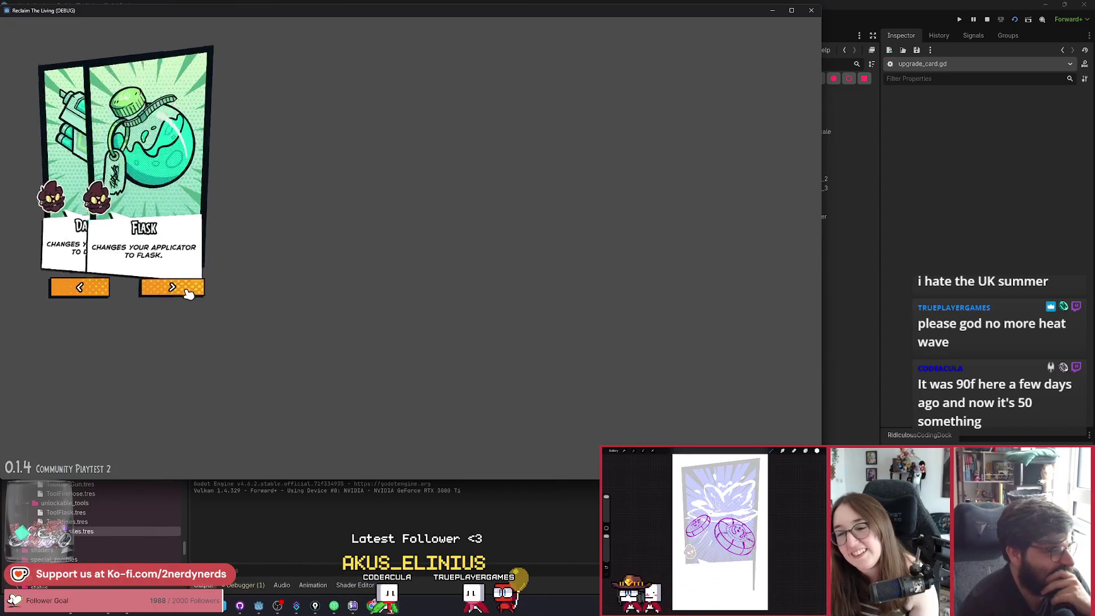
left_click(188, 292)
left_click(188, 292)
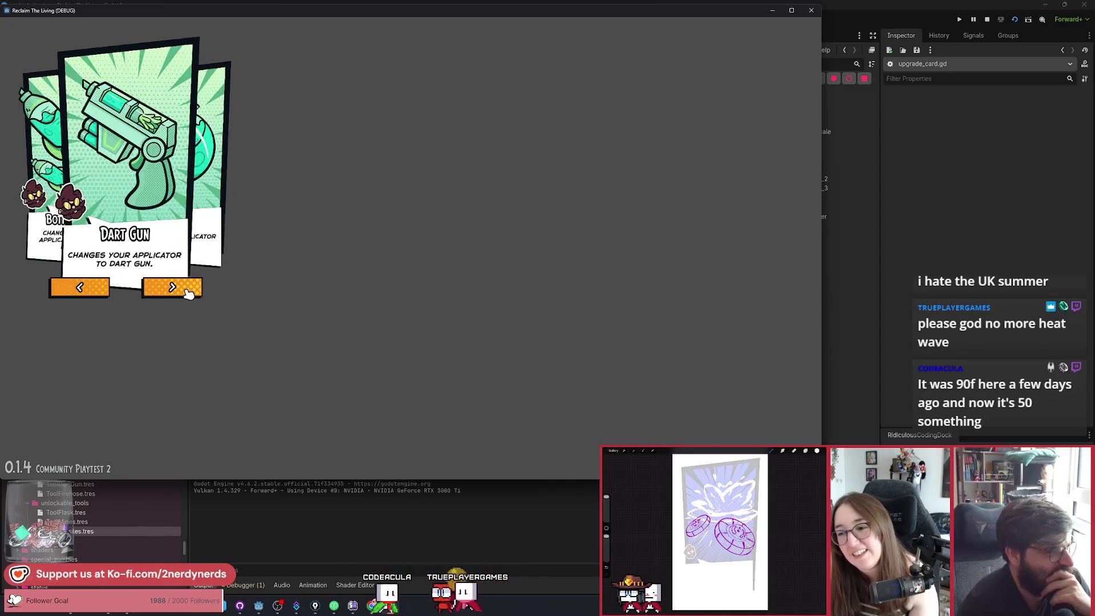
left_click(188, 292)
left_click(189, 292)
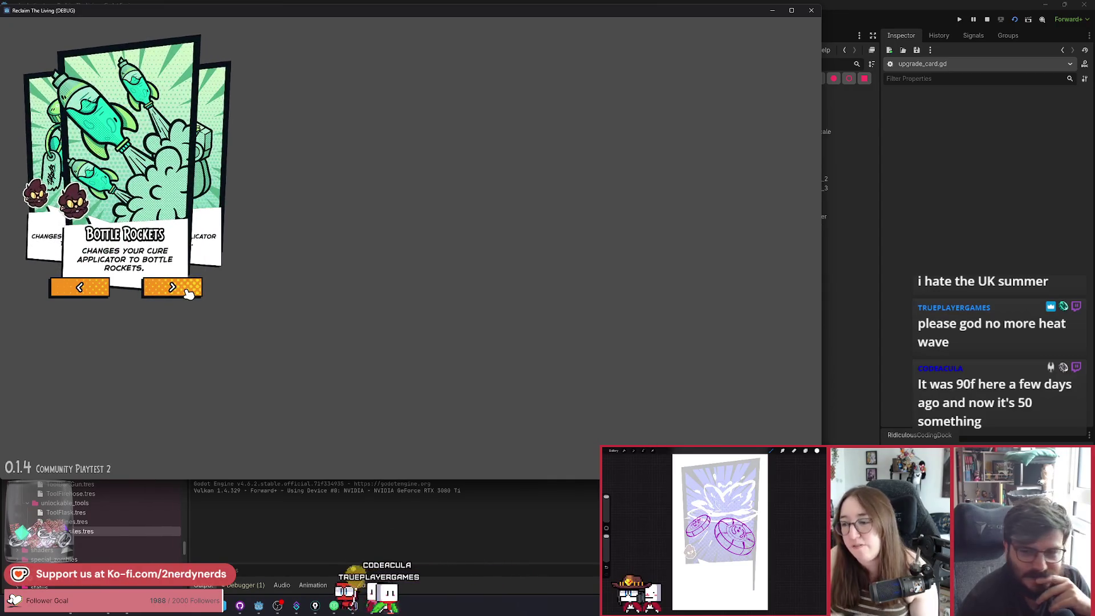
left_click(189, 293)
left_click(189, 292)
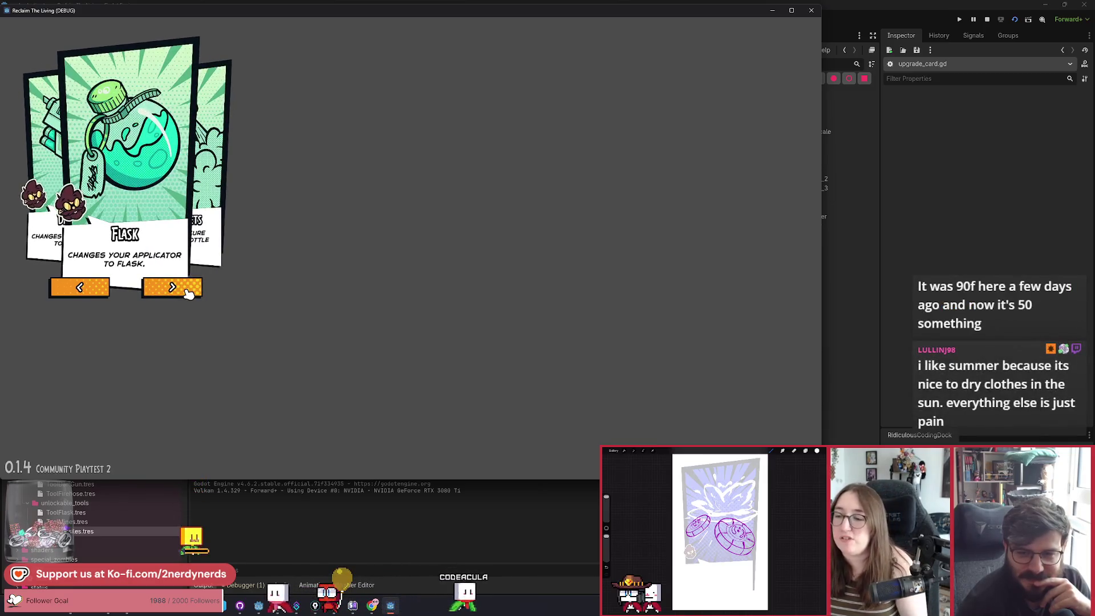
left_click(189, 292)
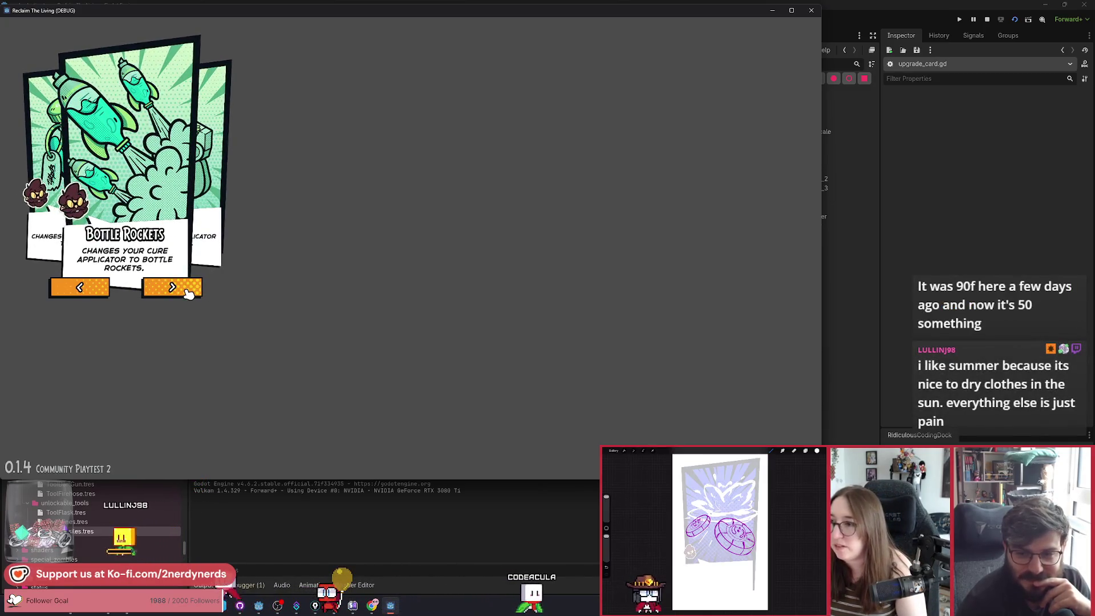
left_click(189, 292)
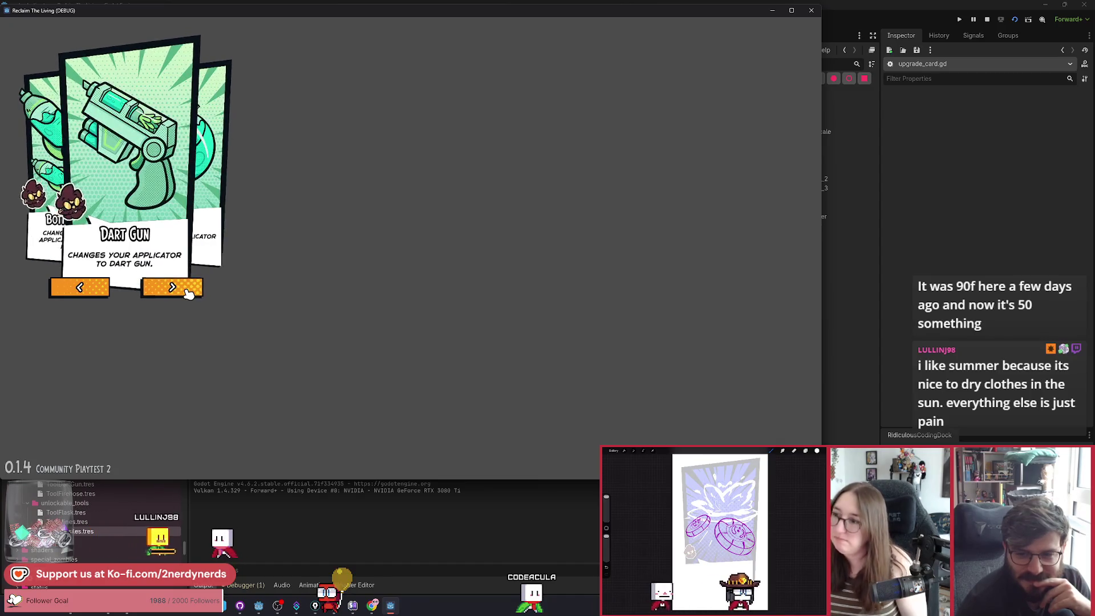
left_click(189, 293)
left_click(189, 292)
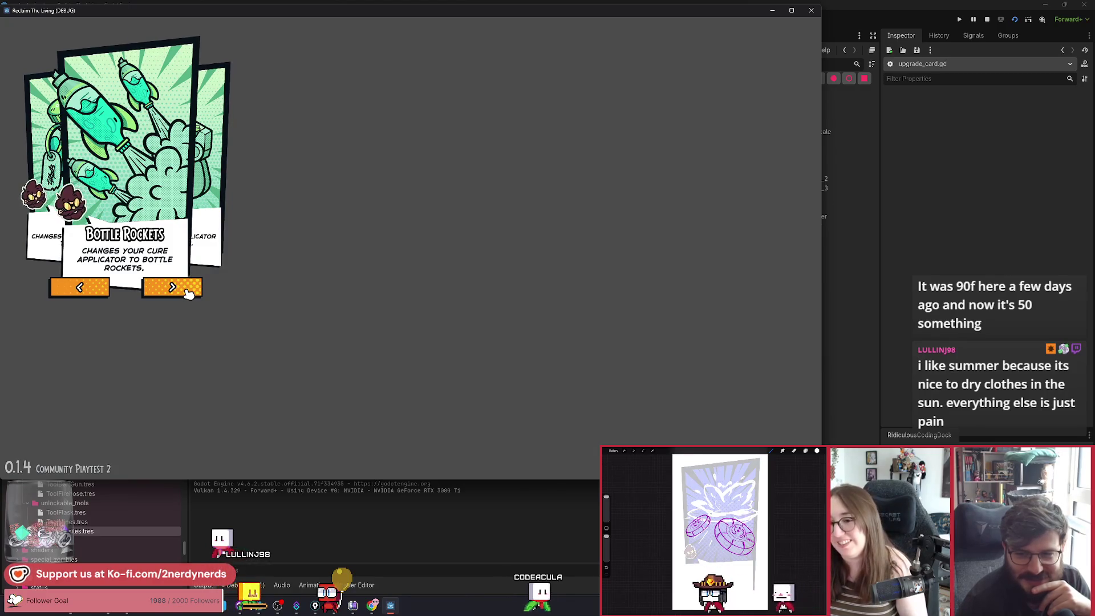
left_click(189, 293)
left_click(189, 293)
left_click(189, 292)
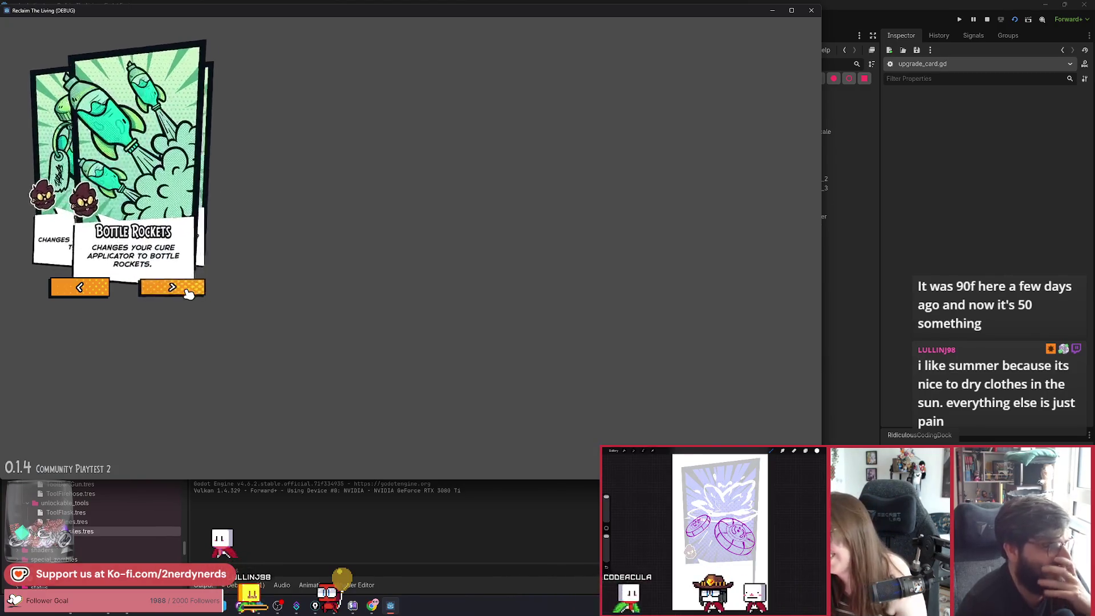
left_click(189, 293)
left_click(188, 293)
left_click(189, 292)
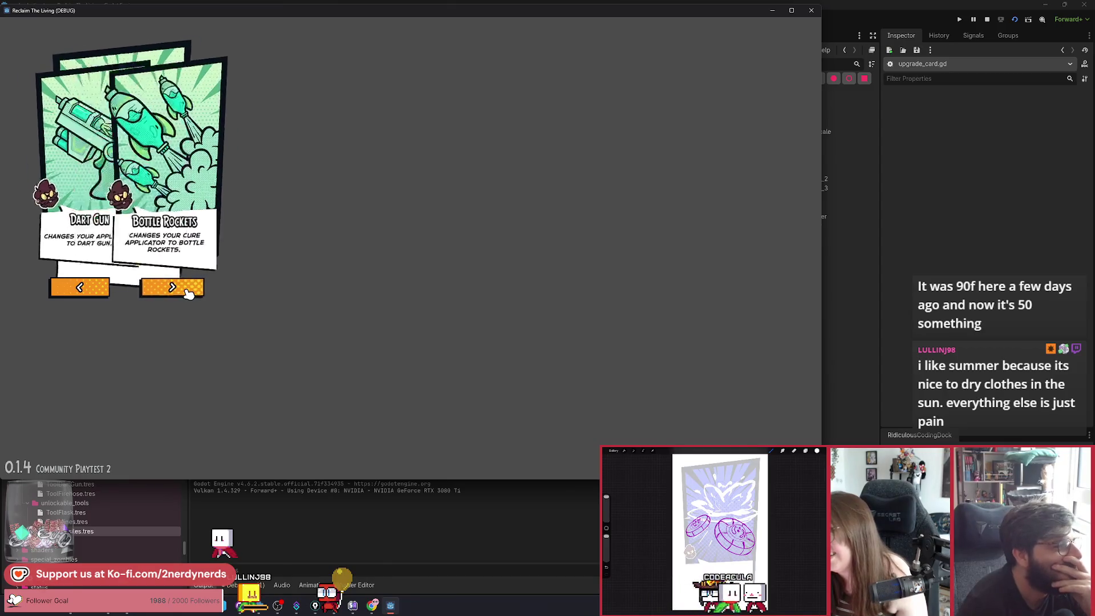
left_click(189, 293)
left_click(189, 293)
left_click(189, 292)
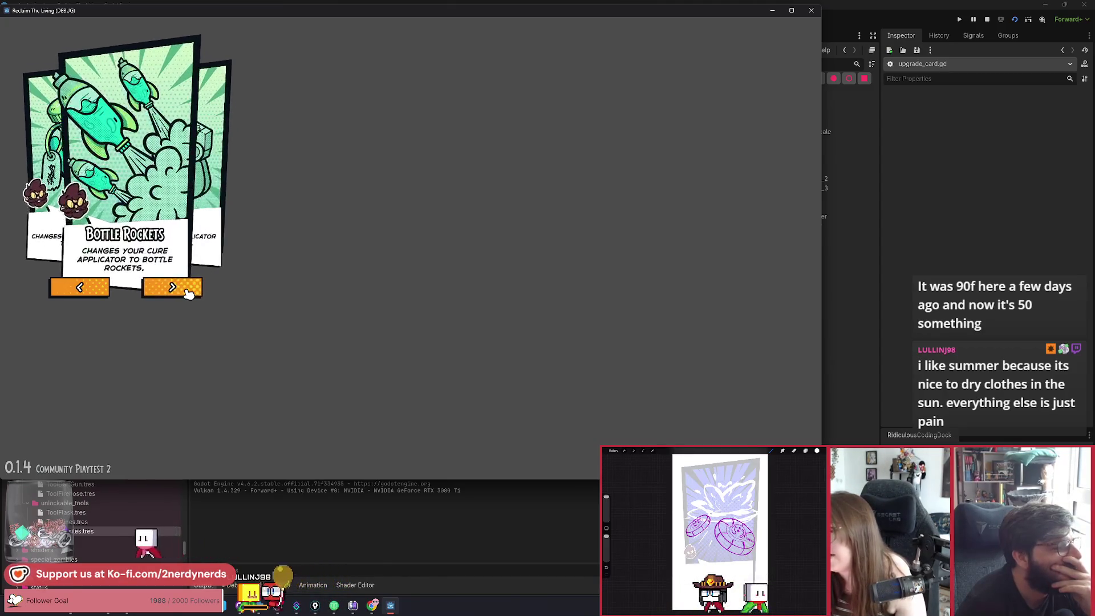
left_click(177, 292)
Step: Step the carousel backwards from Bottle Rockets until Dart Gun is centred again
left_click(100, 294)
left_click(101, 293)
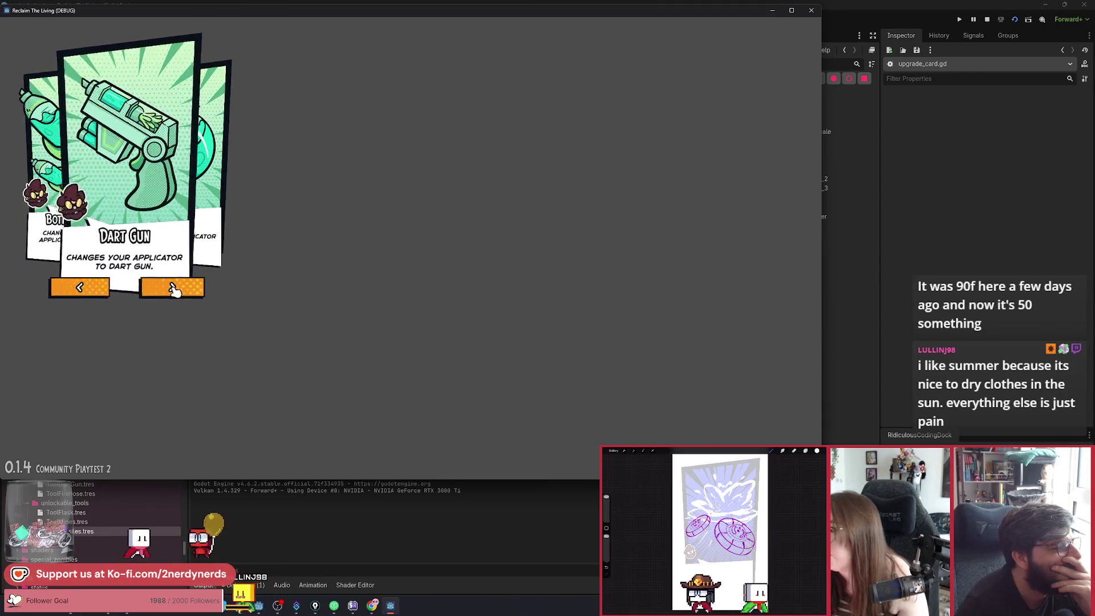
left_click(176, 290)
left_click(97, 300)
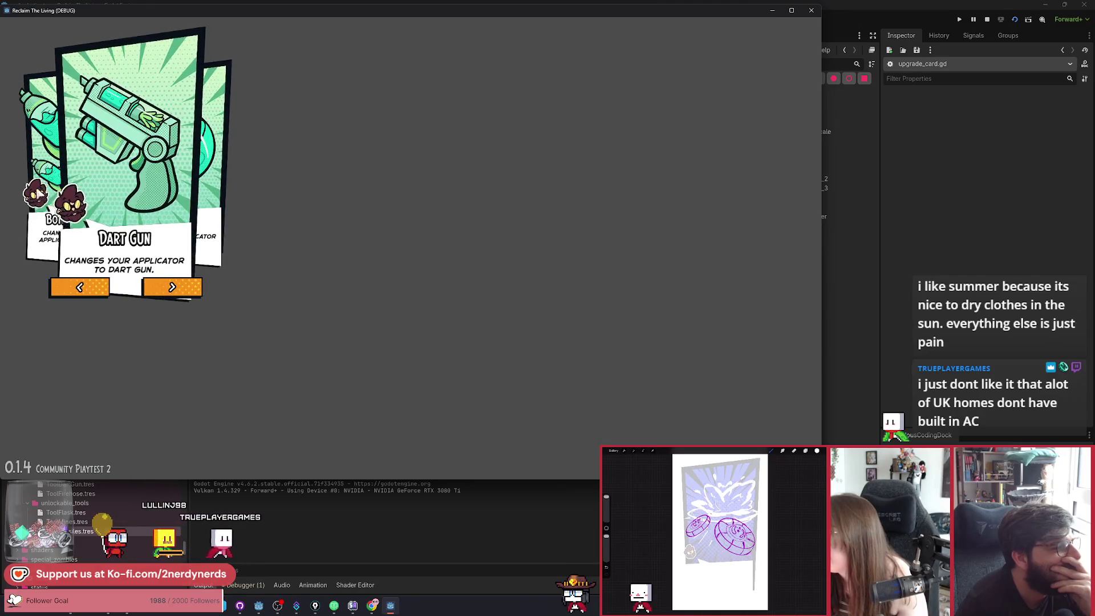
left_click(172, 286)
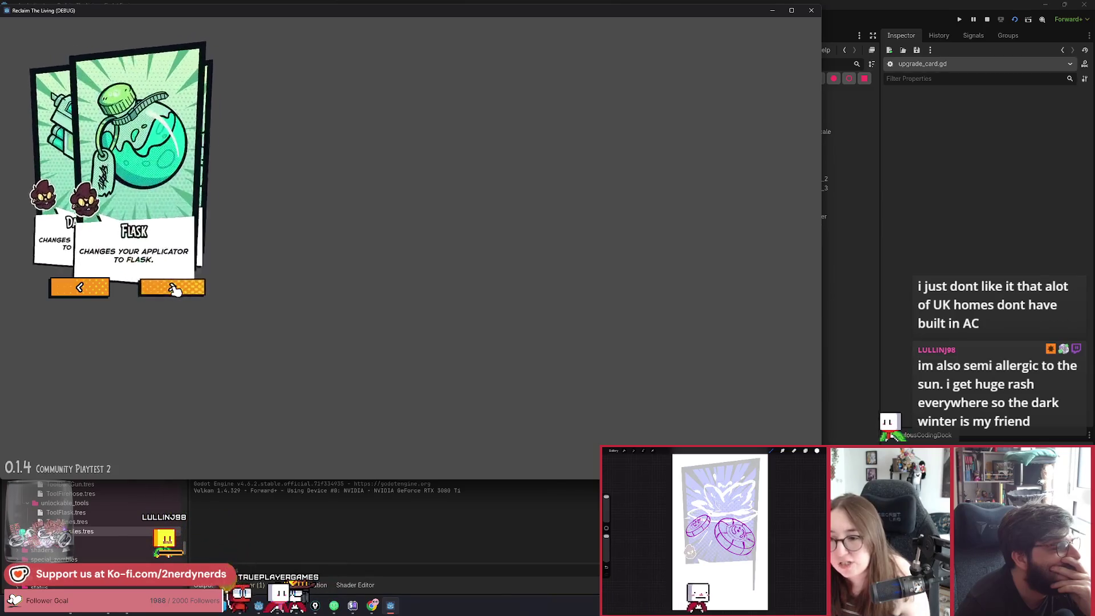
left_click(173, 288)
left_click(172, 288)
left_click(172, 287)
left_click(173, 288)
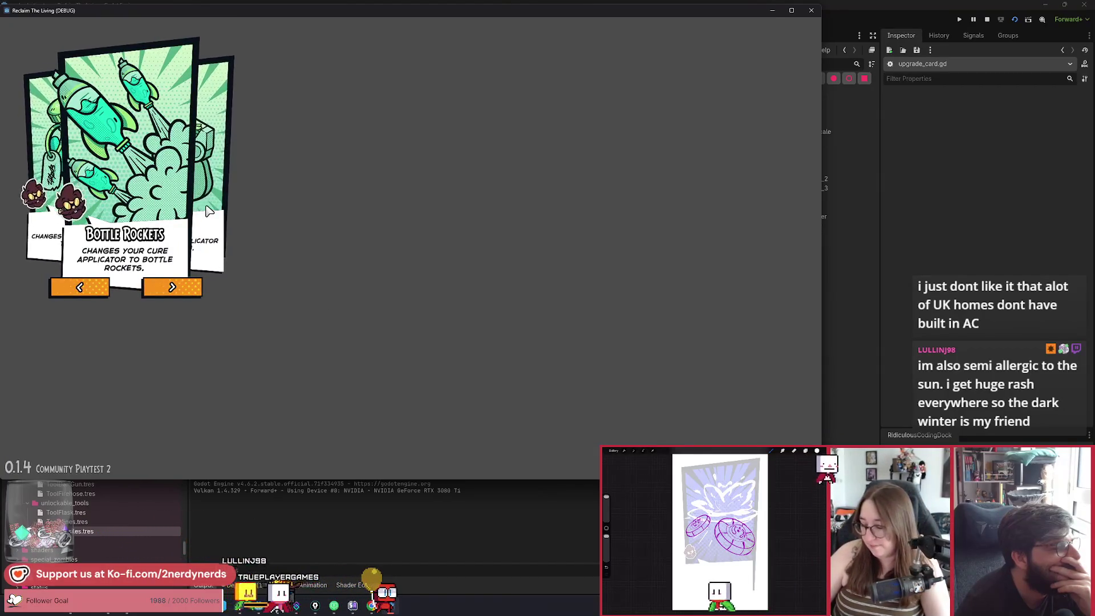
left_click(184, 291)
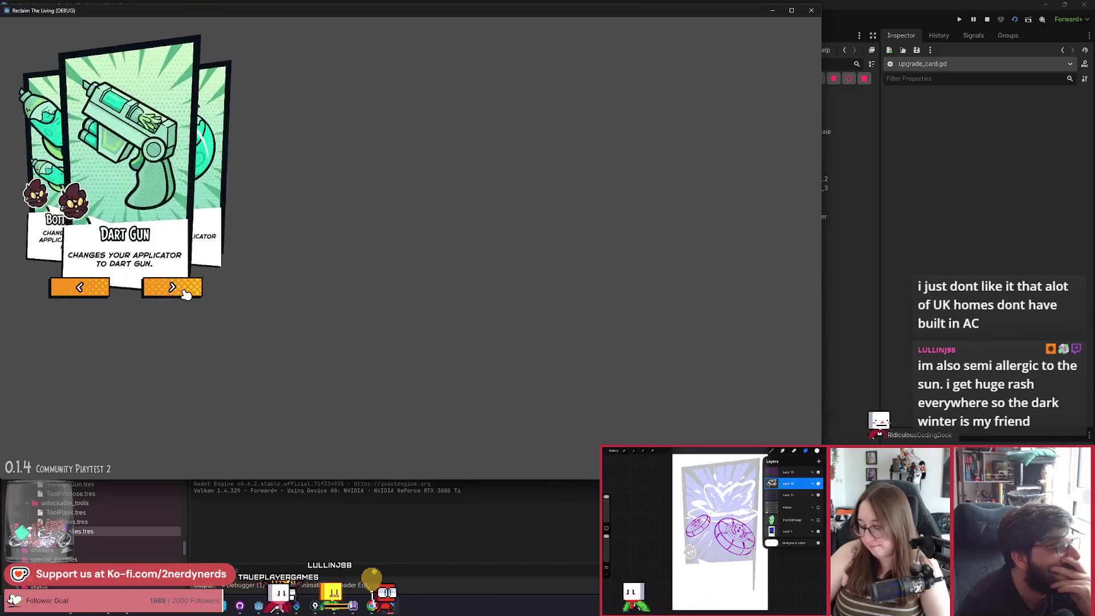
left_click(185, 292)
left_click(186, 294)
left_click(185, 293)
left_click(186, 293)
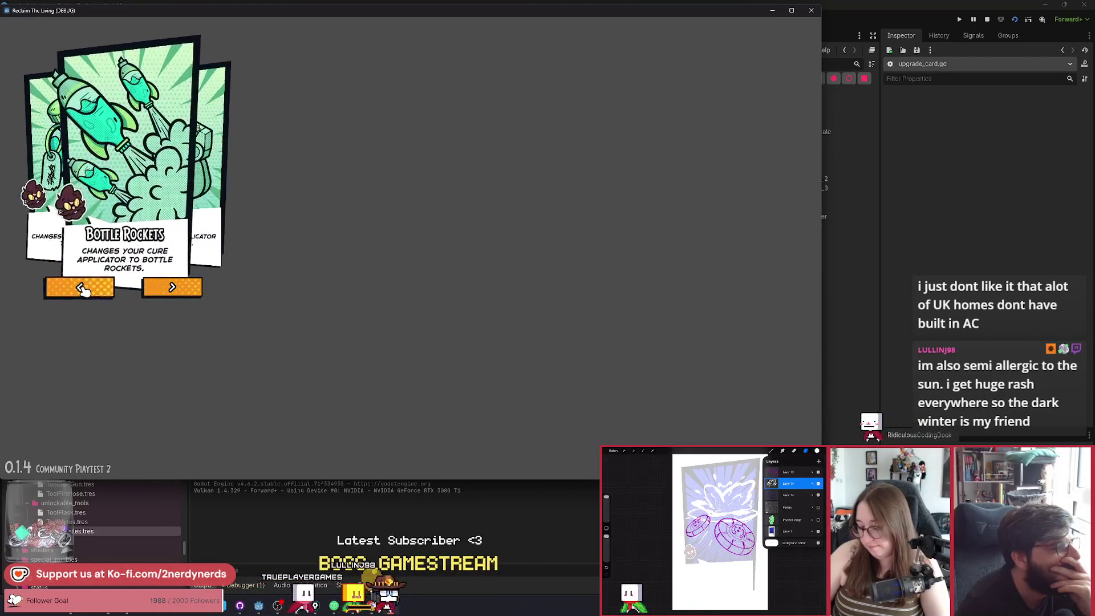
left_click(82, 290)
left_click(173, 288)
left_click(173, 288)
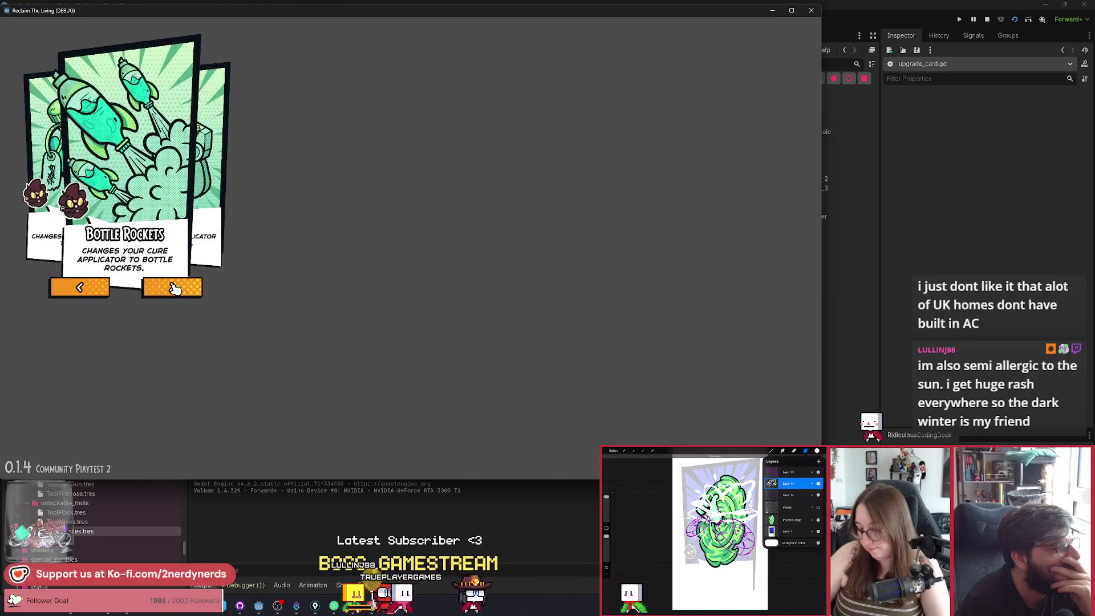
left_click(174, 287)
left_click(174, 288)
left_click(174, 288)
left_click(174, 288)
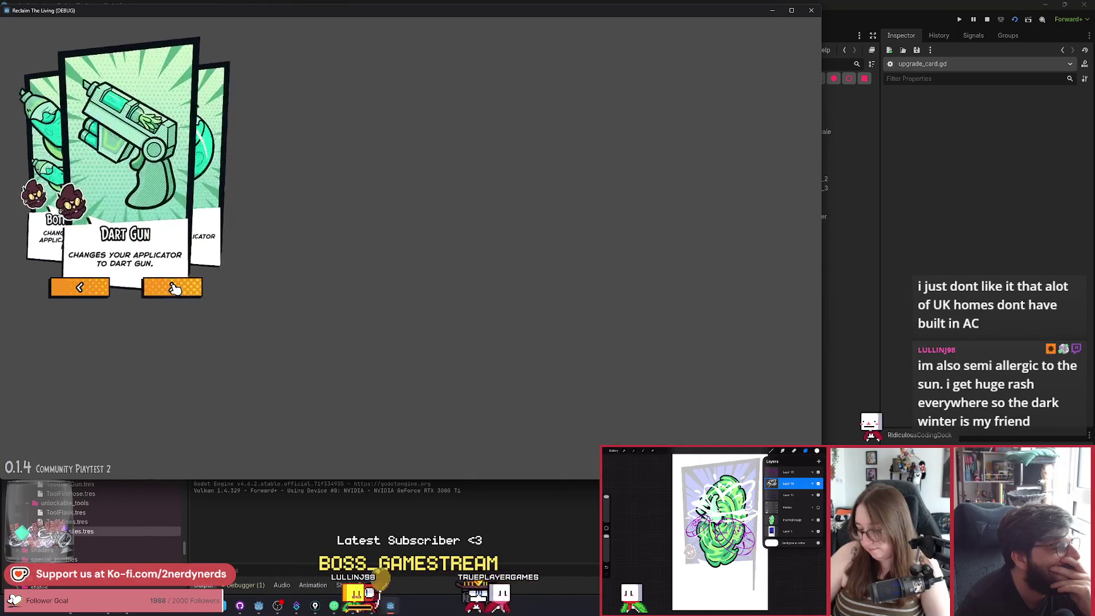
left_click(174, 288)
left_click(174, 288)
left_click(174, 288)
left_click(173, 288)
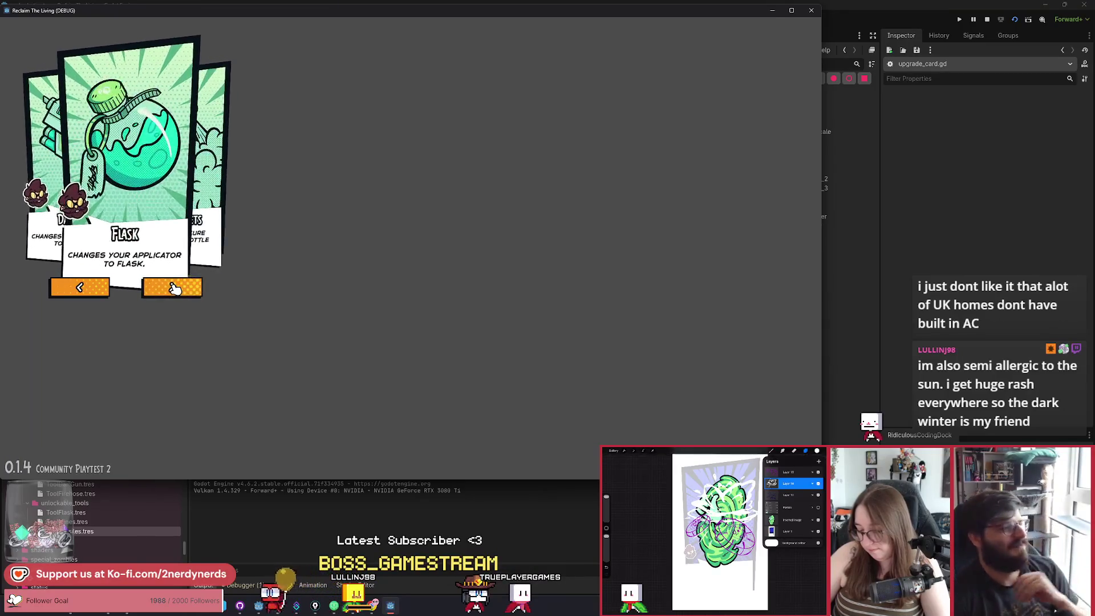
left_click(173, 288)
left_click(173, 288)
left_click(173, 287)
left_click(174, 288)
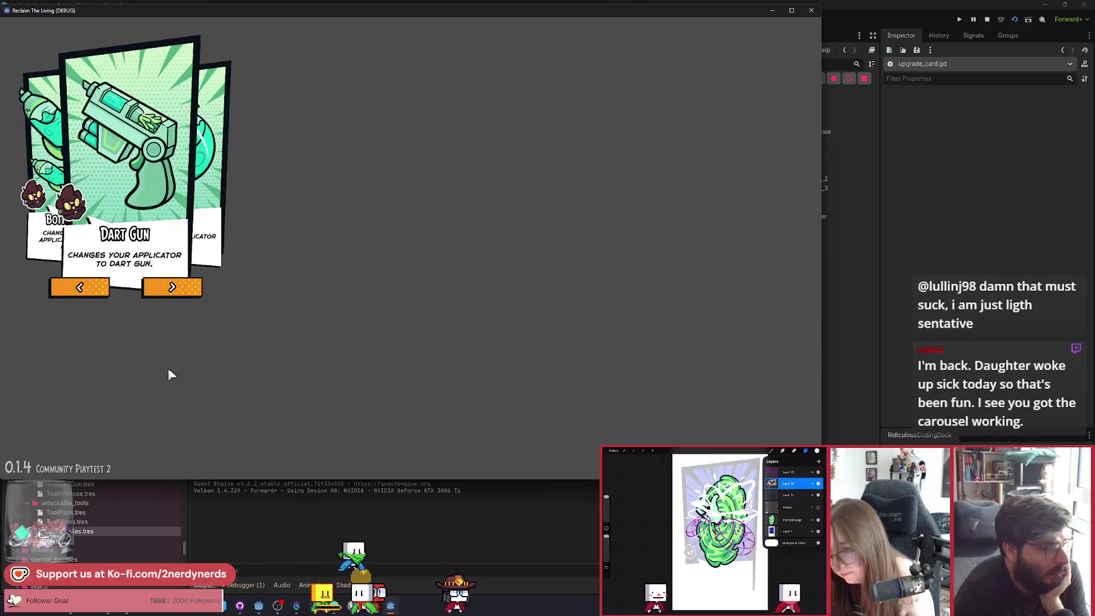
Step: Rotate the card carousel through several cards with the arrow buttons
left_click(98, 291)
left_click(175, 292)
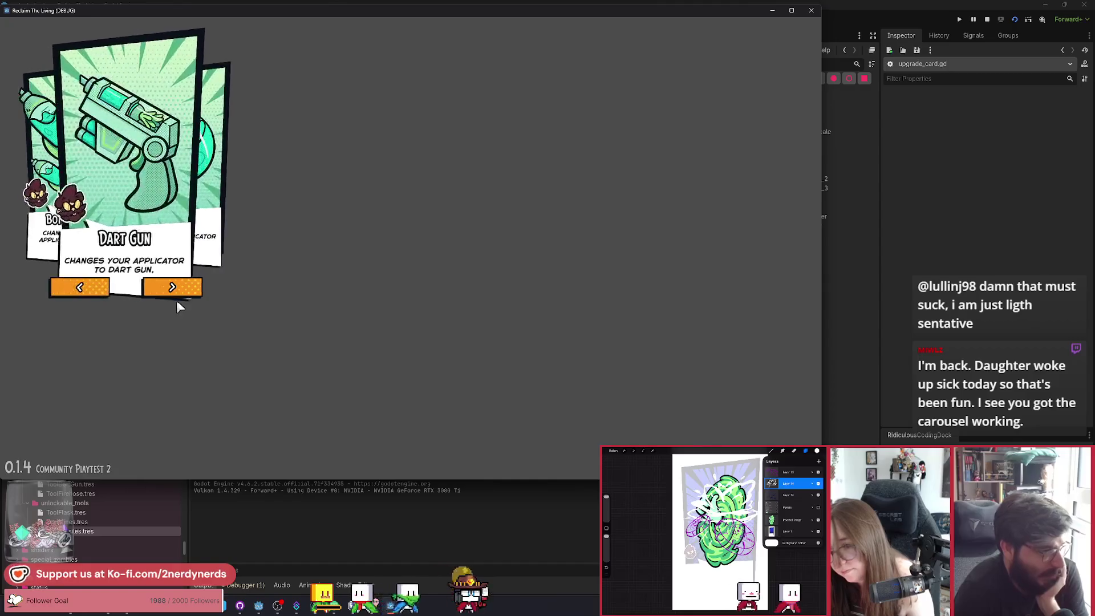
left_click(182, 294)
left_click(182, 292)
left_click(183, 292)
left_click(187, 293)
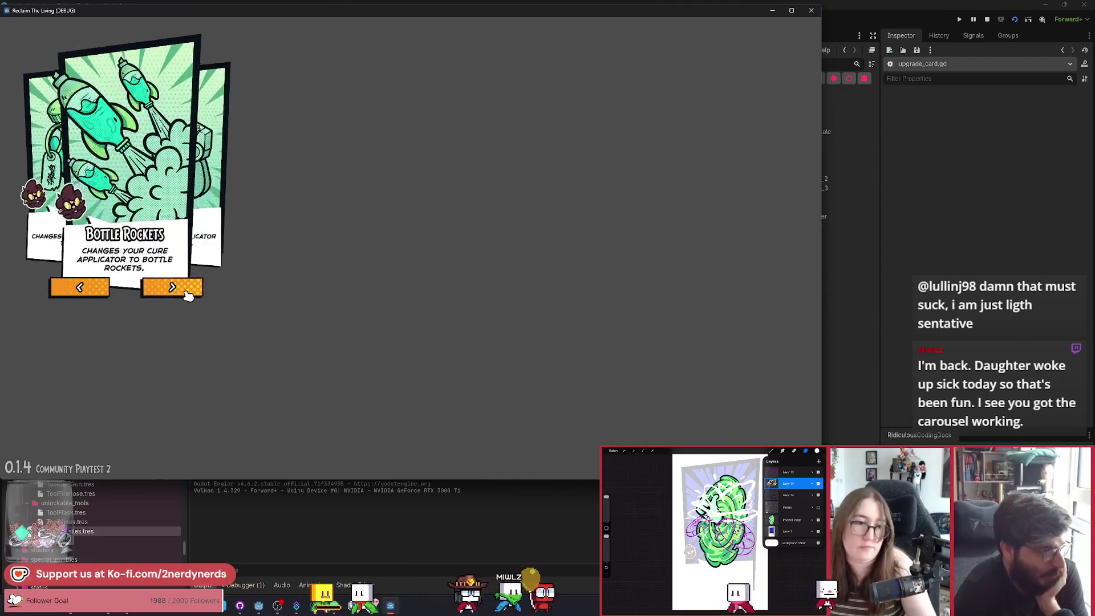
left_click(183, 290)
left_click(184, 289)
left_click(183, 289)
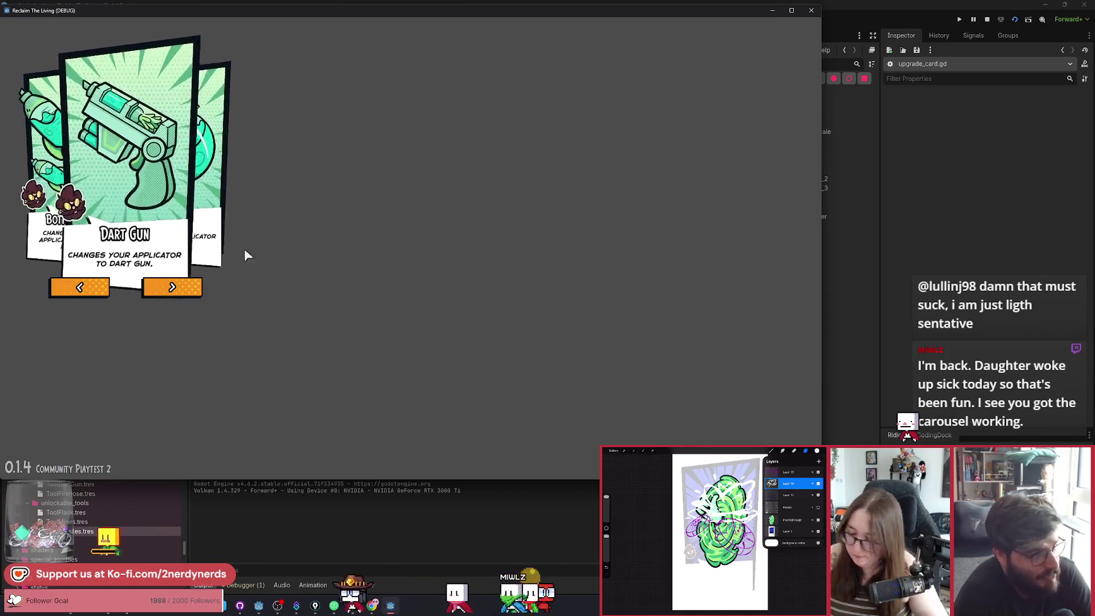
Step: Keep advancing the carousel right until it moves from Dart Gun to Flask
left_click(180, 287)
left_click(183, 290)
left_click(181, 289)
left_click(183, 294)
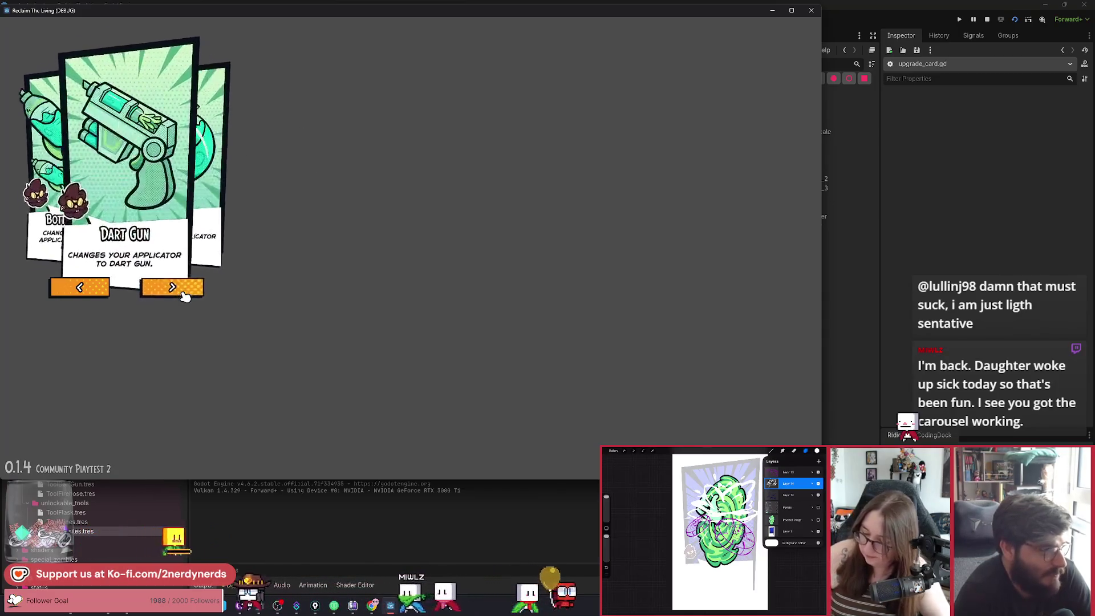
left_click(183, 291)
left_click(182, 291)
left_click(182, 291)
left_click(182, 291)
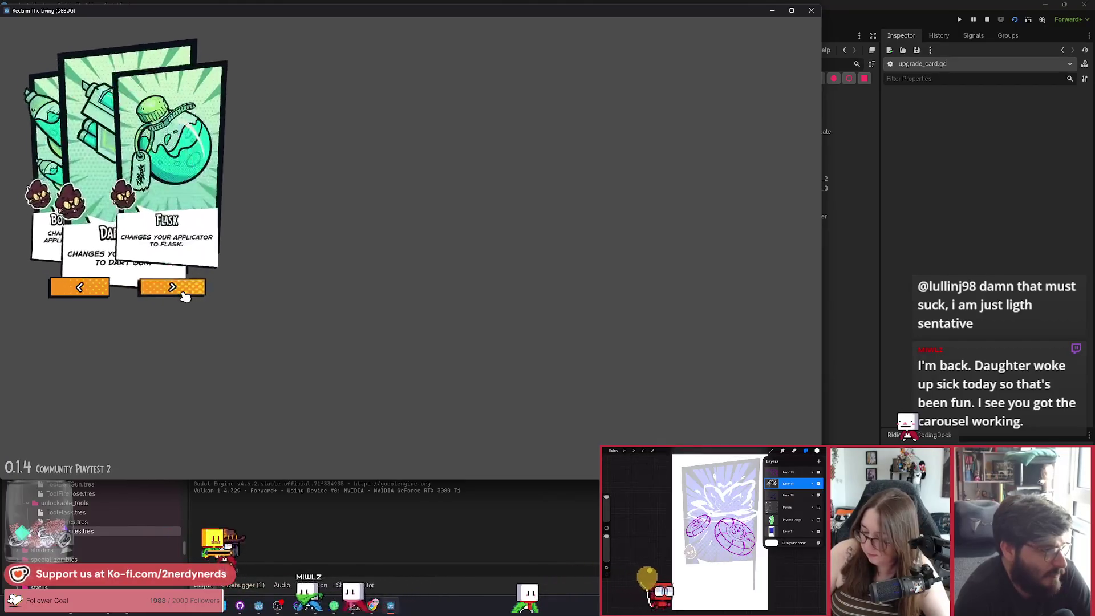
left_click(183, 294)
left_click(190, 292)
left_click(192, 293)
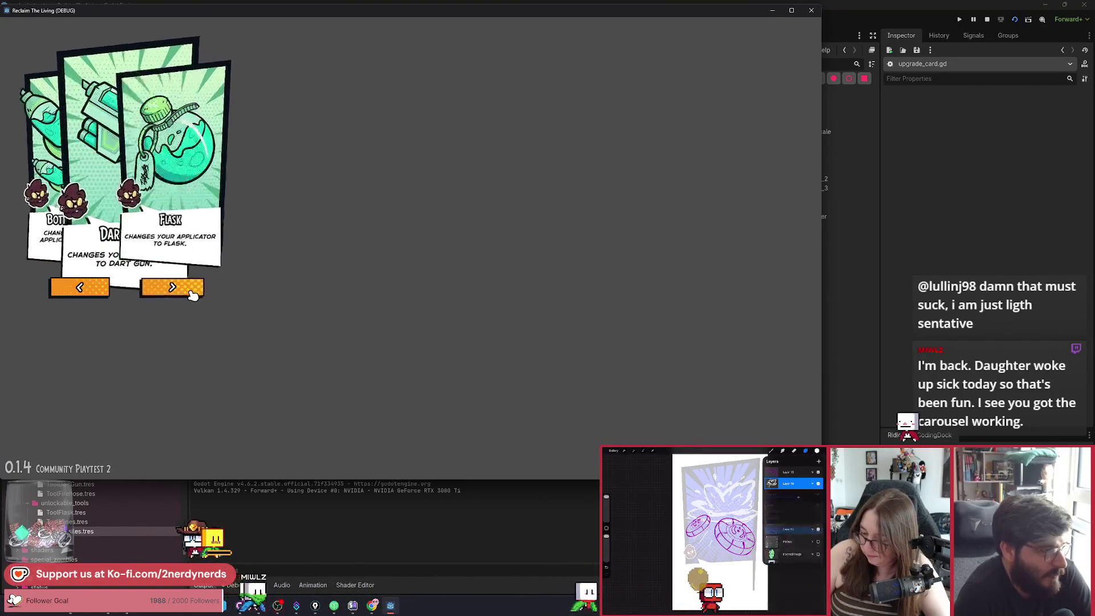
left_click(188, 291)
left_click(188, 291)
left_click(188, 291)
left_click(188, 291)
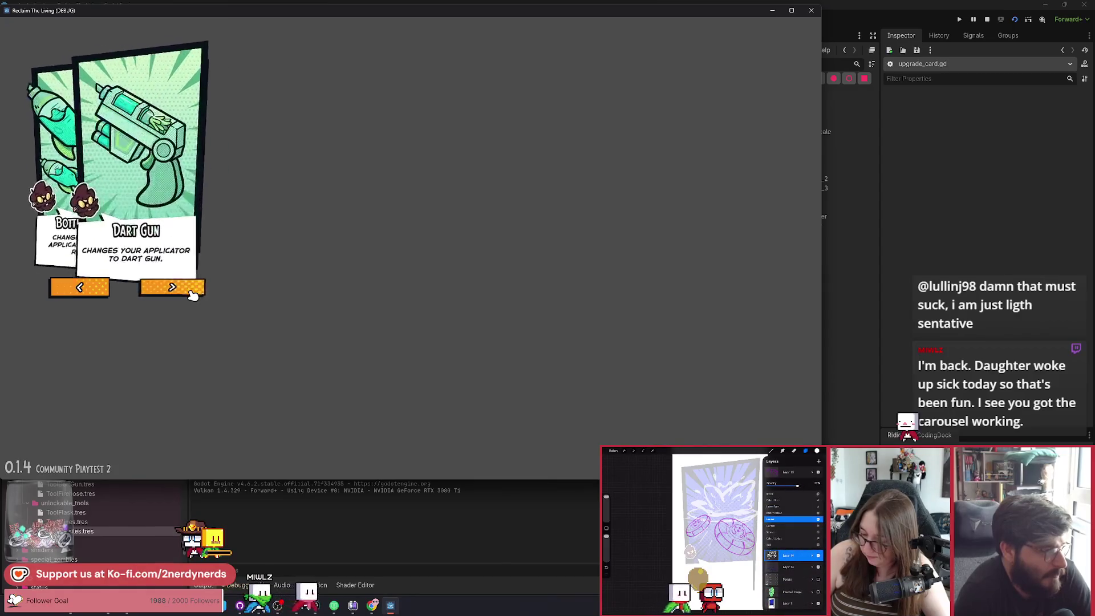
left_click(192, 292)
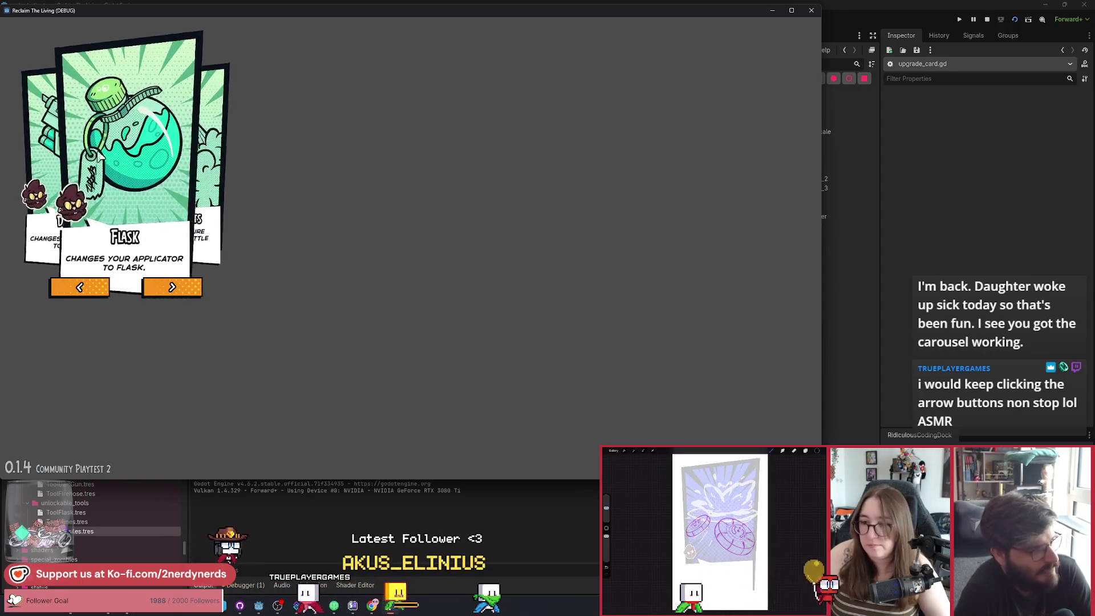
Step: Cycle the cards again from Flask back round to Flask, then stop the running game
left_click(176, 286)
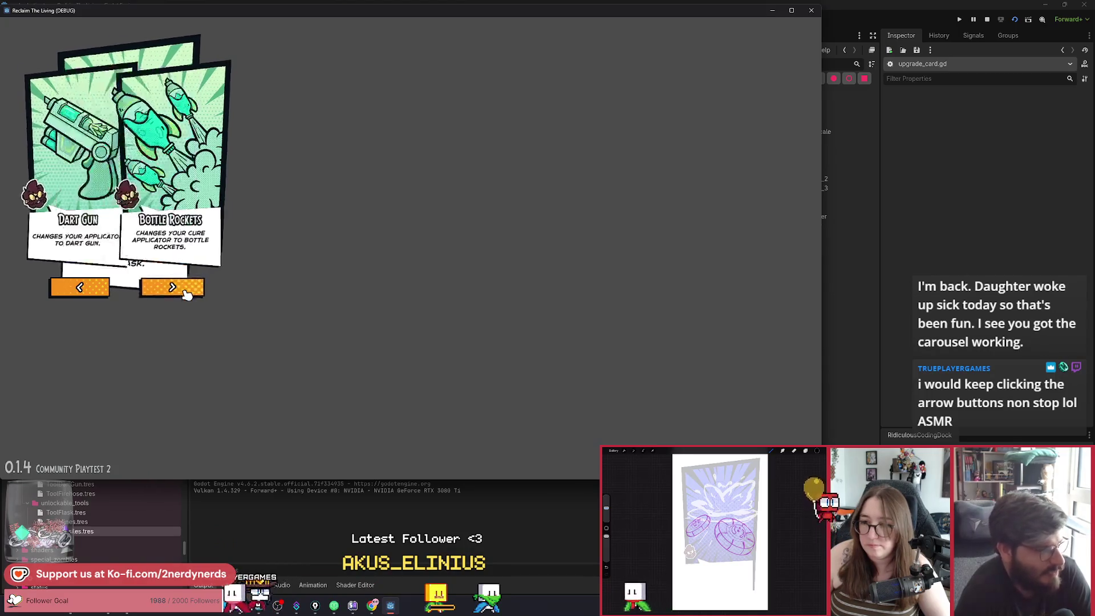
left_click(186, 292)
left_click(186, 292)
left_click(186, 291)
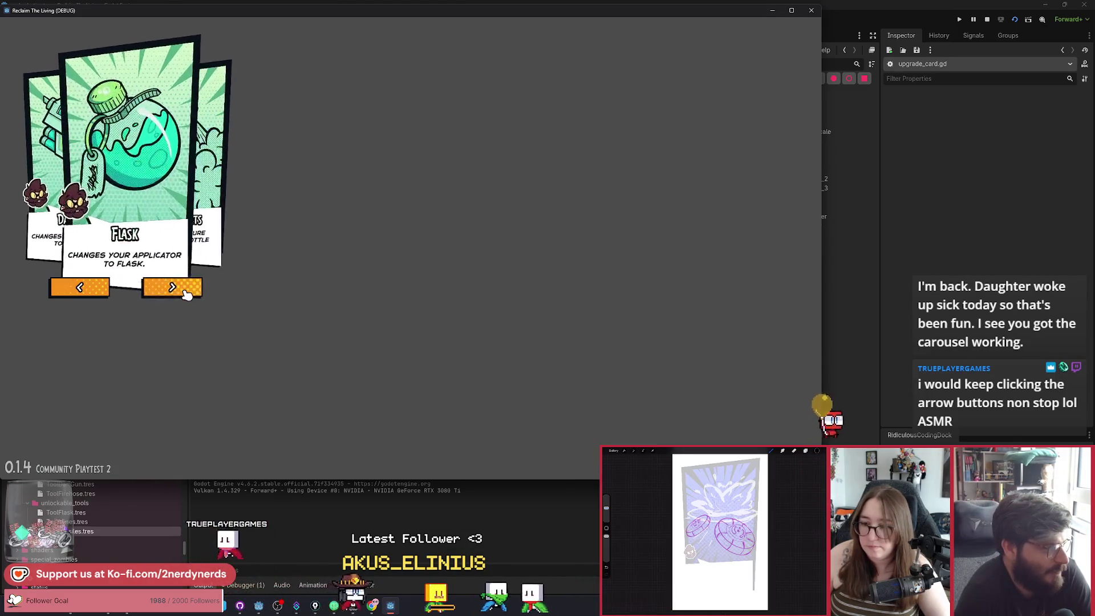
left_click(186, 292)
left_click(186, 292)
left_click(186, 292)
left_click(185, 292)
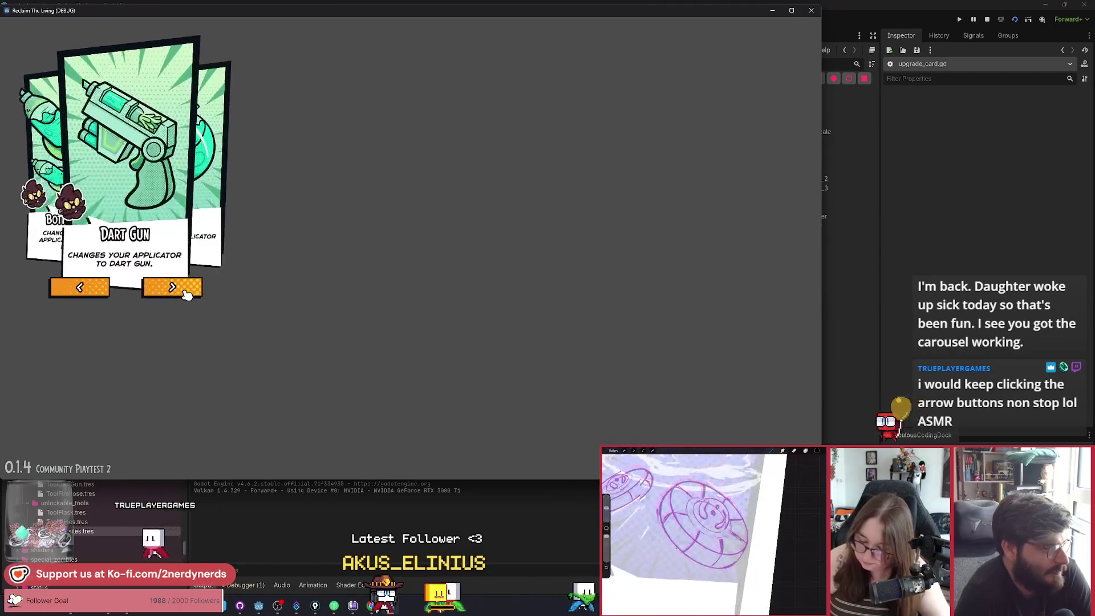
left_click(186, 291)
left_click(186, 291)
left_click(186, 292)
left_click(186, 292)
left_click(186, 292)
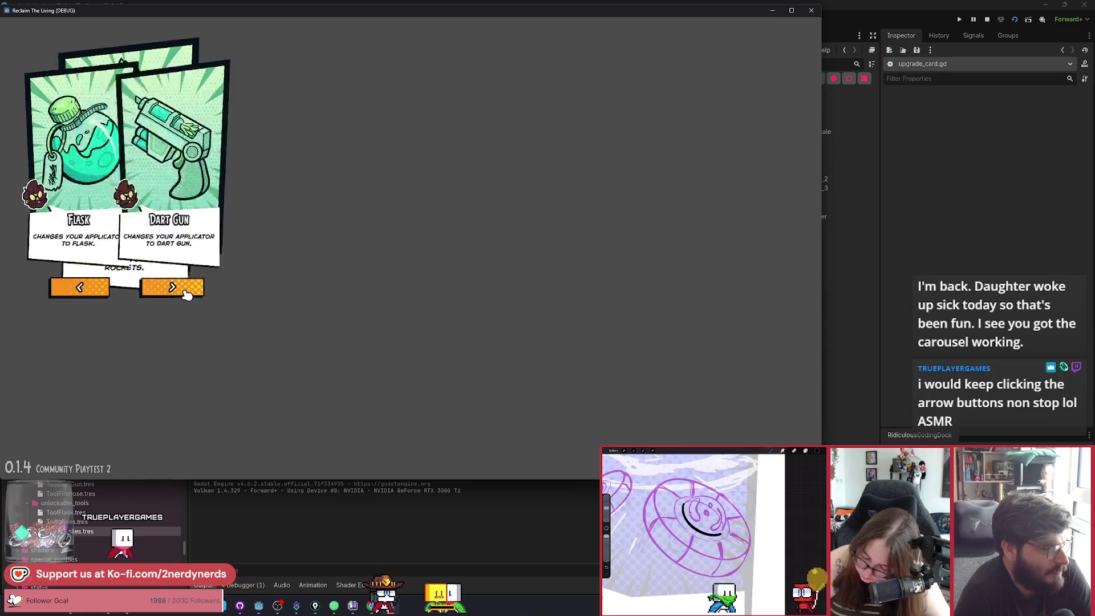
left_click(186, 292)
left_click(186, 292)
left_click(186, 291)
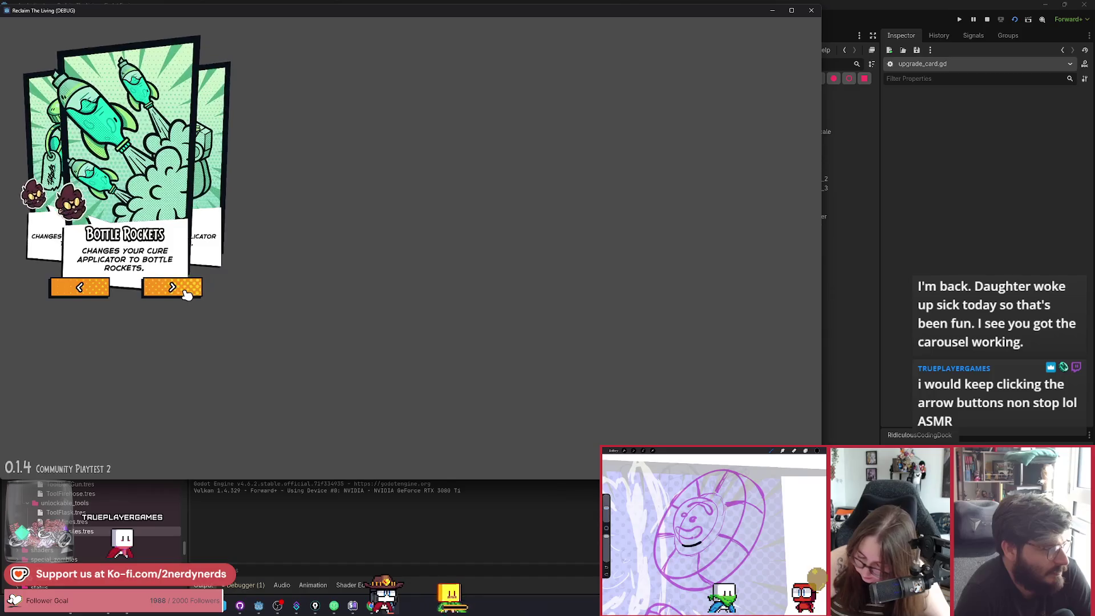
left_click(186, 292)
left_click(186, 291)
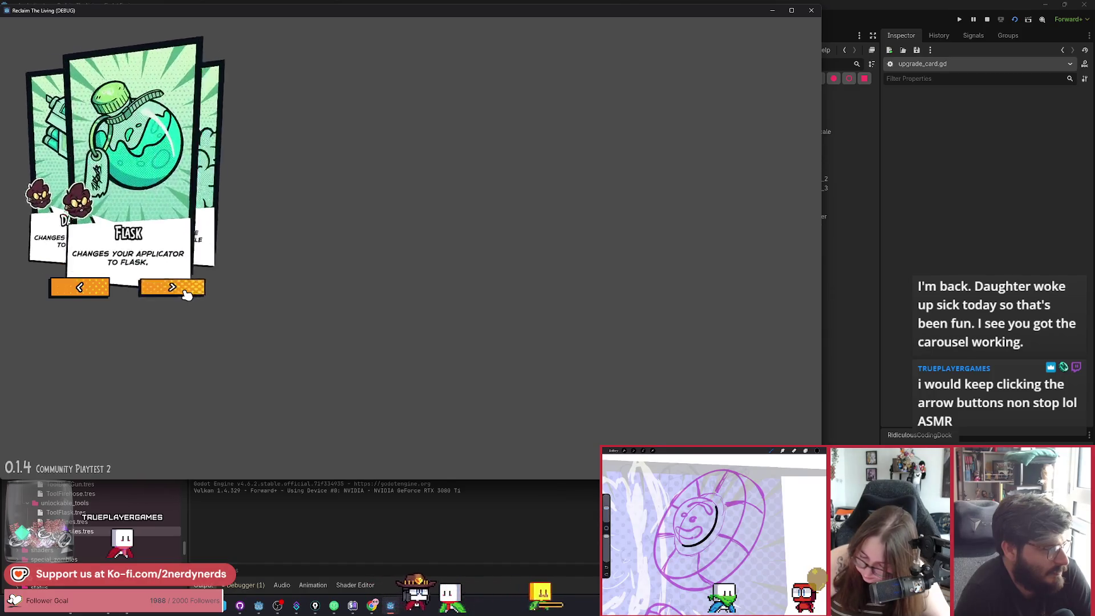
left_click(186, 292)
left_click(186, 292)
left_click(110, 290)
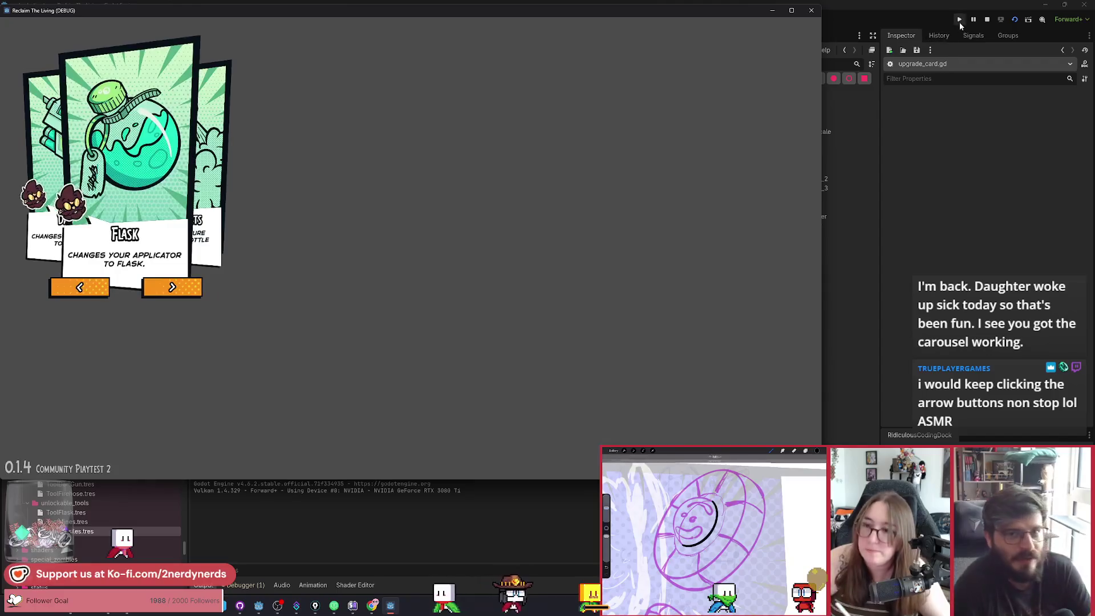
left_click(811, 10)
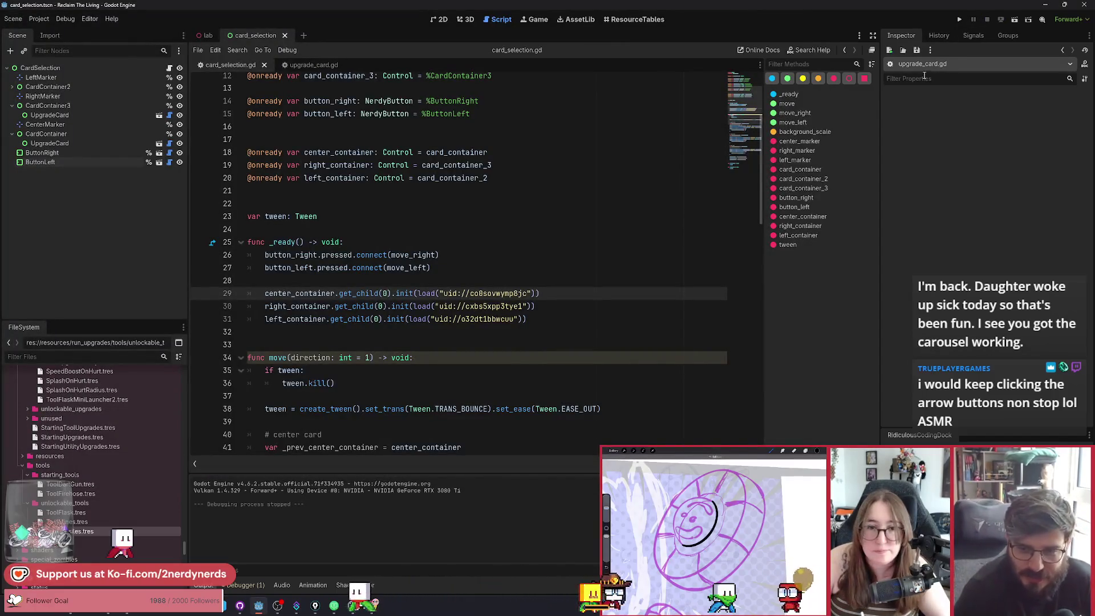
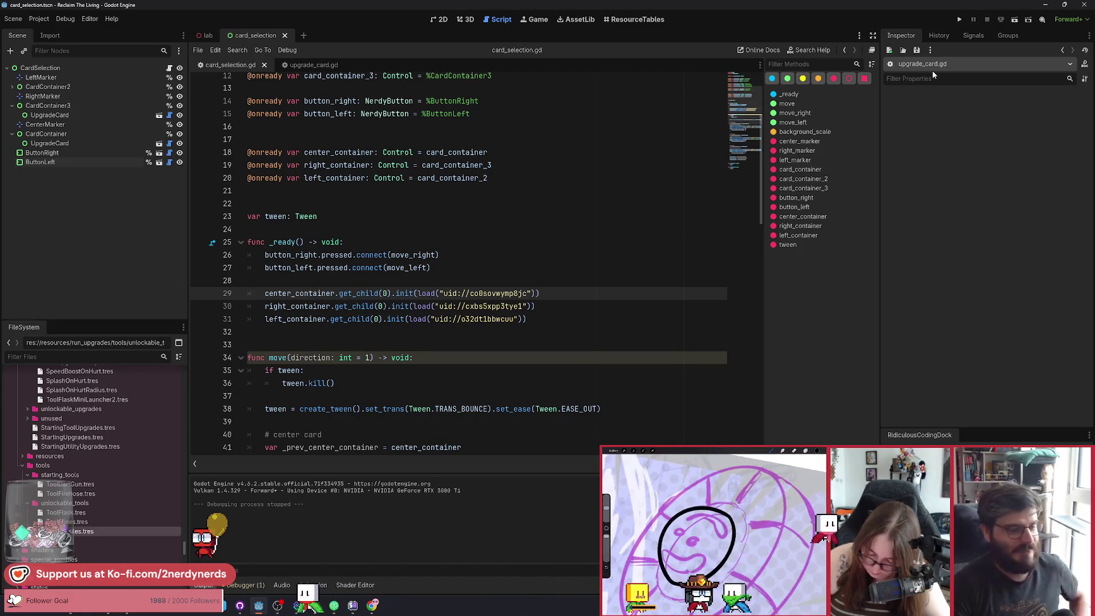
Step: Review the right card's tween callback and move()'s direction parameter with its default of 1
scroll(462, 347, "down", 6)
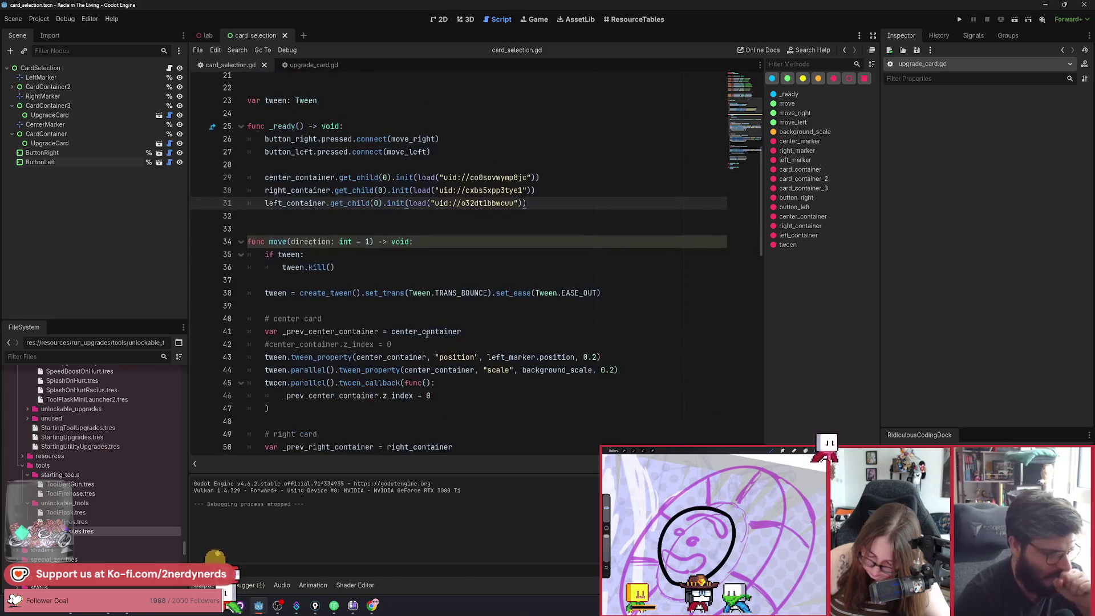
scroll(398, 280, "down", 1)
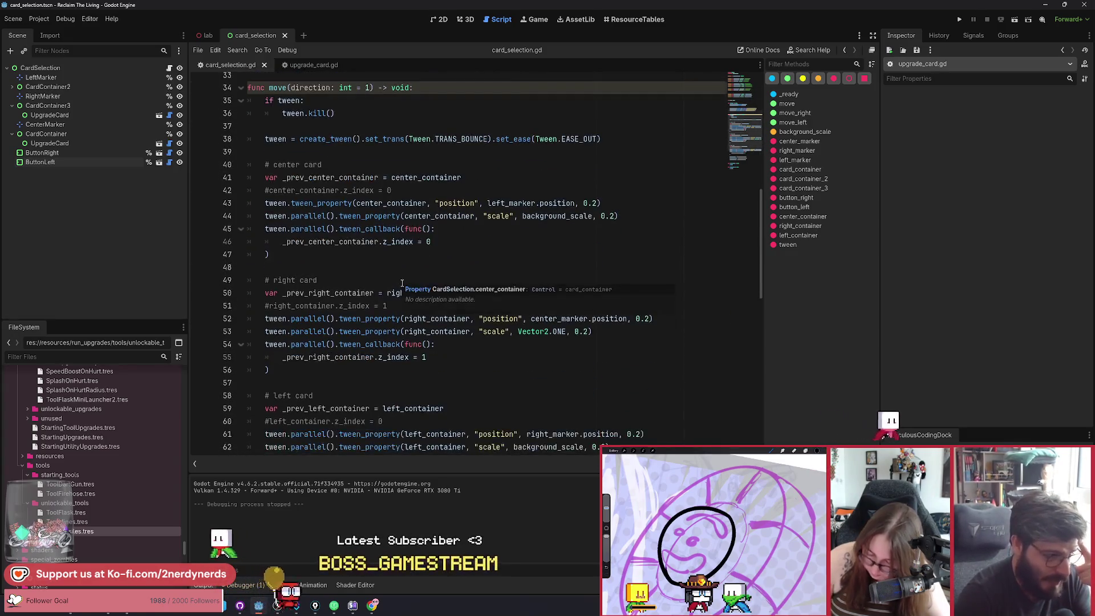
left_click(484, 343)
scroll(468, 359, "down", 2)
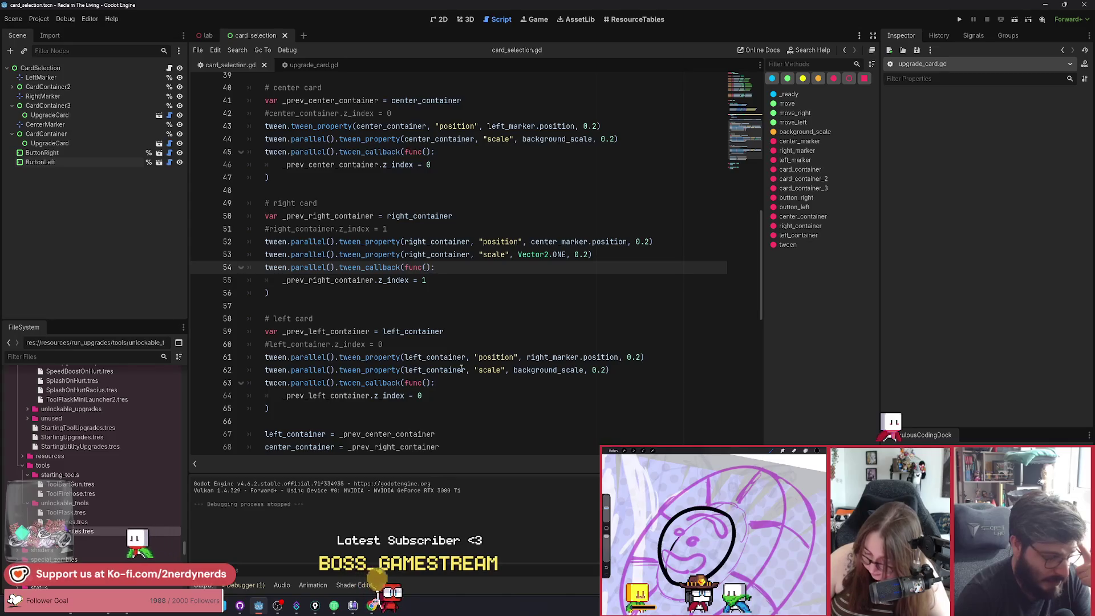
scroll(457, 366, "down", 3)
scroll(456, 365, "up", 5)
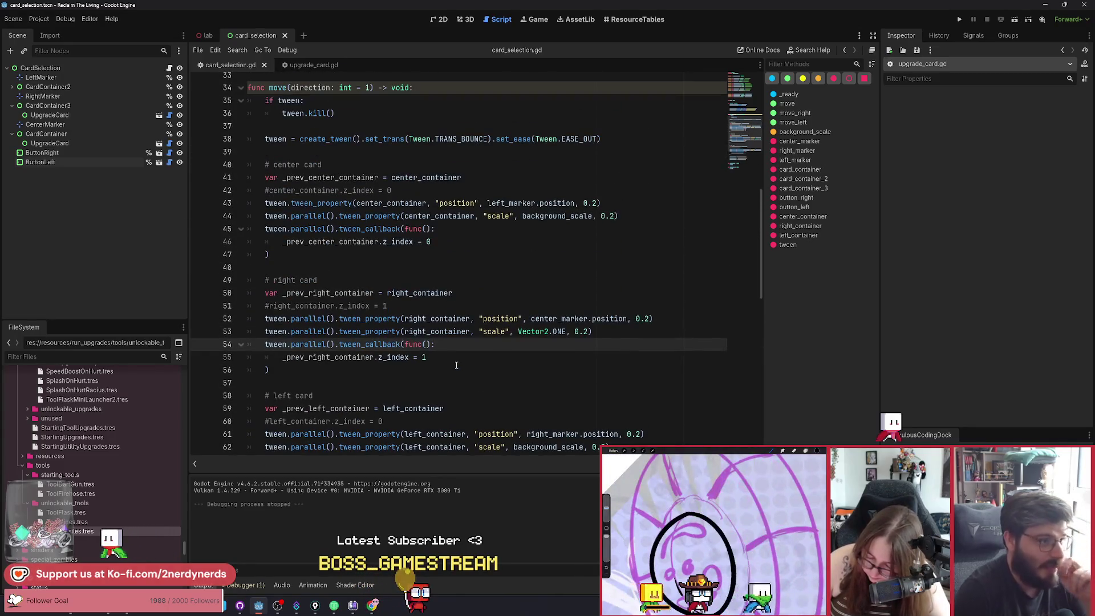
scroll(350, 196, "up", 1)
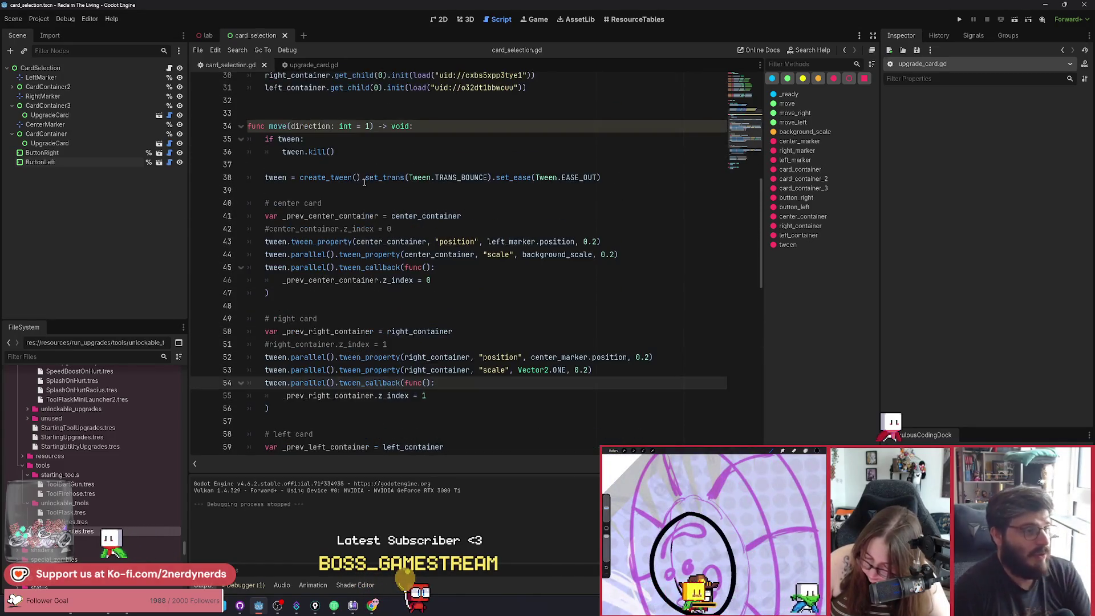
double_click(313, 131)
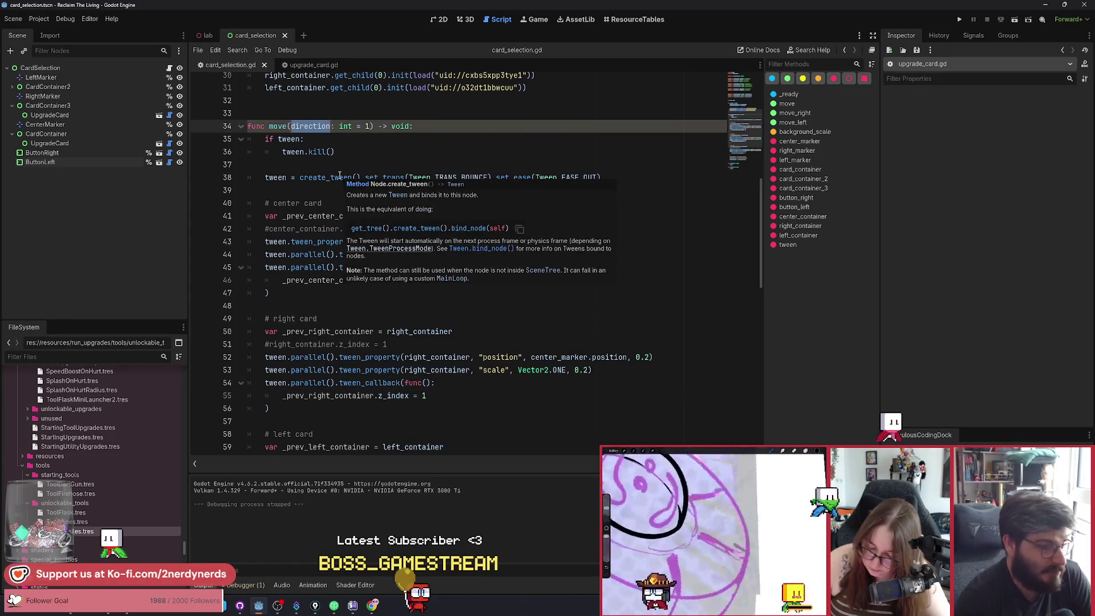
double_click(368, 126)
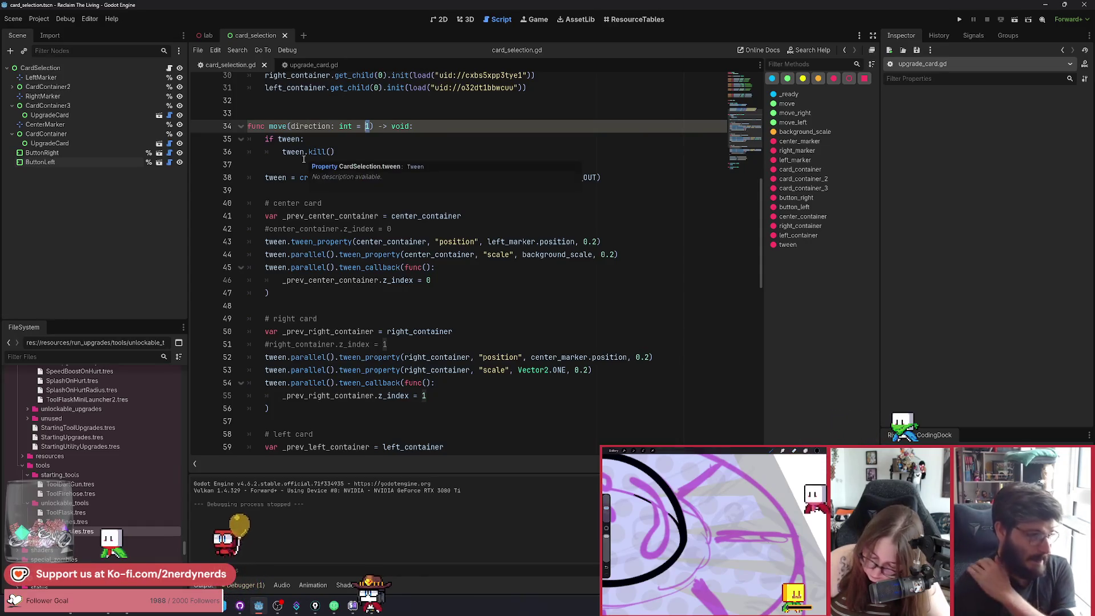
scroll(447, 255, "down", 1)
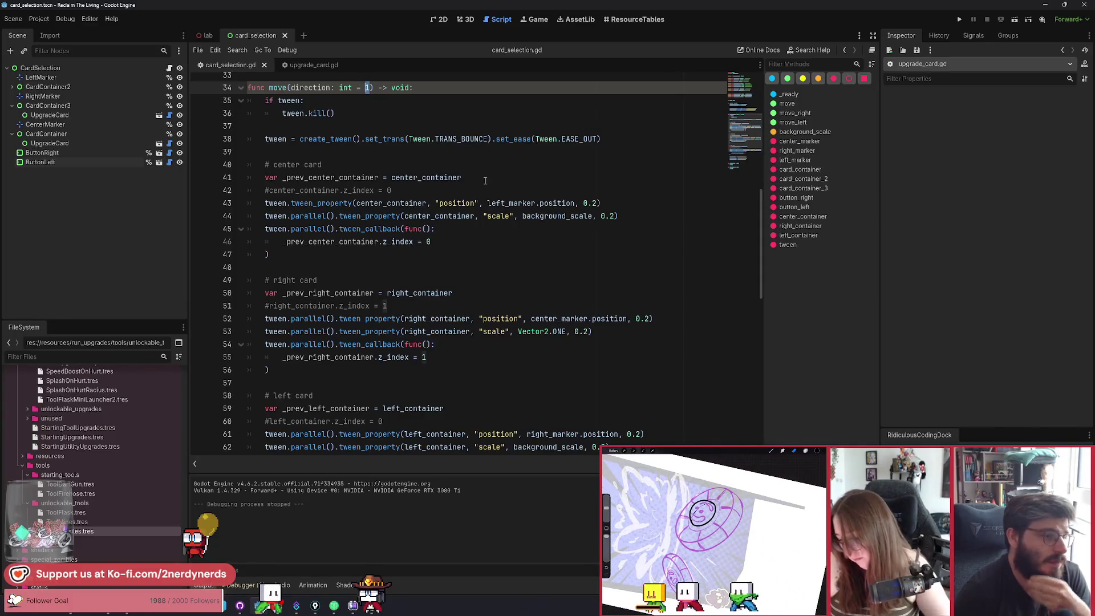
Step: Mark the center and left card section comments inside move()
double_click(296, 165)
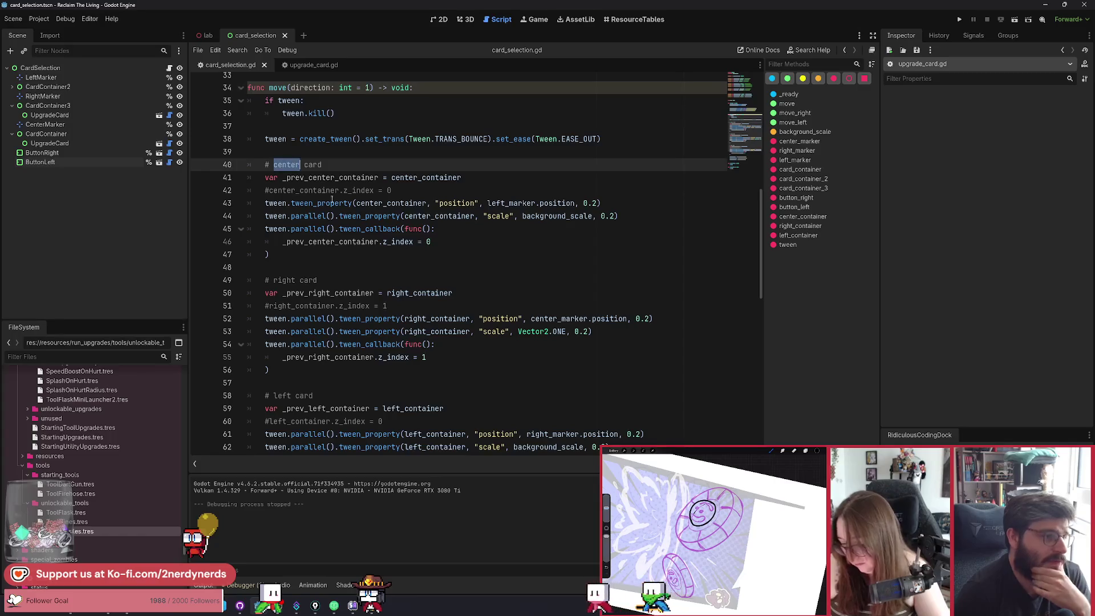
left_click(317, 251)
scroll(317, 251, "down", 2)
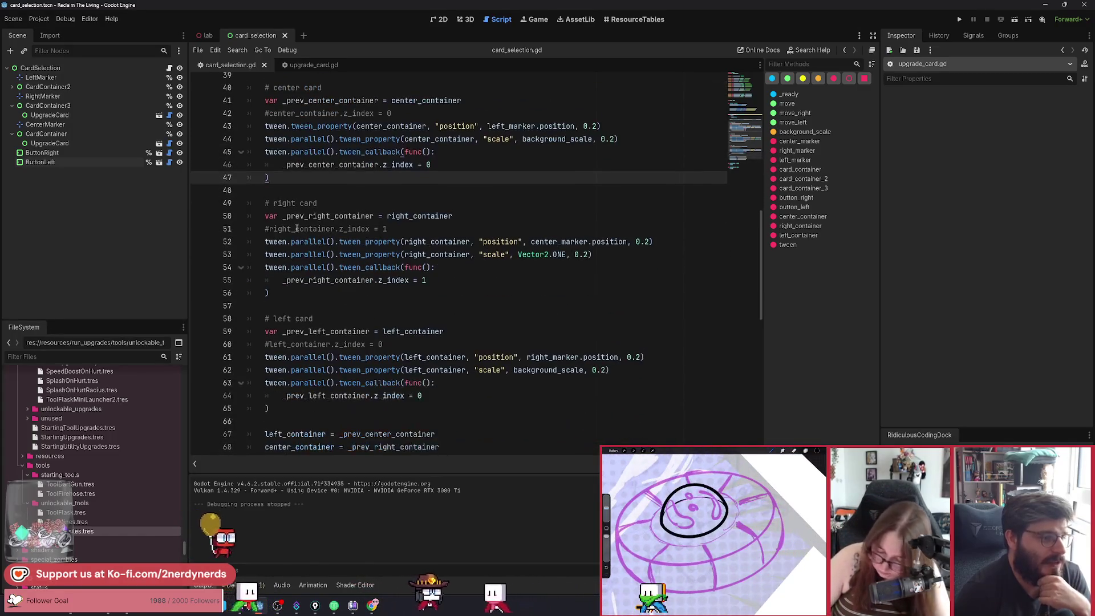
double_click(283, 203)
scroll(282, 203, "down", 1)
double_click(282, 280)
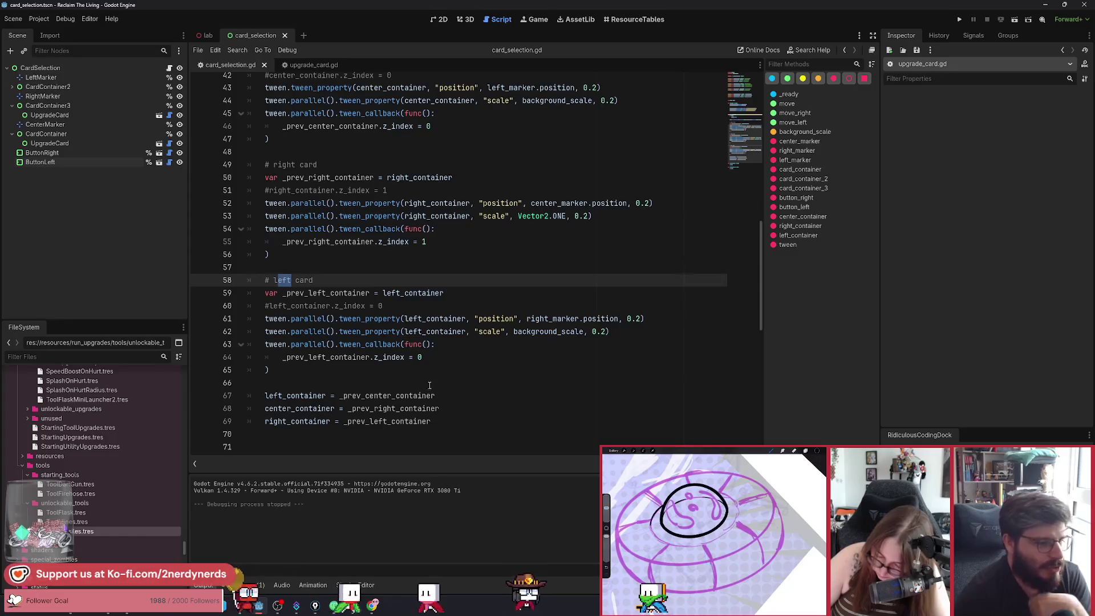
scroll(435, 274, "up", 3)
left_click(444, 241)
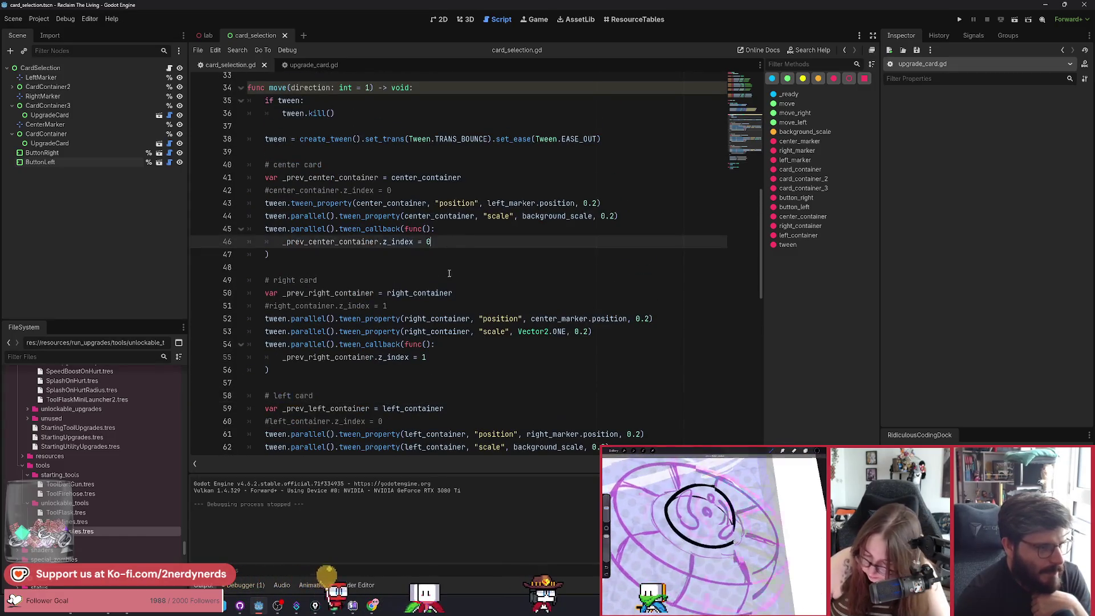
scroll(469, 332, "up", 1)
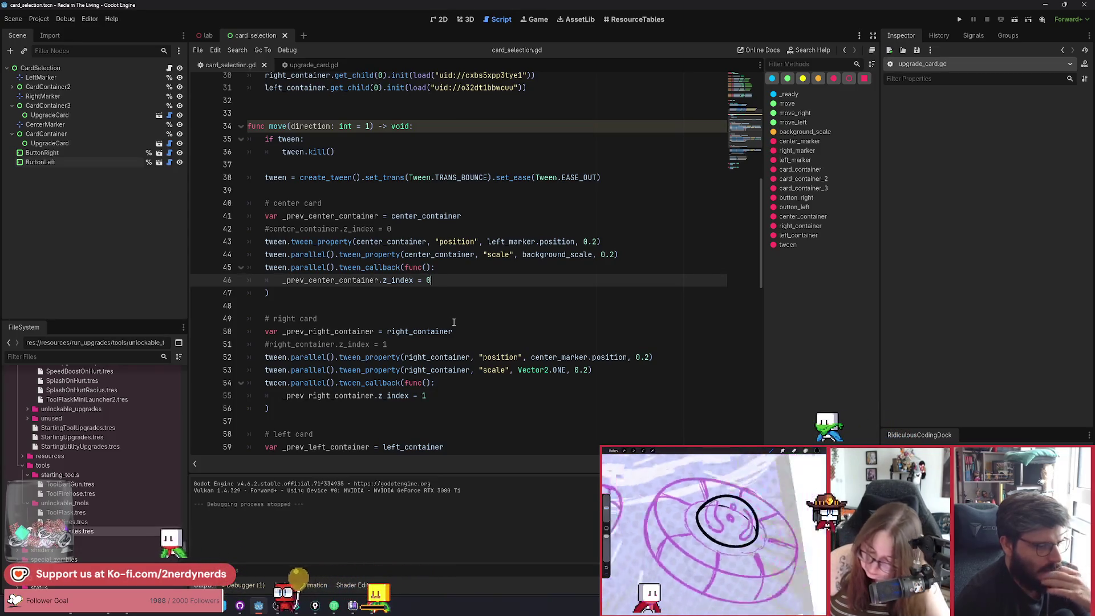
Step: Replace line 42 with a Vector2 target_position: left_marker.position if direction == 1, else right_marker.position
left_click(423, 240)
key("Up")
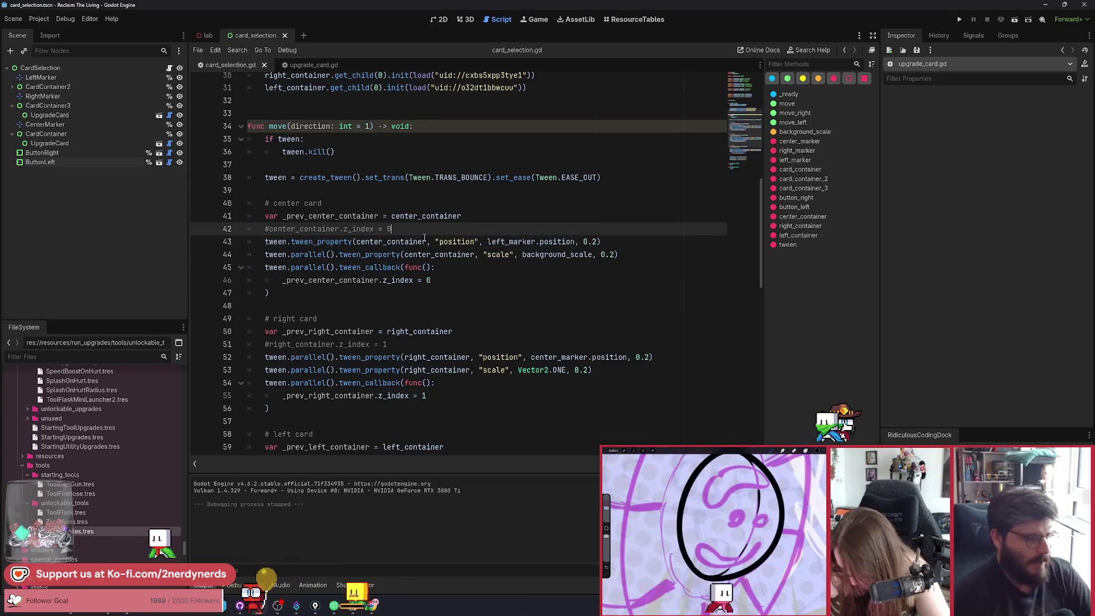
key("ctrl+shift+Left")
key("ctrl+shift+Left")
key("ctrl+shift+Left")
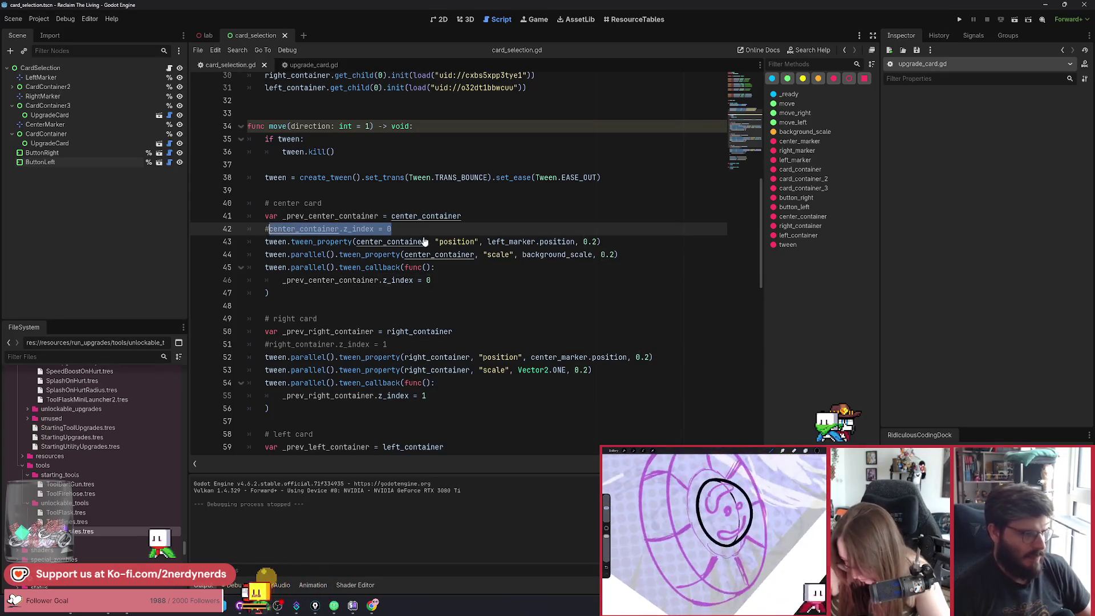
type("var target_positio")
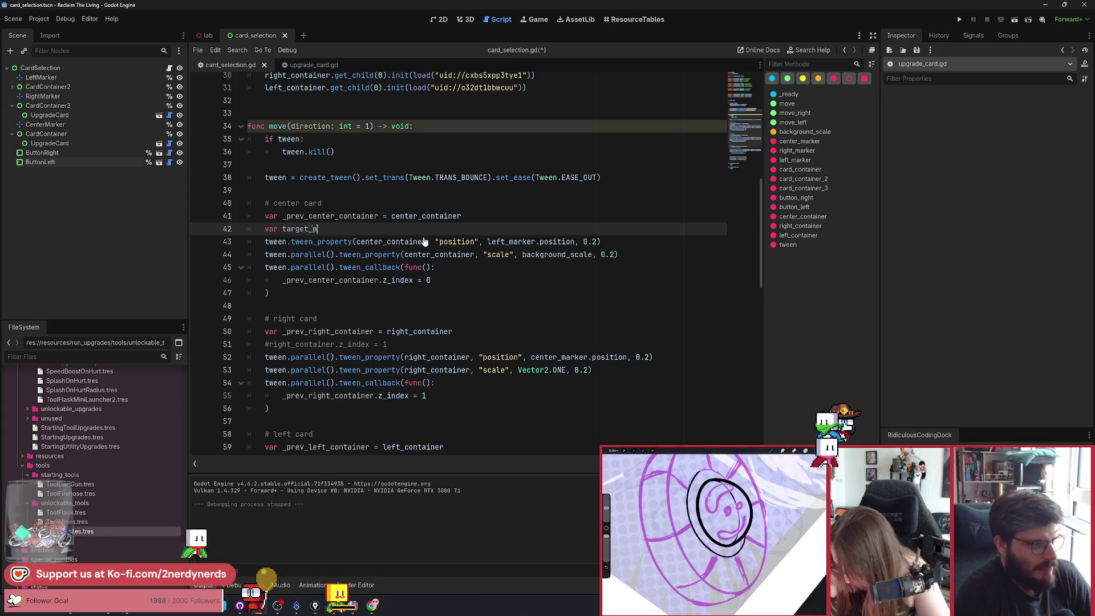
type("n: ")
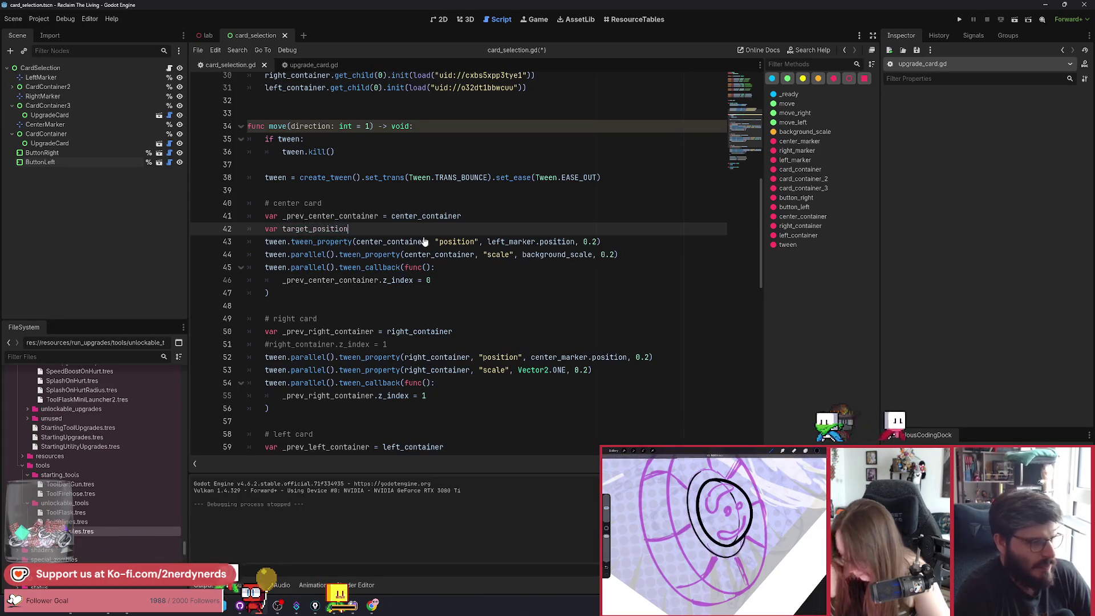
type("Vector2 ")
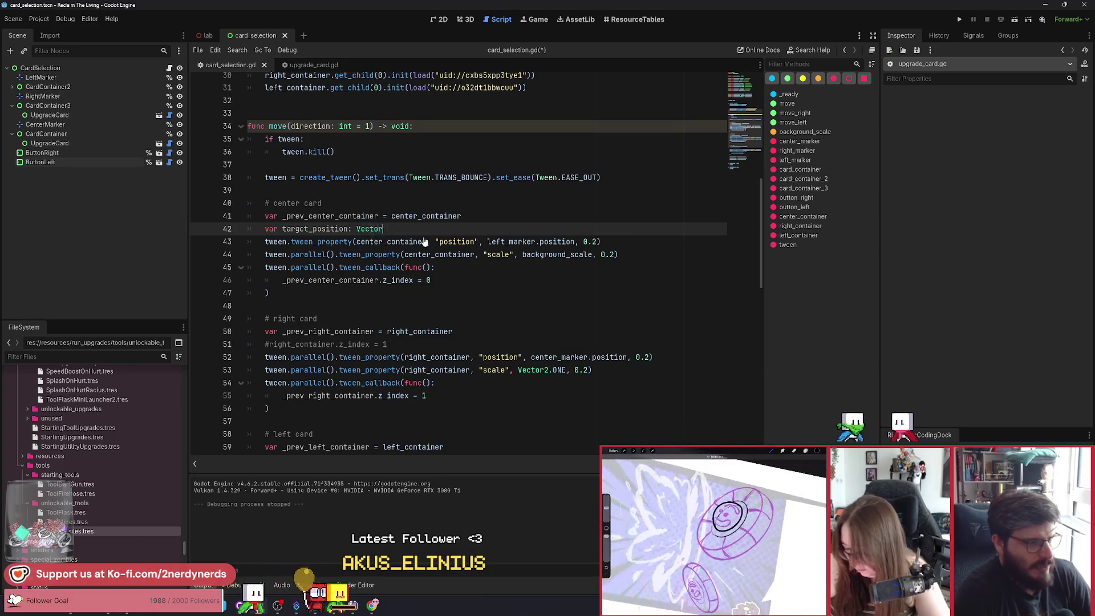
type("= left")
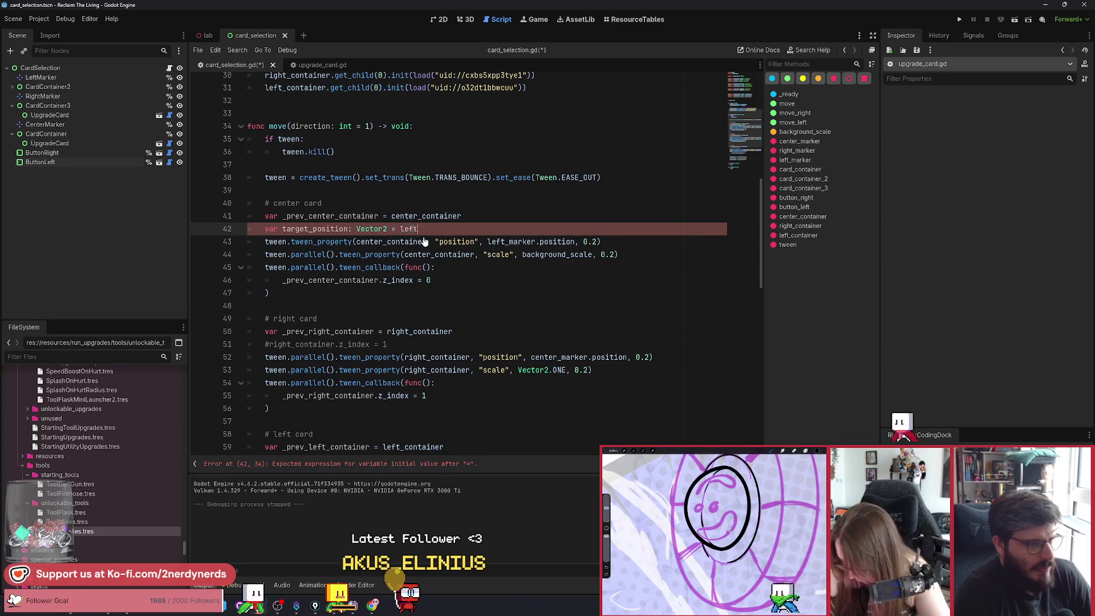
key("Down")
key("Return")
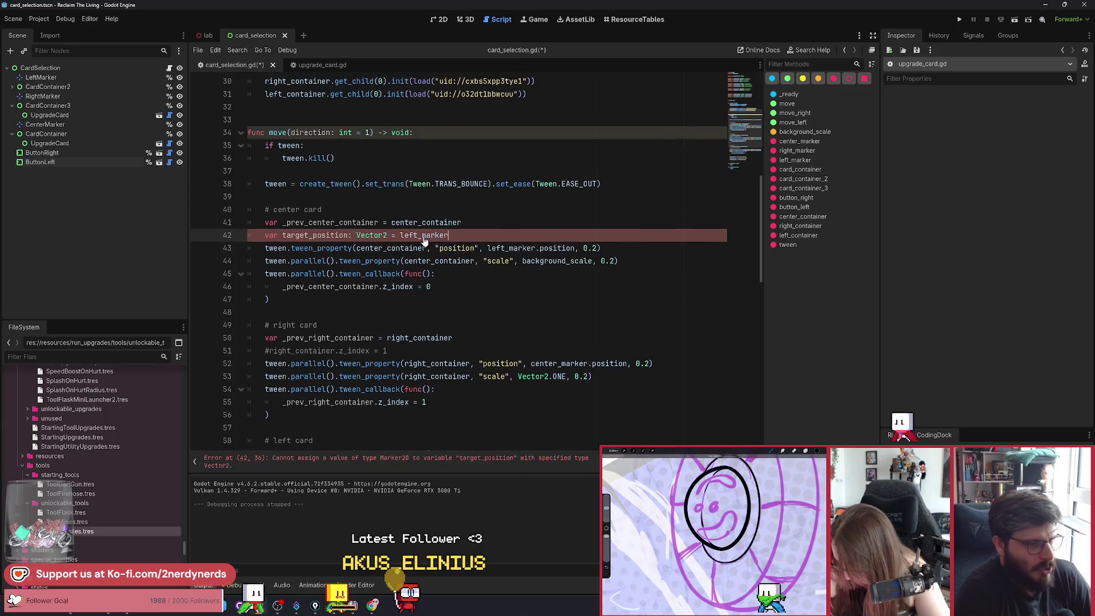
type("f direction ")
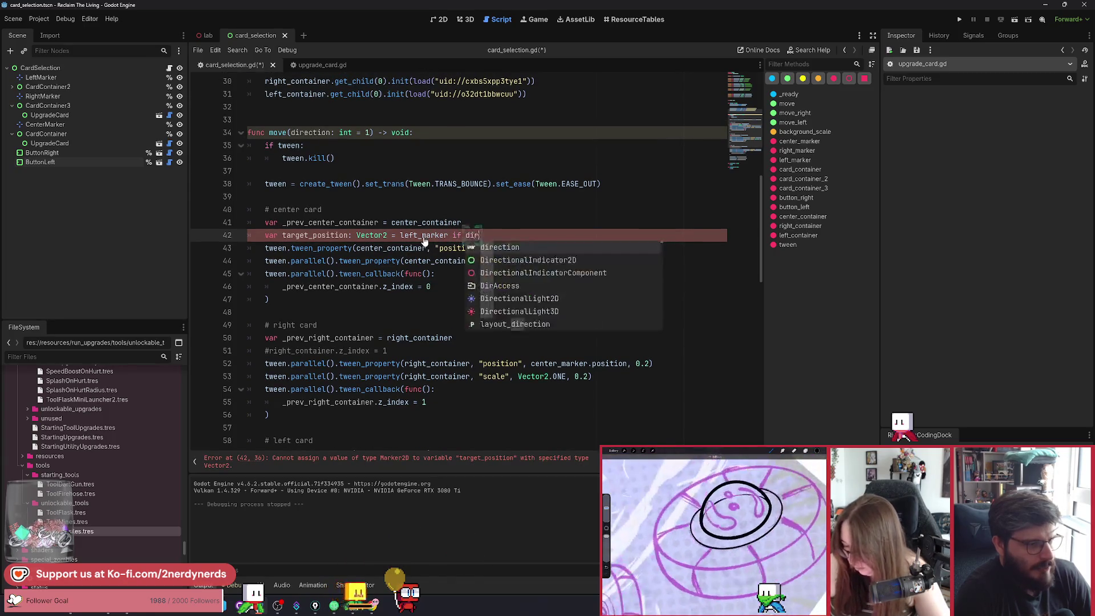
type("== 1")
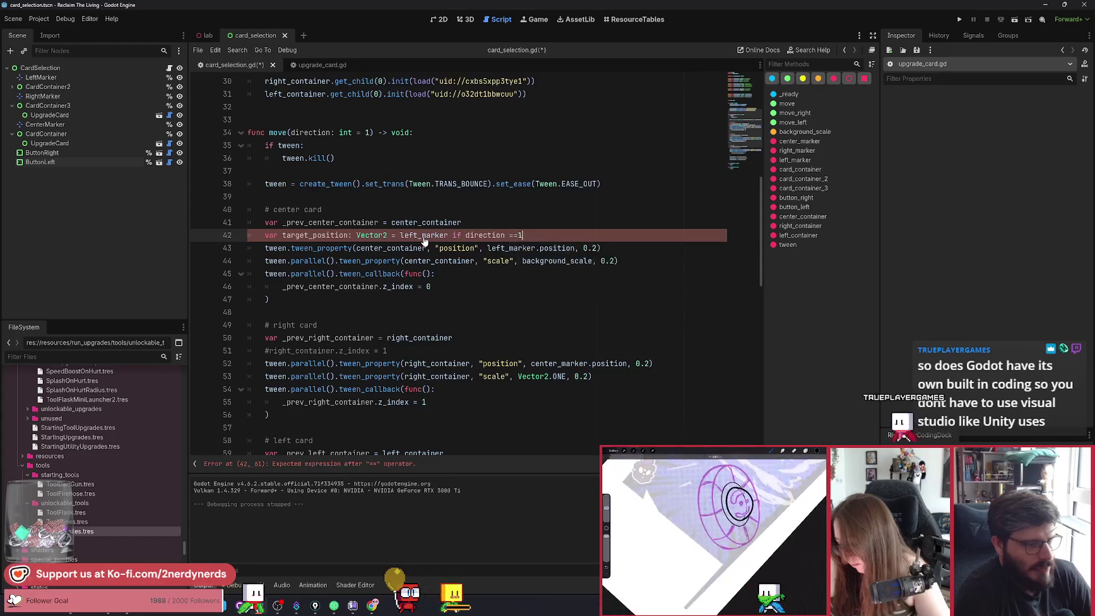
type(" else ")
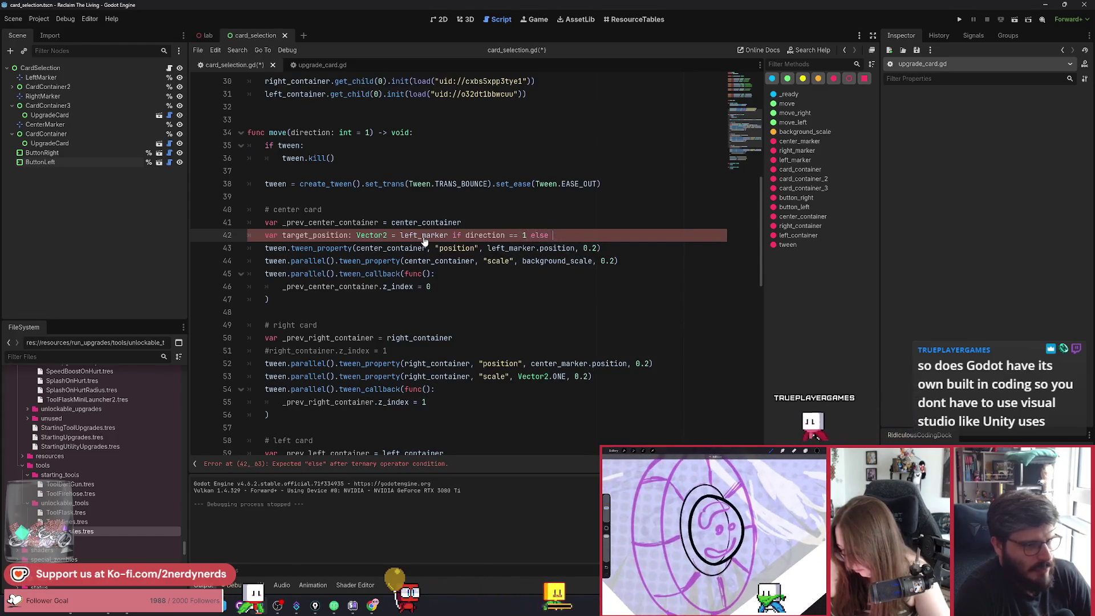
type("right")
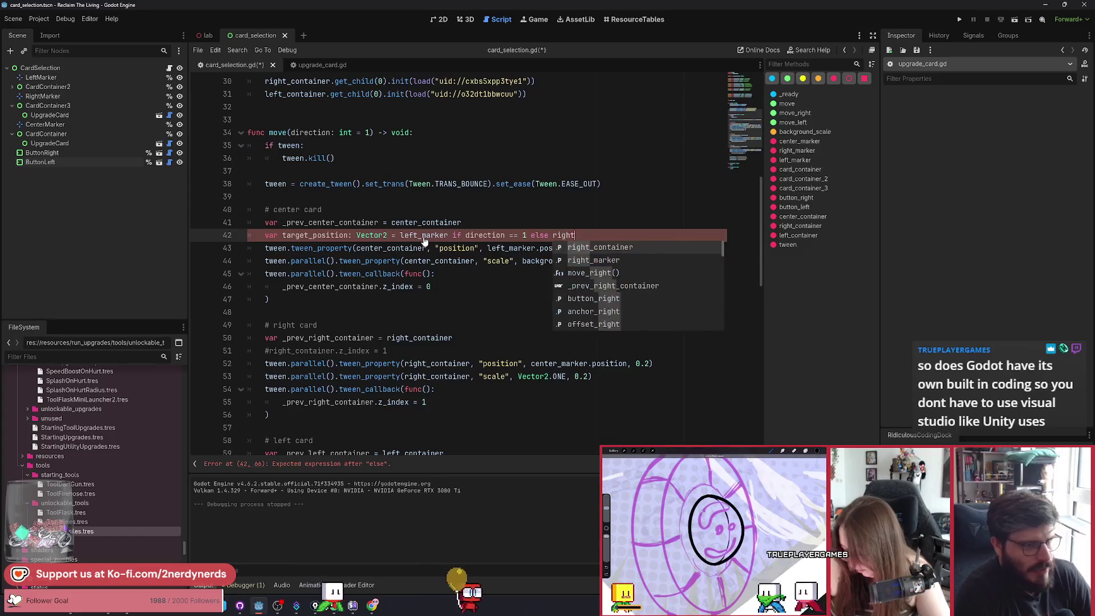
type("_marker.po")
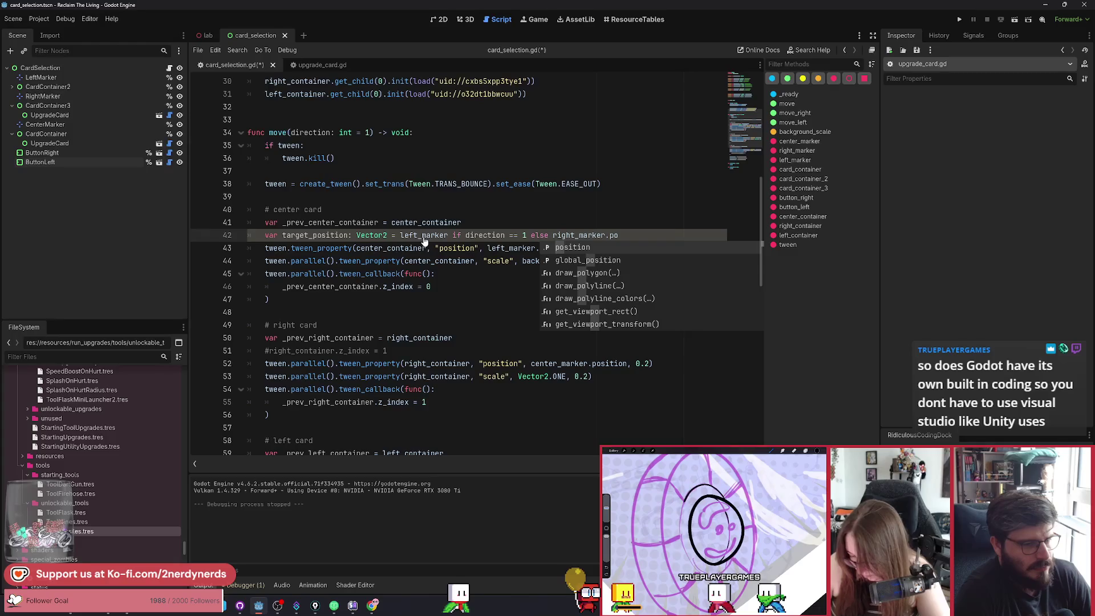
key("Return")
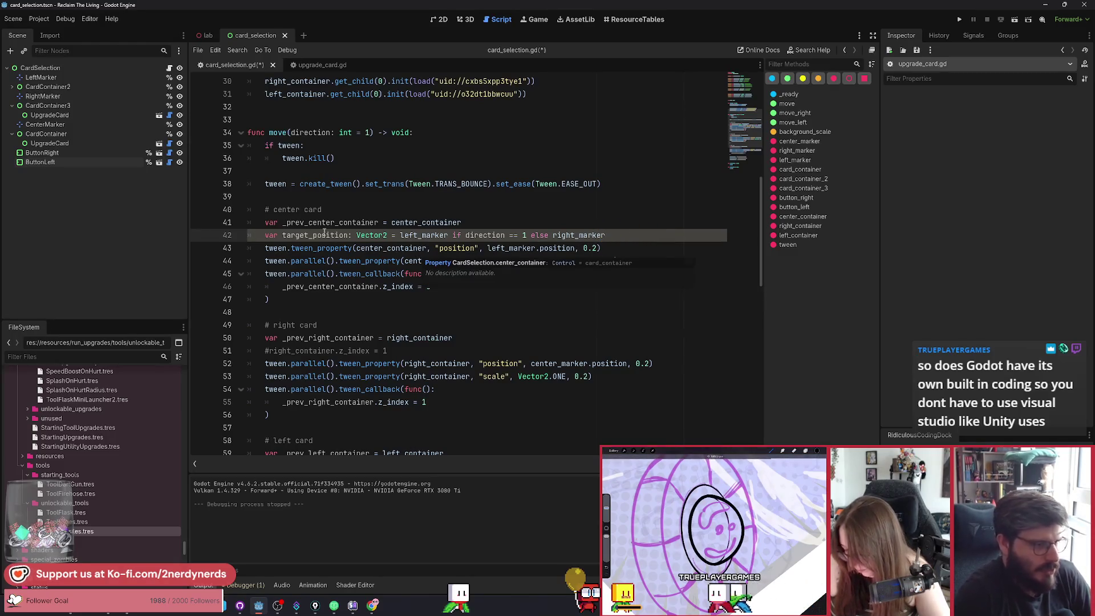
Step: Rename the variable to target_marker and change its type to Marker2D
left_click_drag(312, 238, 350, 236)
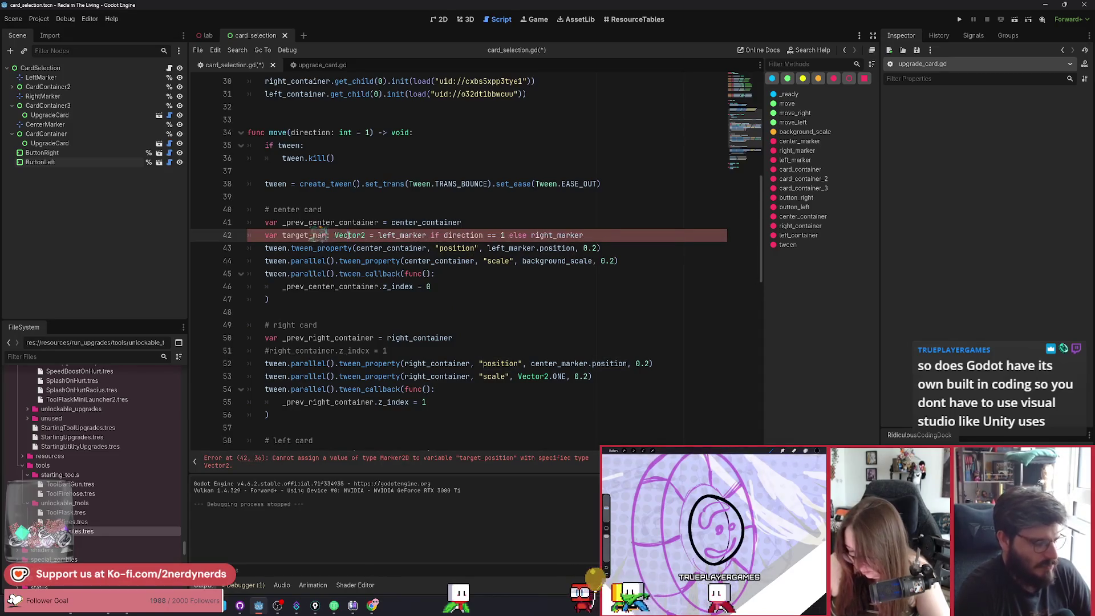
type("marker")
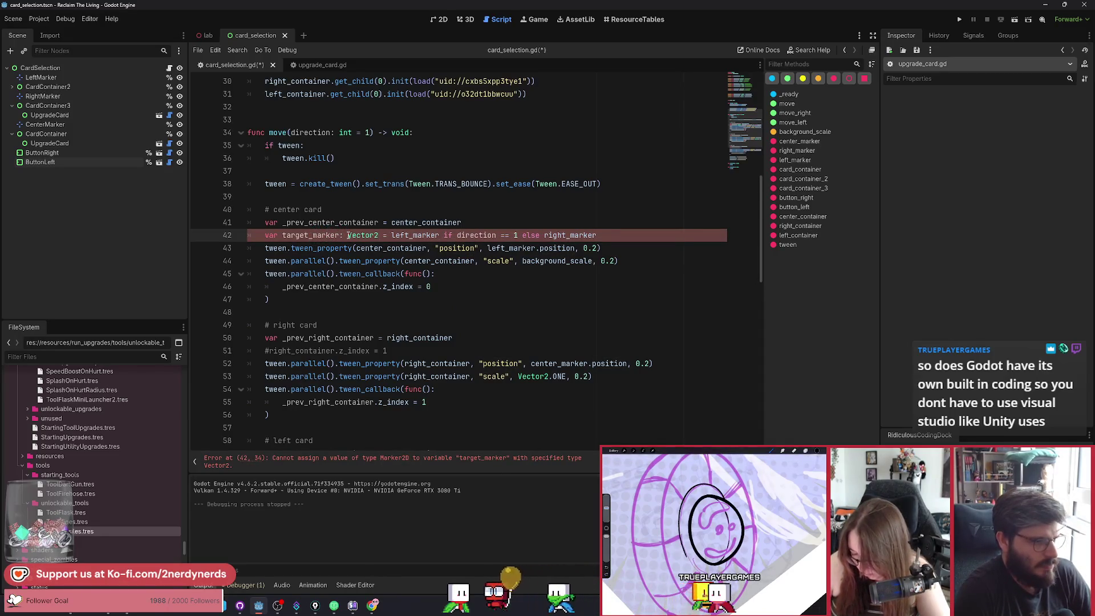
double_click(359, 235)
type("Marker2")
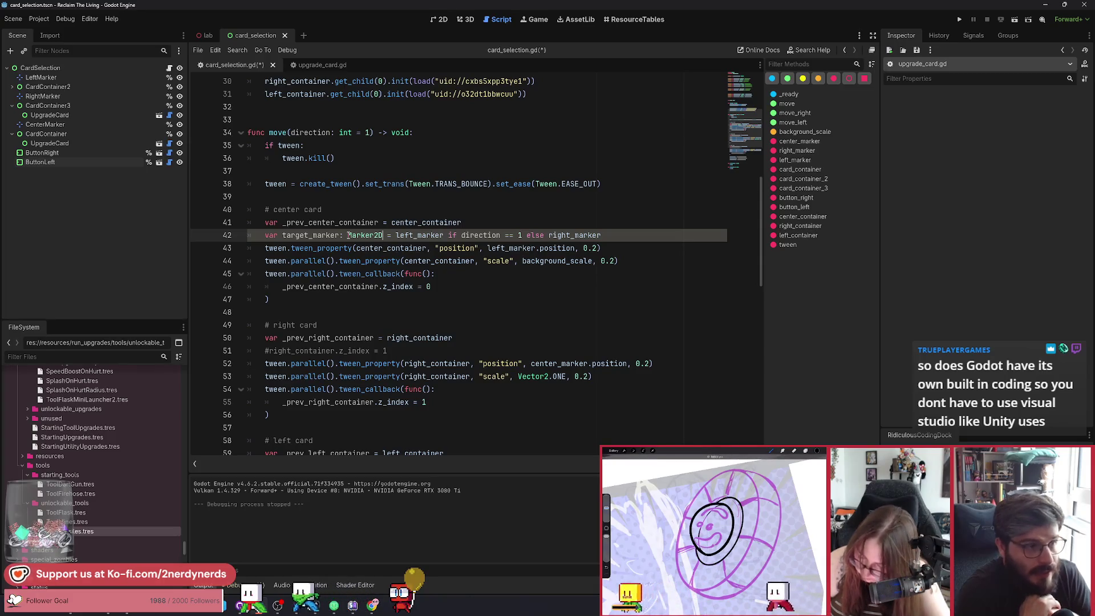
left_click_drag(435, 389, 327, 92)
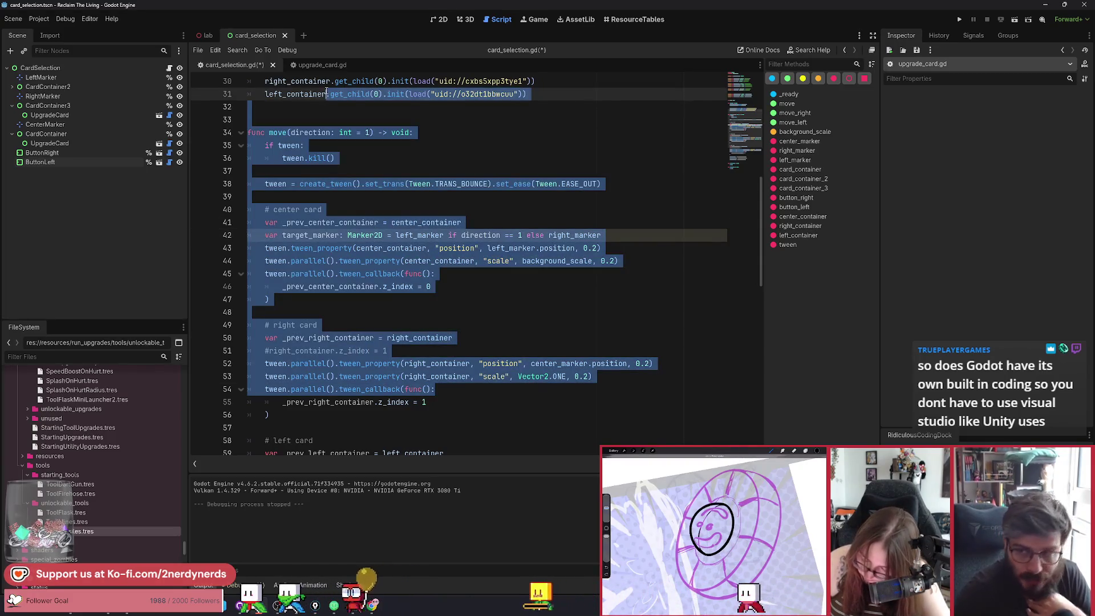
left_click(494, 262)
left_click(467, 278)
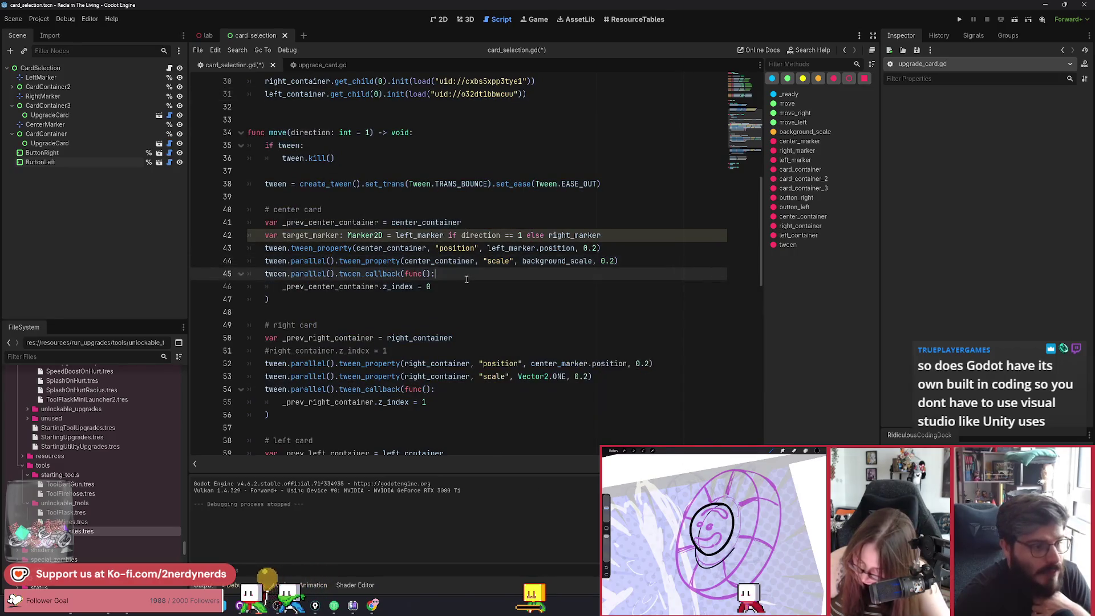
left_click(485, 223)
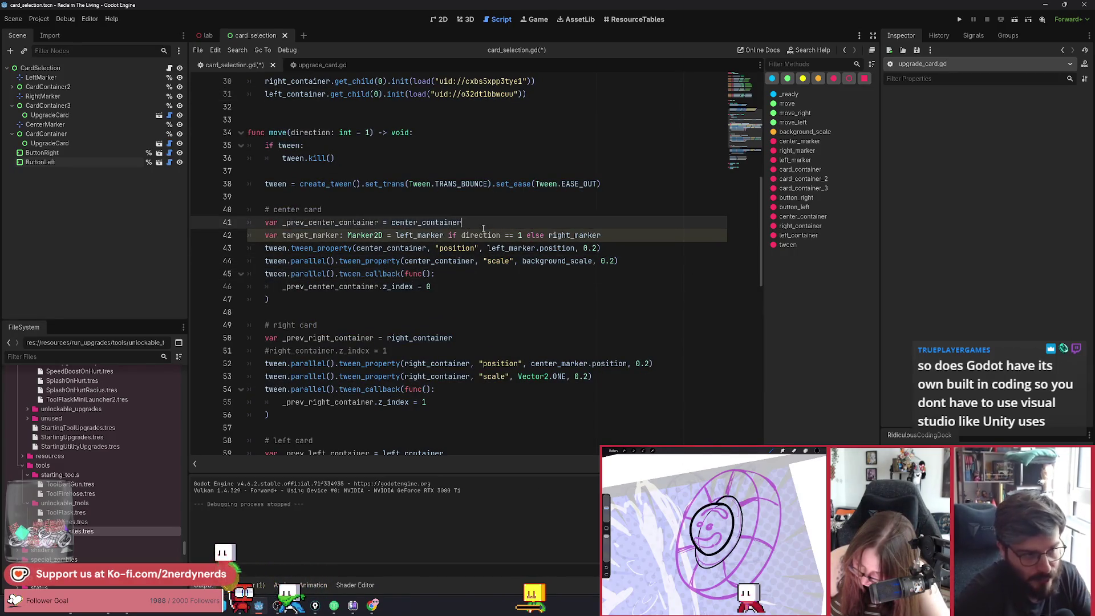
left_click(608, 235)
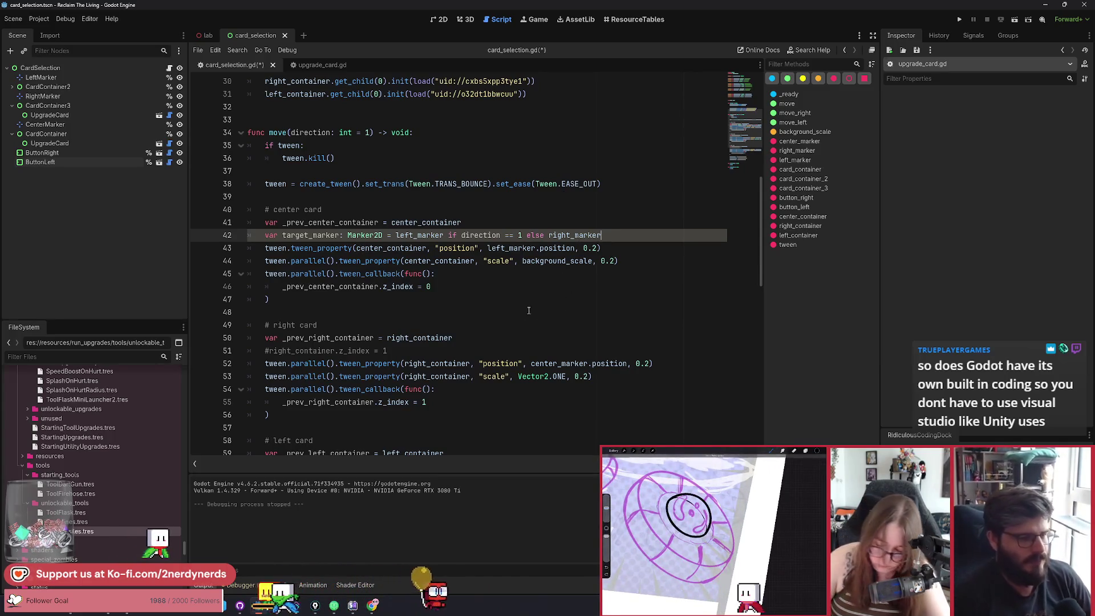
left_click(466, 285)
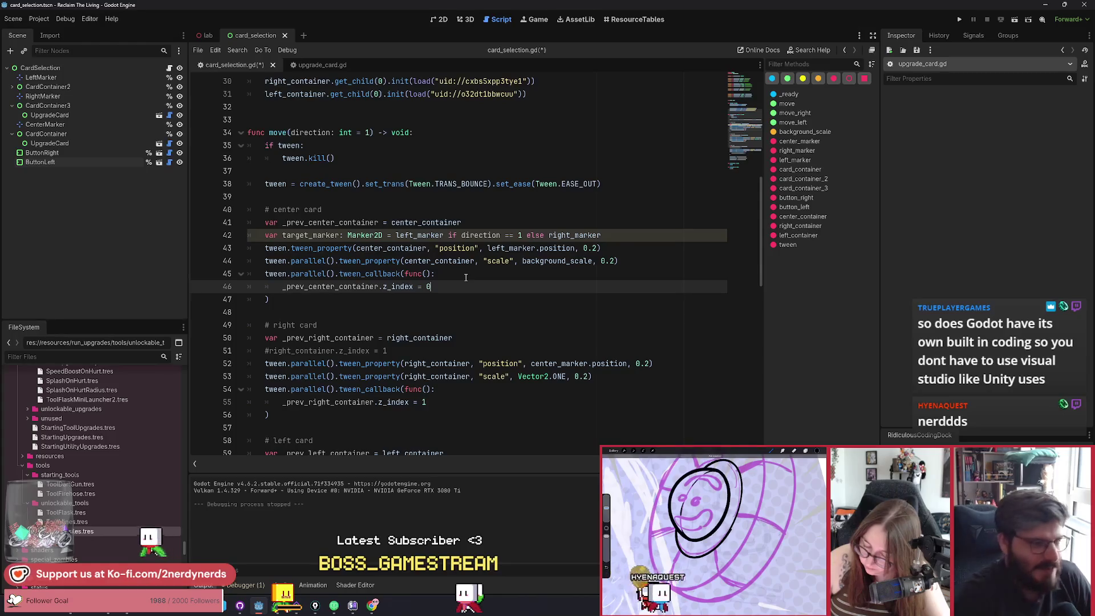
double_click(310, 235)
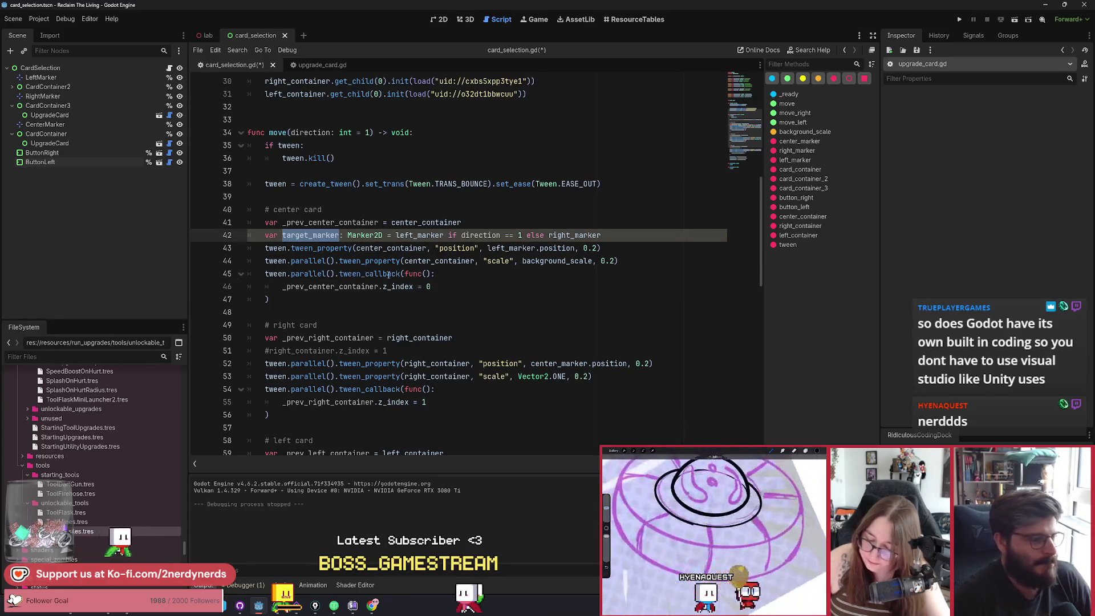
left_click(308, 235)
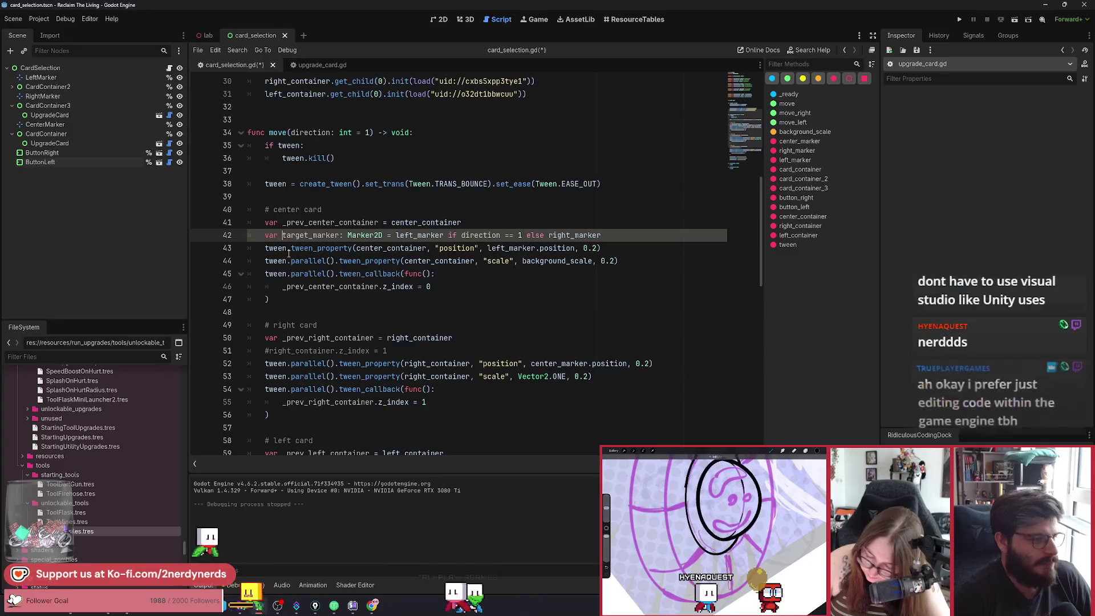
Step: Prefix the variable with center_ to make center_target_marker, undoing an accidental ButtonRight drop
type("center_")
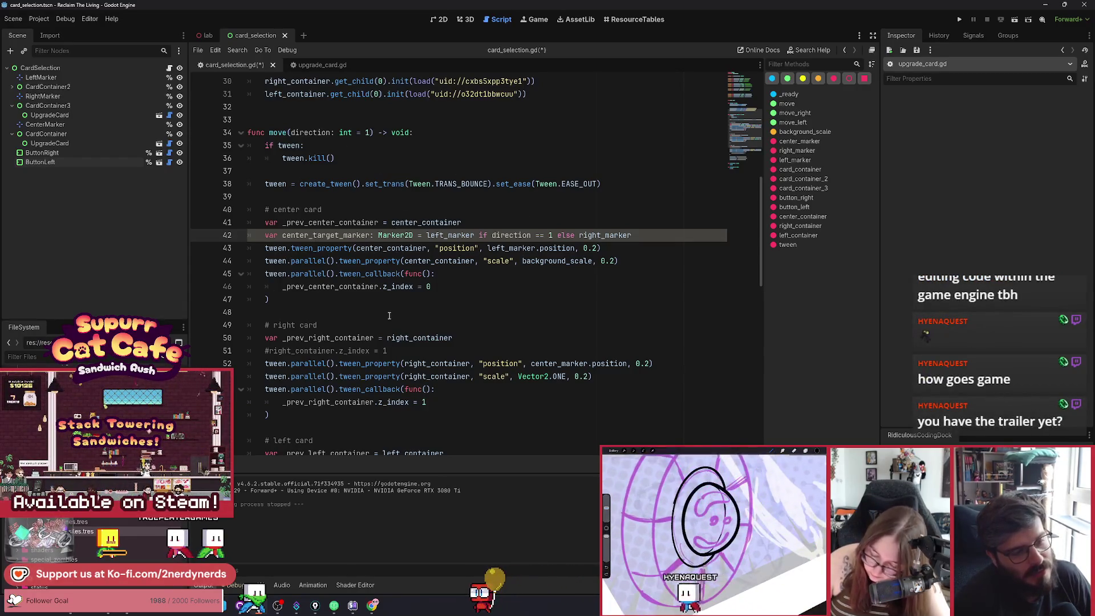
left_click(451, 274)
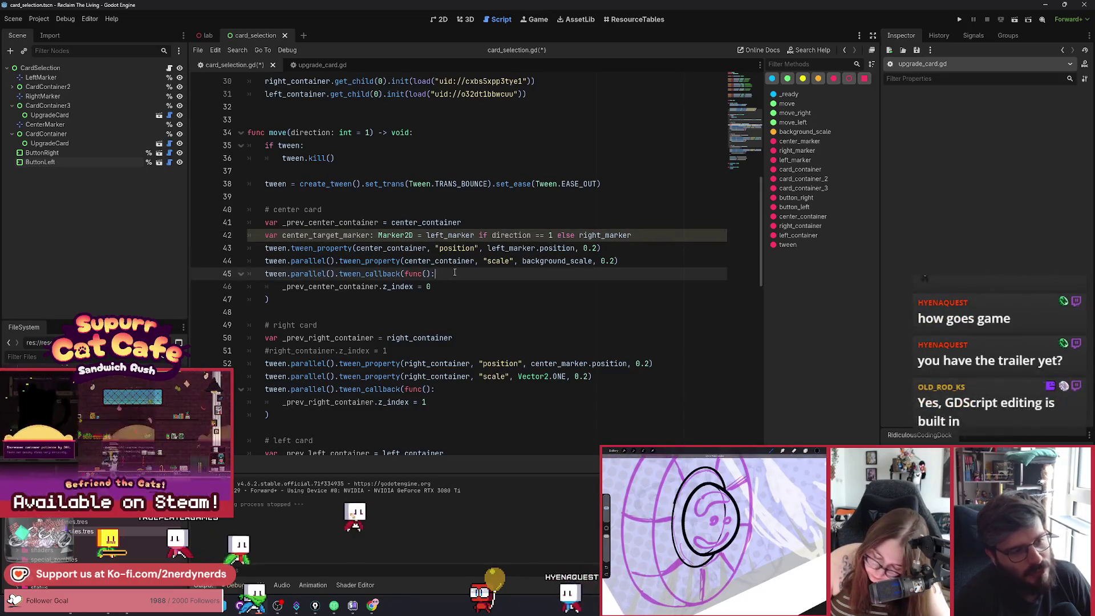
left_click(648, 235)
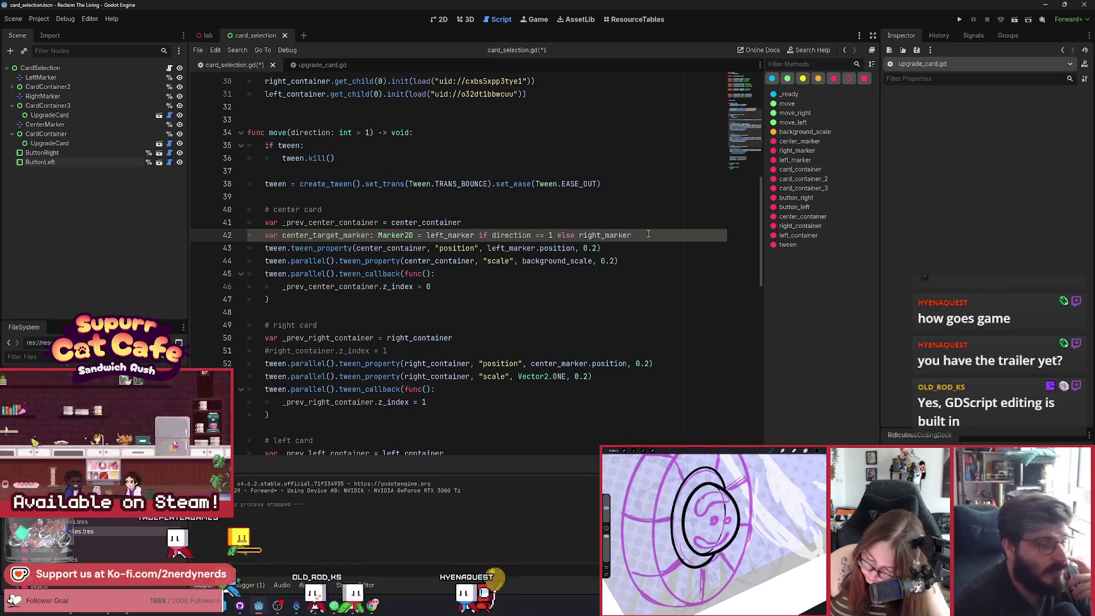
left_click_drag(77, 153, 410, 180)
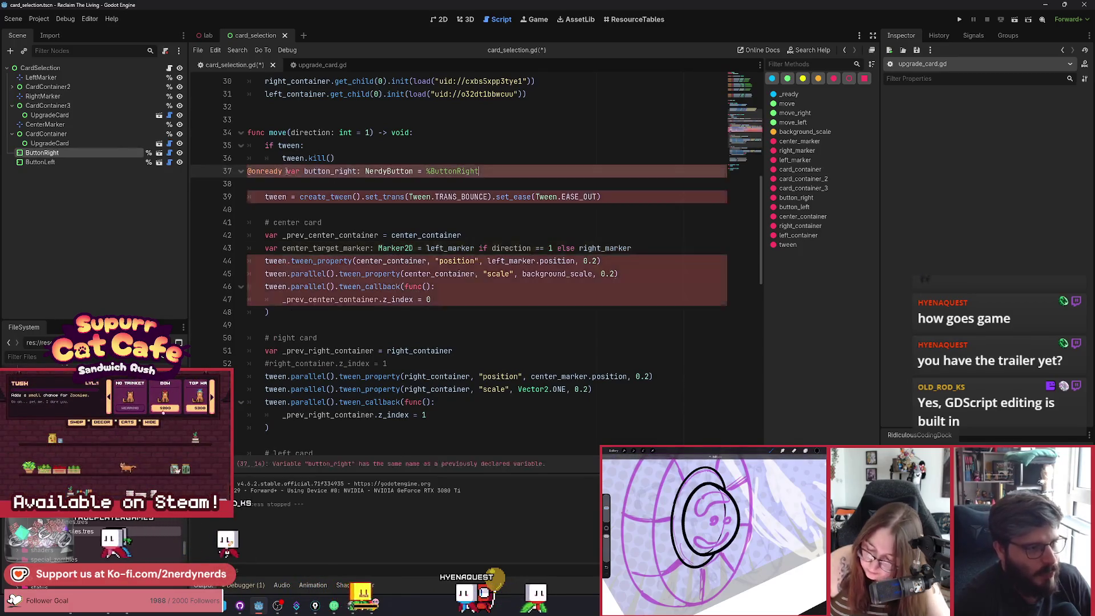
key("ctrl+z")
Step: Inspect the center card's tween lines and select the center_target_marker name and left_marker reference
left_click(489, 304)
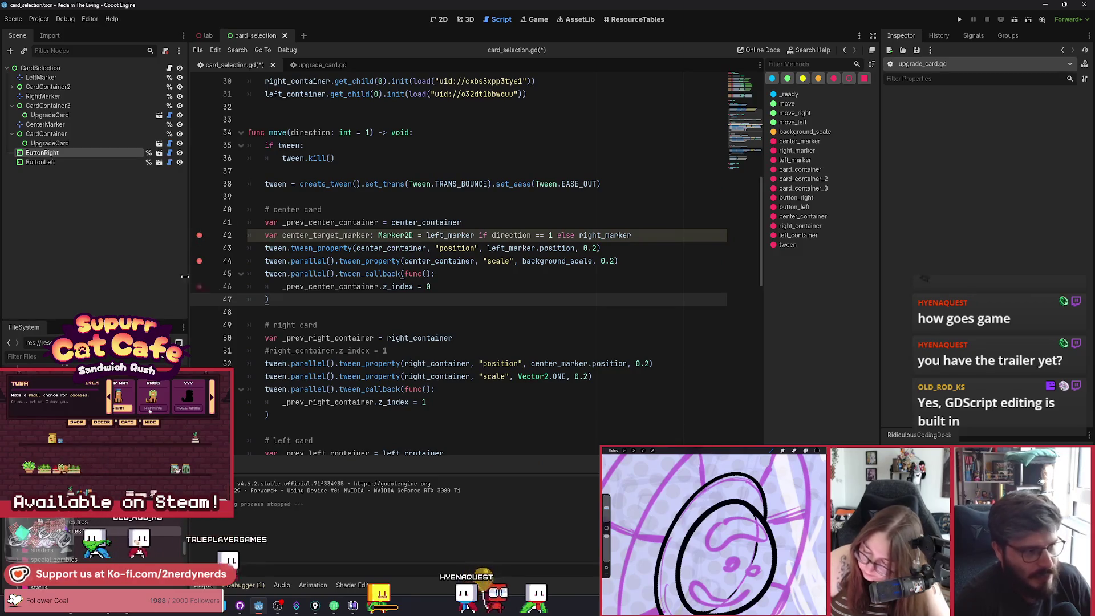
left_click(551, 260)
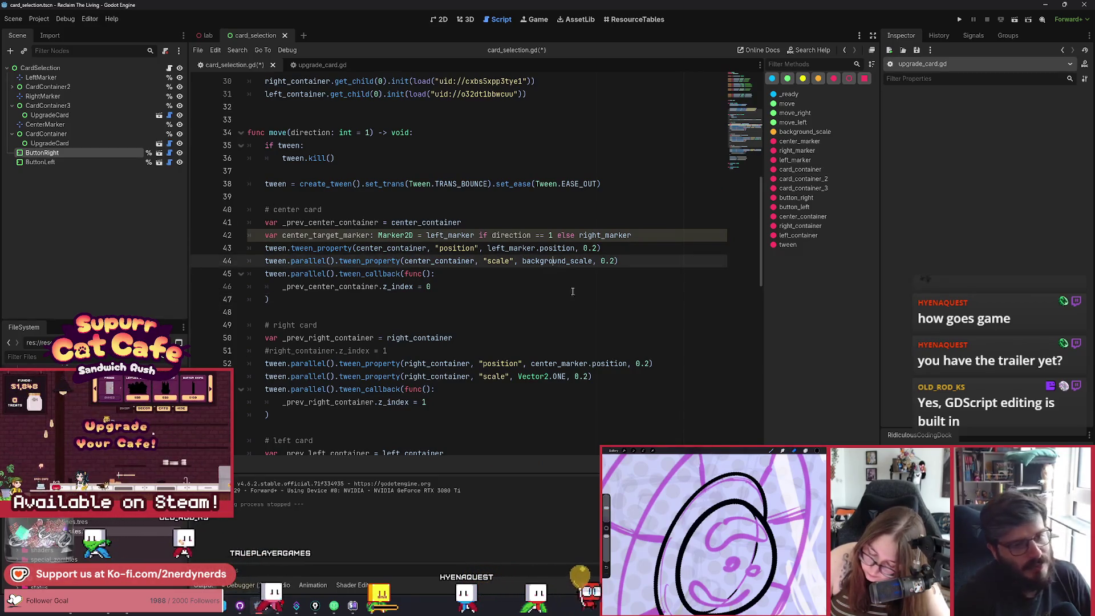
left_click(634, 261)
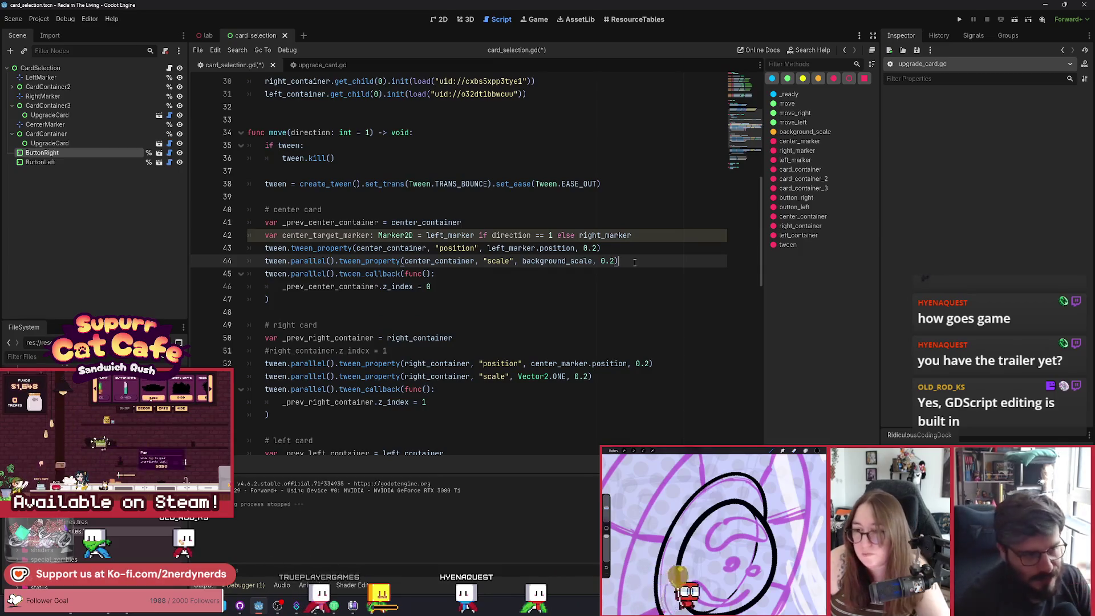
left_click(627, 252)
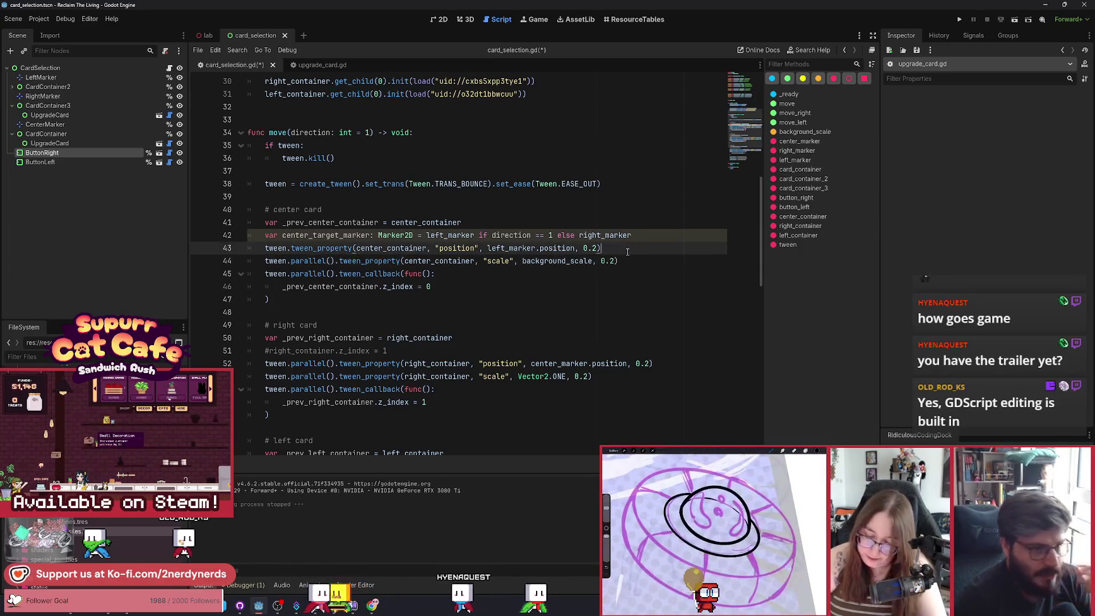
left_click(637, 262)
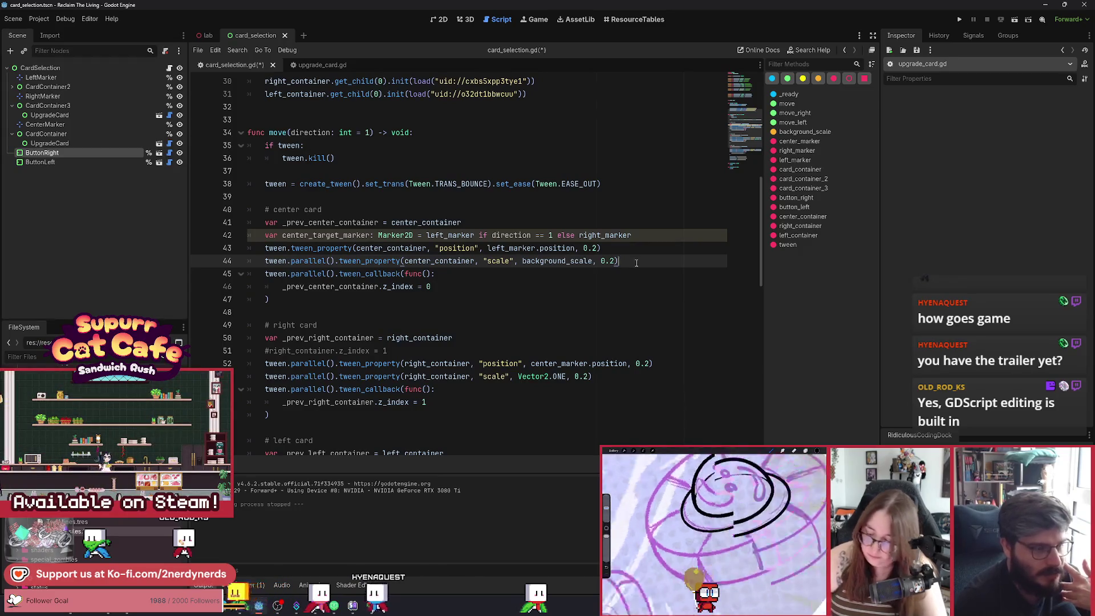
left_click(625, 247)
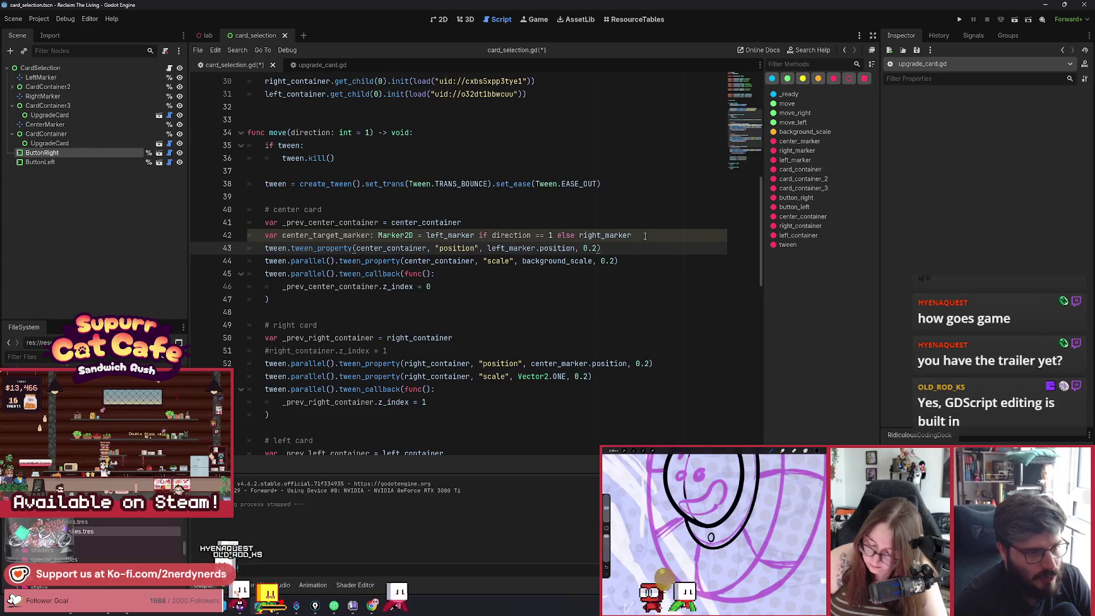
left_click_drag(645, 235, 264, 236)
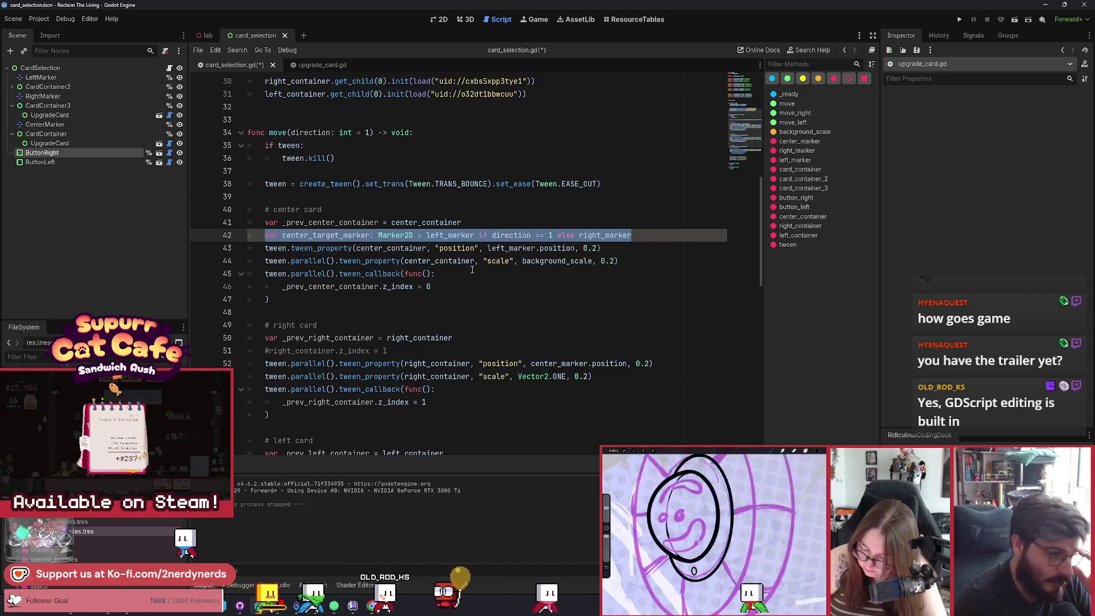
left_click(648, 236)
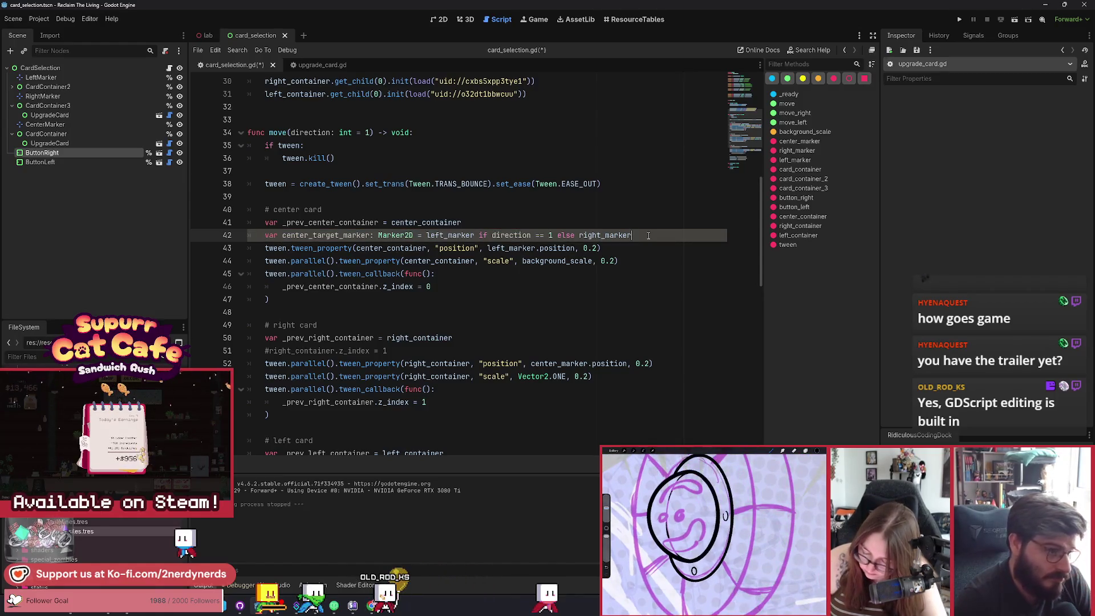
left_click(471, 276)
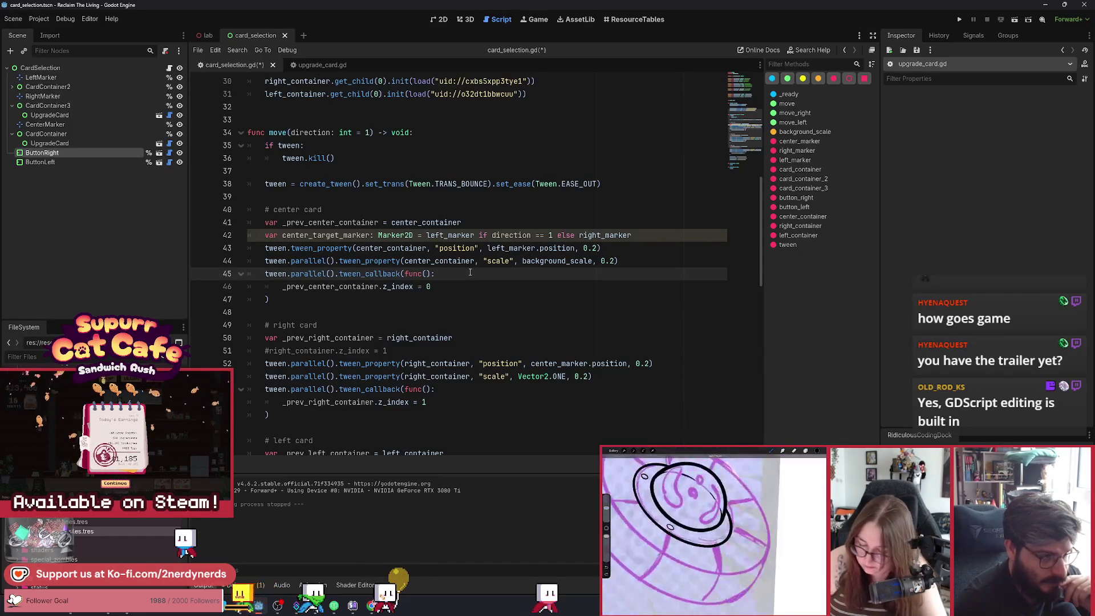
left_click(651, 238)
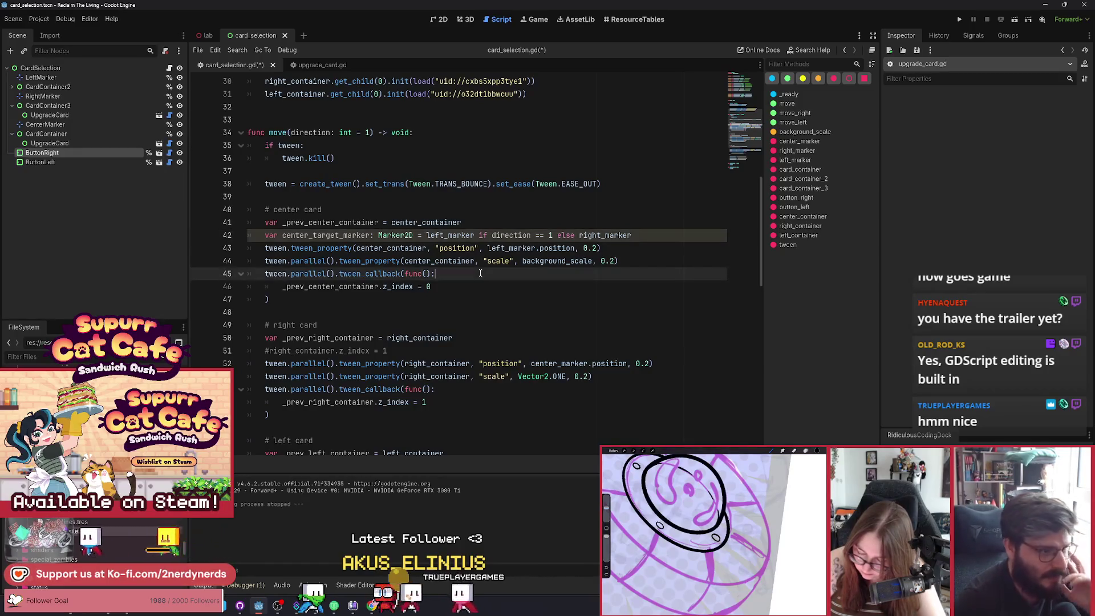
left_click(460, 286)
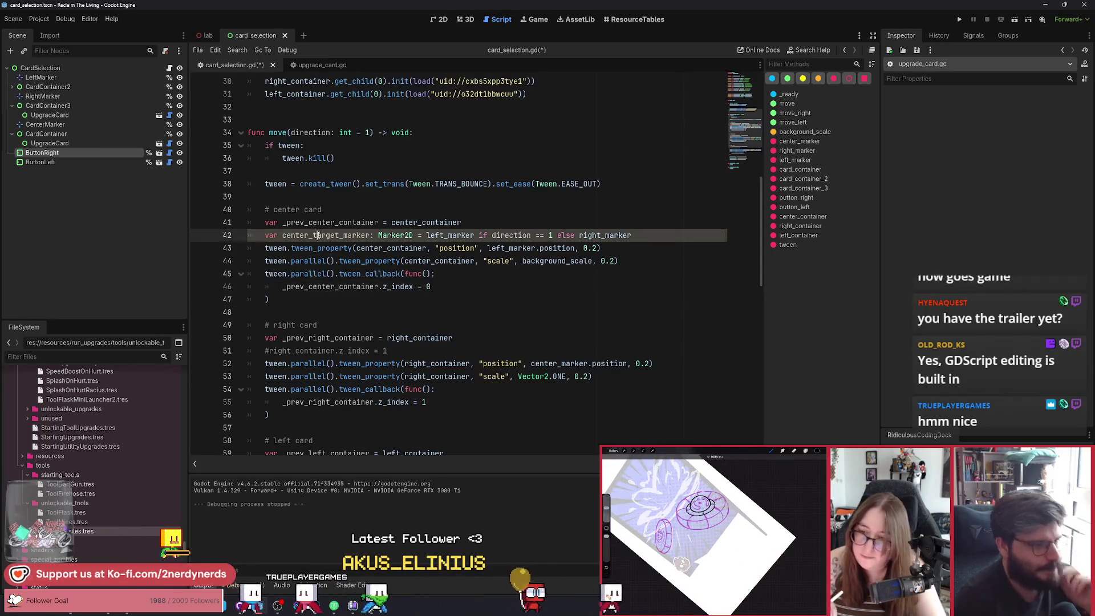
key("ctrl+z")
key("ctrl+z")
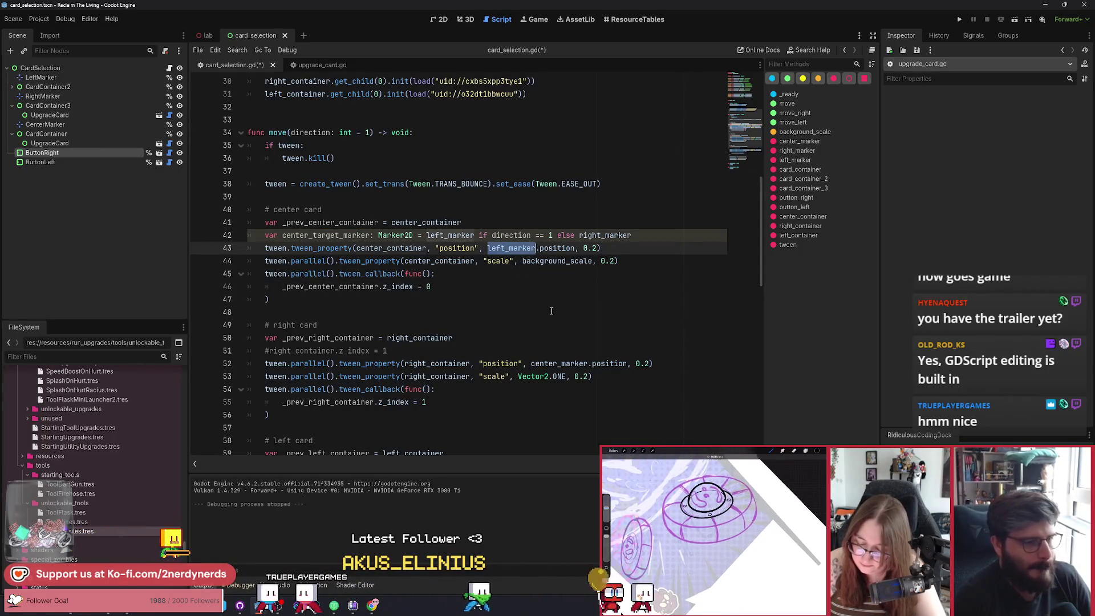
key("ctrl+z")
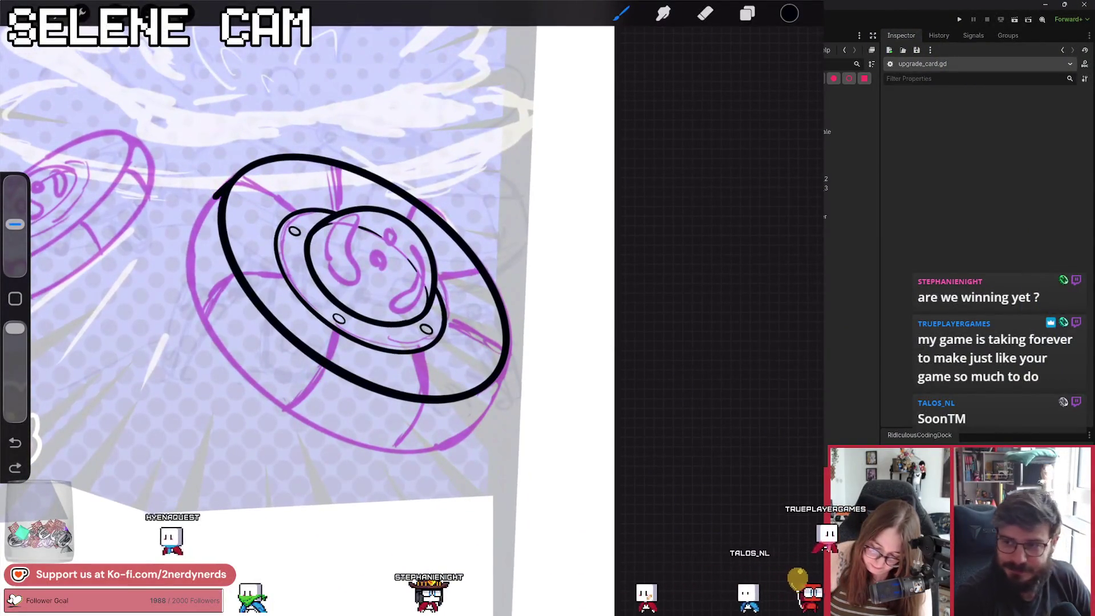
Step: Ink the outer ellipse's left and bottom edge, then undo that stroke
mouse_move(233, 174)
left_mouse_down()
mouse_move(191, 285)
mouse_move(317, 422)
mouse_move(508, 342)
left_mouse_up()
scroll(308, 308, "down", 5)
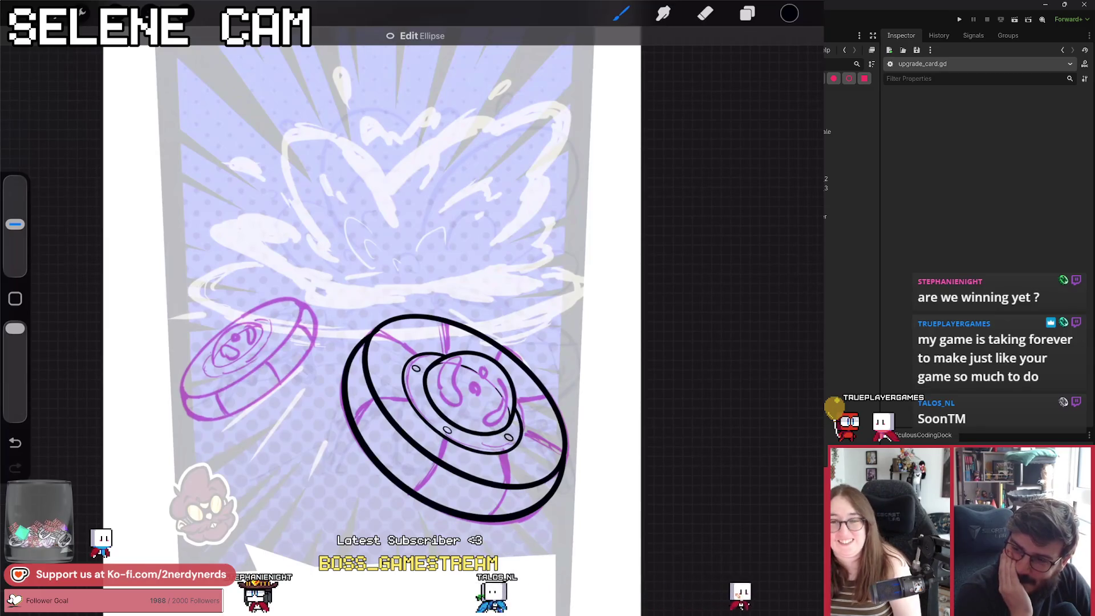
scroll(490, 376, "up", 5)
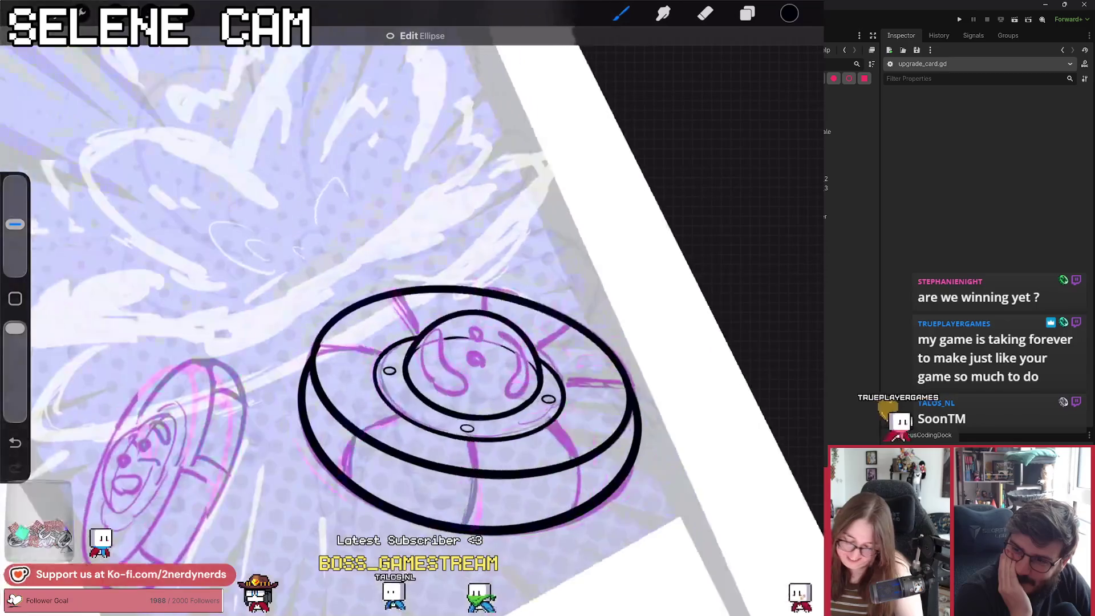
scroll(513, 342, "up", 2)
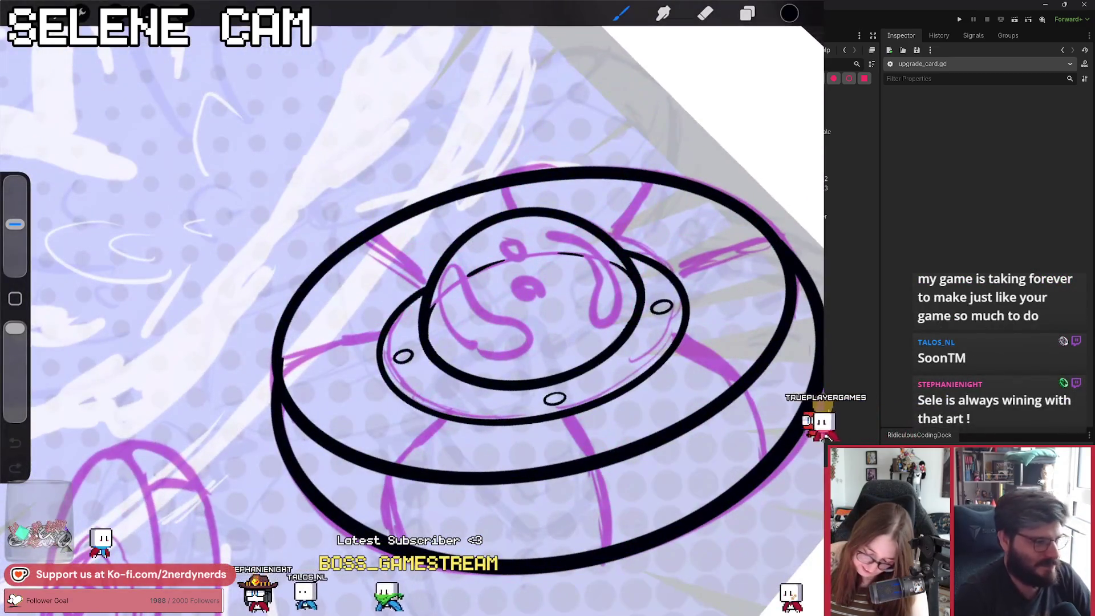
scroll(456, 285, "up", 3)
key("ctrl+z")
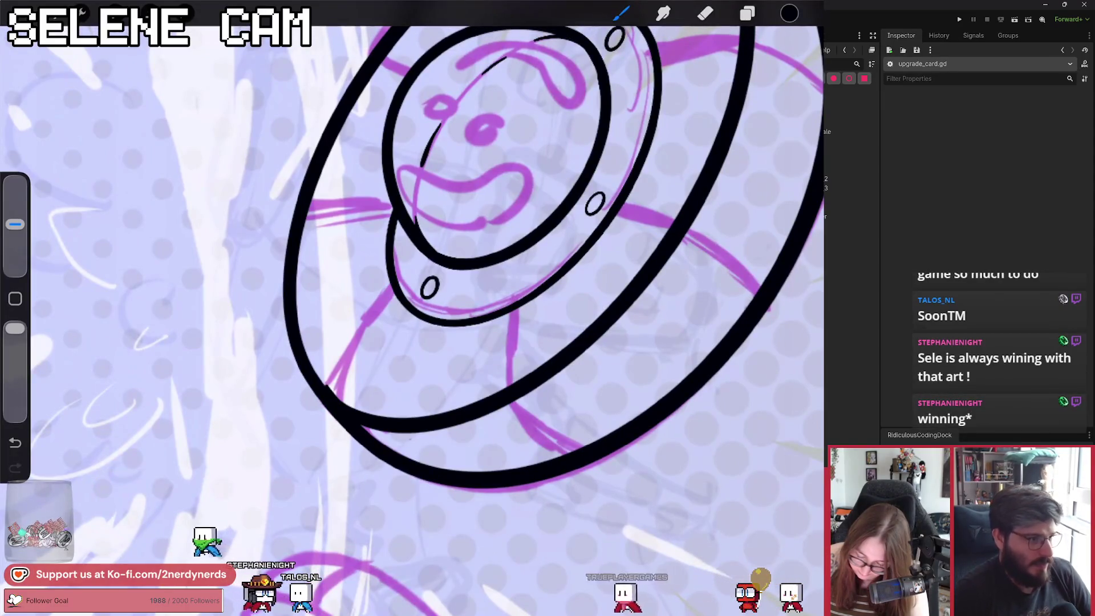
Step: Erase overlaps, return to the brush, and undo a stray stroke joining the inner and outer rims
key("e")
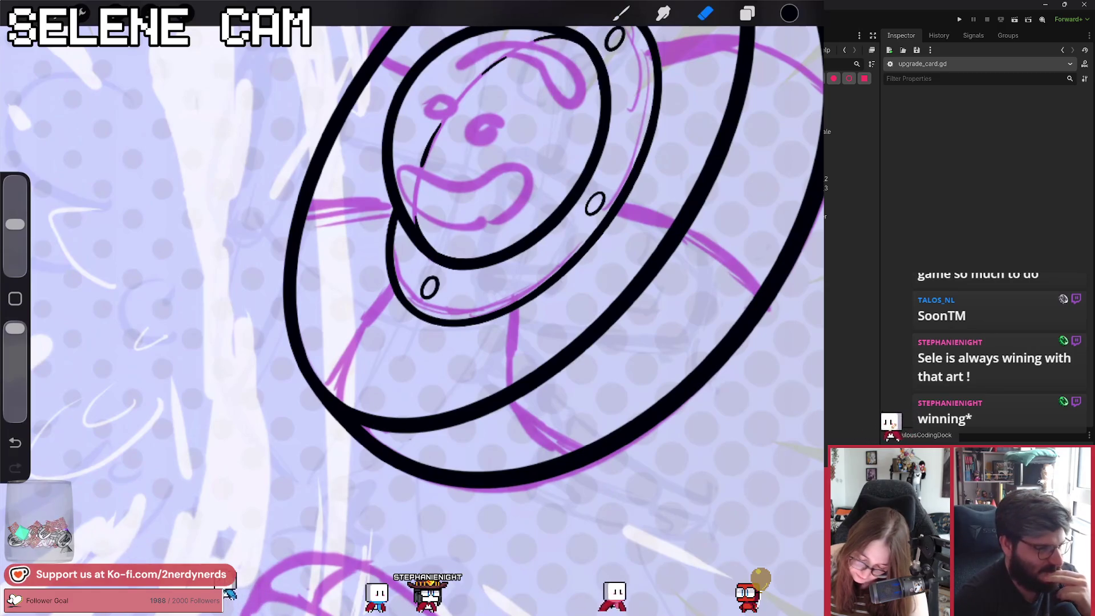
scroll(363, 270, "up", 5)
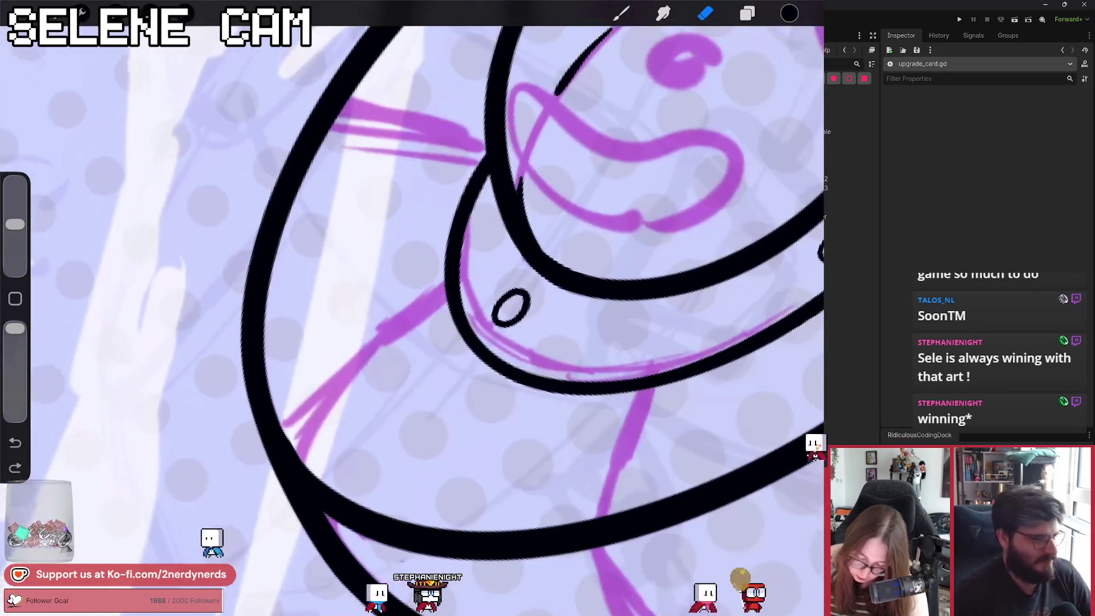
scroll(411, 308, "down", 5)
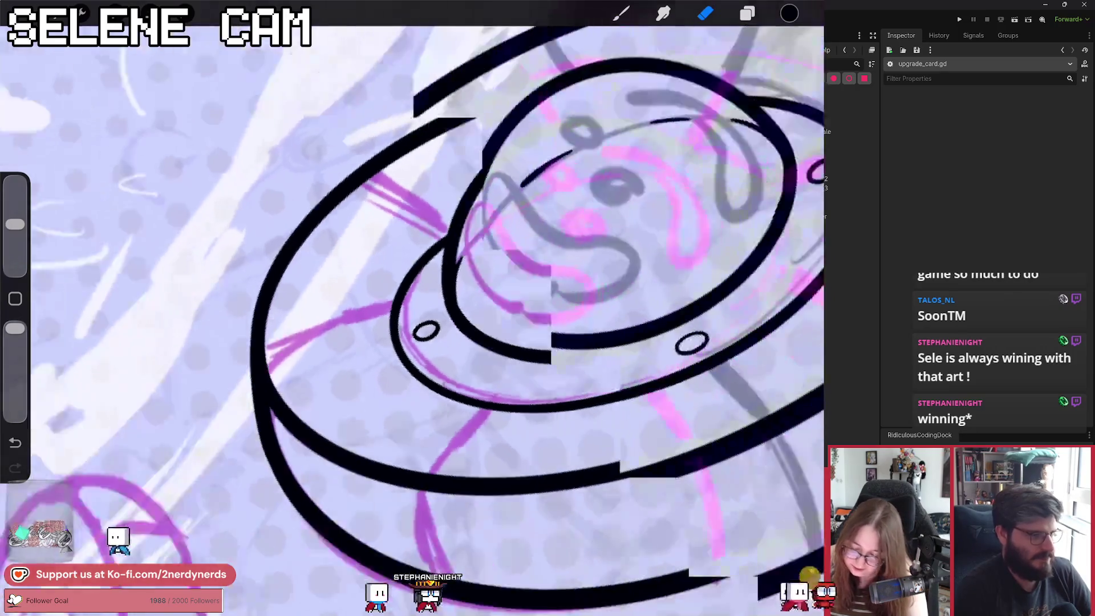
scroll(308, 274, "down", 3)
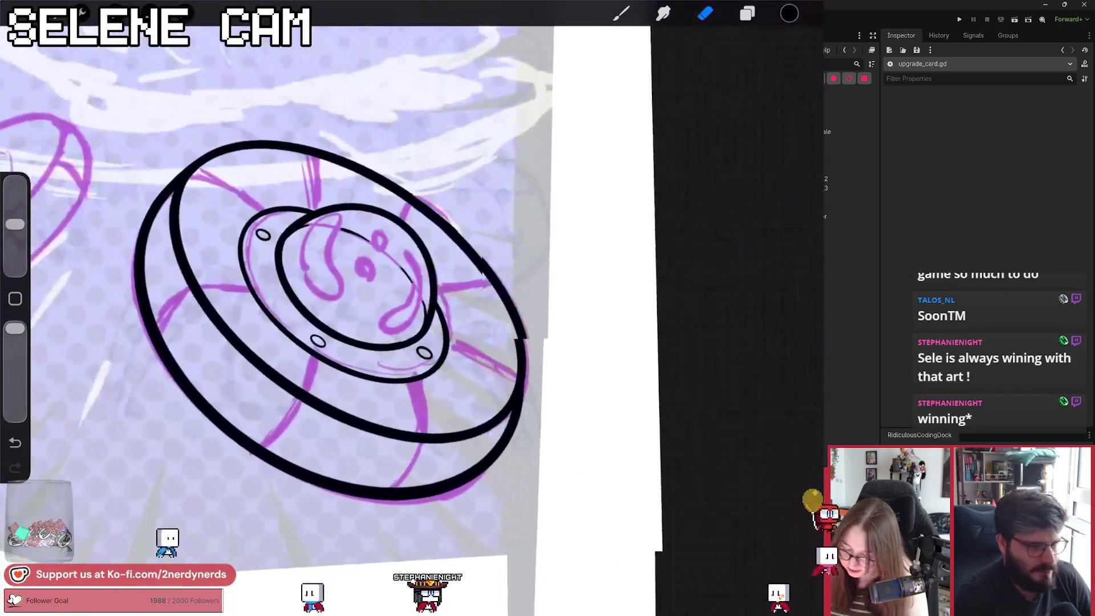
scroll(308, 274, "up", 5)
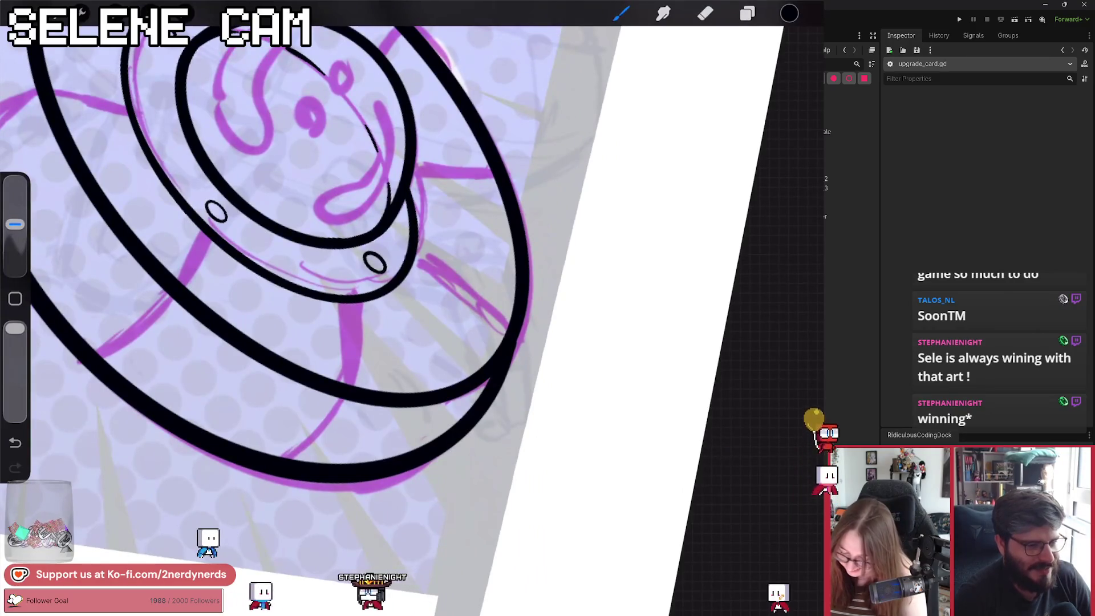
key("b")
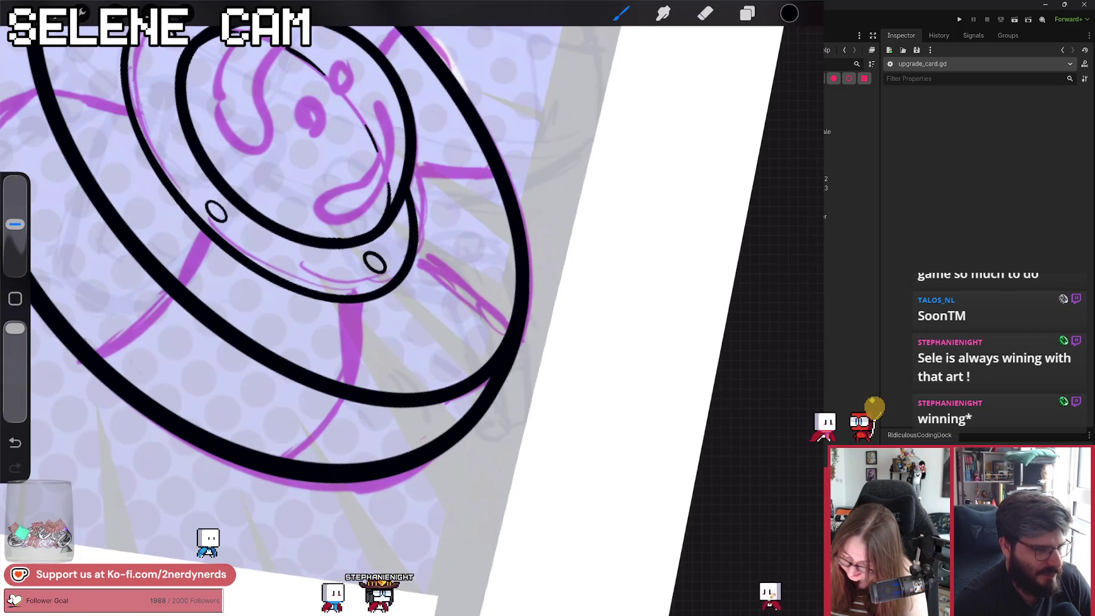
scroll(399, 257, "down", 3)
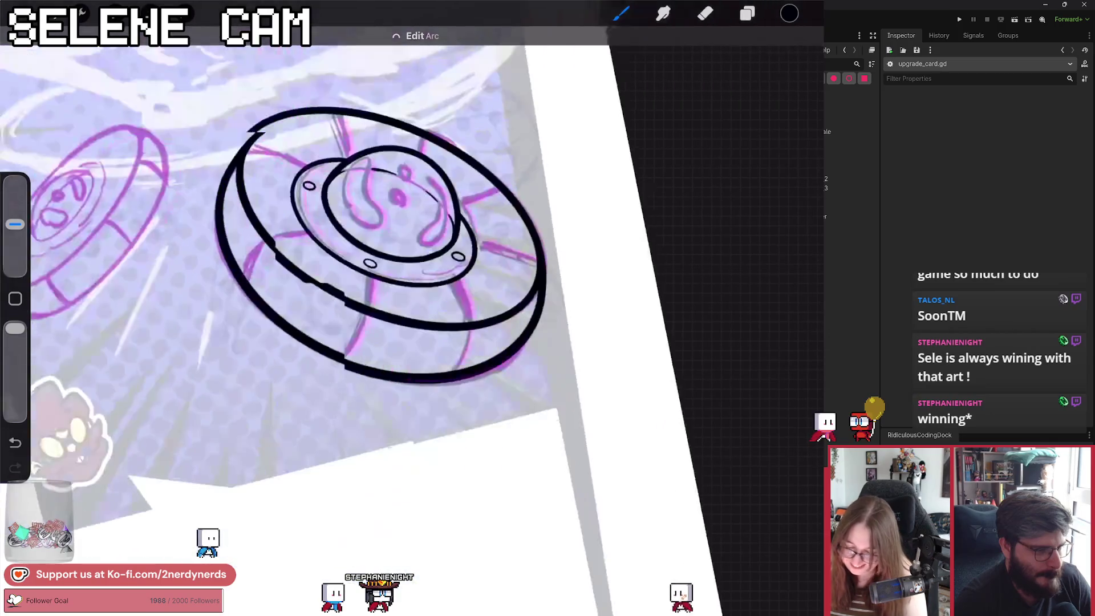
scroll(399, 257, "down", 2)
scroll(399, 256, "up", 3)
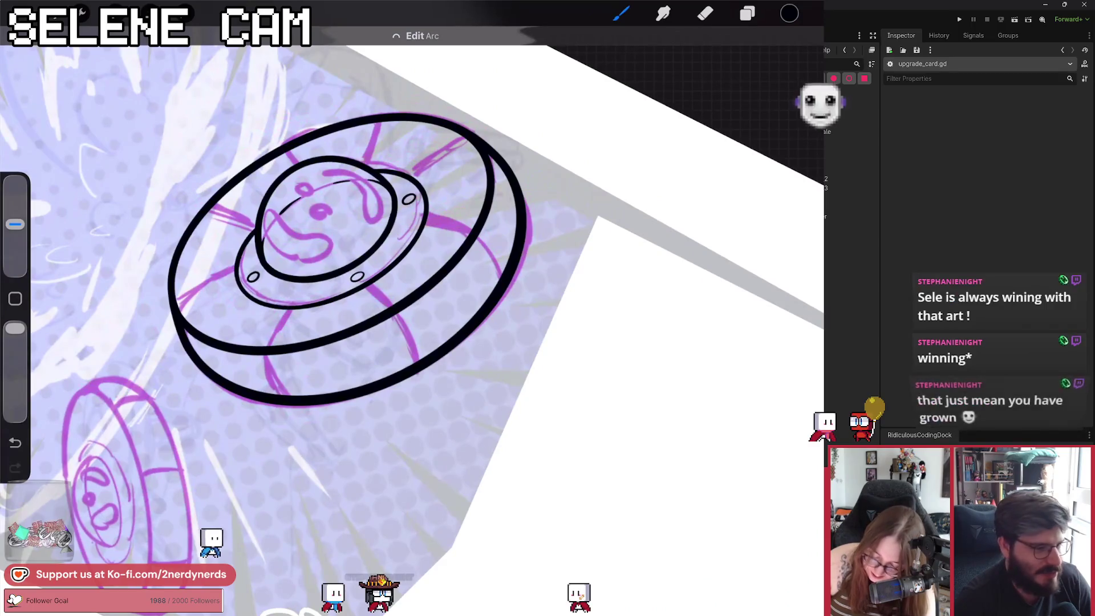
left_click_drag(267, 354, 285, 394)
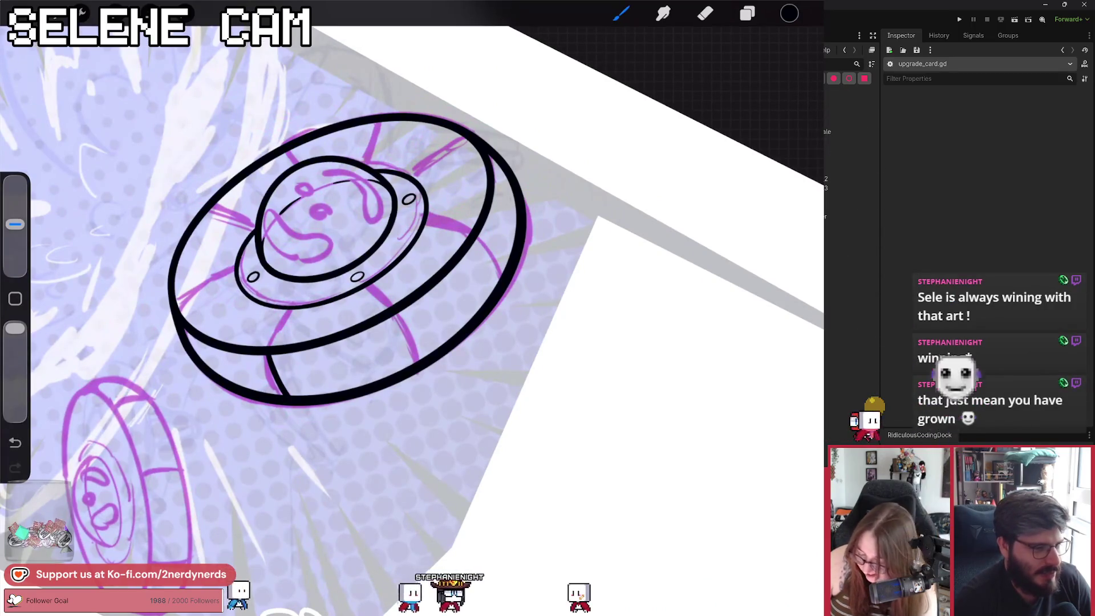
key("ctrl+z")
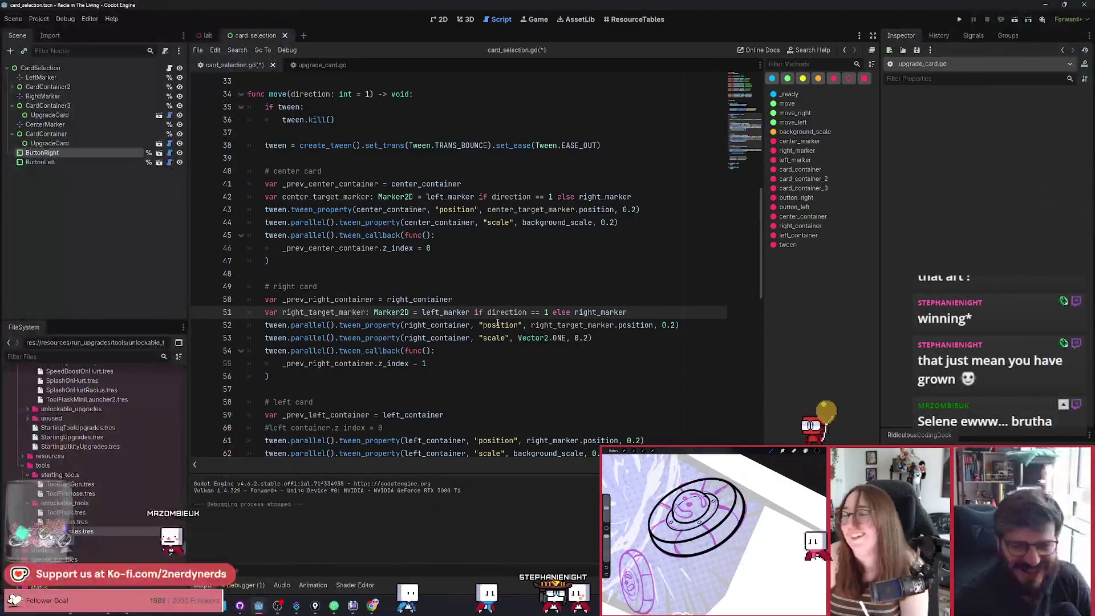
left_click(466, 312)
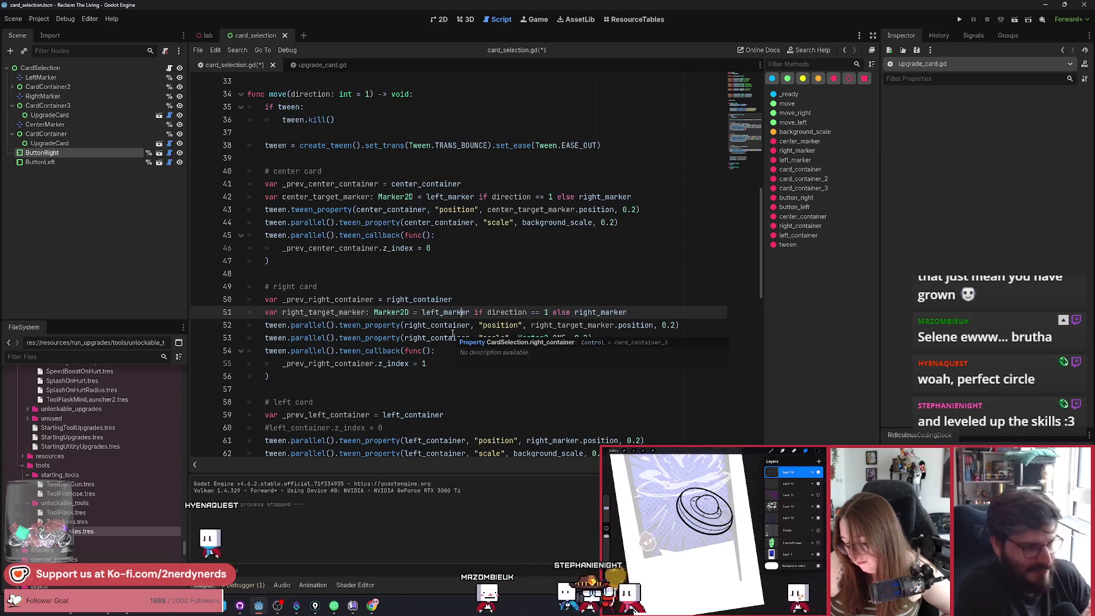
left_click(433, 364)
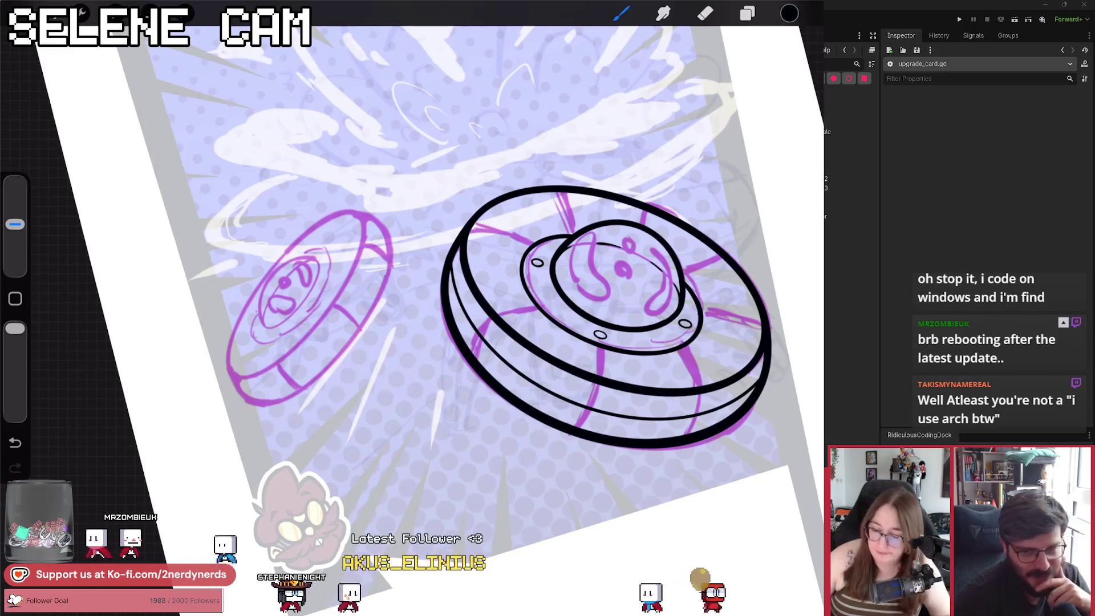
Step: Scroll up through move() in card_selection.gd to view the card container tweens
scroll(308, 308, "up", 5)
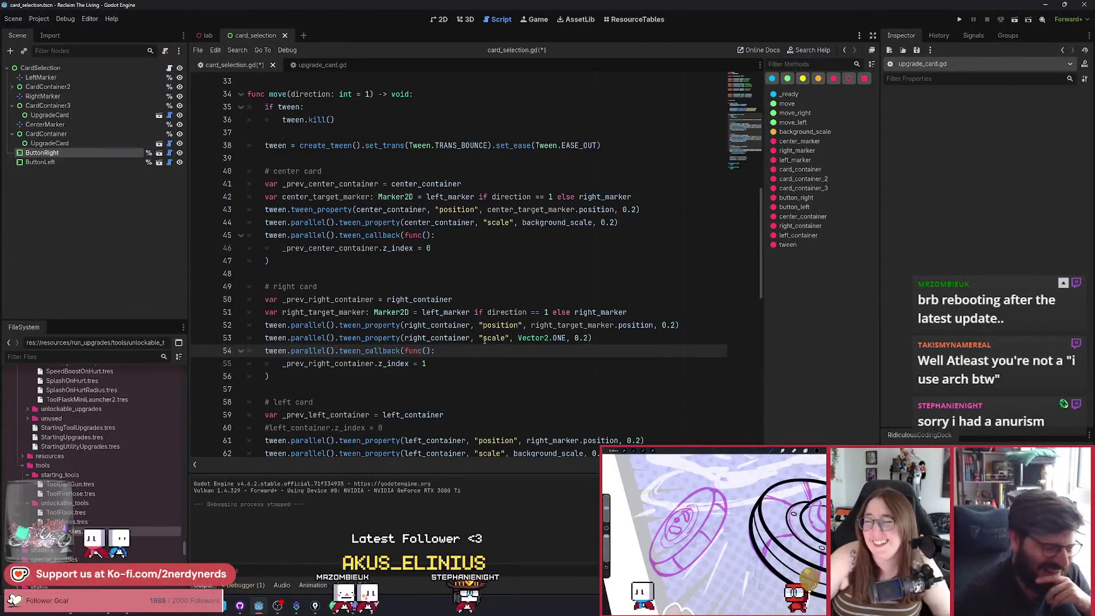
left_click(474, 291)
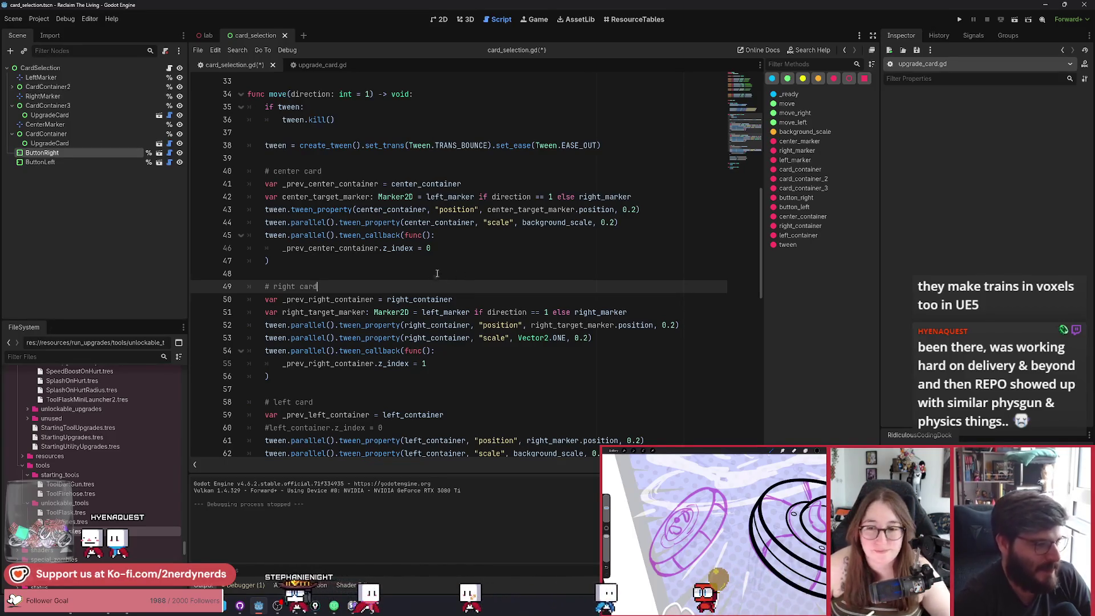
left_click(490, 254)
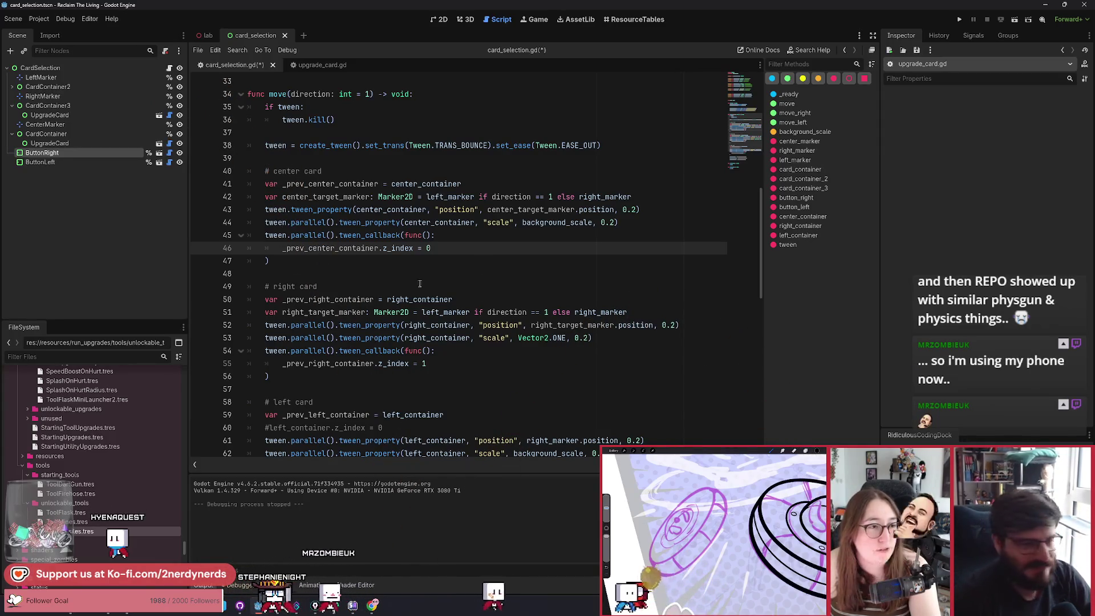
Step: Make right_target_marker center_marker if direction is 1, else left_marker, and save
left_click(401, 264)
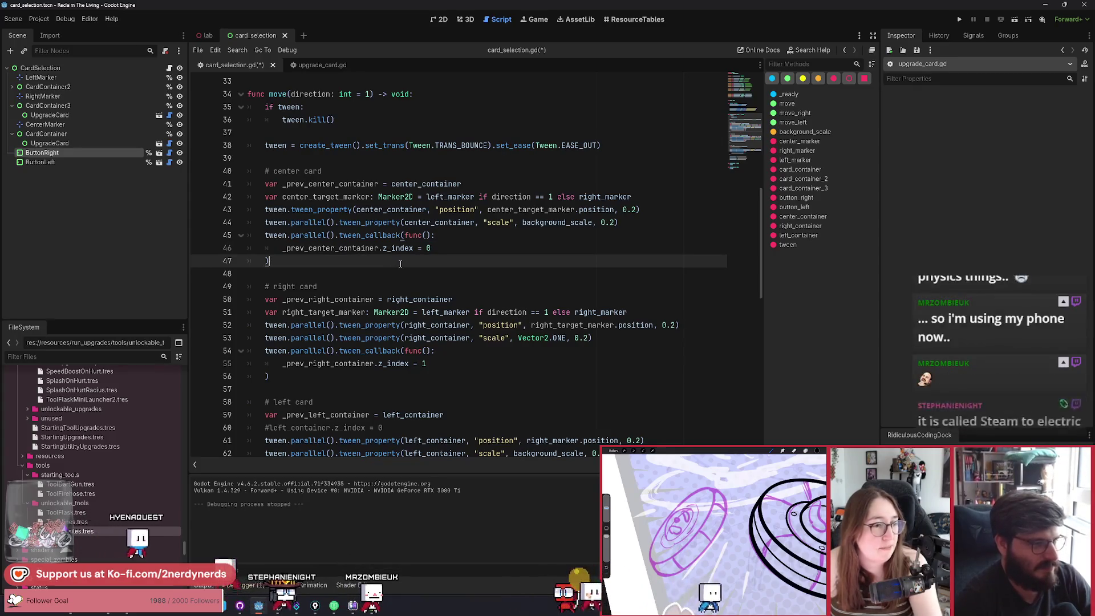
left_click(515, 312)
scroll(515, 304, "down", 1)
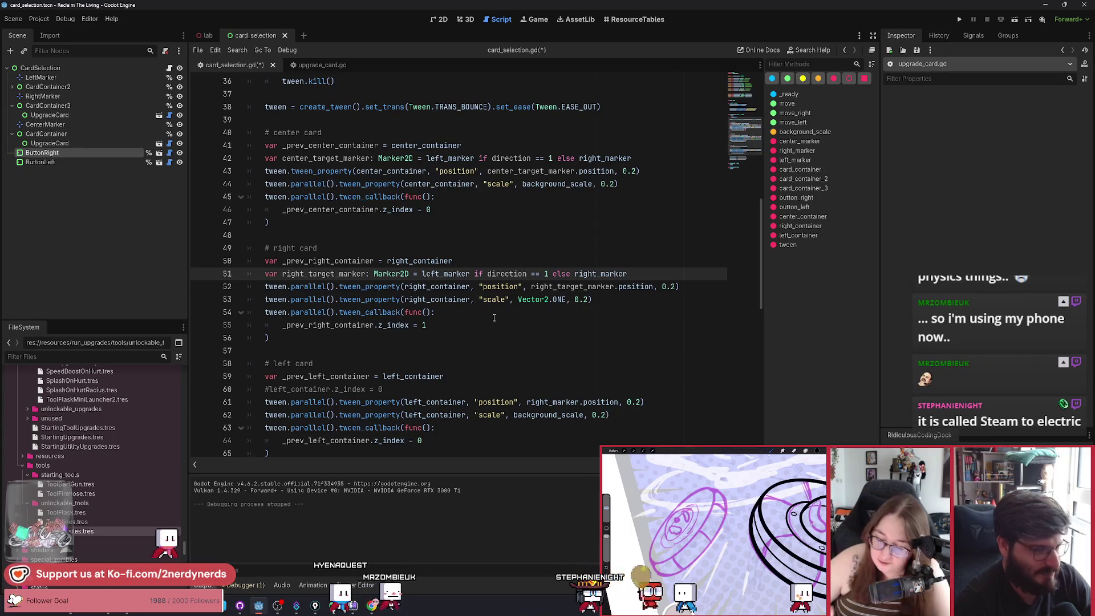
double_click(445, 274)
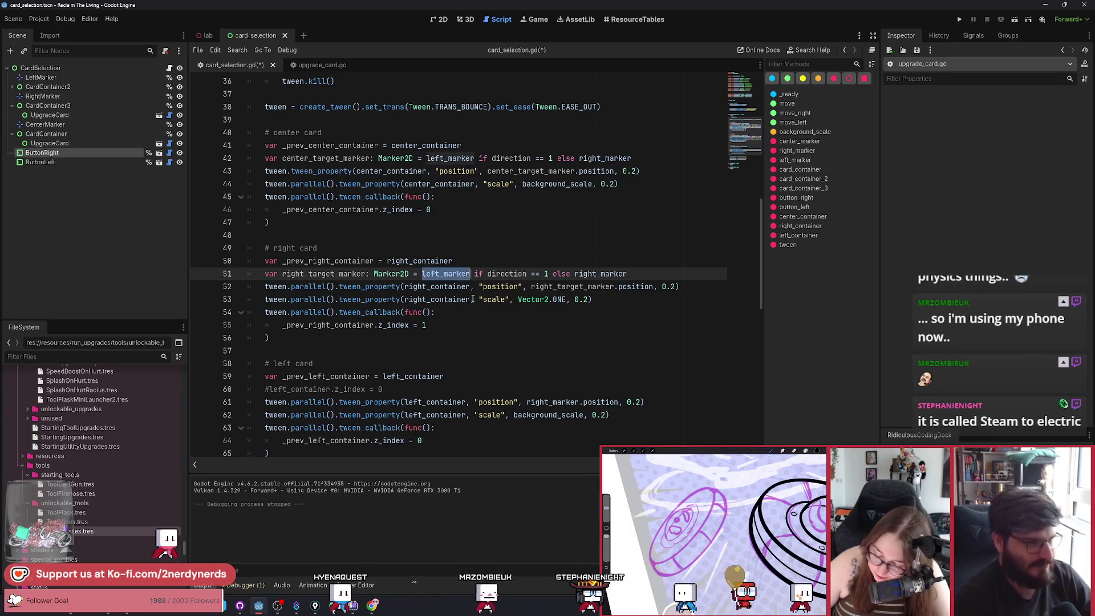
type("center")
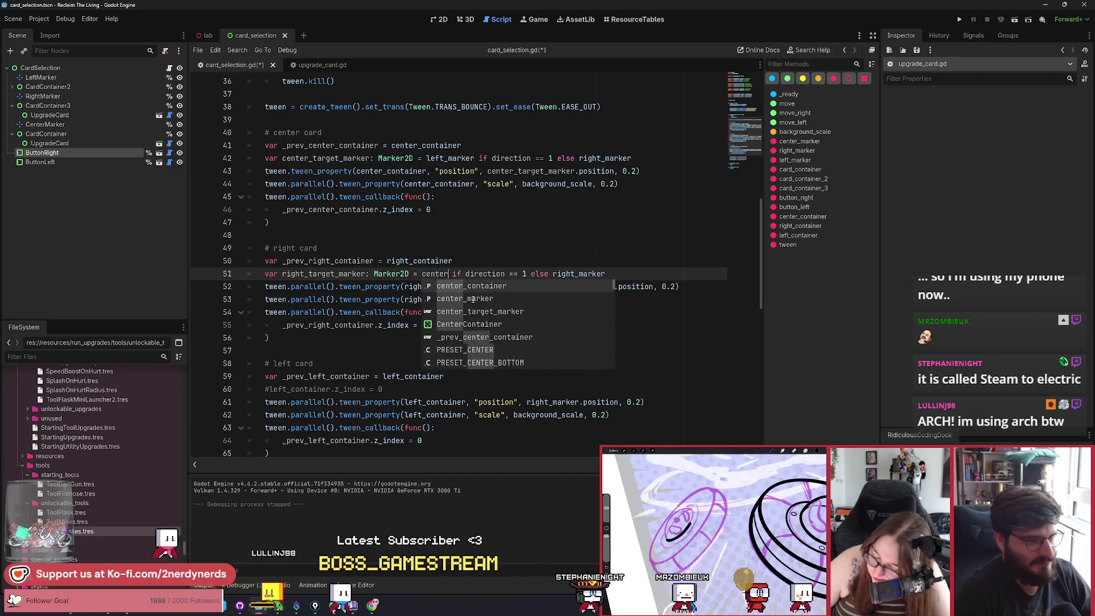
left_click(472, 299)
double_click(609, 274)
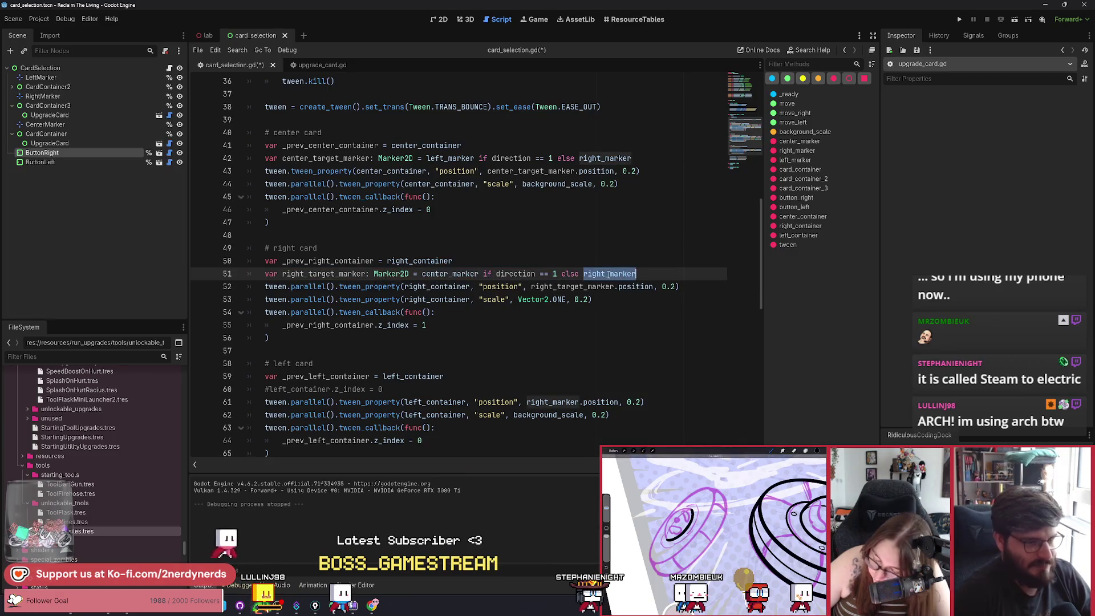
type("left_ma")
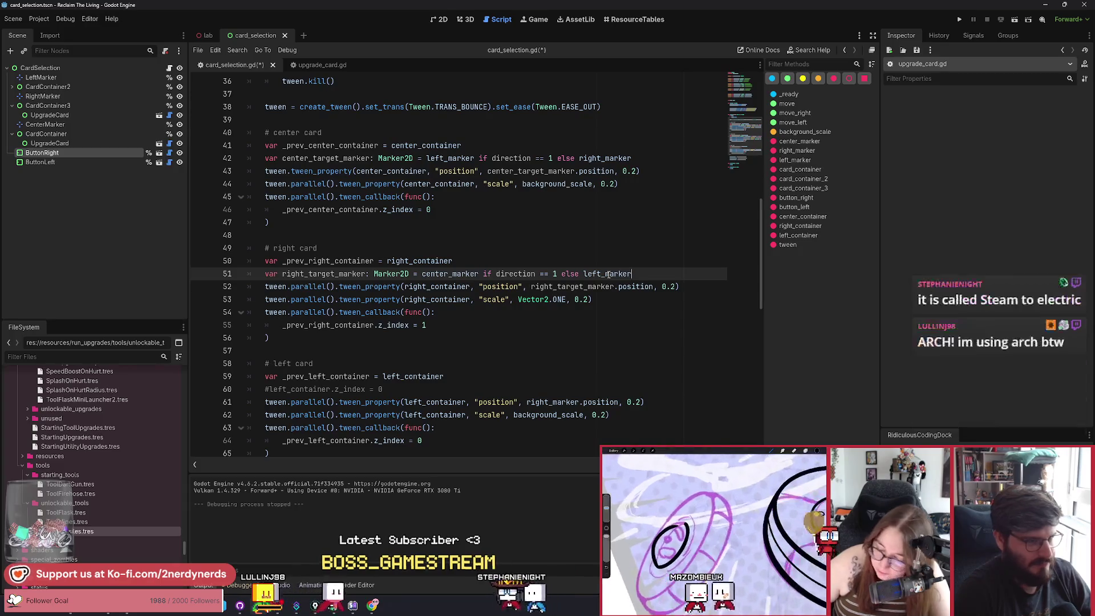
key("Return")
key("ctrl+s")
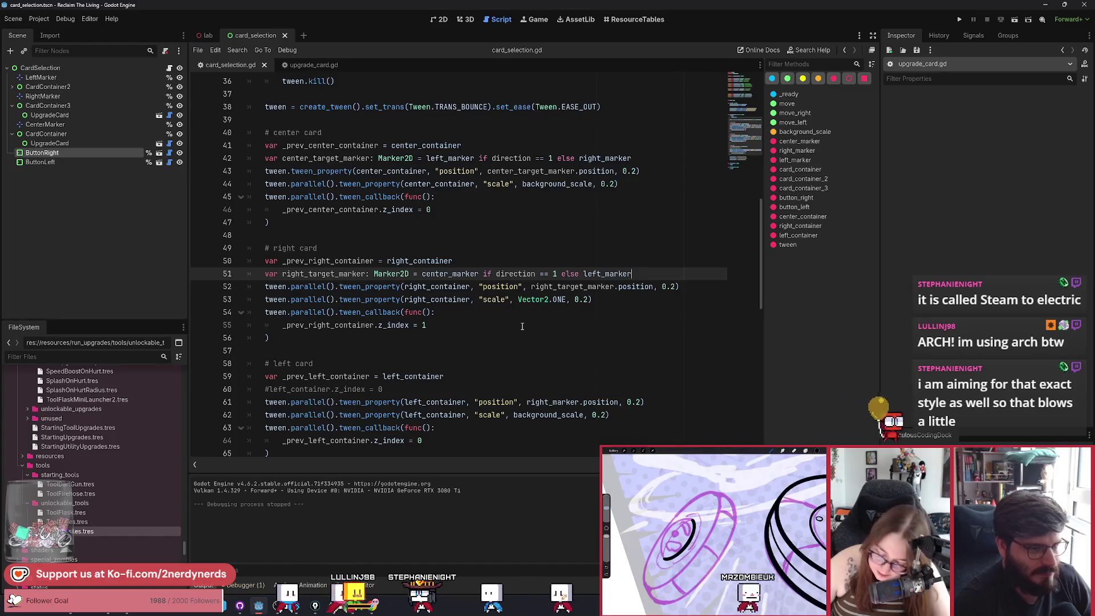
Step: Append 'if direction == 1 else 0' to the right card's z_index assignment and save
left_click(454, 326)
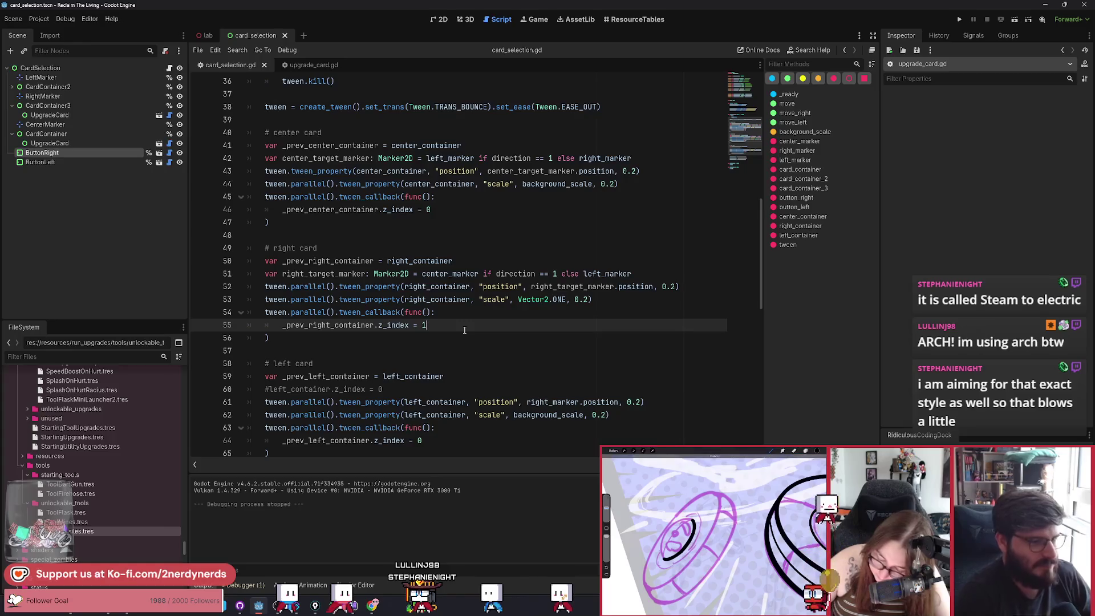
type("if")
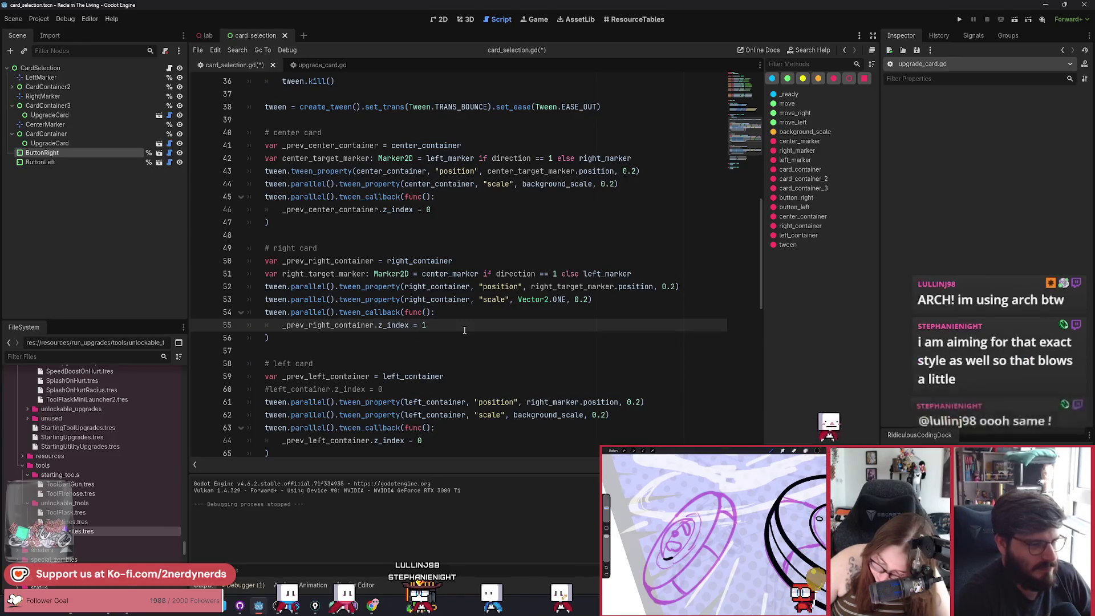
type("rection == 1")
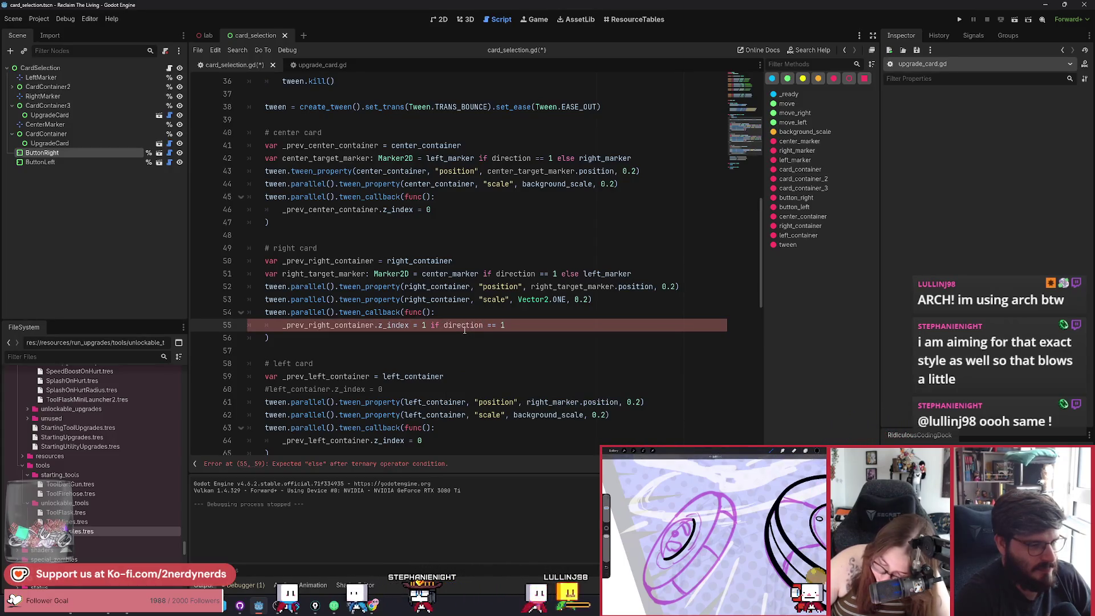
type(" else")
type(" -")
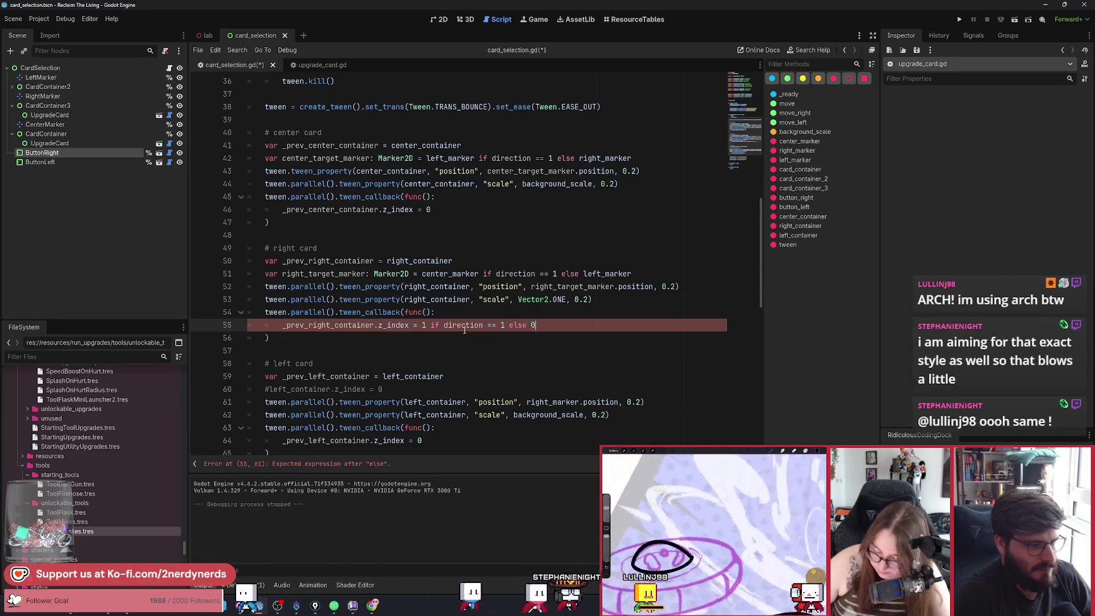
type("0")
key("ctrl+s")
scroll(392, 295, "down", 3)
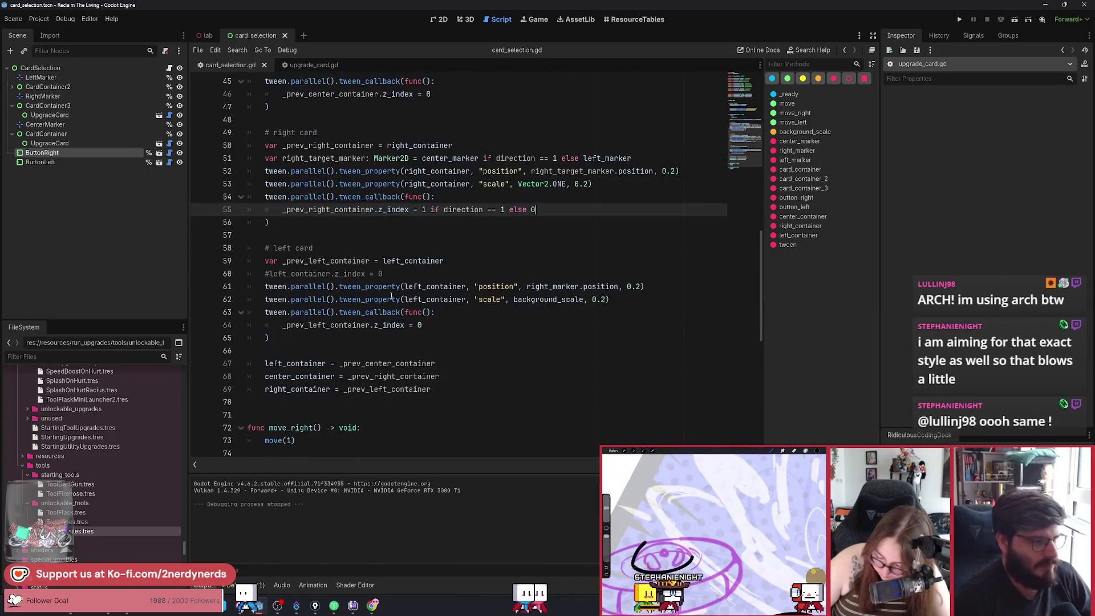
Step: Copy the right_target_marker declaration over the left card's commented z_index line, renamed left_target_marker
left_click_drag(686, 162, 266, 156)
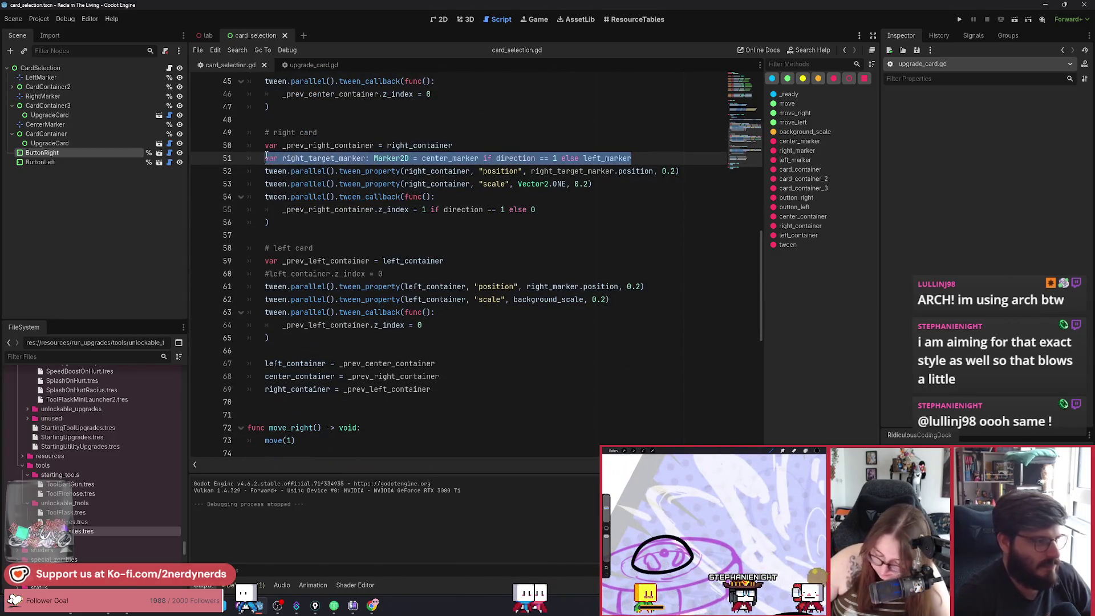
key("ctrl+c")
triple_click(399, 277)
key("ctrl+v")
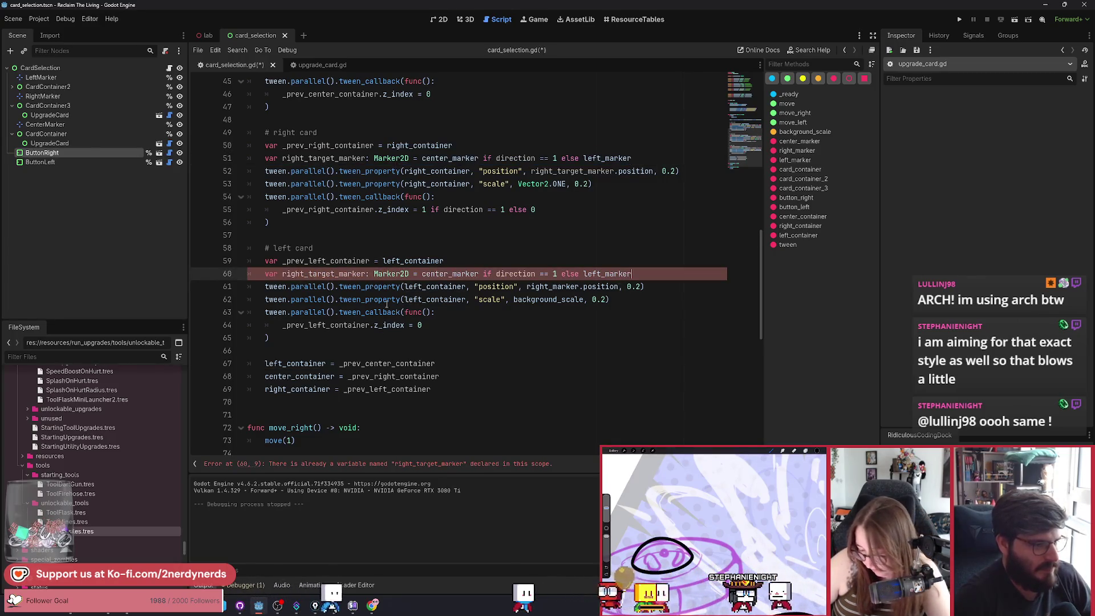
left_click_drag(303, 276, 282, 276)
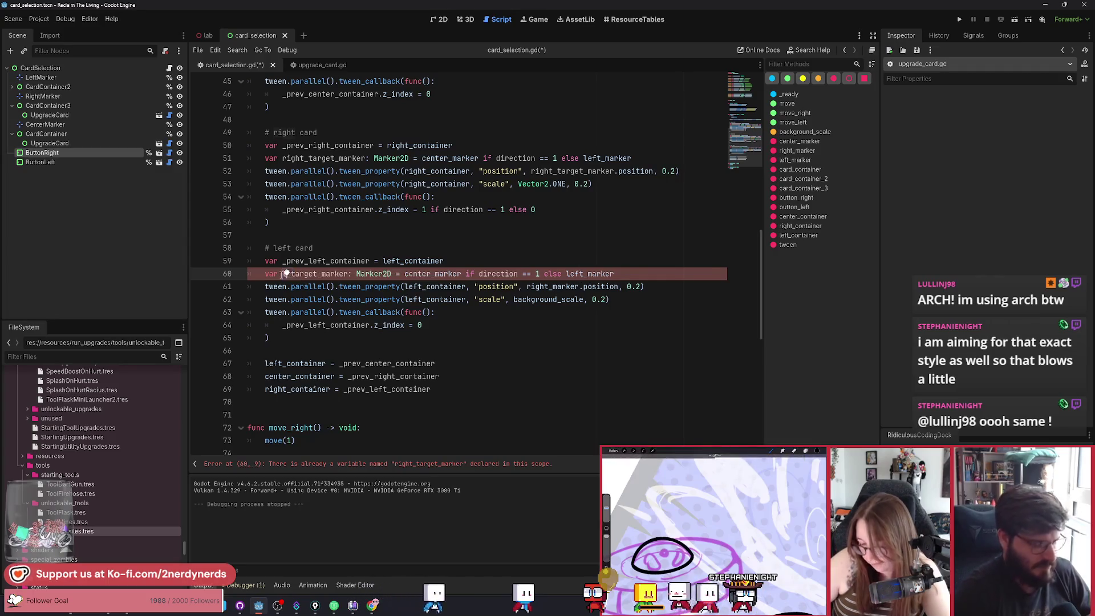
type("left")
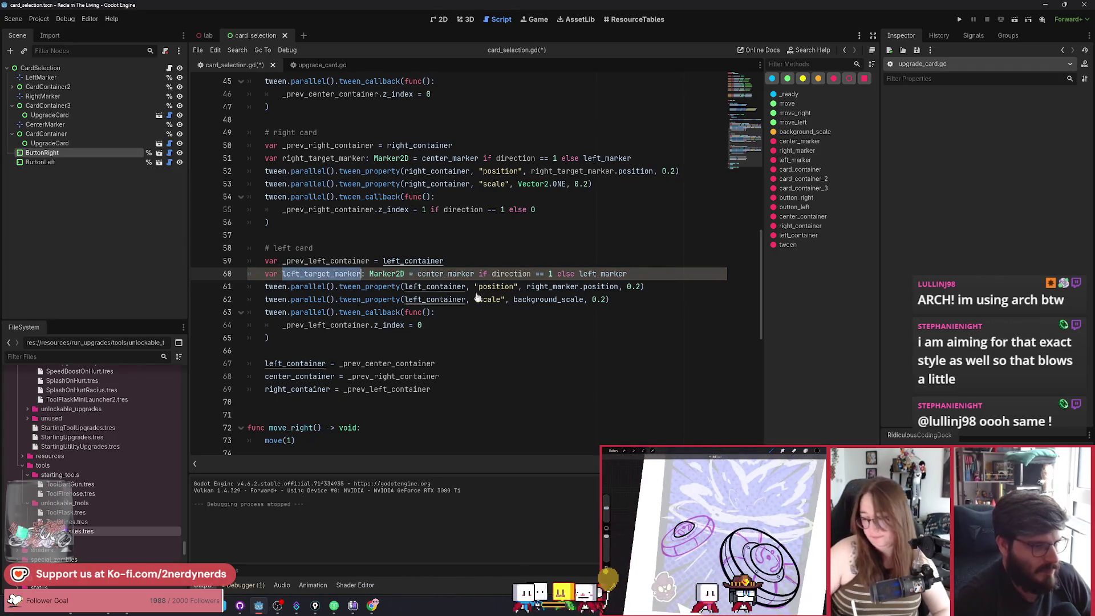
Step: Set left_target_marker to right_marker if direction == 1, else center_marker, and save the script
left_click(536, 287)
left_click(504, 312)
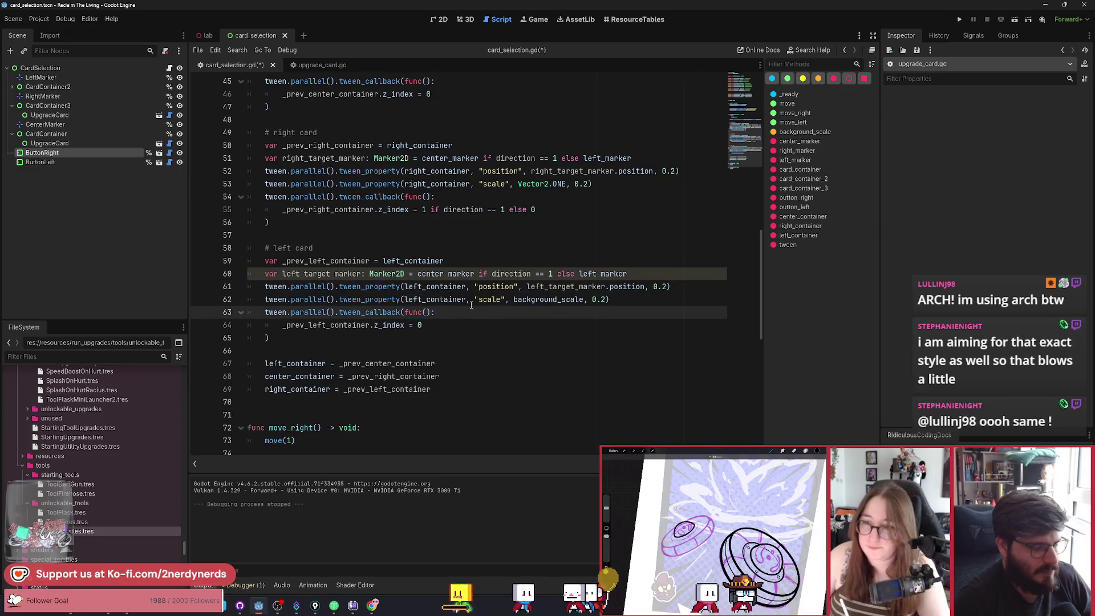
double_click(453, 275)
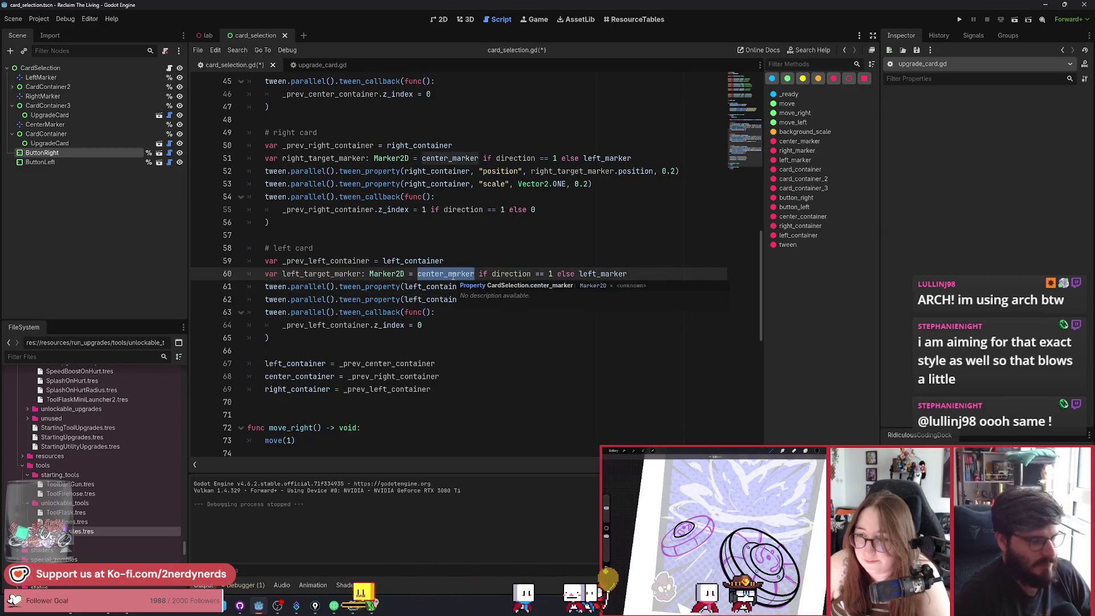
type("right")
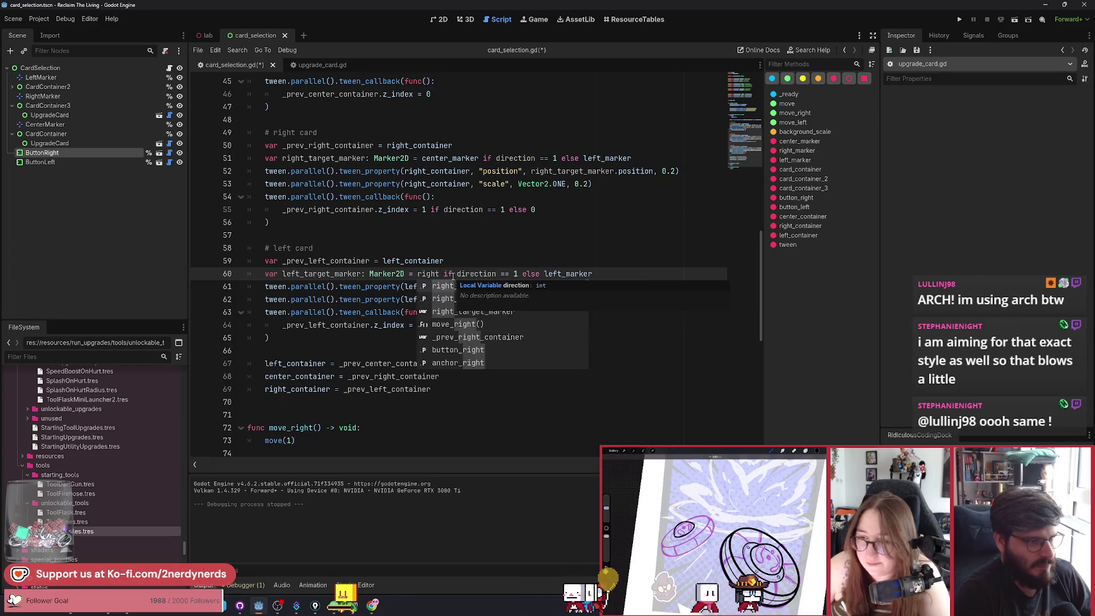
key("Return")
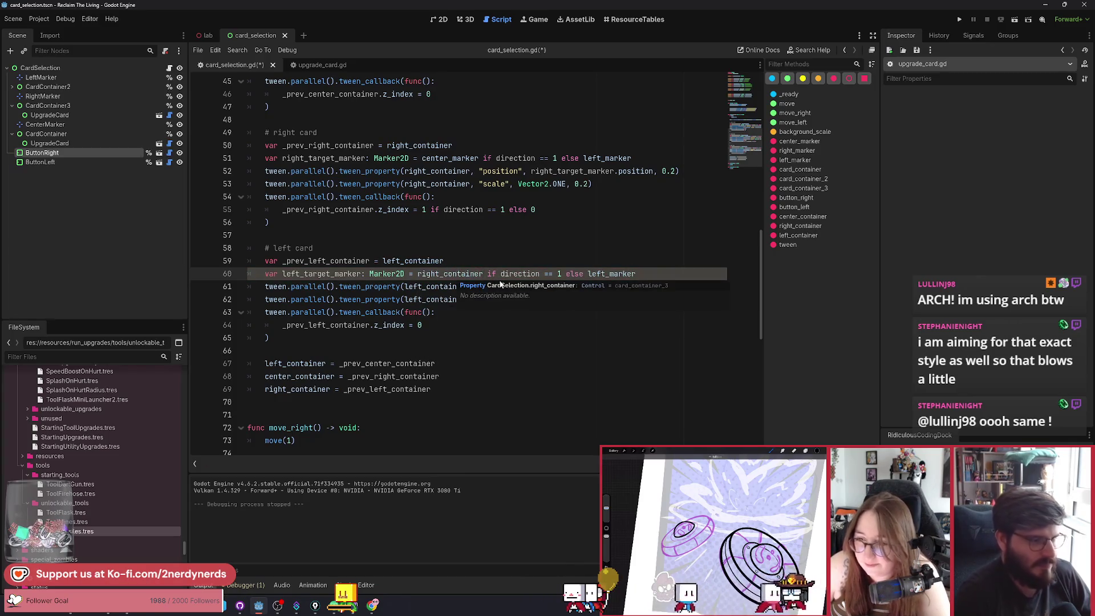
key("BackSpace")
key("BackSpace")
key("BackSpace")
type("mar")
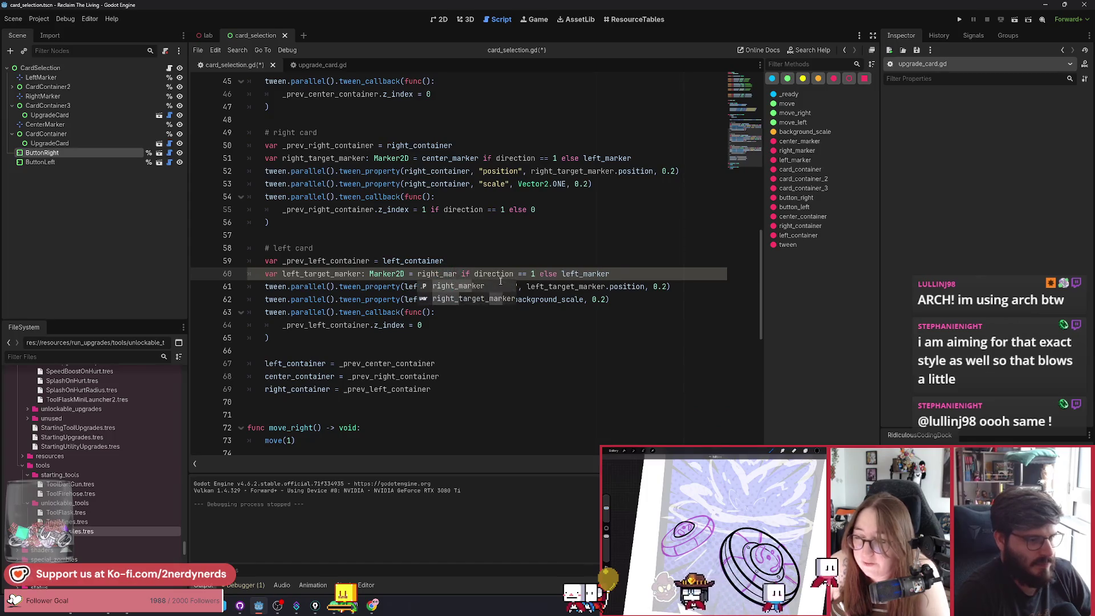
key("Return")
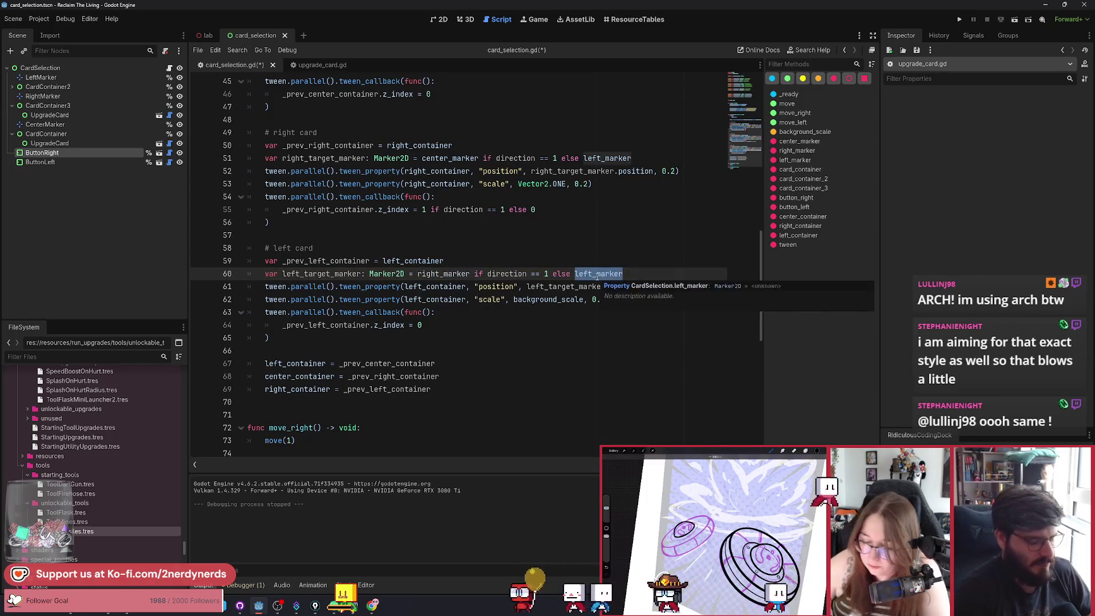
type("center")
key("Down")
key("Return")
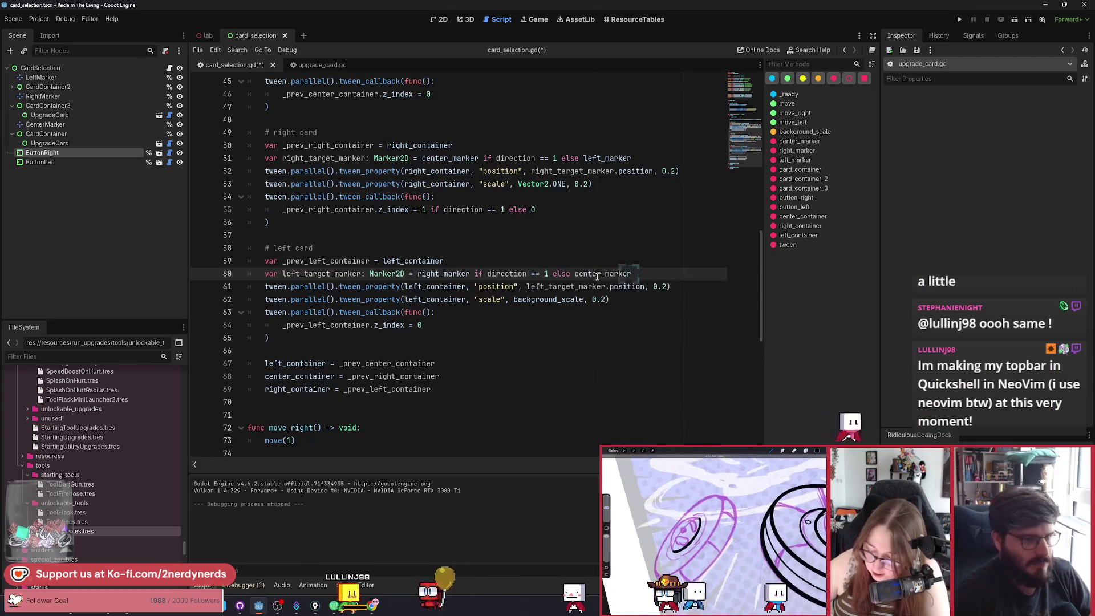
key("Down")
key("Down")
key("Down")
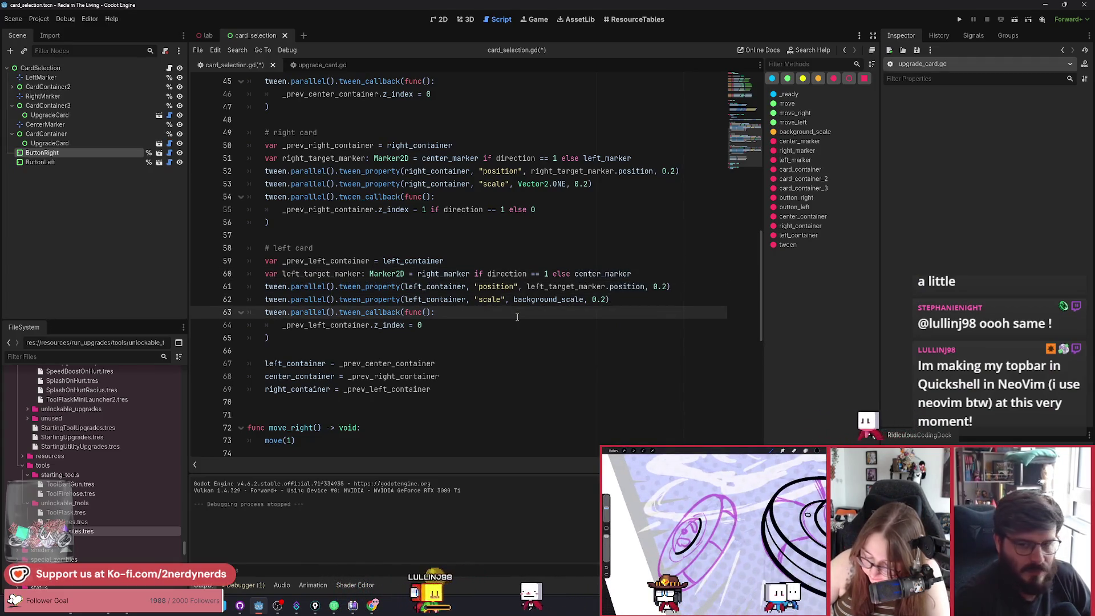
key("ctrl+s")
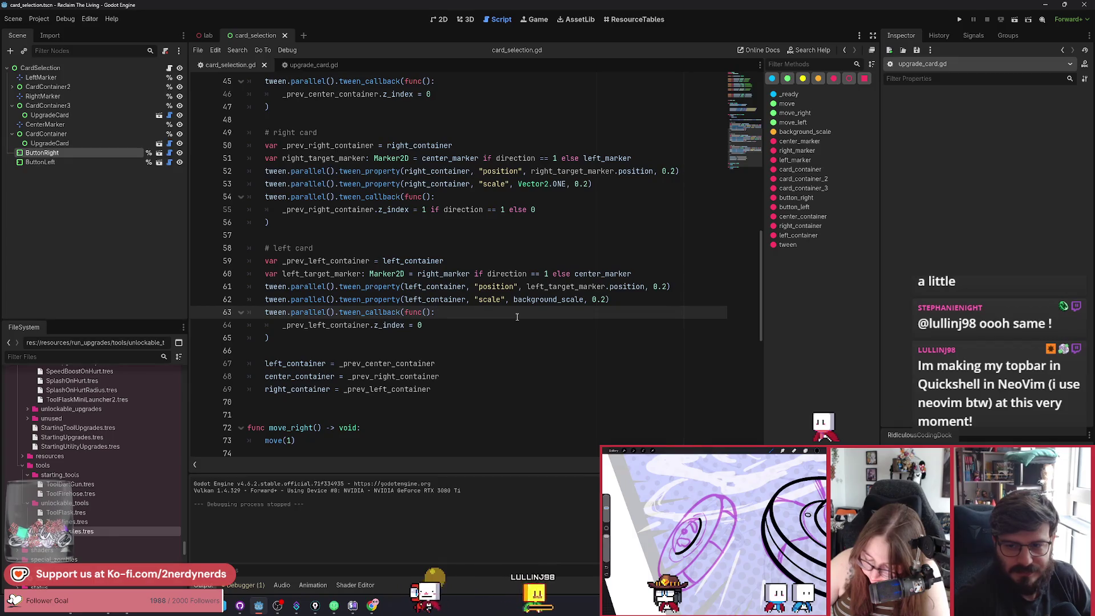
left_click(640, 275)
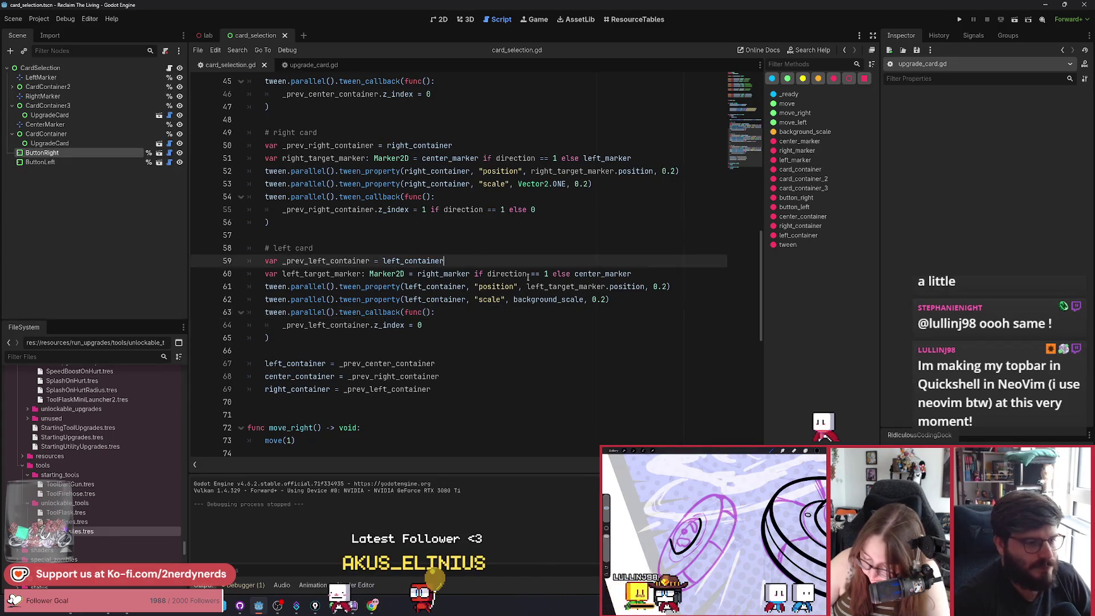
left_click(464, 263)
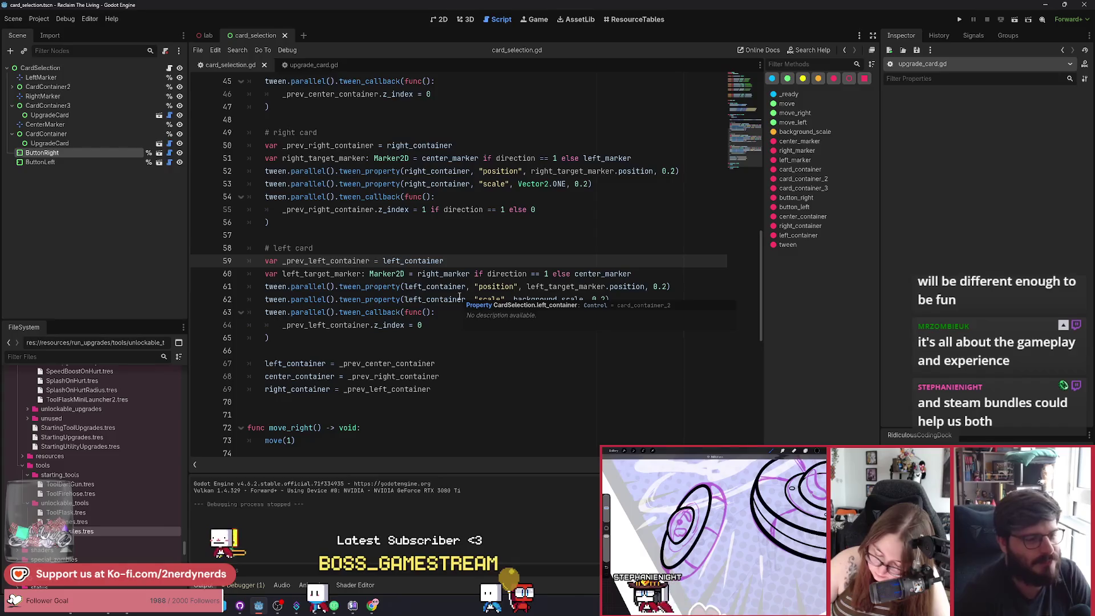
left_click(454, 312)
left_click(449, 325)
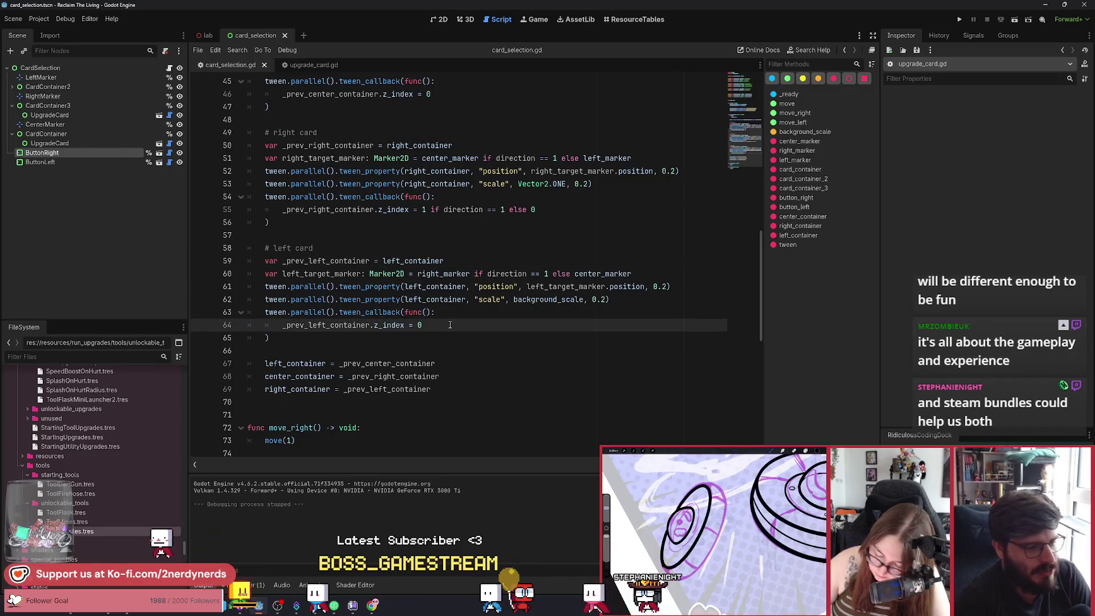
left_click(456, 265)
left_click(450, 324)
left_click(448, 248)
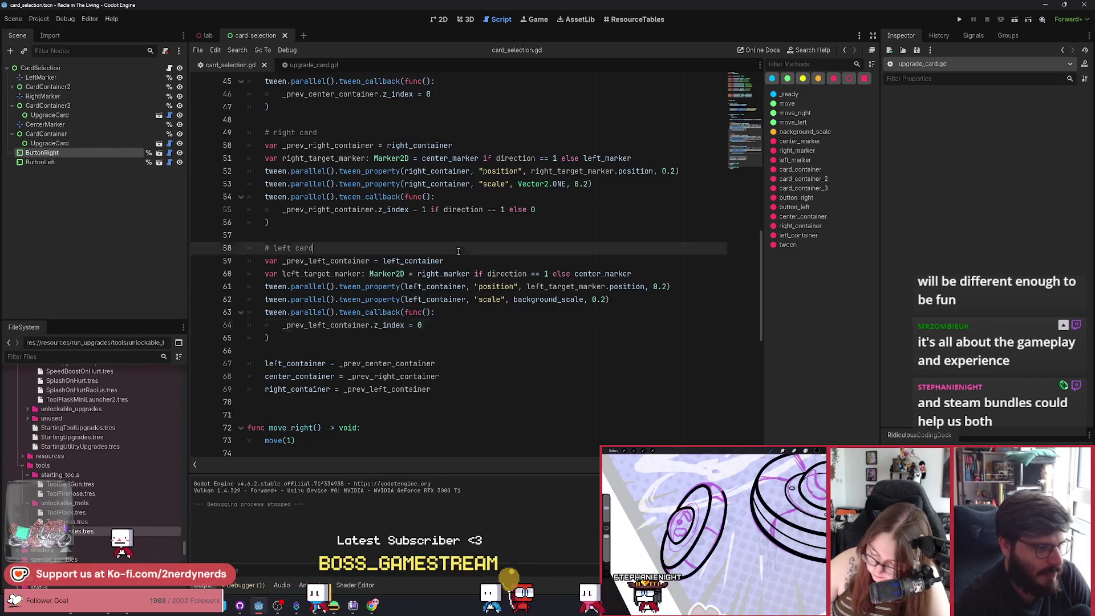
left_click(445, 260)
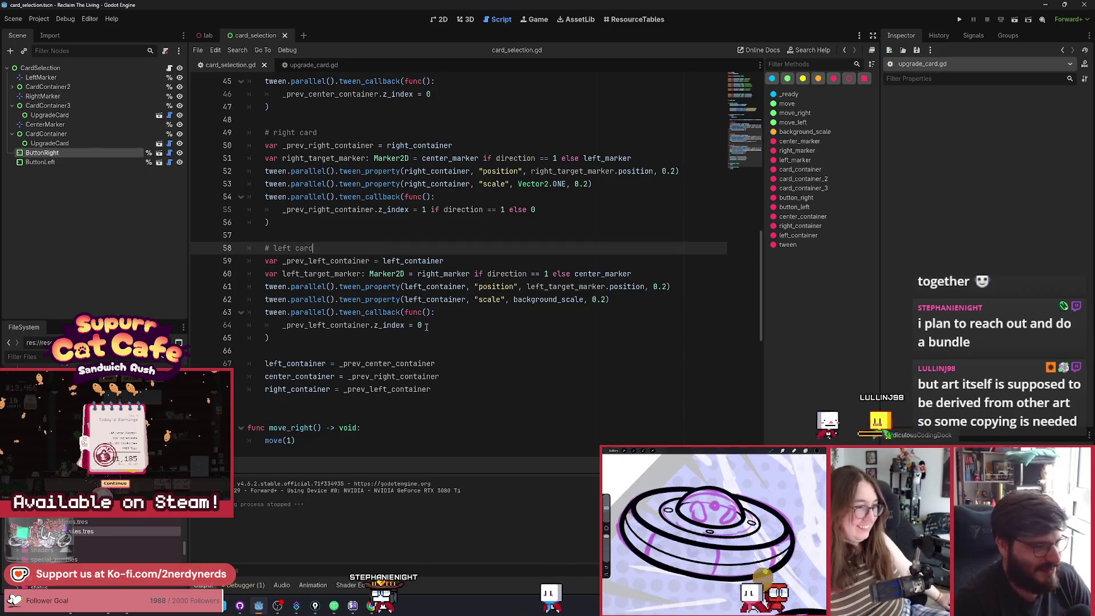
left_click(455, 325)
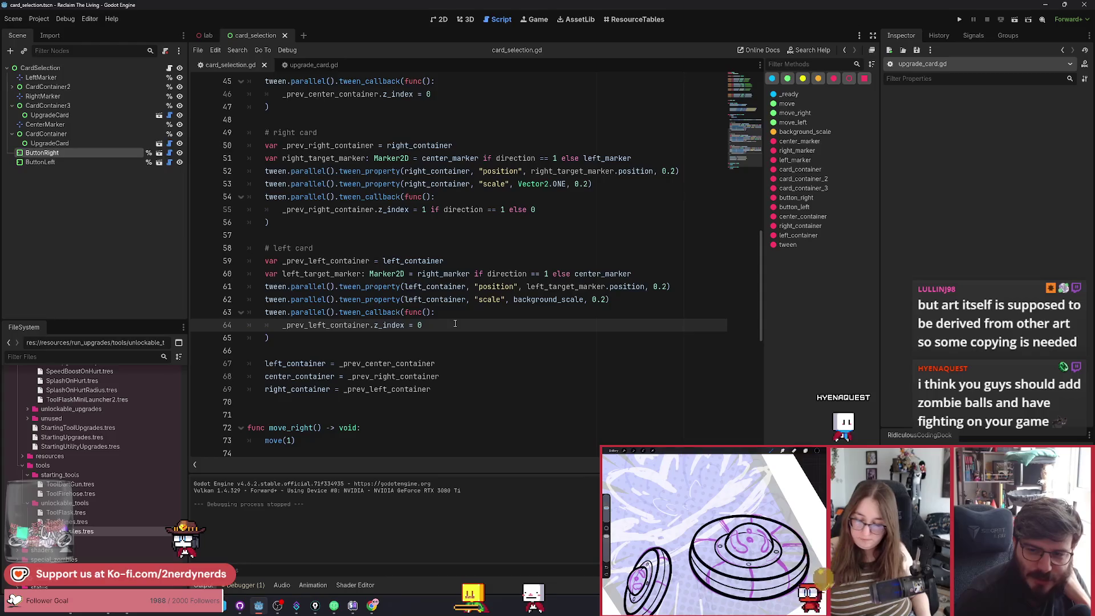
left_click(479, 314)
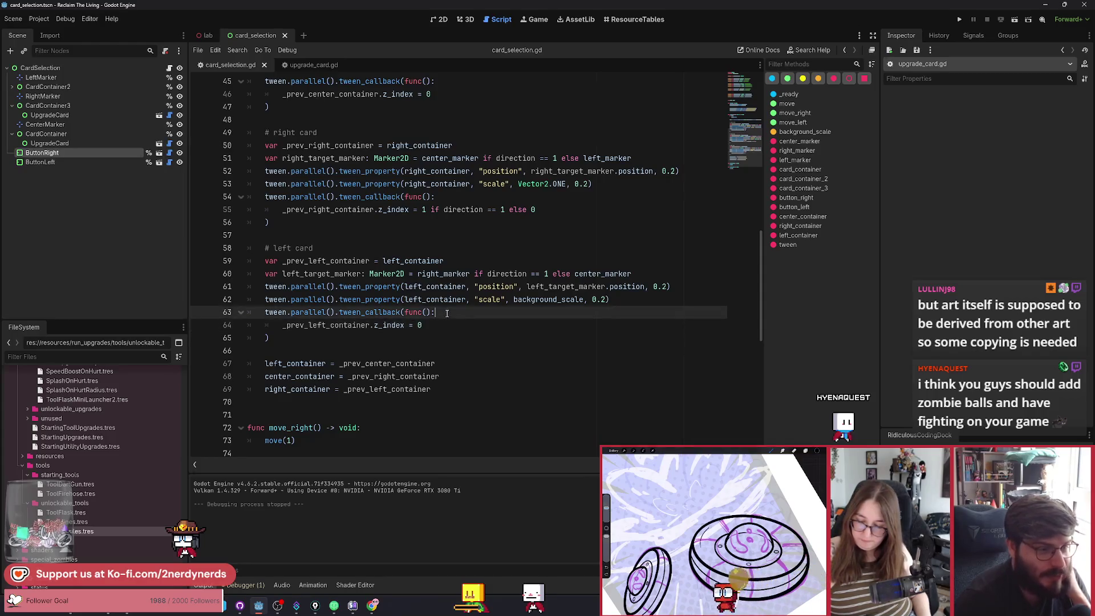
left_click(654, 271)
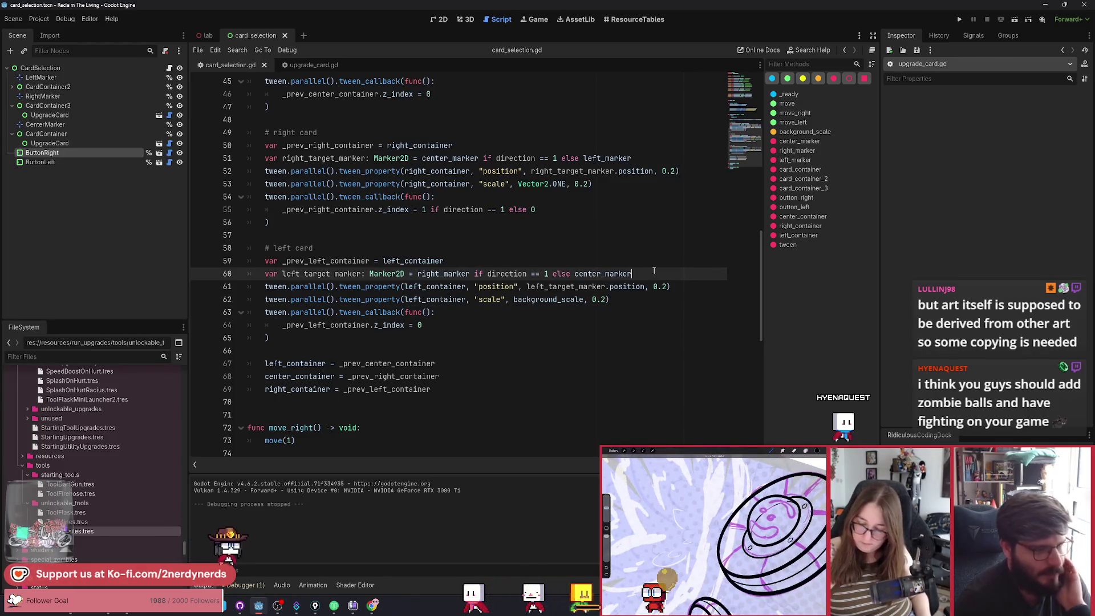
left_click(449, 325)
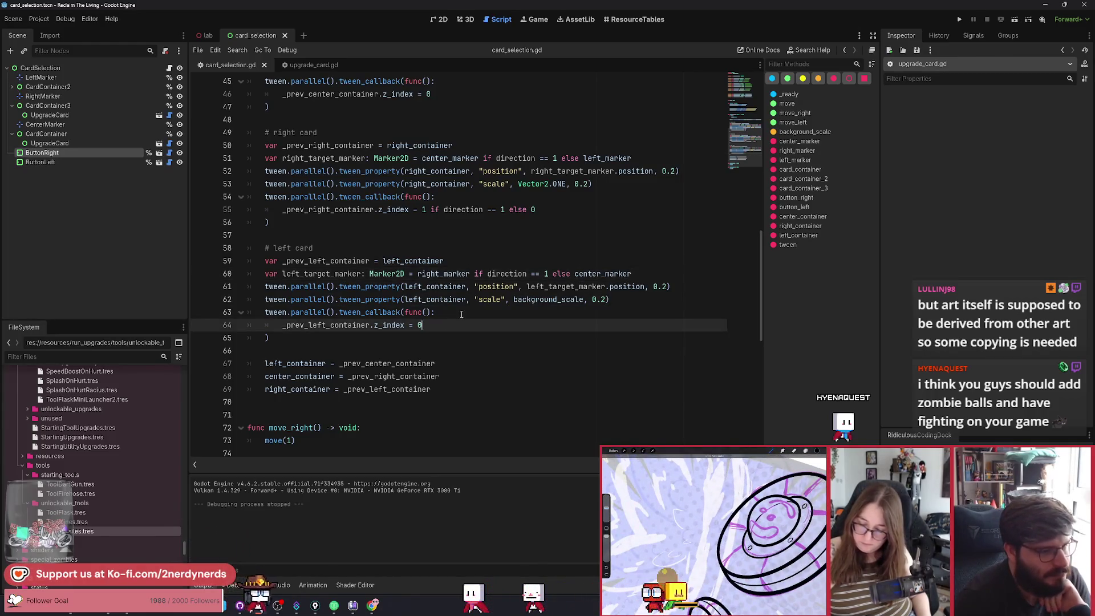